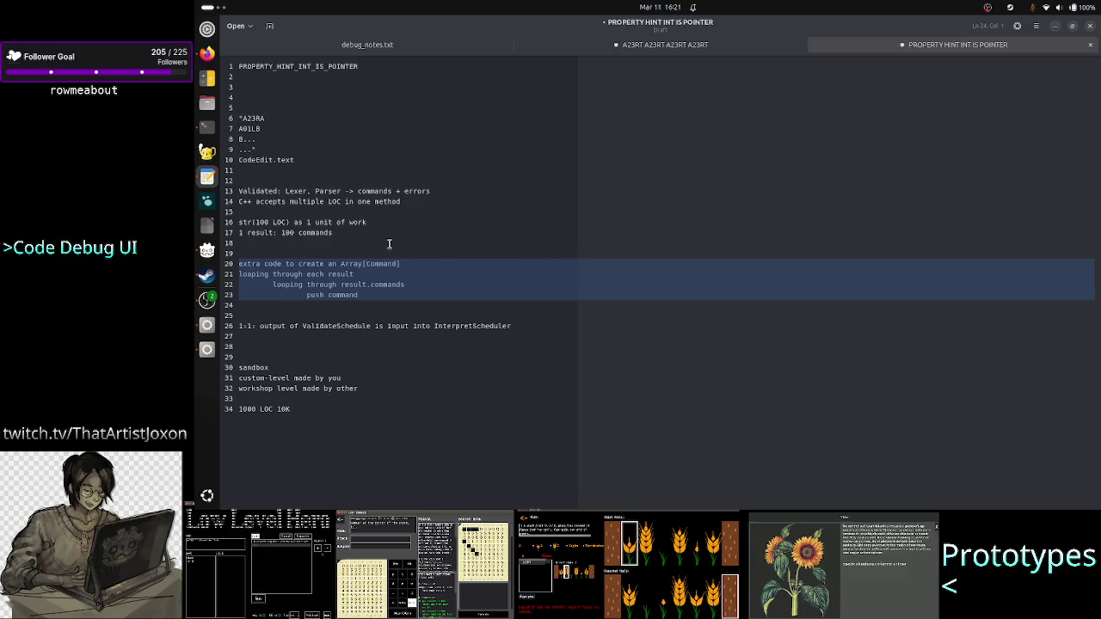
Bring the Godot editor showing InterpretScheduler.gd to the front
{"action": "left_click", "coordinate": [207, 350]}
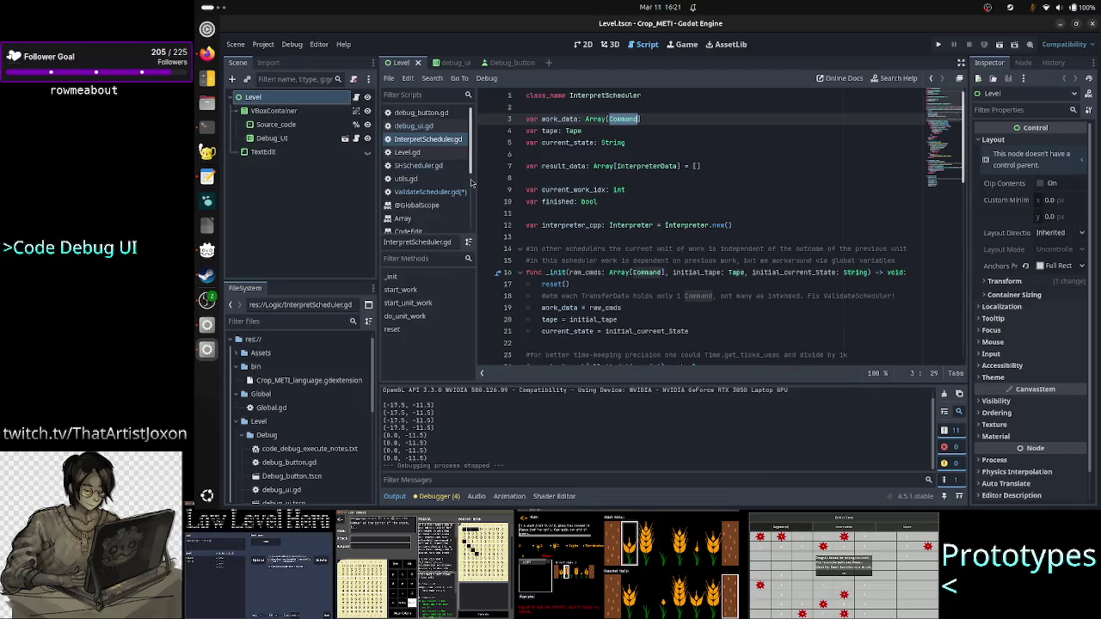
Open ValidateScheduler.gd and select the line 16 TODO comment below _init's reset() call
{"action": "left_click", "coordinate": [430, 192]}
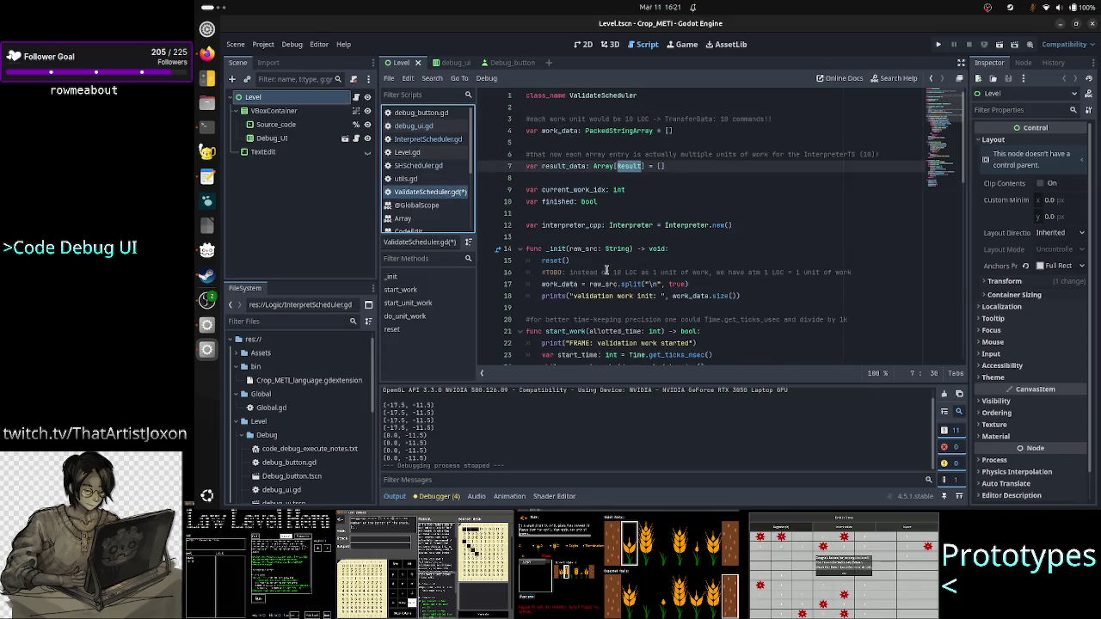
{"action": "left_click", "coordinate": [635, 262]}
{"action": "key", "text": "Down"}
{"action": "key", "text": "Home"}
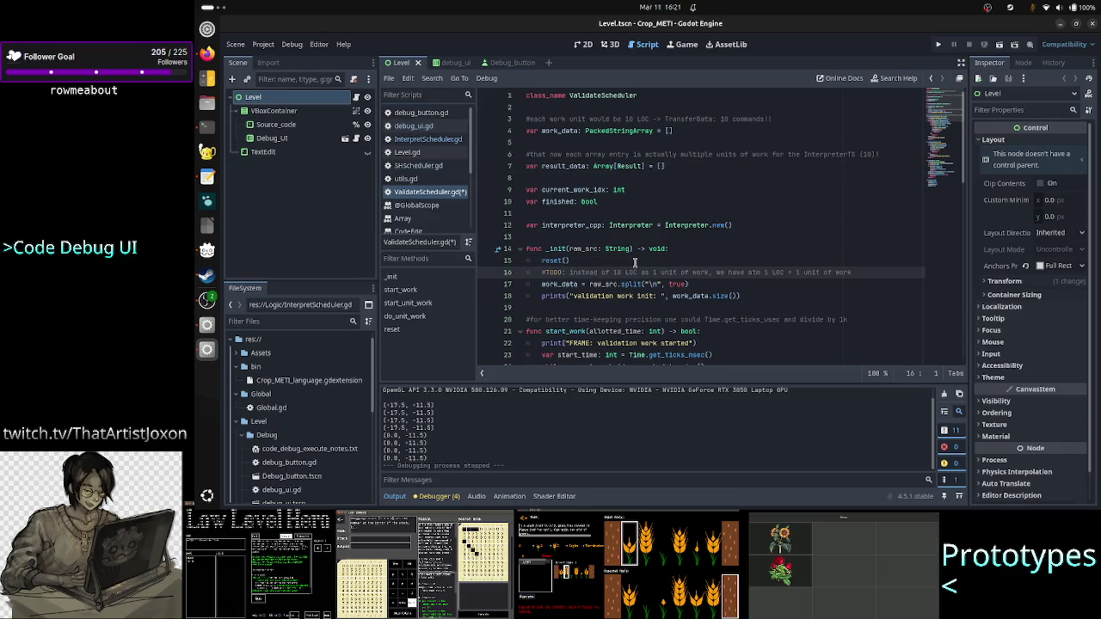
{"action": "key", "text": "shift+End"}
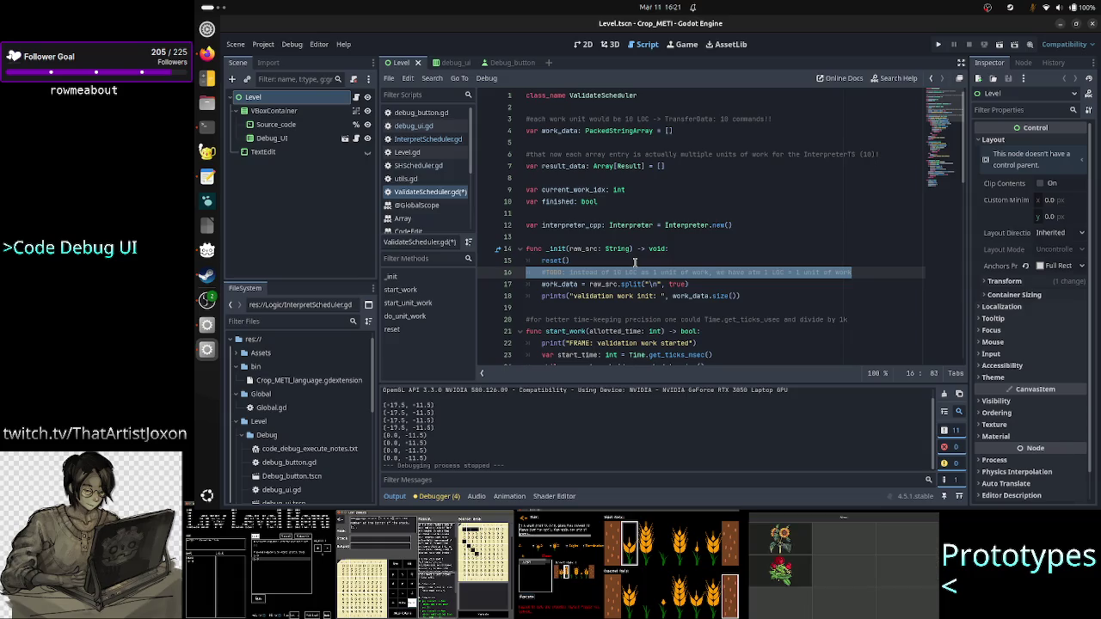
Highlight the '1 LOC per unit' and '10 LOC' parts of the line 16 comment, then return to the notes
{"action": "left_click", "coordinate": [747, 272]}
{"action": "left_click_drag", "start_coordinate": [732, 272], "coordinate": [857, 272]}
{"action": "mouse_move", "coordinate": [639, 272]}
{"action": "left_mouse_down"}
{"action": "mouse_move", "coordinate": [613, 272]}
{"action": "mouse_move", "coordinate": [713, 272]}
{"action": "left_mouse_up"}
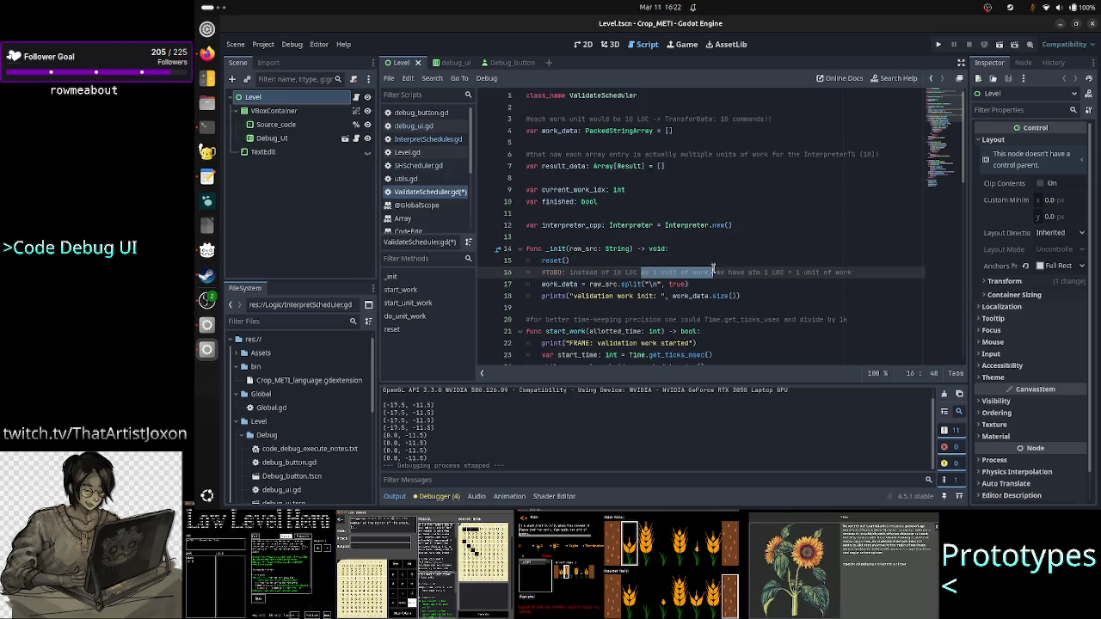
{"action": "key", "text": "Home"}
{"action": "left_click", "coordinate": [863, 273], "text": "shift"}
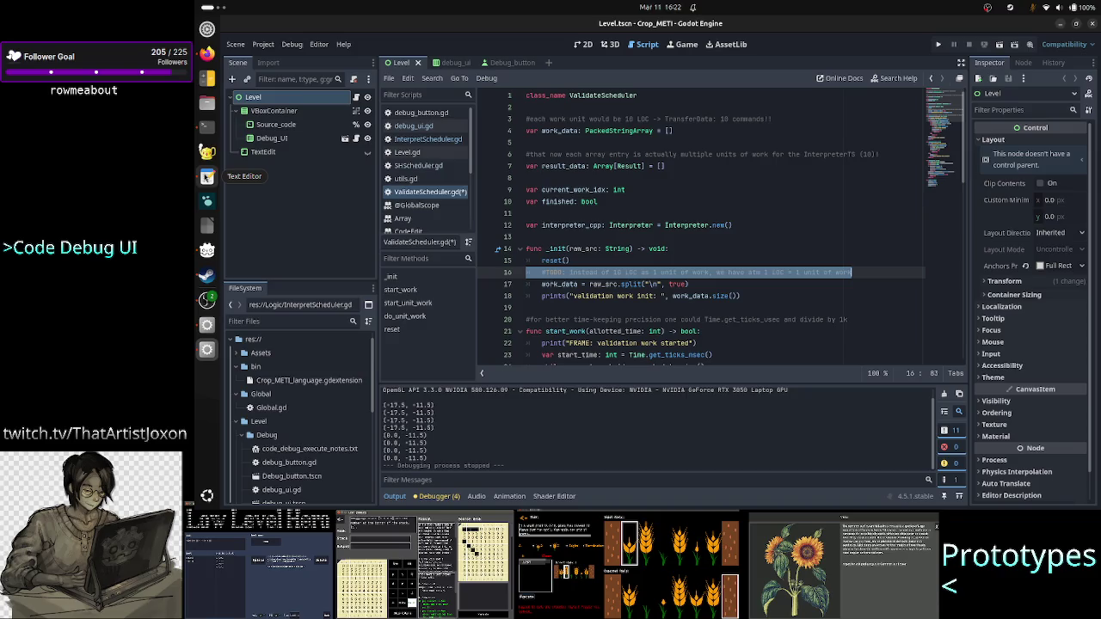
{"action": "left_click", "coordinate": [206, 176]}
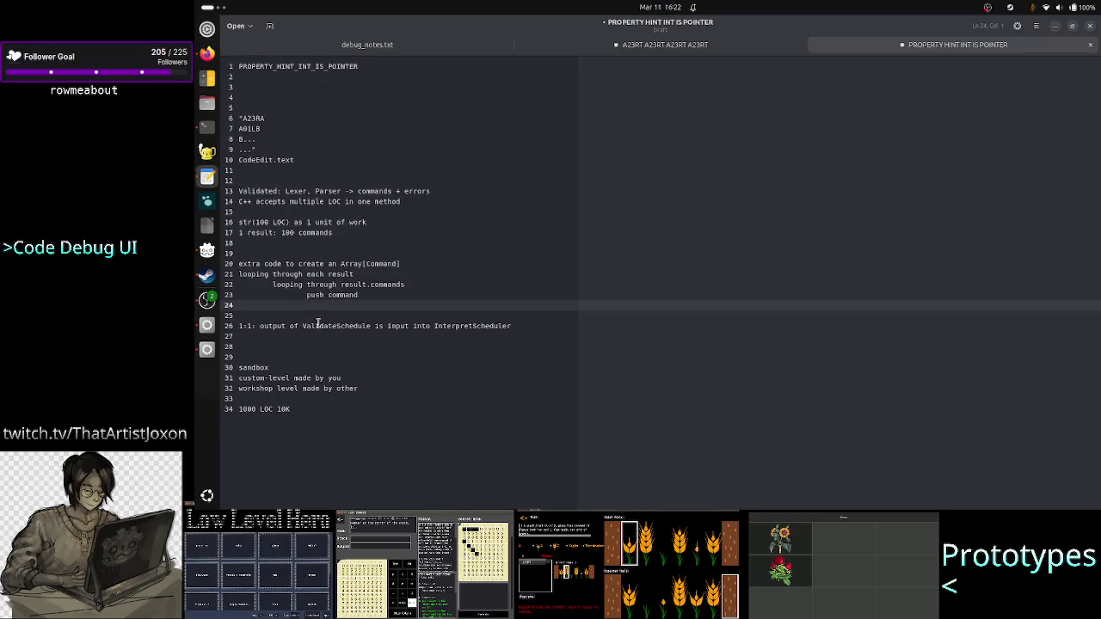
Review the looping notes on lines 20–23 and the ValidateSchedule/InterpretScheduler line
{"action": "left_click_drag", "start_coordinate": [358, 295], "coordinate": [237, 264]}
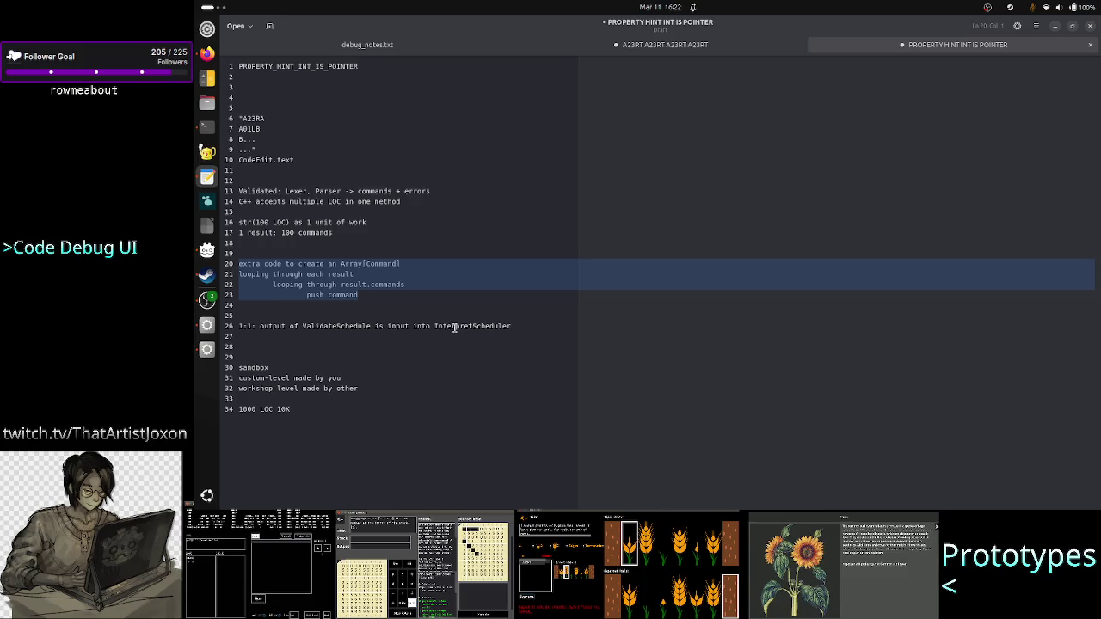
{"action": "double_click", "coordinate": [343, 326]}
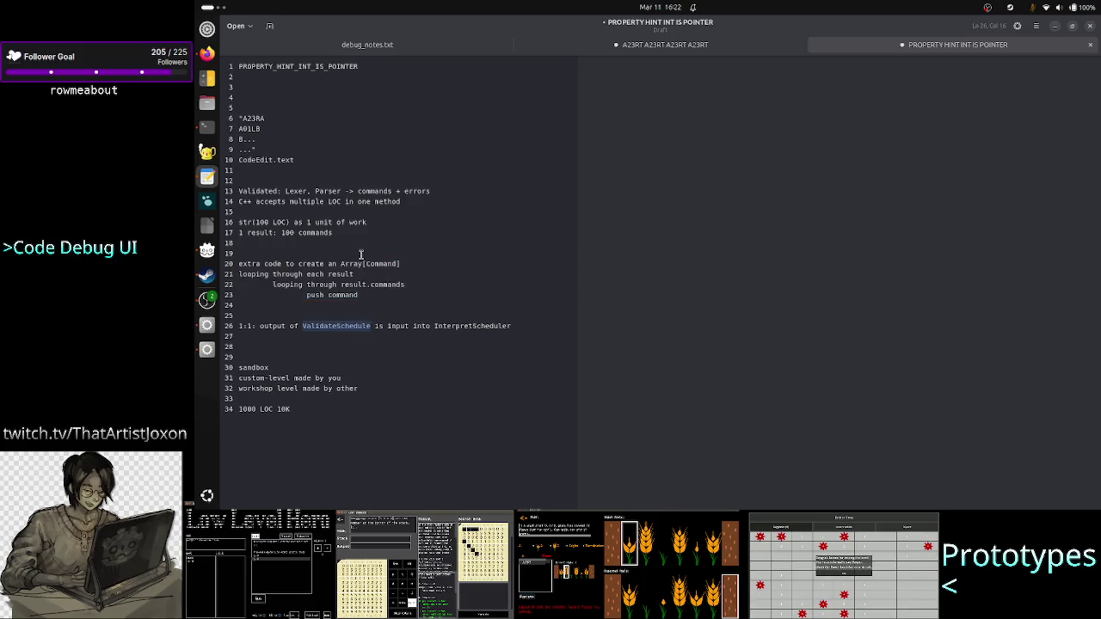
{"action": "double_click", "coordinate": [480, 326]}
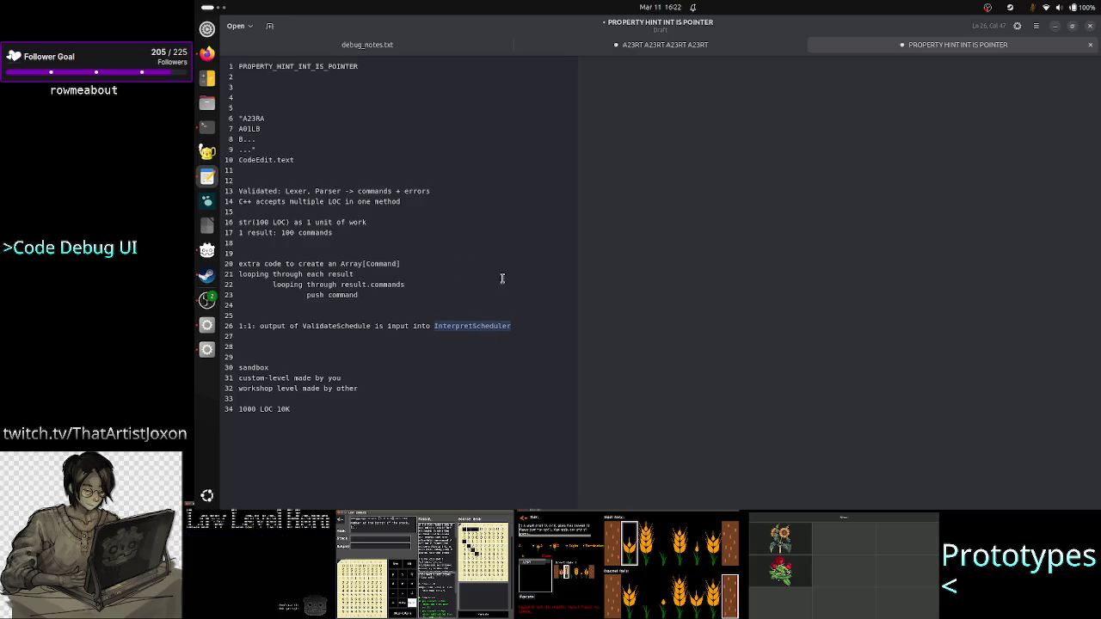
{"action": "left_click", "coordinate": [371, 295]}
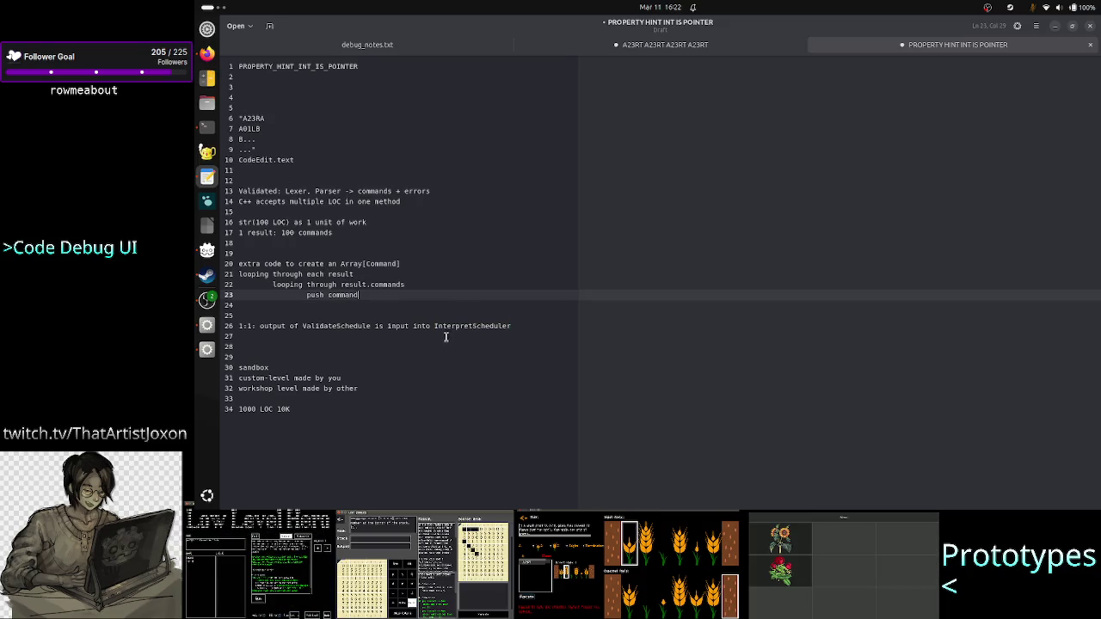
{"action": "left_click_drag", "start_coordinate": [376, 294], "coordinate": [237, 264]}
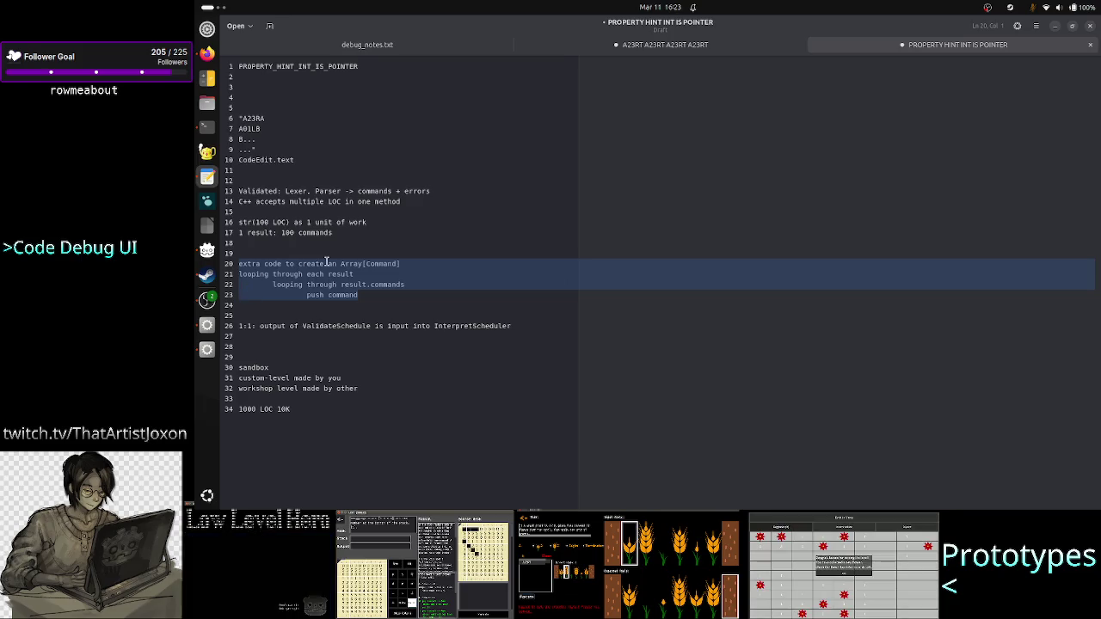
{"action": "left_click", "coordinate": [410, 263]}
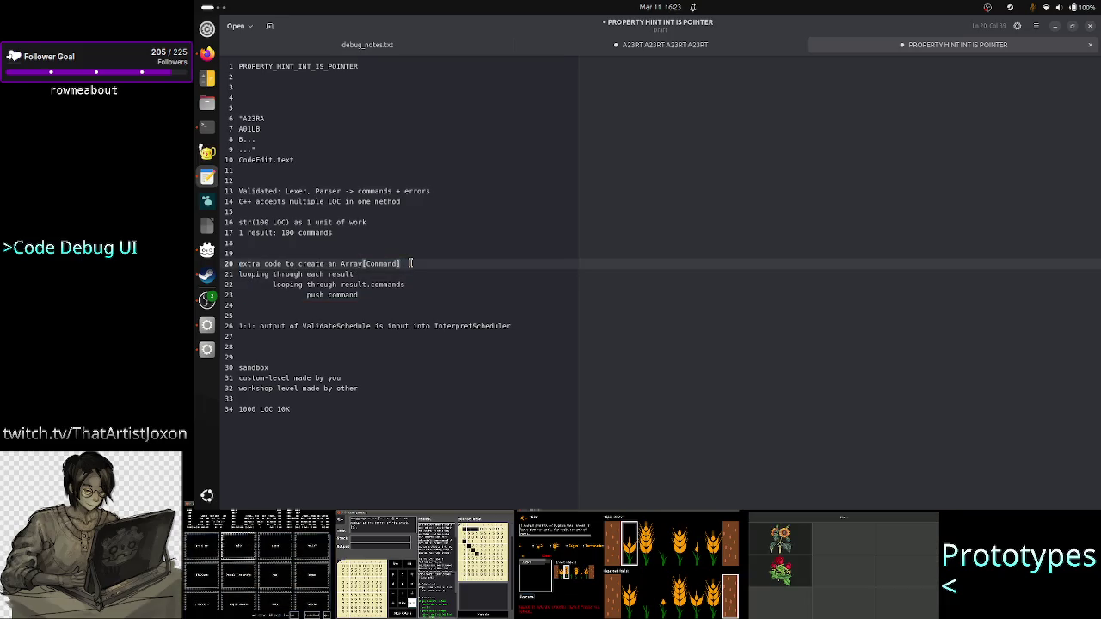
{"action": "key", "text": "Up"}
{"action": "key", "text": "Up"}
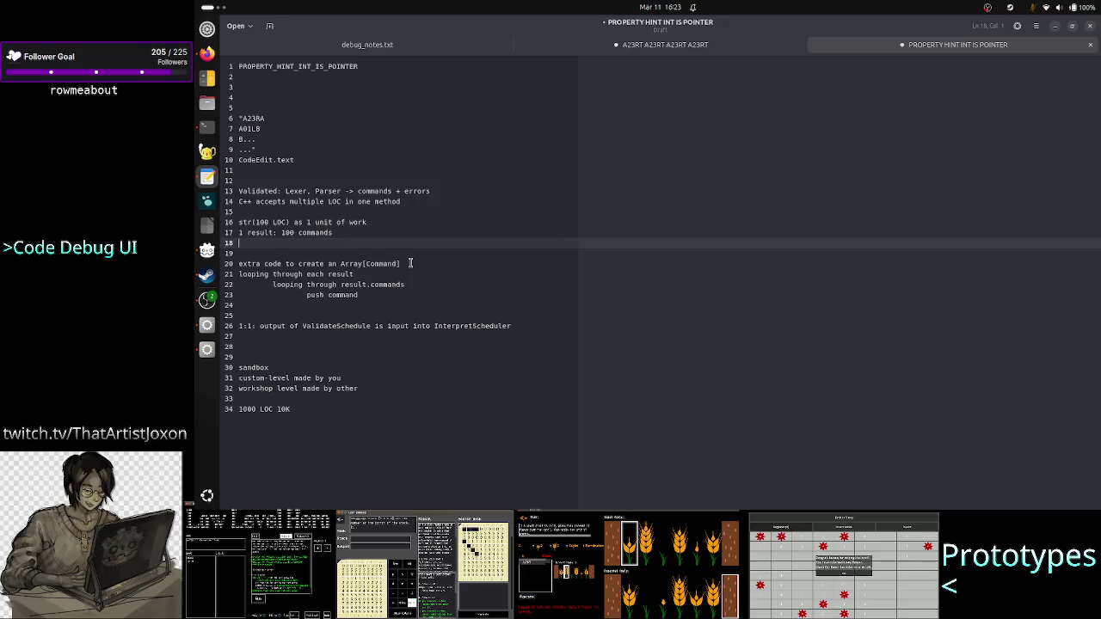
{"action": "key", "text": "Up"}
{"action": "key", "text": "Up"}
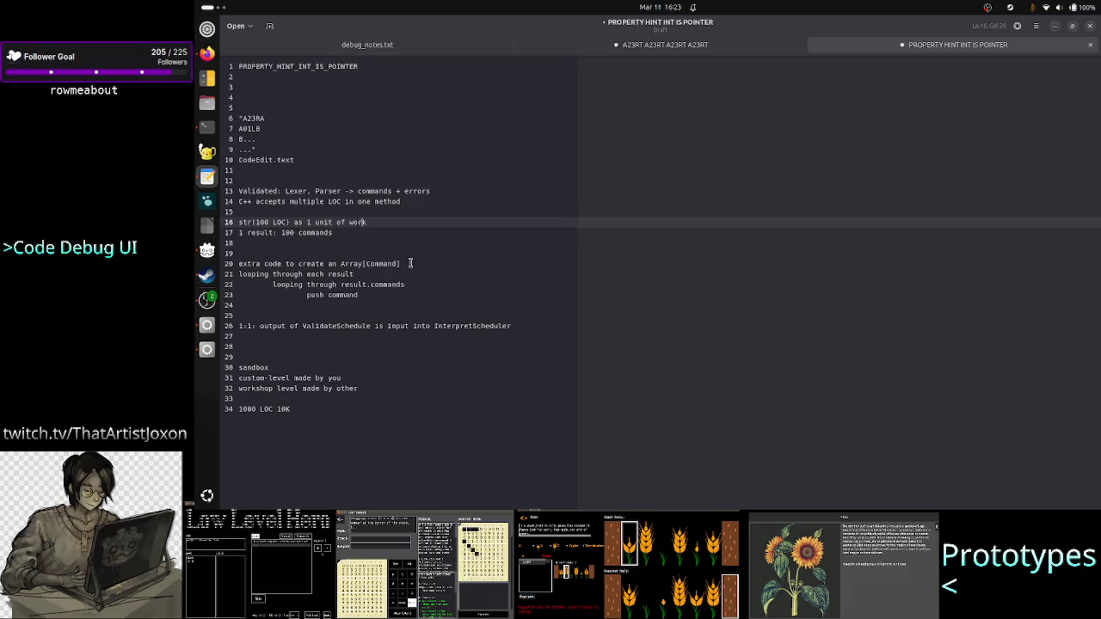
{"action": "key", "text": "ctrl+Left"}
{"action": "key", "text": "ctrl+Left"}
{"action": "key", "text": "ctrl+Left"}
{"action": "key", "text": "Right"}
{"action": "key", "text": "Right"}
{"action": "key", "text": "Right"}
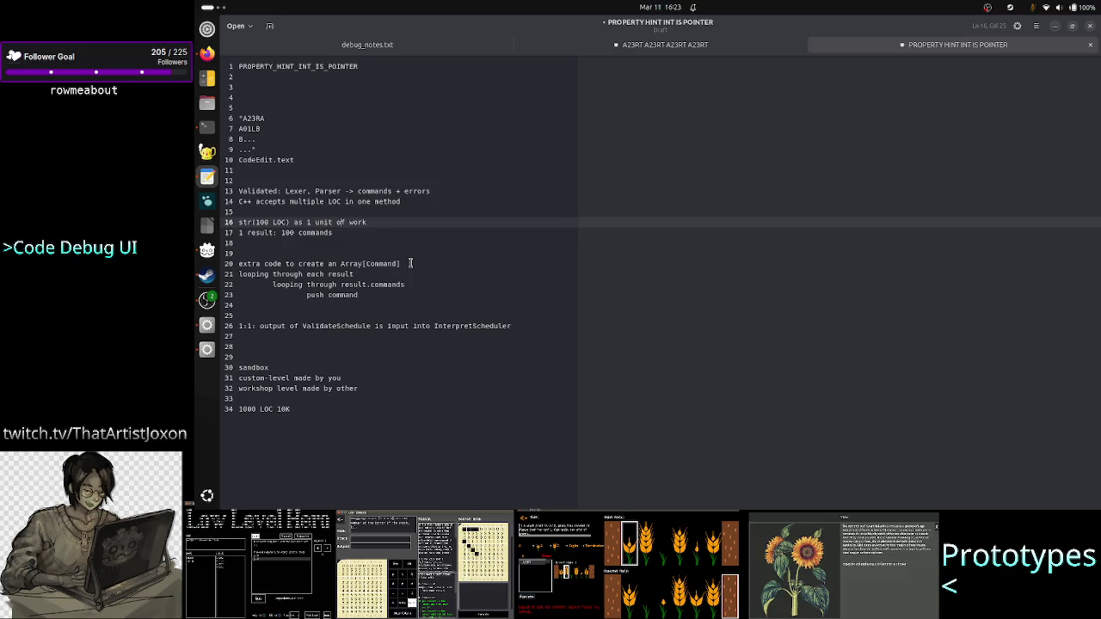
{"action": "key", "text": "Up"}
{"action": "key", "text": "Up"}
{"action": "key", "text": "Up"}
{"action": "key", "text": "Up"}
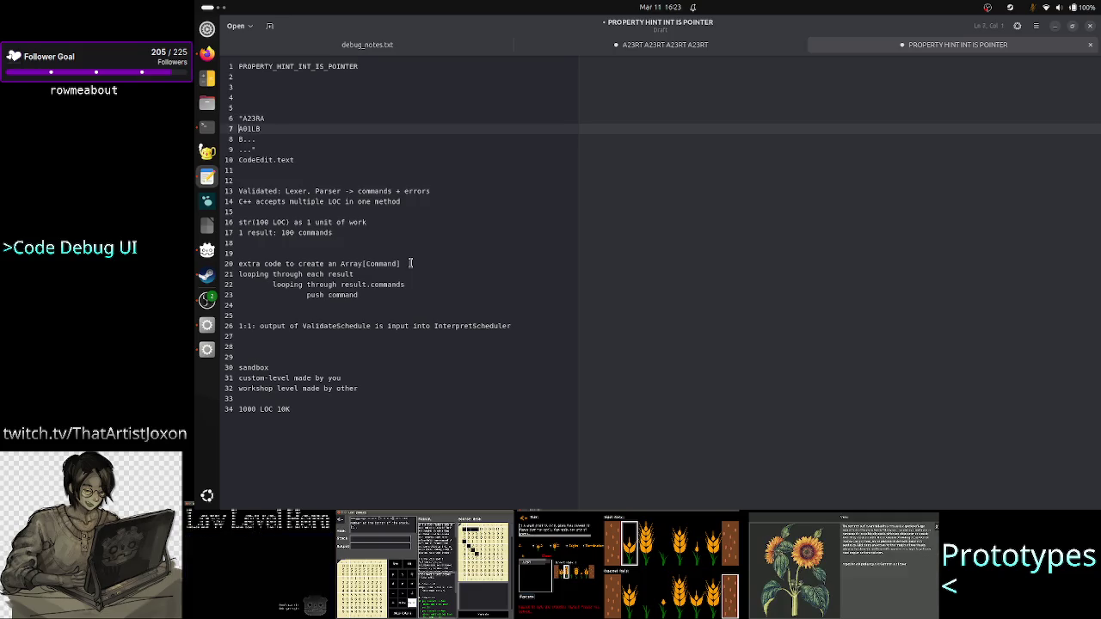
Select the quoted sample on lines 6–9 and start a '1 Result' note below it
{"action": "key", "text": "shift+End"}
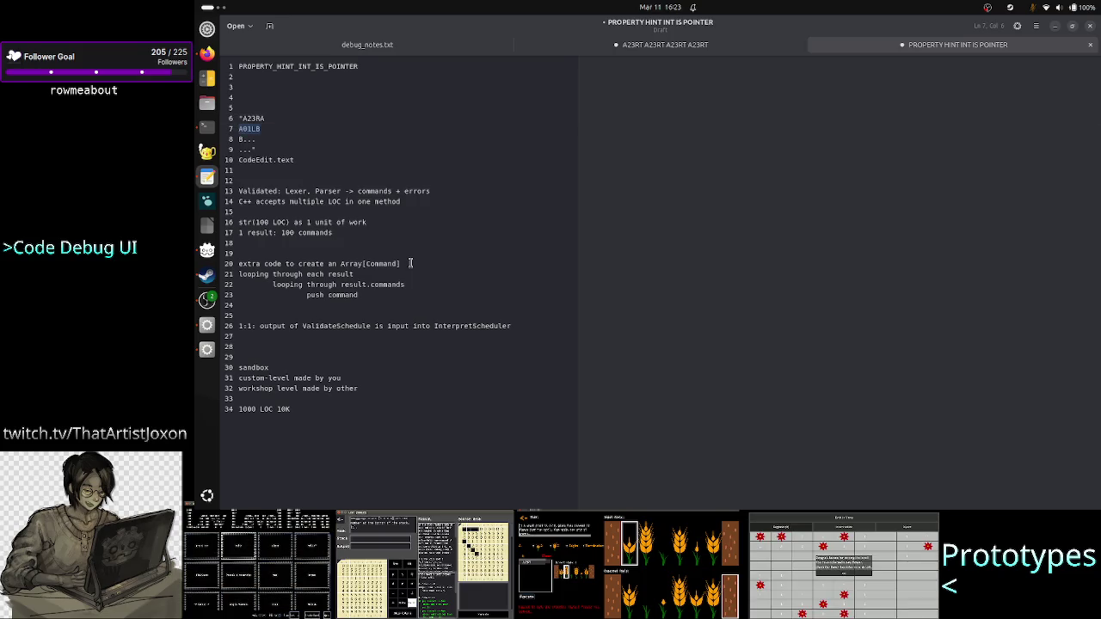
{"action": "key", "text": "Left"}
{"action": "key", "text": "Up"}
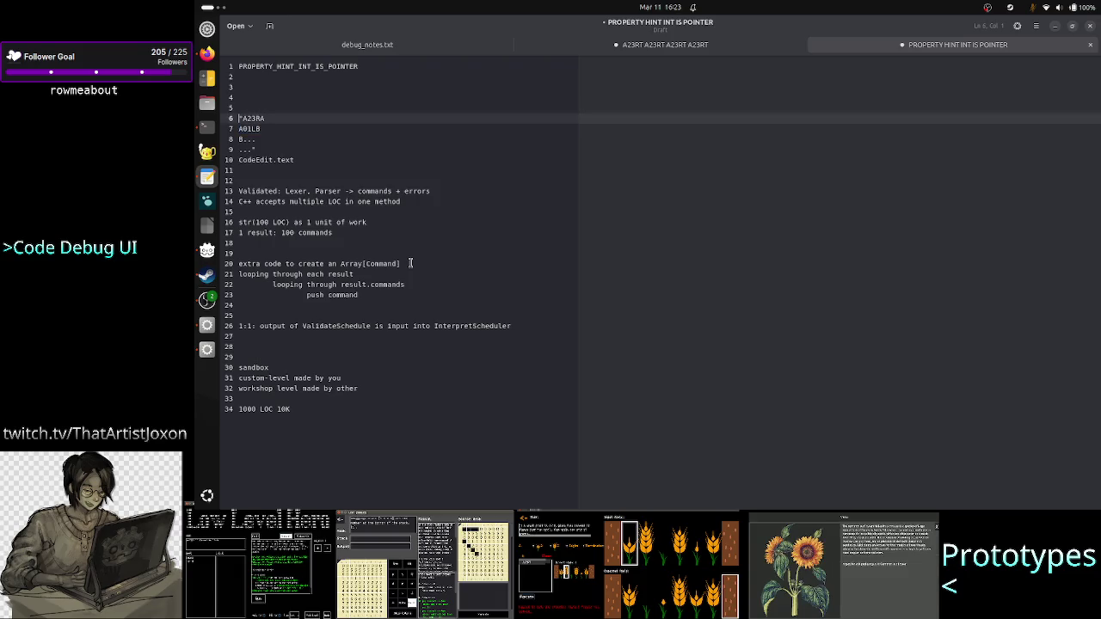
{"action": "key", "text": "shift+Down"}
{"action": "key", "text": "shift+Down"}
{"action": "key", "text": "shift+Down"}
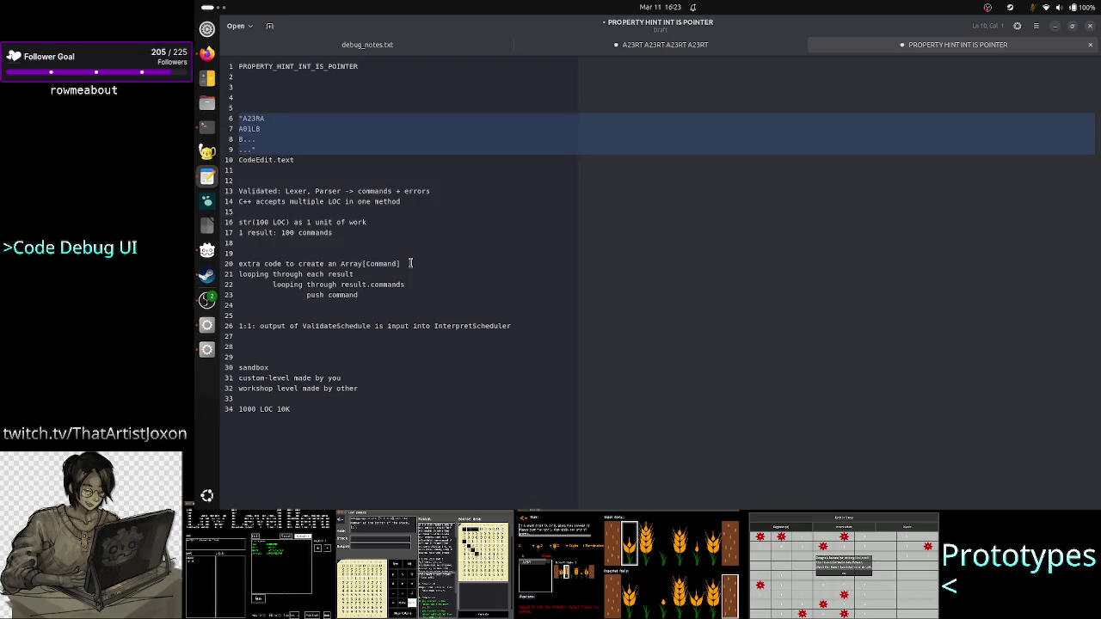
{"action": "key", "text": "shift+Left"}
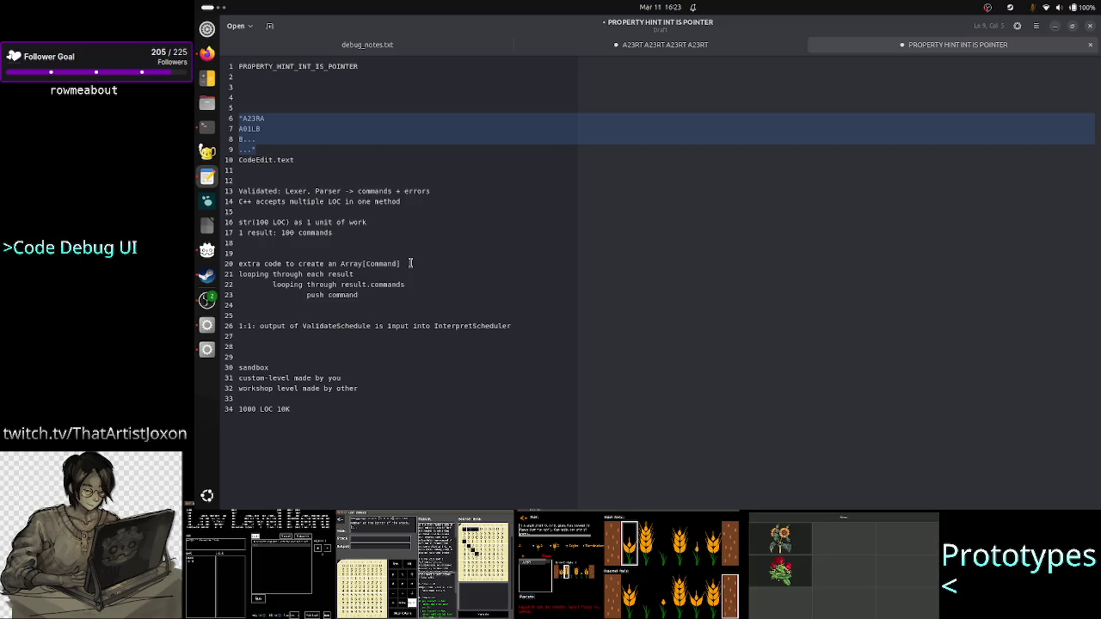
{"action": "key", "text": "Right"}
{"action": "key", "text": "Return"}
{"action": "key", "text": "Return"}
{"action": "type", "text": "1 Result"}
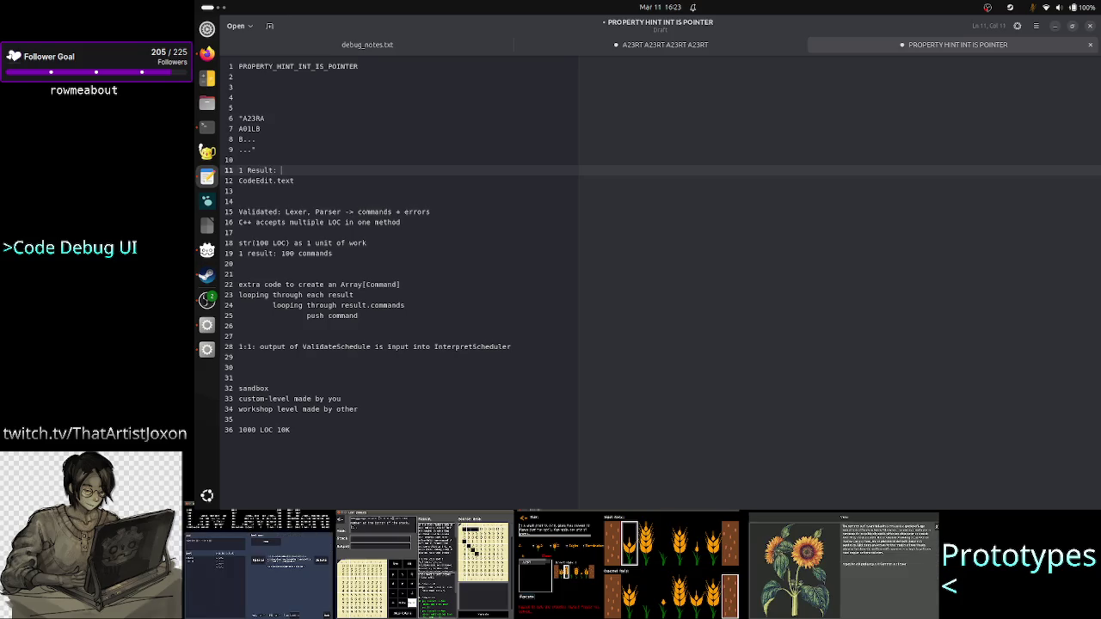
Extend the '1 Result' note with 'commands' and '1 error'
{"action": "key", "text": "Up"}
{"action": "key", "text": "Up"}
{"action": "key", "text": "Up"}
{"action": "key", "text": "Down"}
{"action": "key", "text": "Down"}
{"action": "key", "text": "Down"}
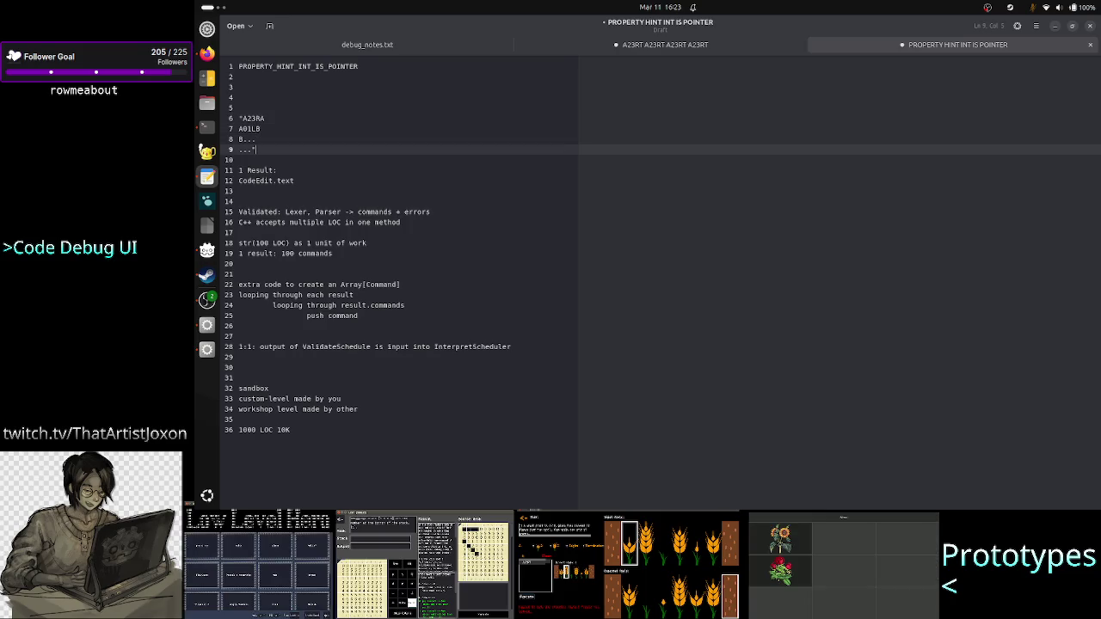
{"action": "key", "text": "Down"}
{"action": "key", "text": "Down"}
{"action": "key", "text": "Down"}
{"action": "key", "text": "Up"}
{"action": "key", "text": "Up"}
{"action": "key", "text": "Up"}
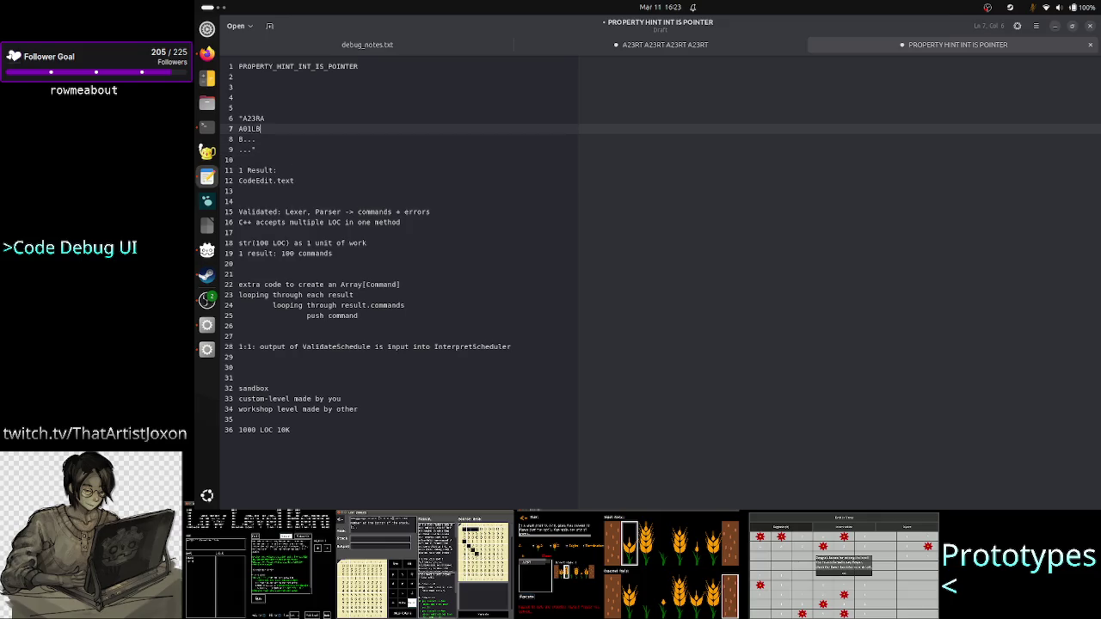
{"action": "key", "text": "Home"}
{"action": "key", "text": "Down"}
{"action": "key", "text": "Down"}
{"action": "left_click", "coordinate": [280, 170]}
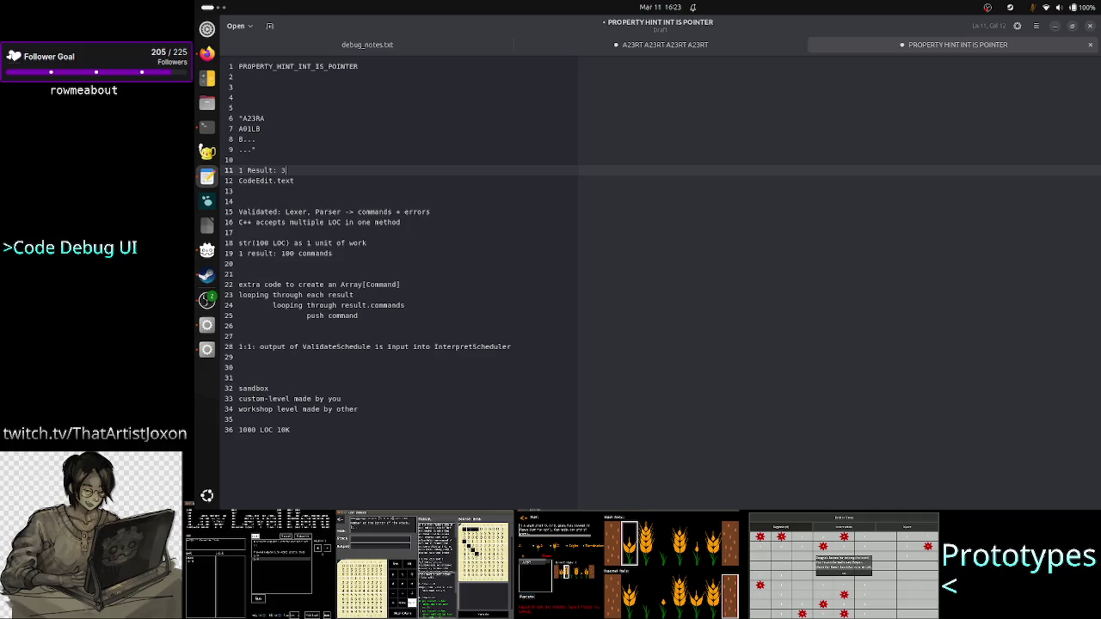
{"action": "type", "text": "commands, 4"}
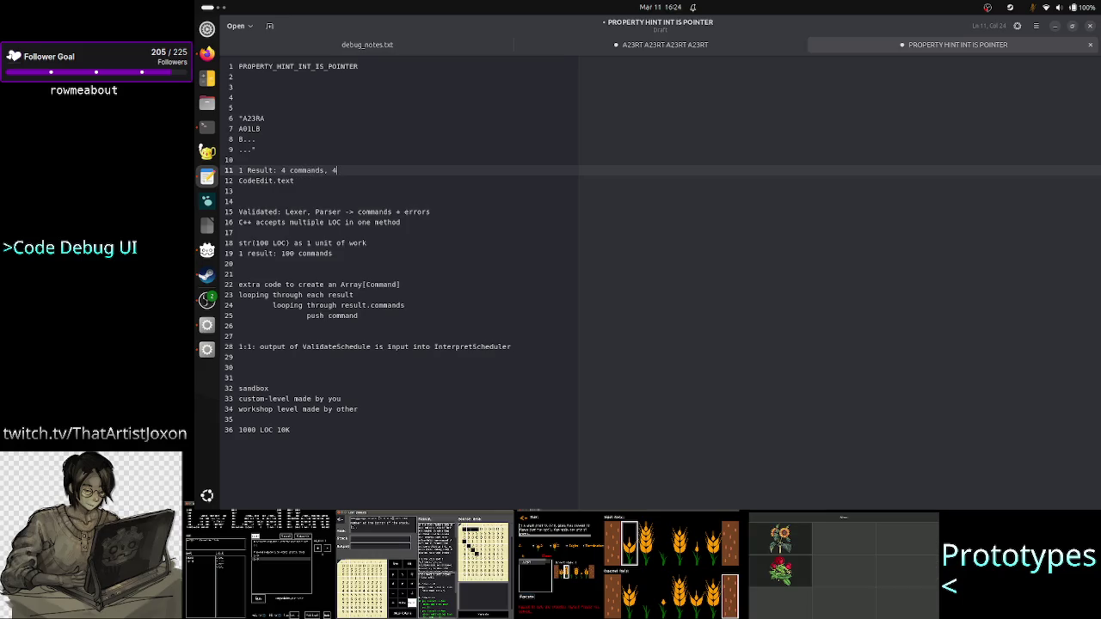
{"action": "key", "text": "BackSpace"}
{"action": "type", "text": "1 error"}
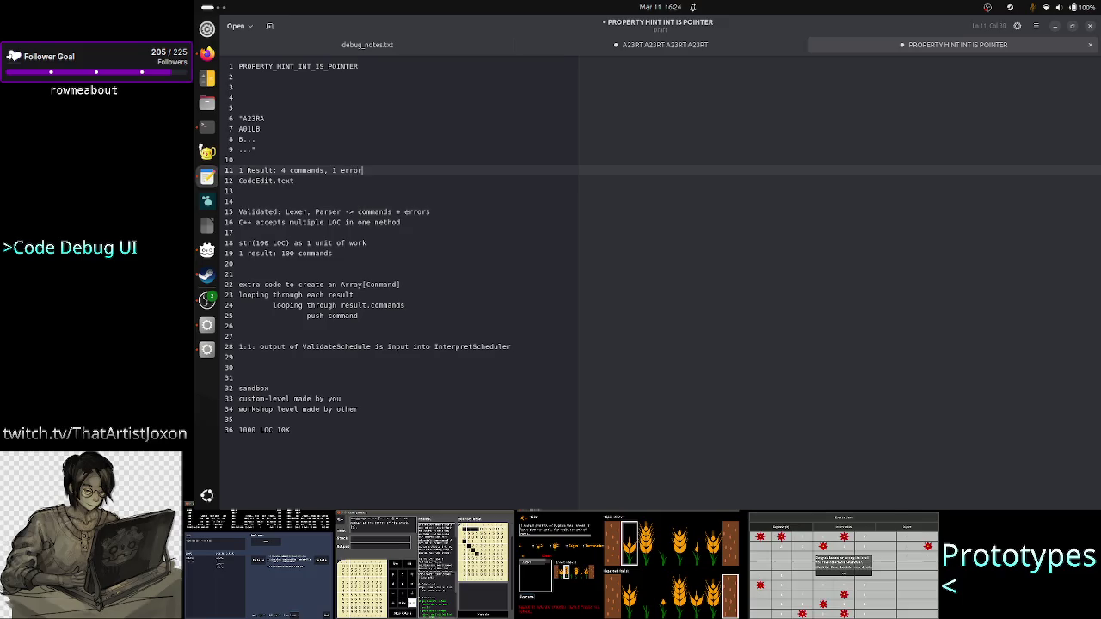
Add indented lines 'to which line the error is associated w/' and 'error.line', then switch to the terminal
{"action": "key", "text": "Return"}
{"action": "key", "text": "Return"}
{"action": "key", "text": "Return"}
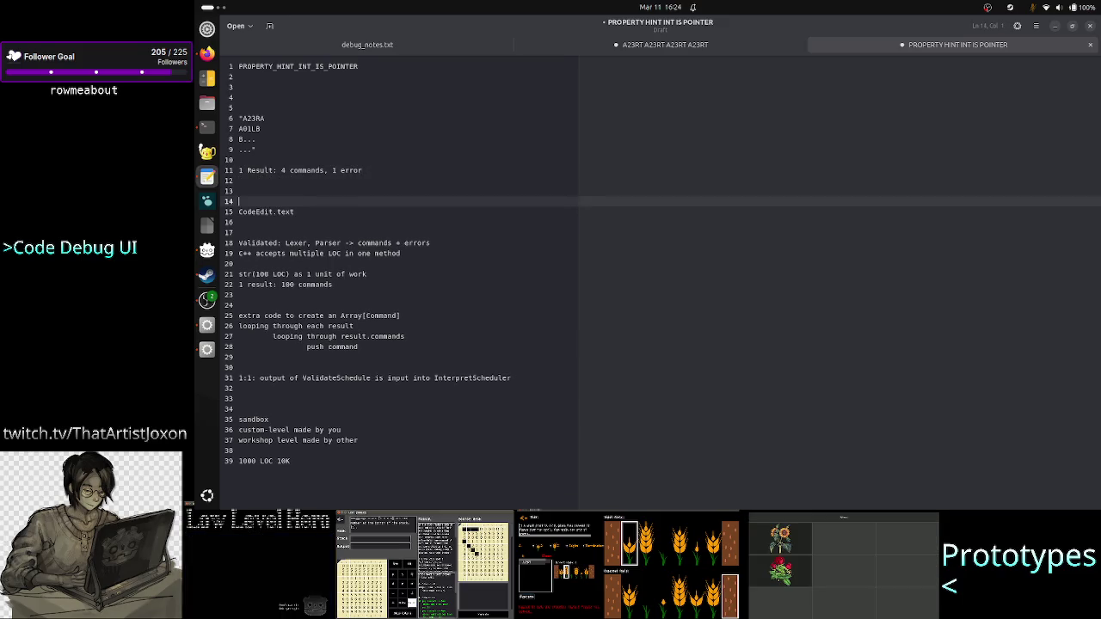
{"action": "key", "text": "Up"}
{"action": "key", "text": "Up"}
{"action": "key", "text": "Tab"}
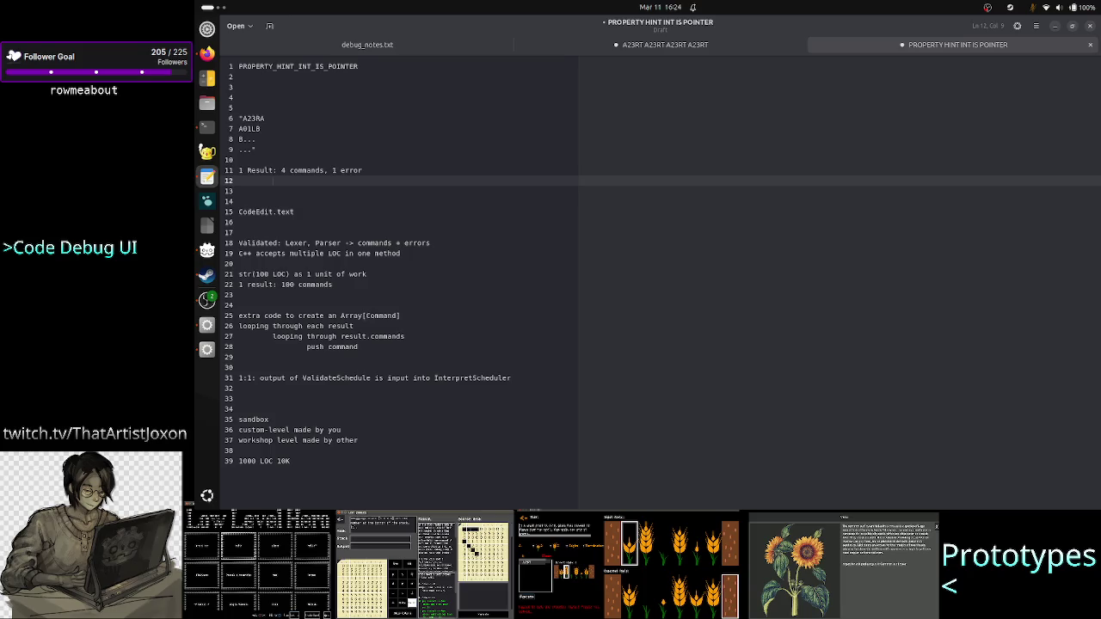
{"action": "type", "text": "to which "}
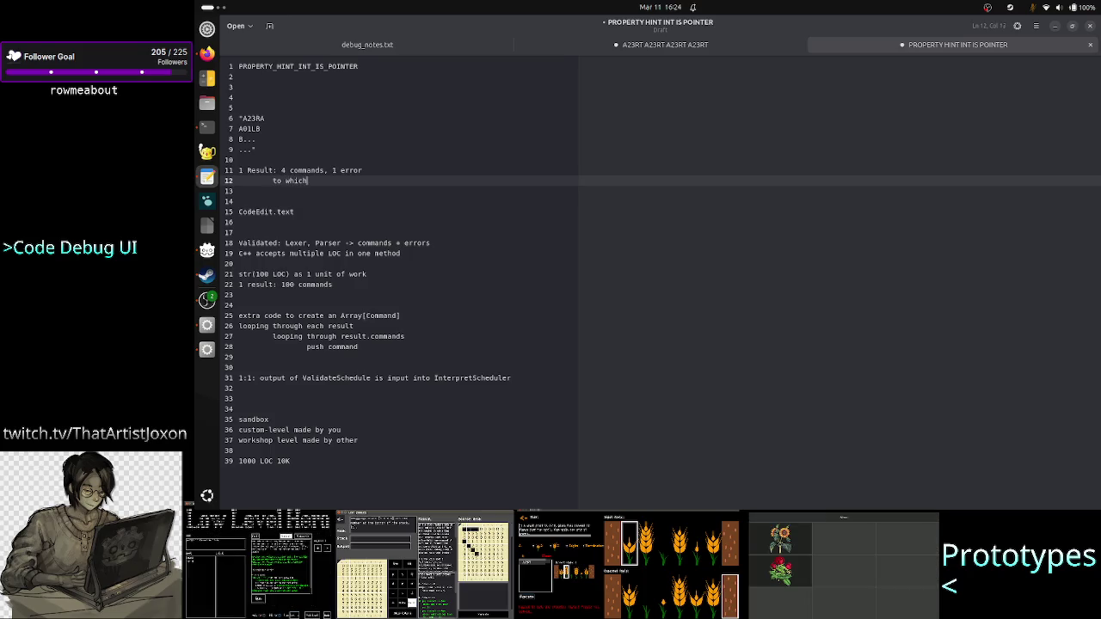
{"action": "type", "text": "line the err"}
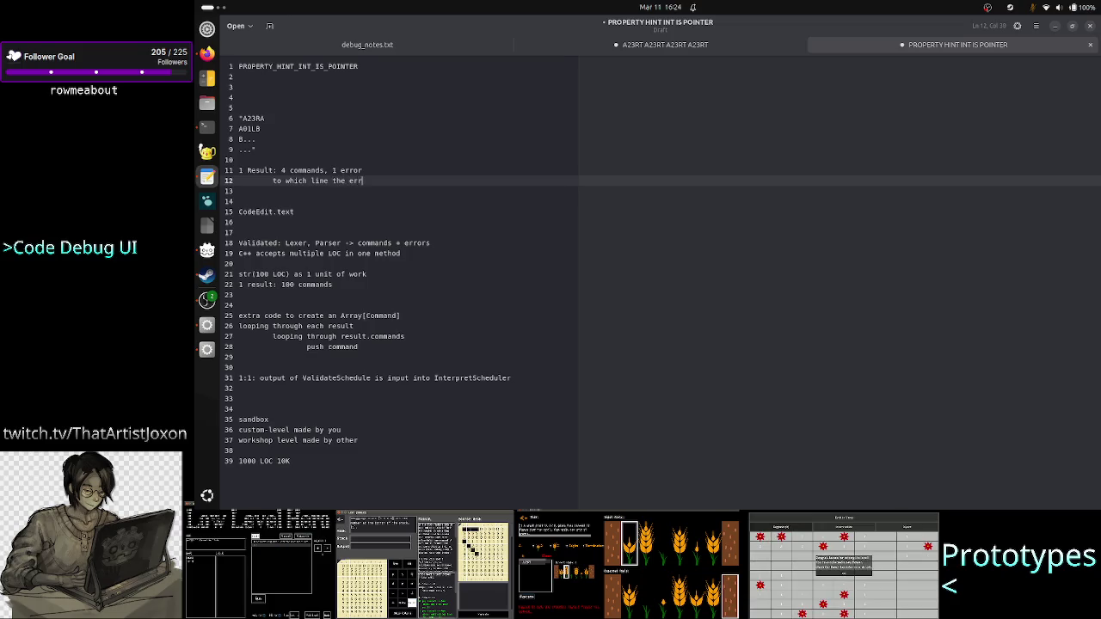
{"action": "type", "text": "or is associated w/"}
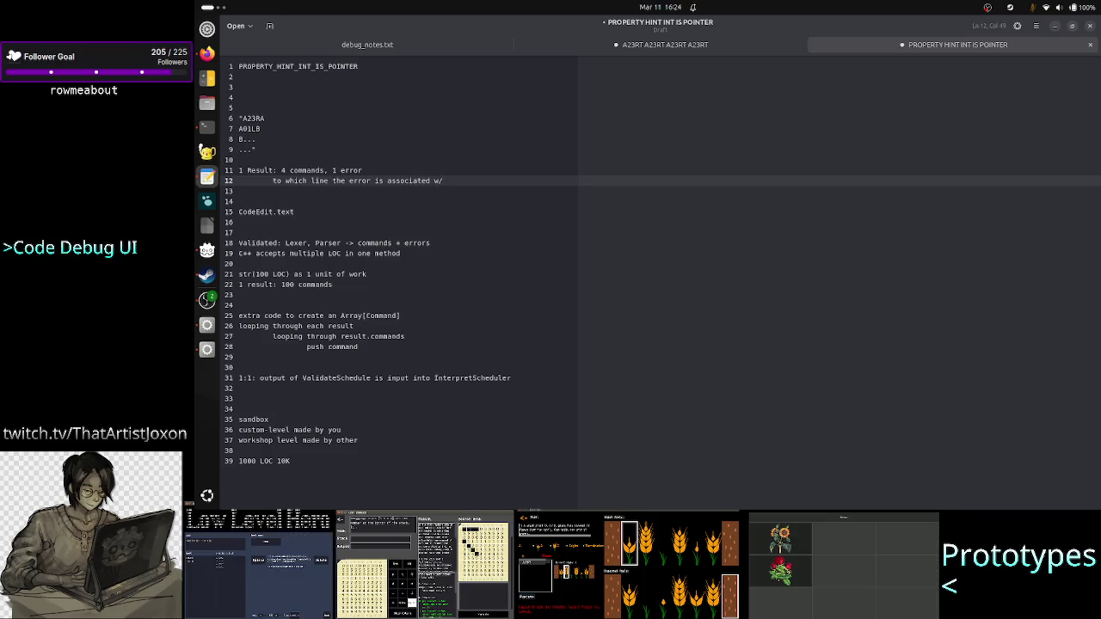
{"action": "key", "text": "Return"}
{"action": "type", "text": "error"}
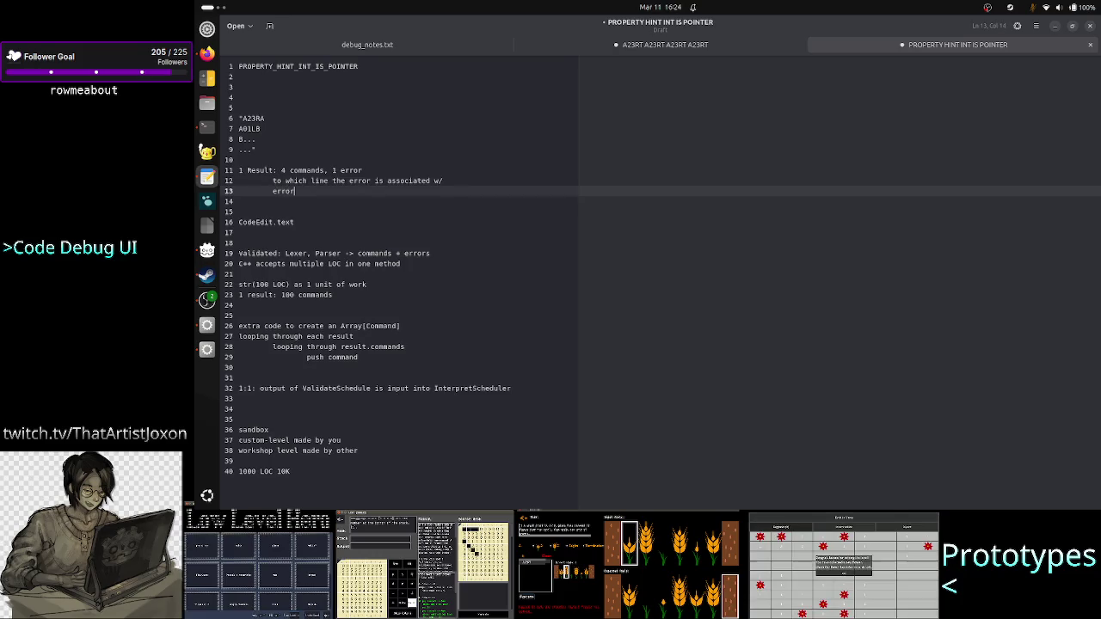
{"action": "type", "text": ".line_nr"}
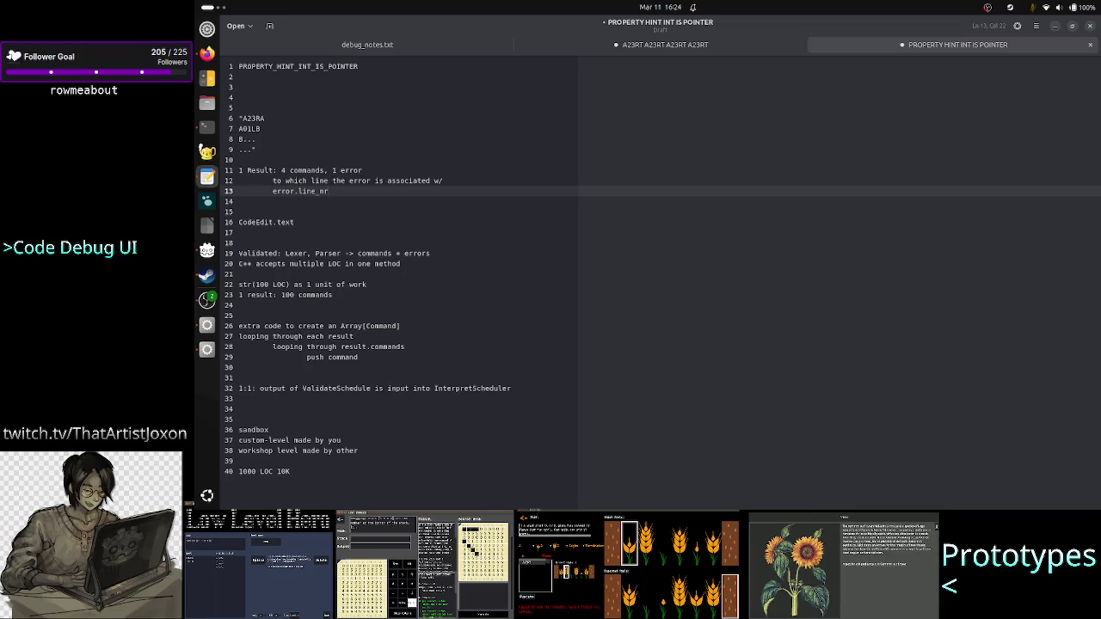
{"action": "left_click", "coordinate": [207, 127]}
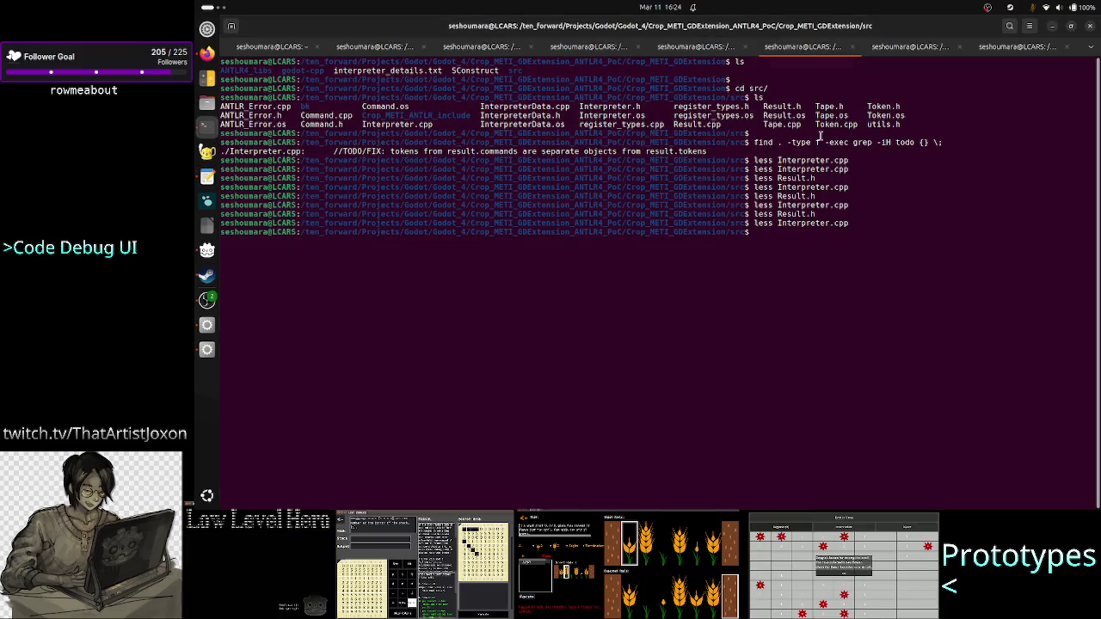
View ANTLR_Error.h with less, pick out its line_pos field, then return to the notes
{"action": "type", "text": "less E"}
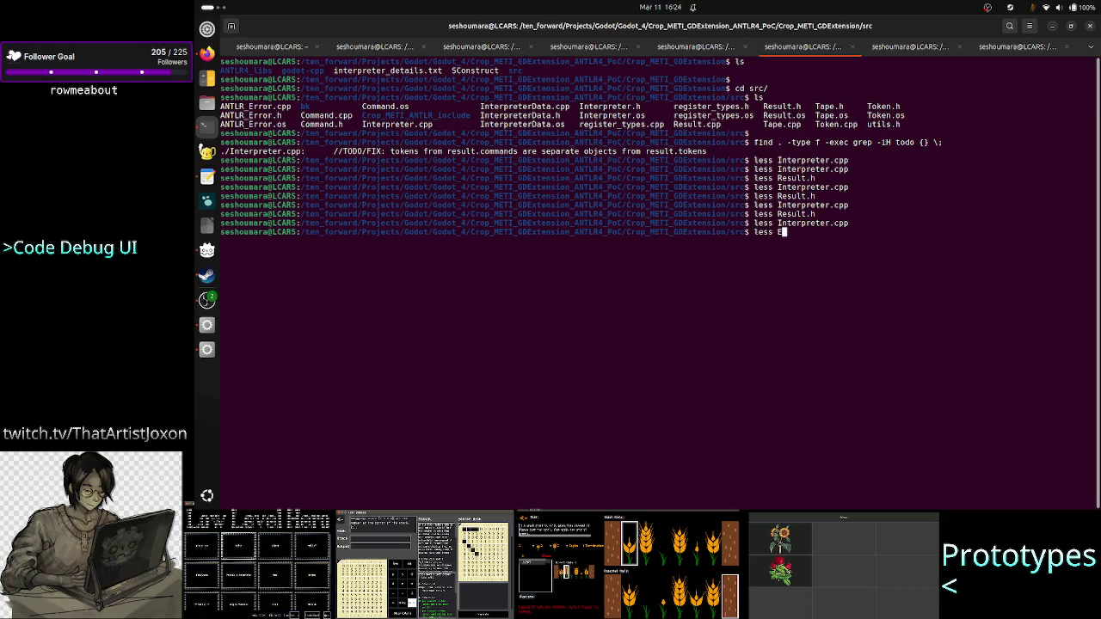
{"action": "type", "text": "A"}
{"action": "key", "text": "Tab"}
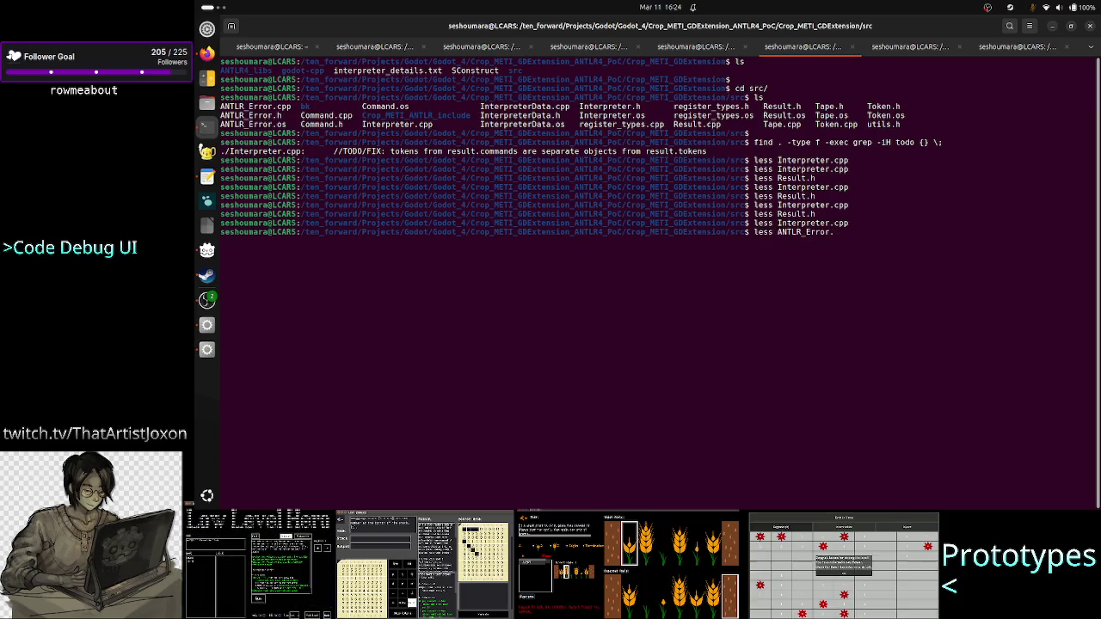
{"action": "type", "text": "h"}
{"action": "key", "text": "Return"}
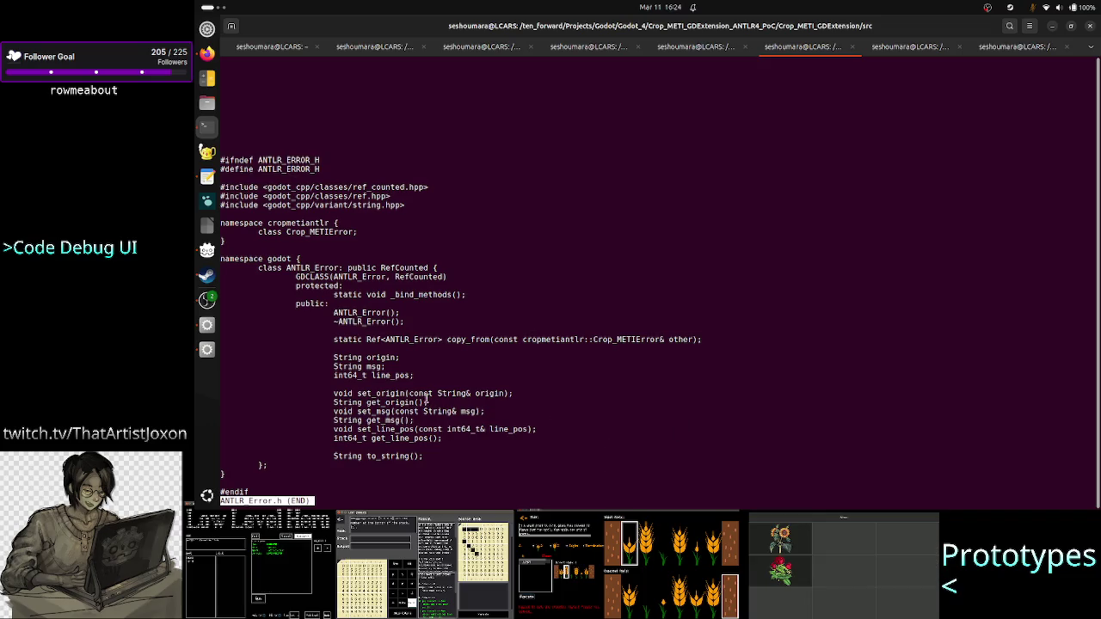
{"action": "double_click", "coordinate": [405, 376]}
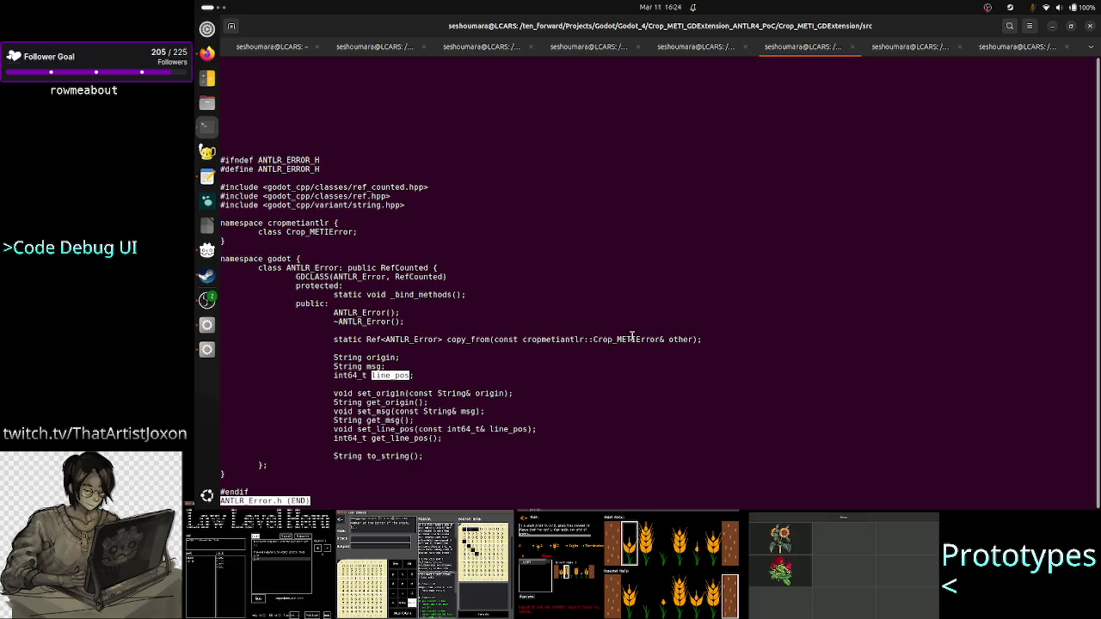
{"action": "key", "text": "q"}
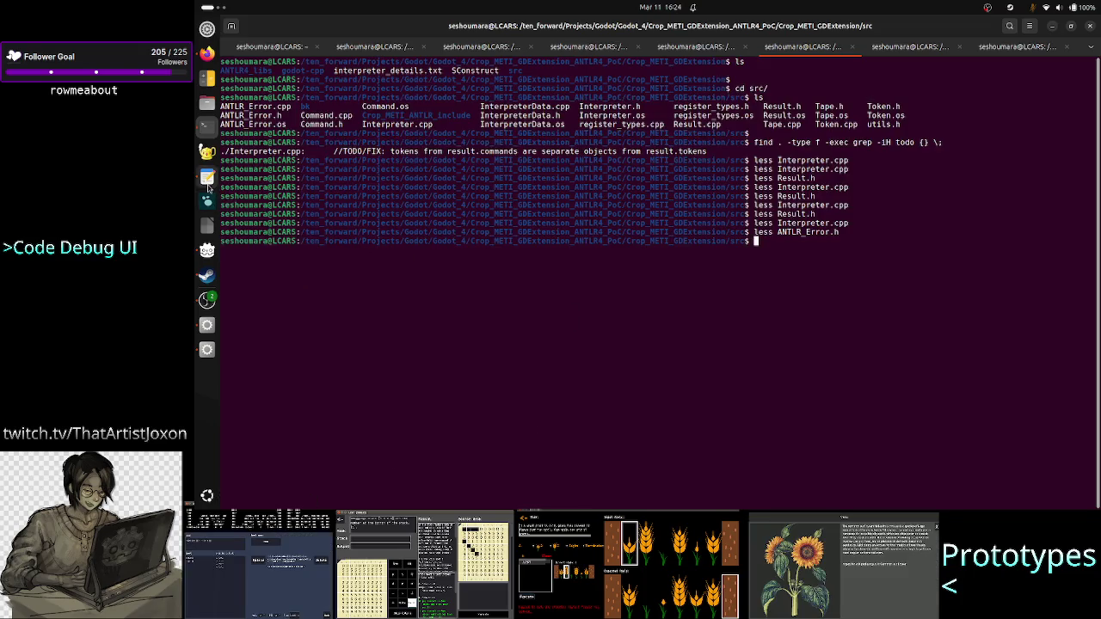
{"action": "left_click", "coordinate": [208, 181]}
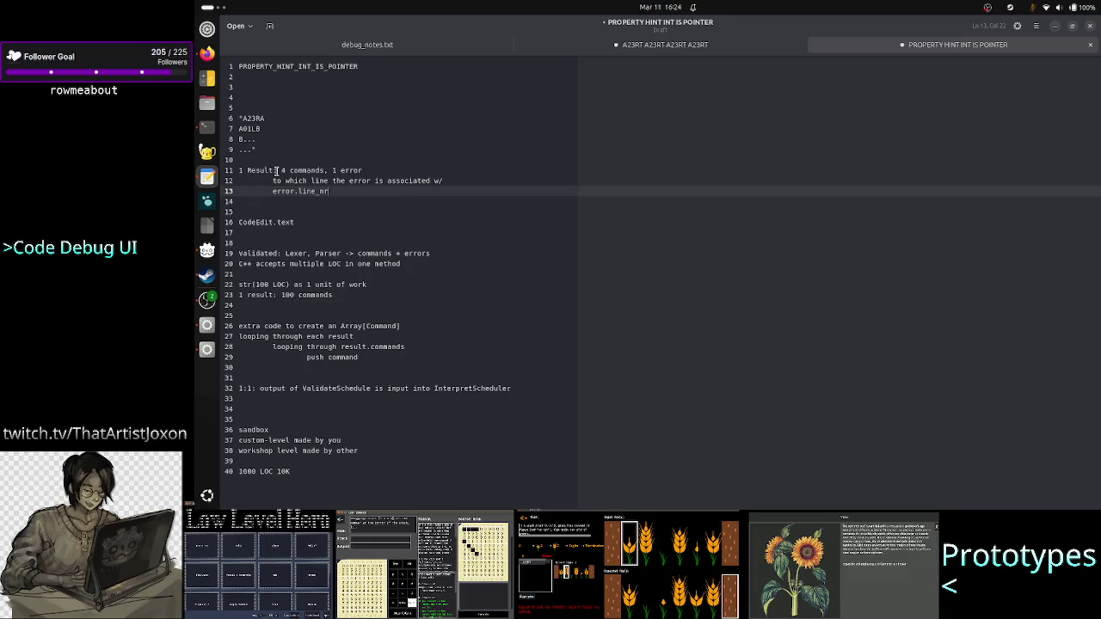
Change the command count on line 11 from 4 to 1
{"action": "left_click", "coordinate": [285, 170]}
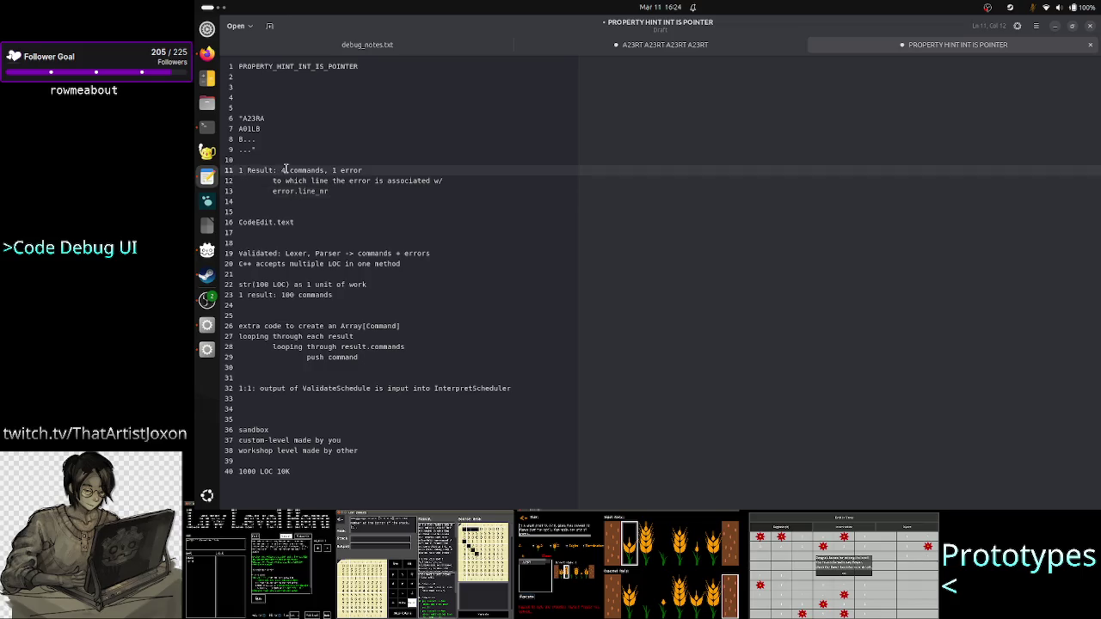
{"action": "key", "text": "BackSpace"}
{"action": "type", "text": "1"}
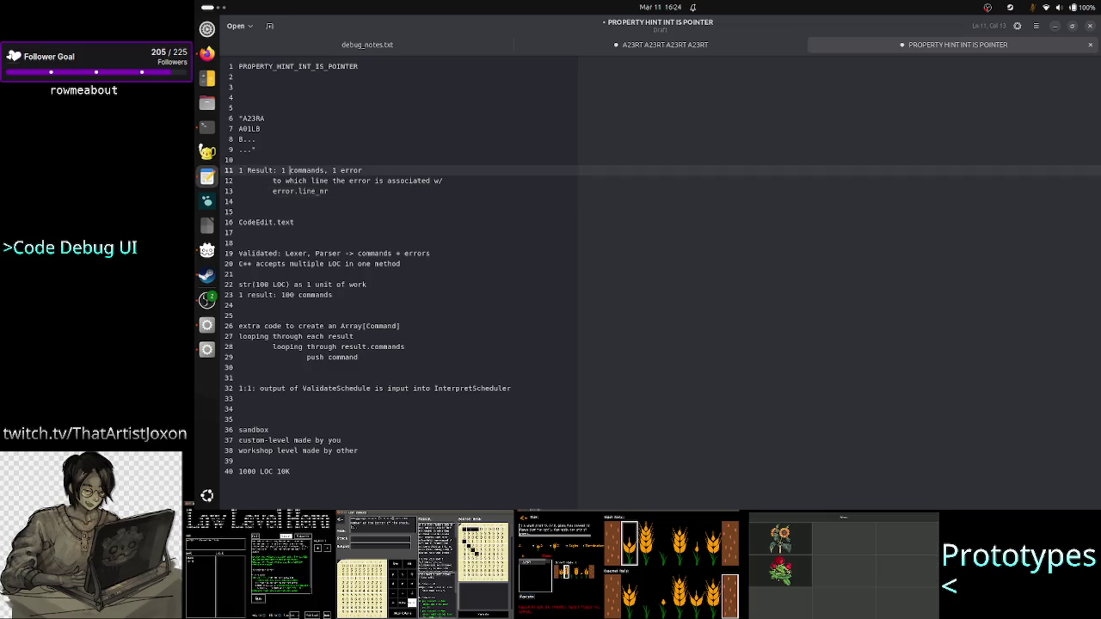
{"action": "left_click", "coordinate": [332, 169]}
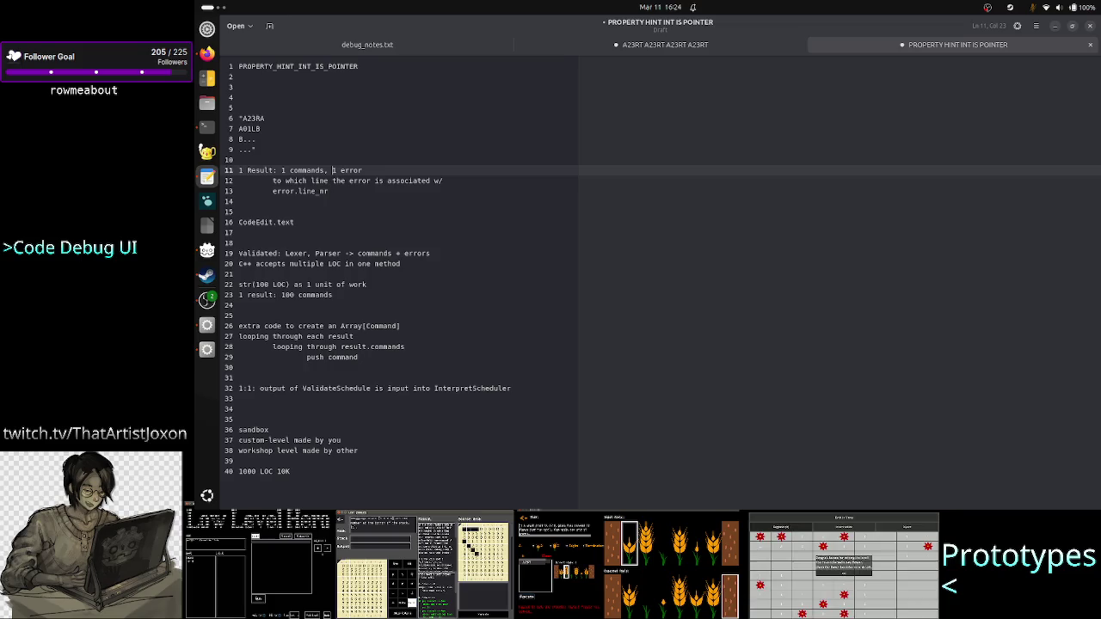
{"action": "left_click", "coordinate": [240, 180]}
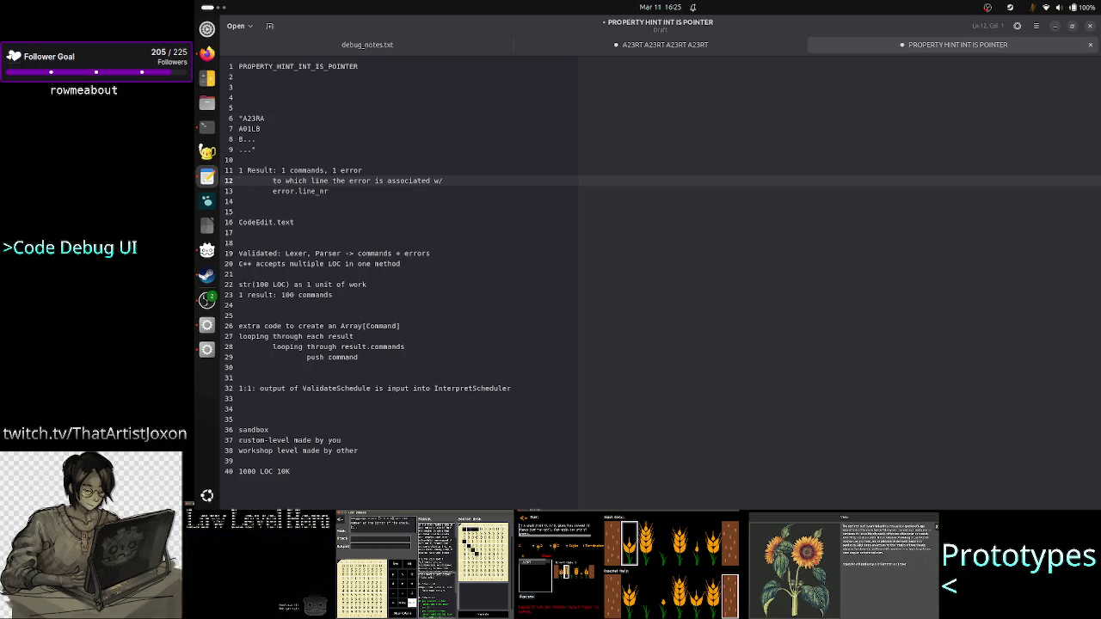
Delete the result note lines 11–14 and look over the quoted lines 6–9
{"action": "key", "text": "Up"}
{"action": "key", "text": "shift+Down"}
{"action": "key", "text": "shift+Down"}
{"action": "key", "text": "shift+Down"}
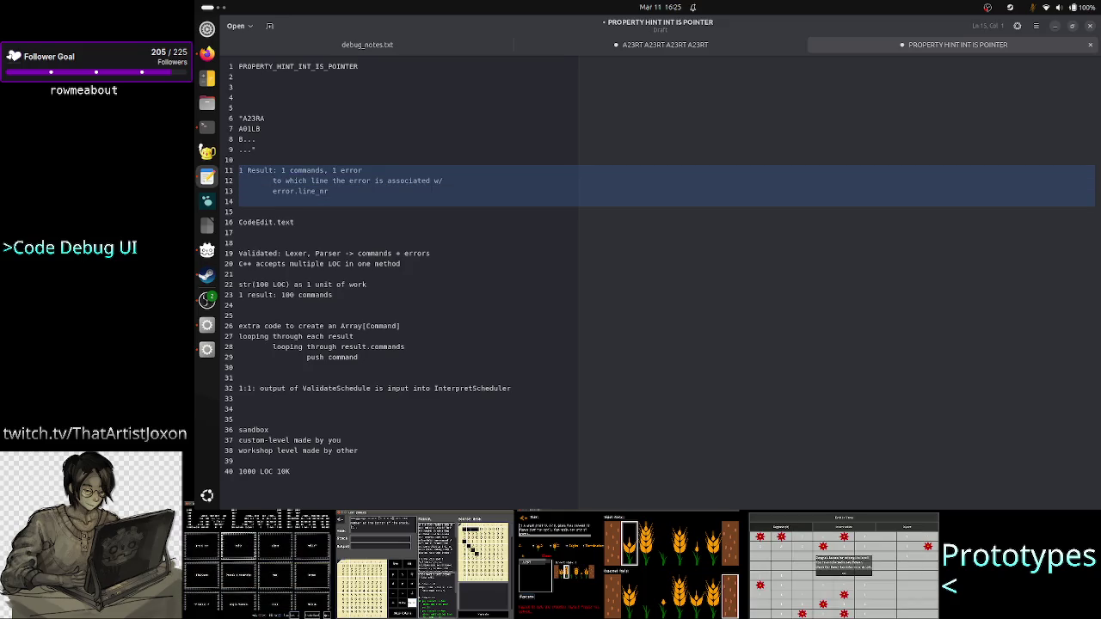
{"action": "key", "text": "BackSpace"}
{"action": "key", "text": "BackSpace"}
{"action": "key", "text": "Delete"}
{"action": "key", "text": "Down"}
{"action": "key", "text": "Down"}
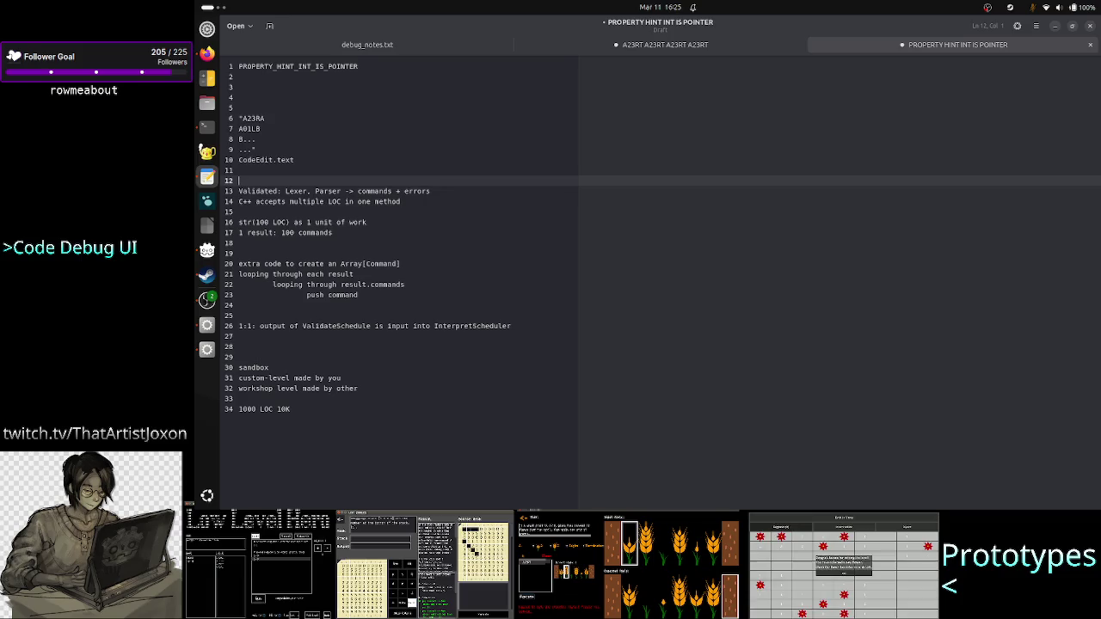
{"action": "left_click", "coordinate": [238, 191]}
{"action": "key", "text": "Down"}
{"action": "key", "text": "Down"}
{"action": "key", "text": "Down"}
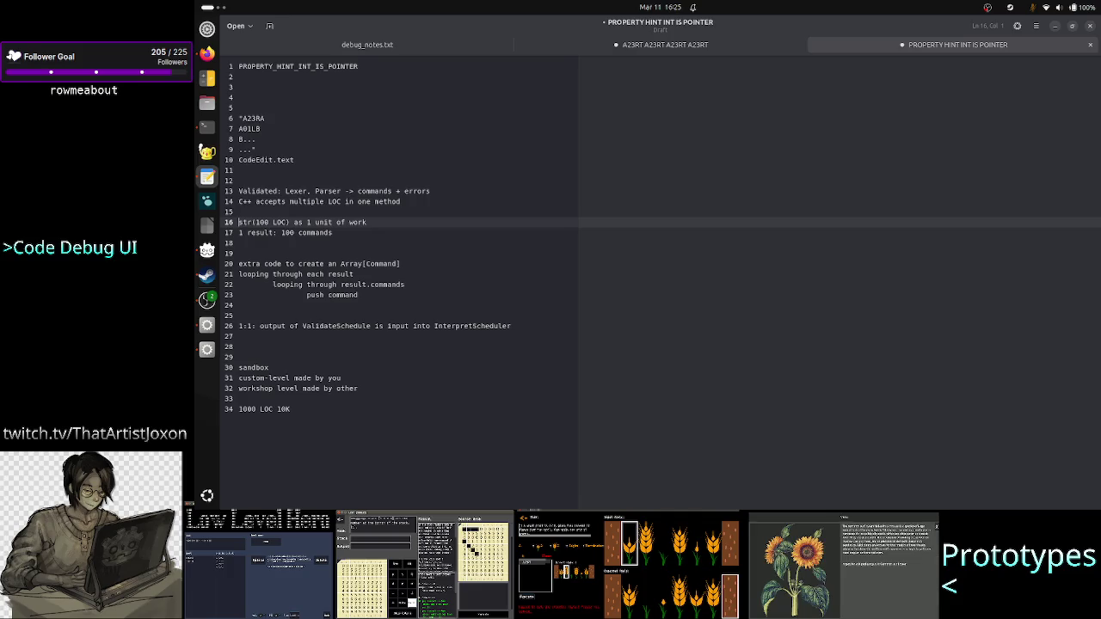
{"action": "left_click", "coordinate": [238, 253]}
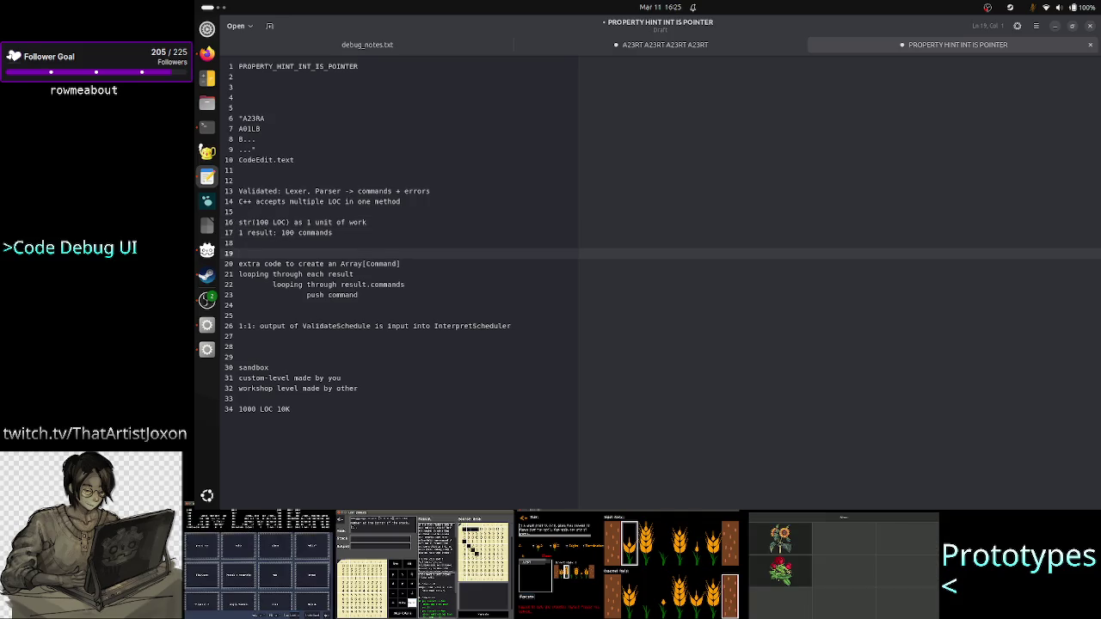
{"action": "key", "text": "Up"}
{"action": "key", "text": "Up"}
{"action": "key", "text": "Up"}
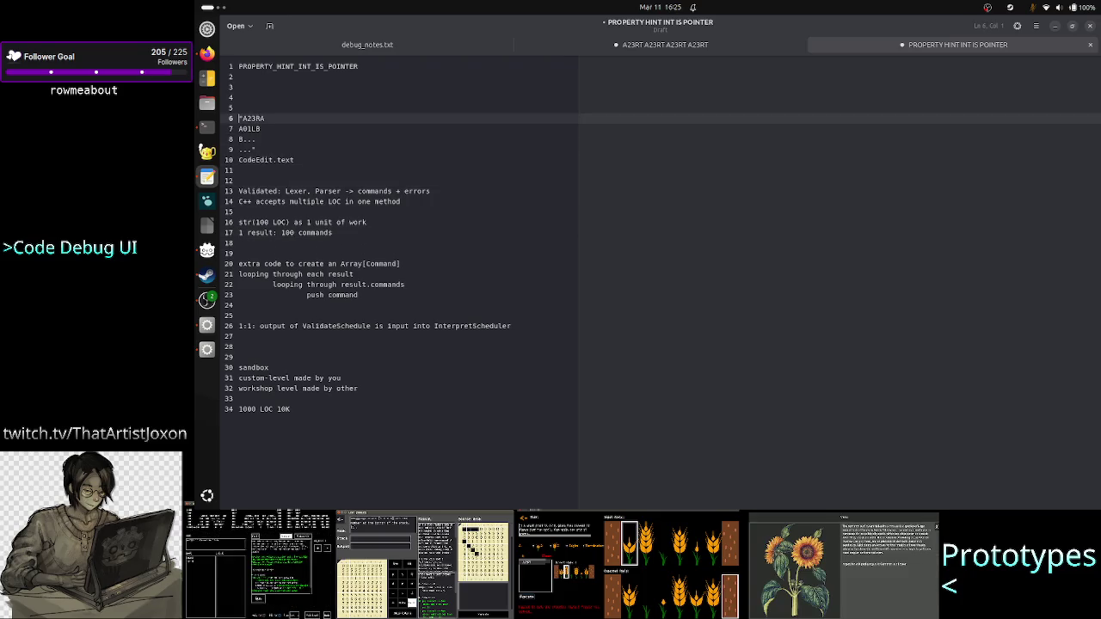
{"action": "key", "text": "shift+Down"}
{"action": "key", "text": "shift+Down"}
{"action": "key", "text": "shift+Down"}
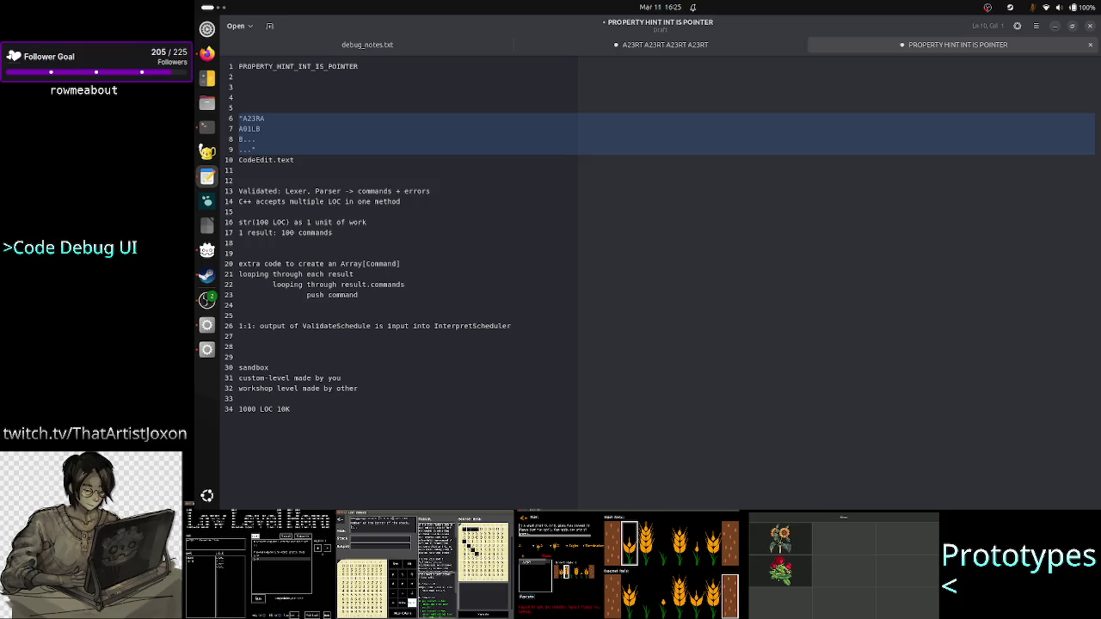
{"action": "left_click", "coordinate": [239, 98]}
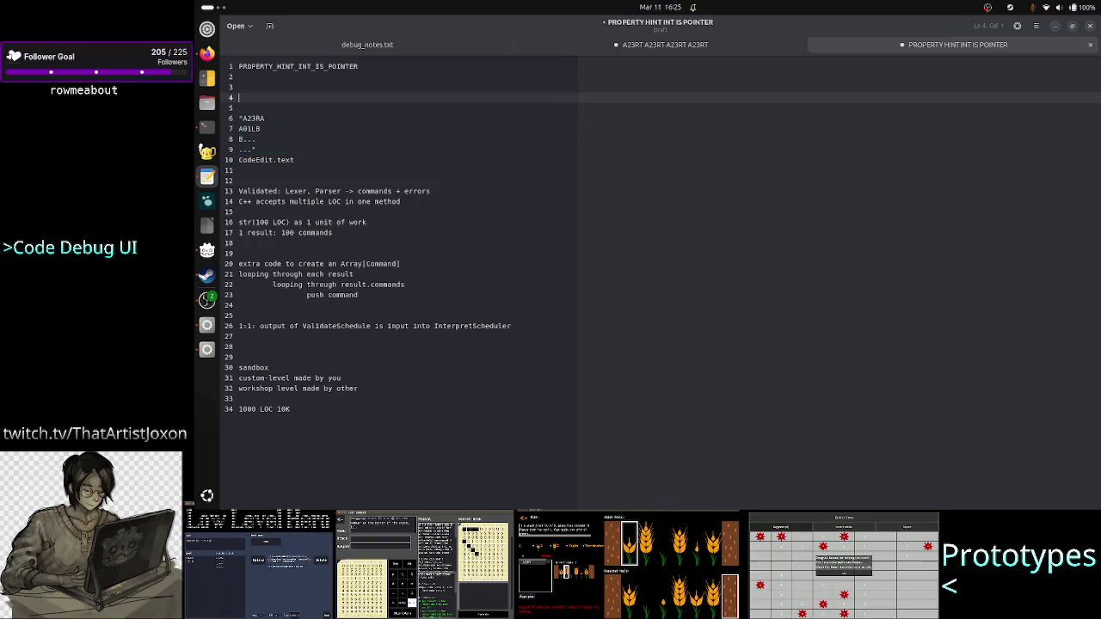
Set the last note apart with blank lines and reword it to 'benchmark on 1k LOC or 10K'
{"action": "key", "text": "Down"}
{"action": "key", "text": "Down"}
{"action": "key", "text": "Down"}
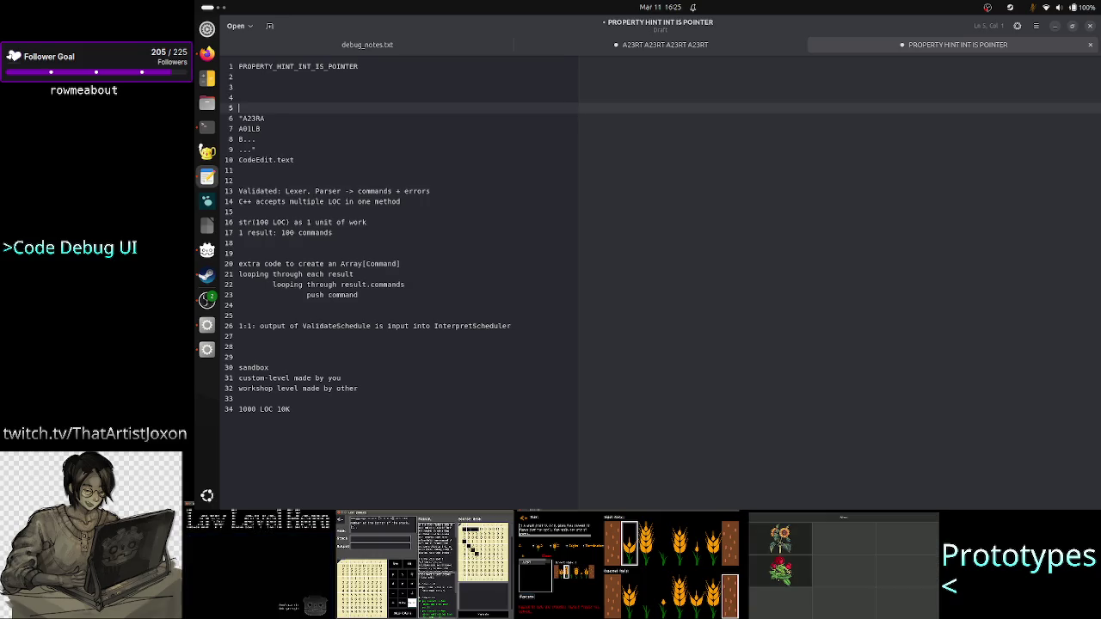
{"action": "key", "text": "Down"}
{"action": "key", "text": "Return"}
{"action": "key", "text": "Return"}
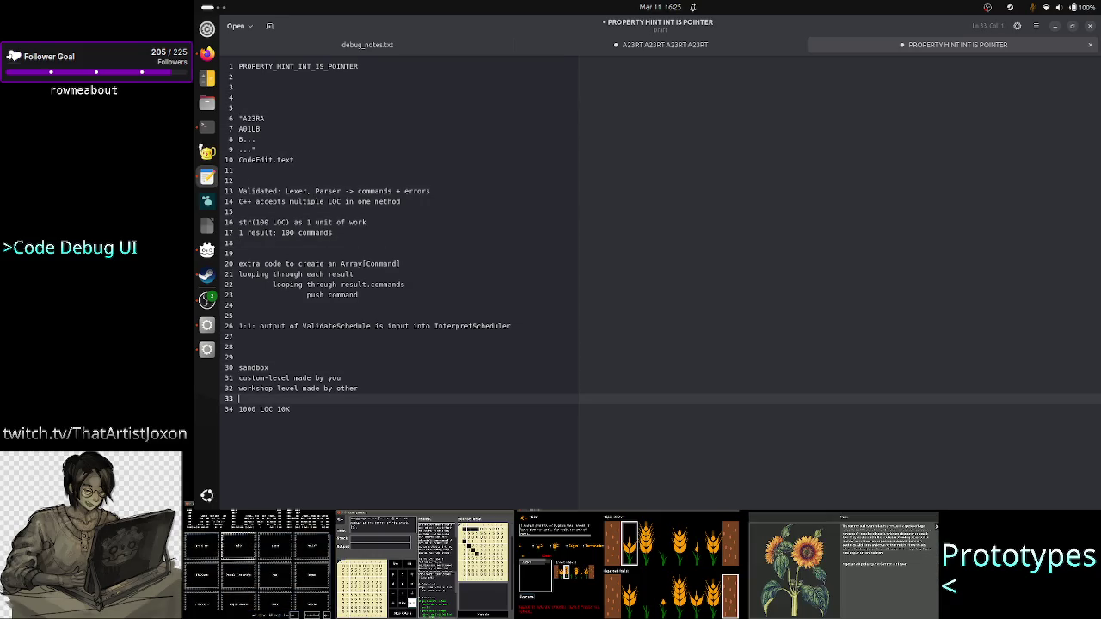
{"action": "key", "text": "Down"}
{"action": "type", "text": "bench"}
{"action": "type", "text": "mark on"}
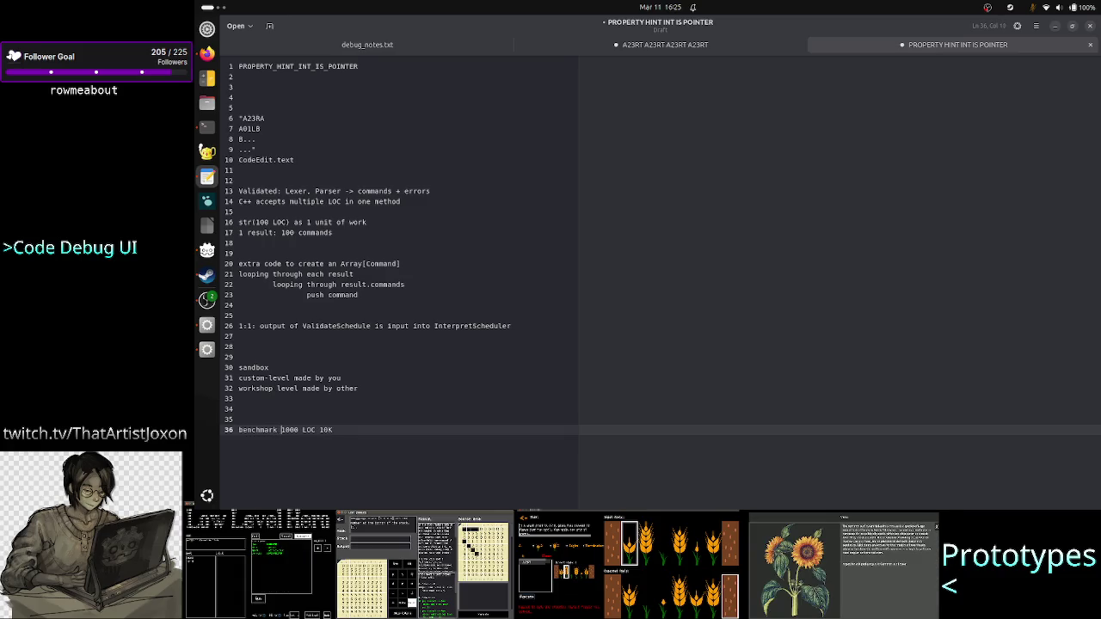
{"action": "left_click", "coordinate": [296, 429]}
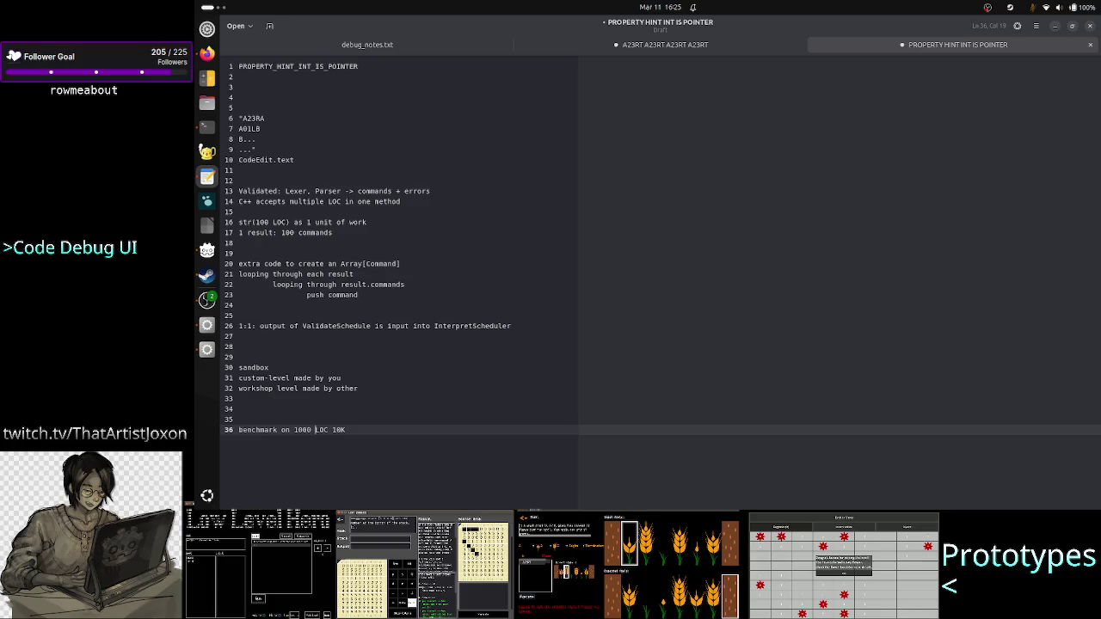
{"action": "key", "text": "BackSpace"}
{"action": "key", "text": "BackSpace"}
{"action": "key", "text": "BackSpace"}
{"action": "type", "text": "k LOC "}
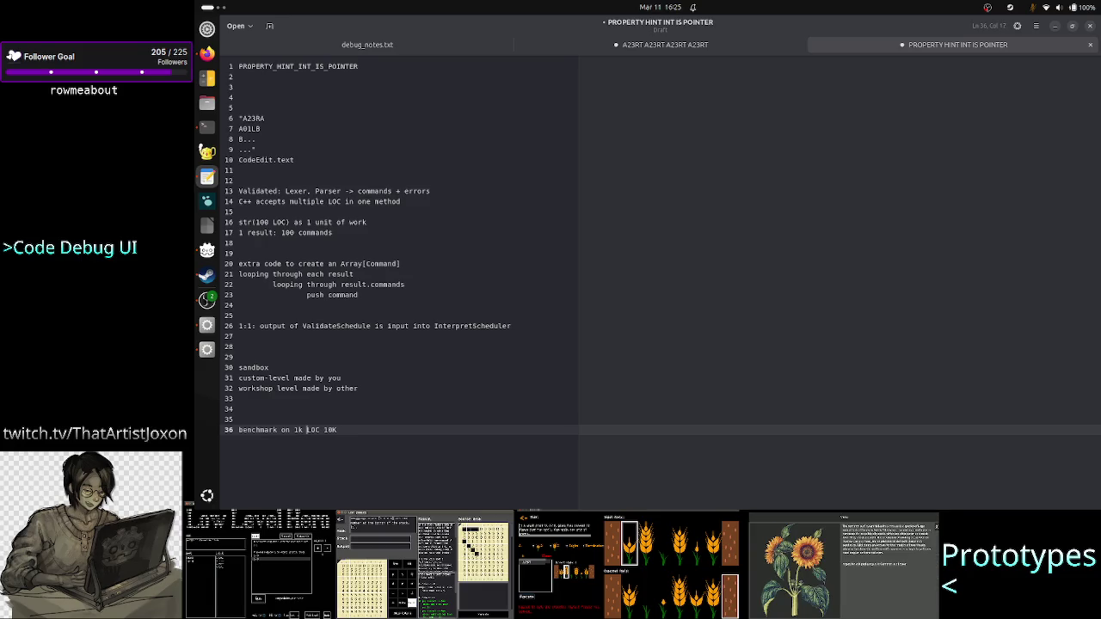
{"action": "type", "text": "or"}
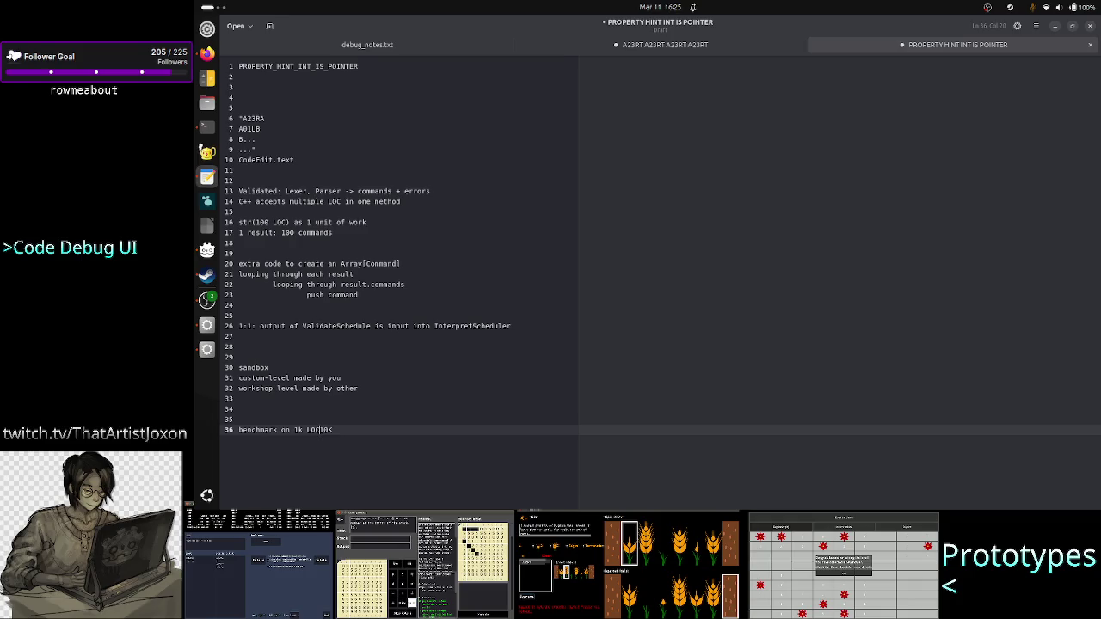
{"action": "key", "text": "End"}
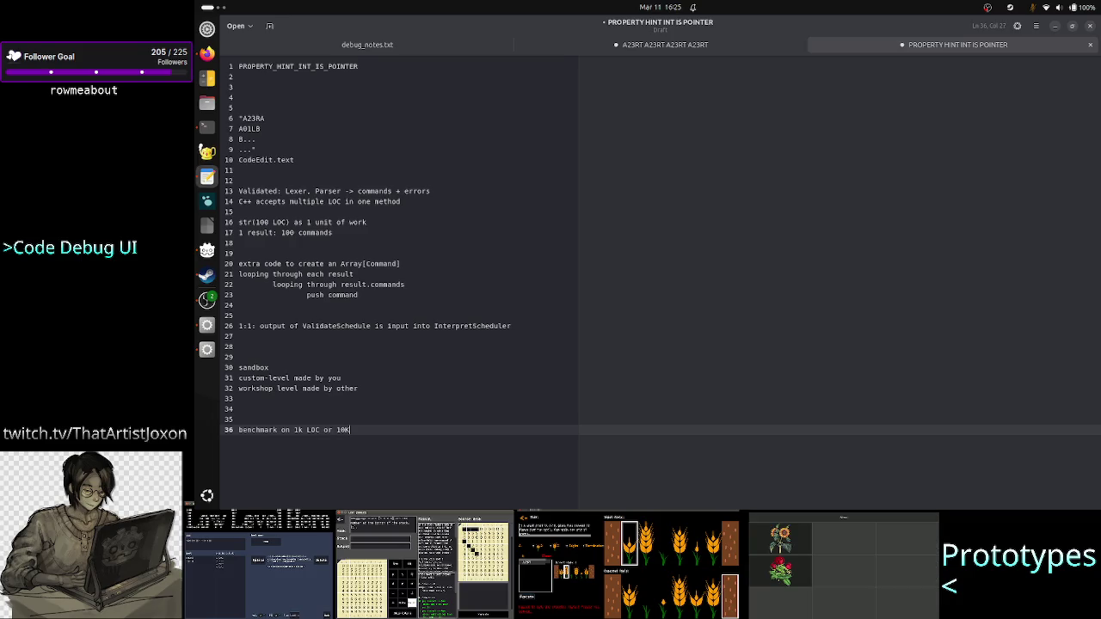
{"action": "key", "text": "Return"}
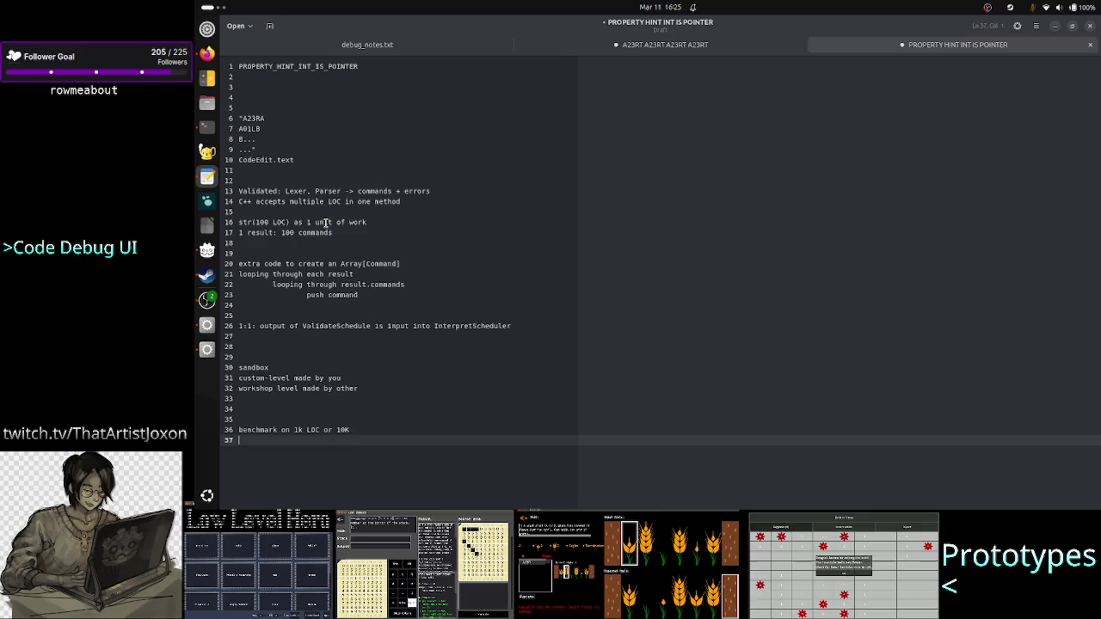
{"action": "left_click_drag", "start_coordinate": [382, 295], "coordinate": [238, 264]}
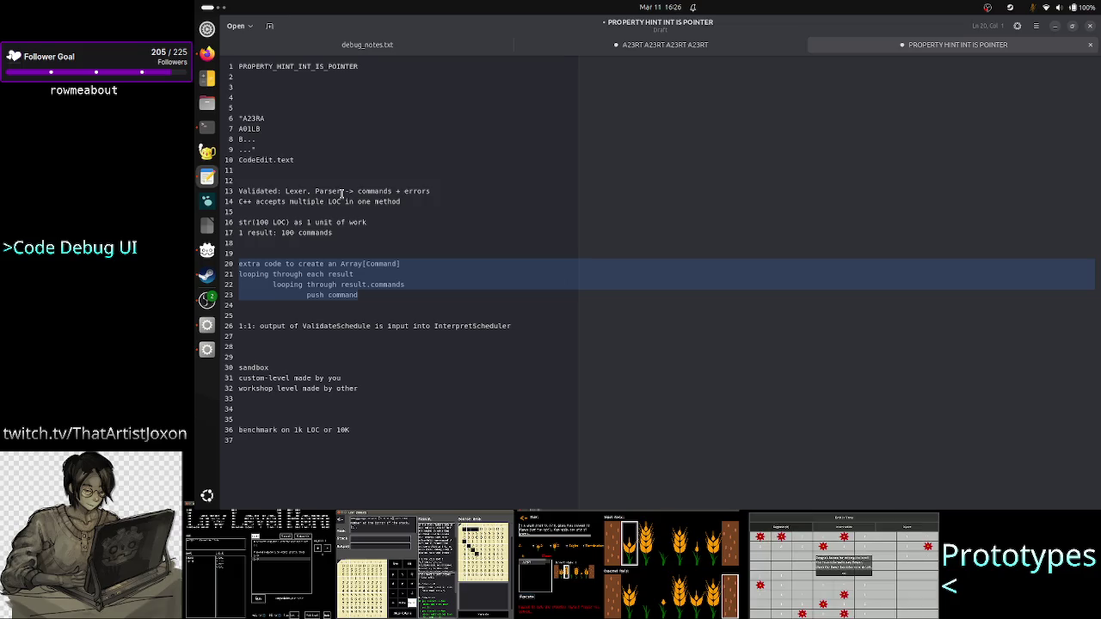
{"action": "left_click", "coordinate": [371, 301]}
{"action": "key", "text": "shift+Up"}
{"action": "key", "text": "shift+Up"}
{"action": "key", "text": "shift+Up"}
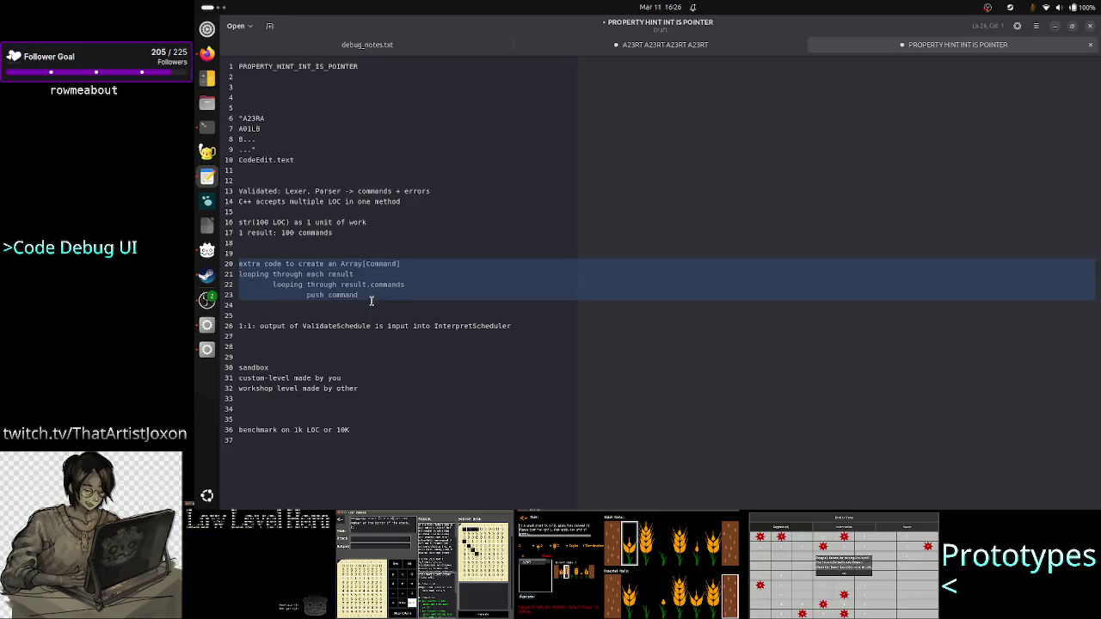
{"action": "key", "text": "shift+Left"}
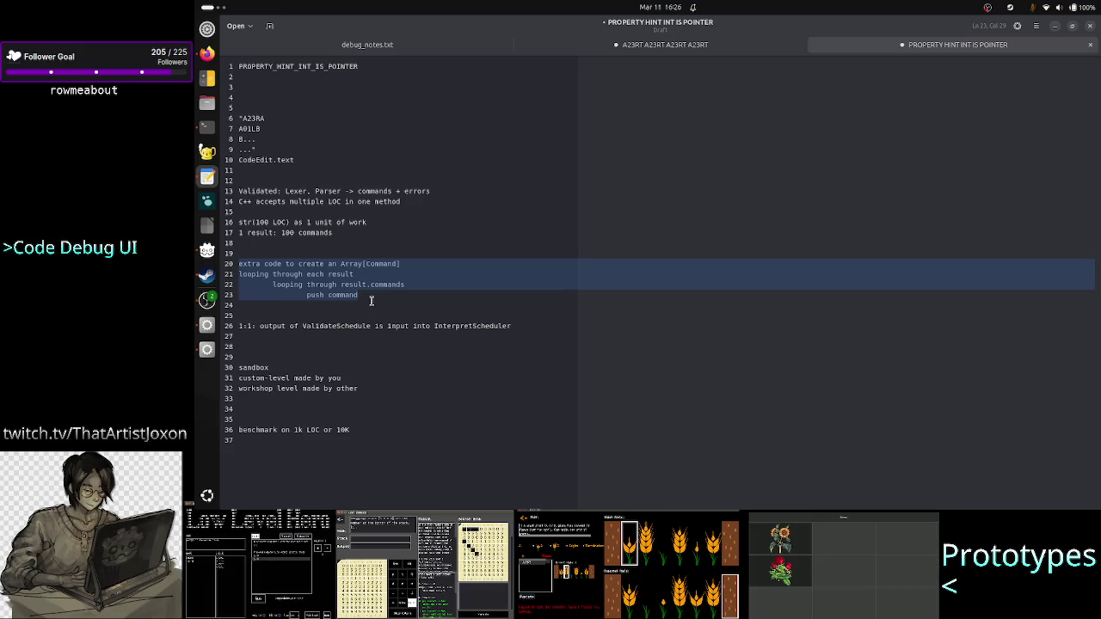
{"action": "key", "text": "Down"}
{"action": "key", "text": "Up"}
{"action": "key", "text": "Up"}
{"action": "key", "text": "Up"}
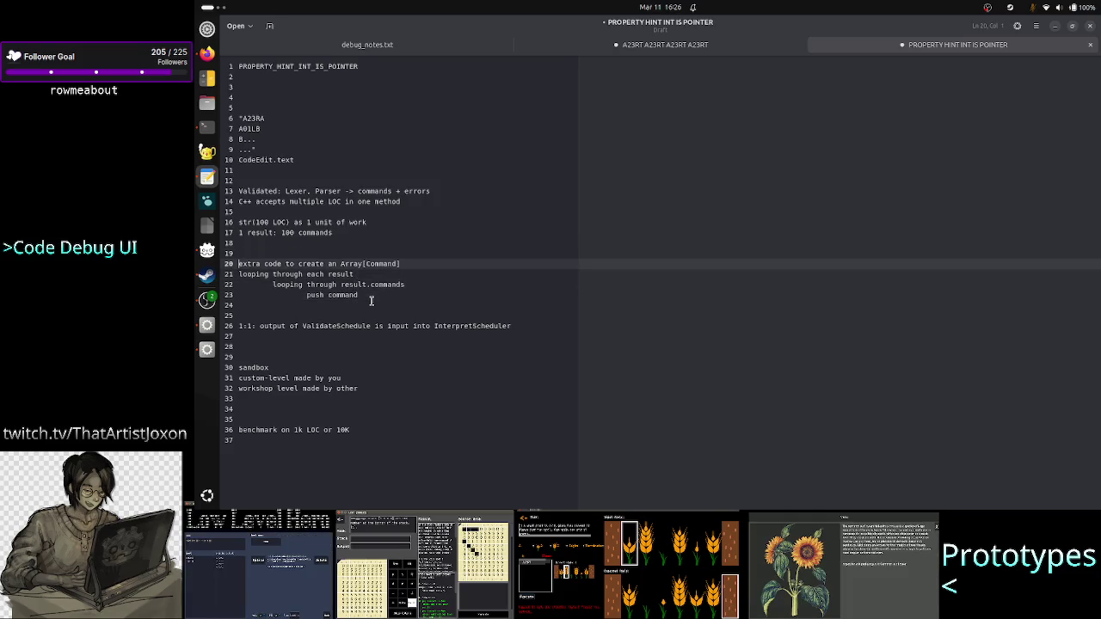
{"action": "key", "text": "shift+Down"}
{"action": "key", "text": "shift+Down"}
{"action": "key", "text": "shift+Down"}
{"action": "key", "text": "shift+Left"}
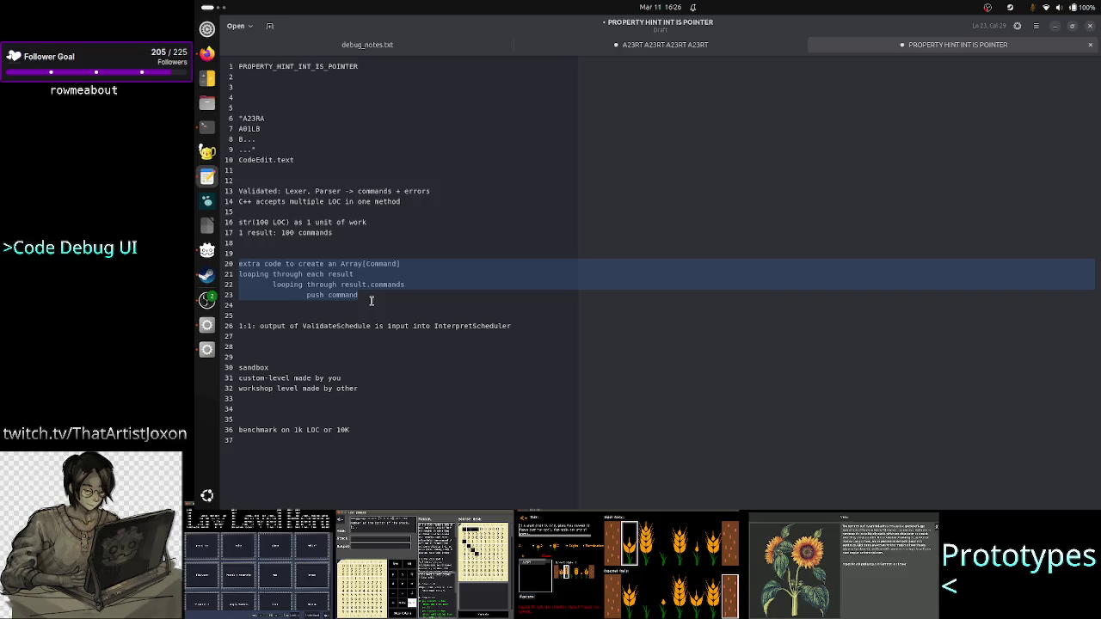
{"action": "key", "text": "Up"}
{"action": "key", "text": "Up"}
{"action": "key", "text": "Up"}
{"action": "key", "text": "Down"}
{"action": "key", "text": "shift+Down"}
{"action": "key", "text": "shift+Down"}
{"action": "key", "text": "shift+Down"}
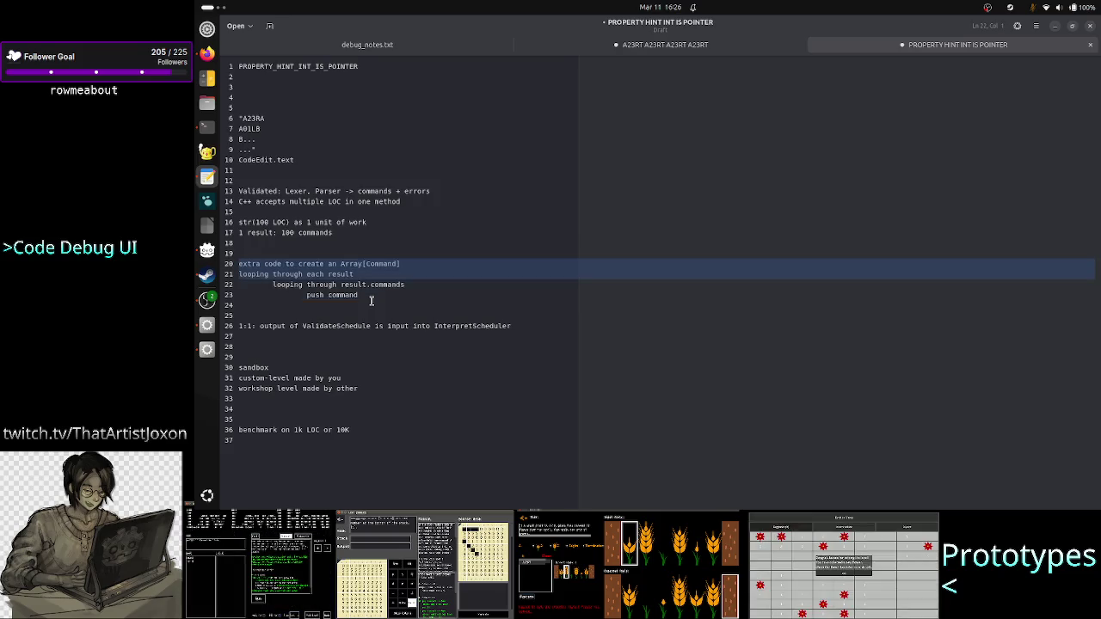
{"action": "key", "text": "shift+Left"}
{"action": "key", "text": "Up"}
{"action": "key", "text": "Up"}
{"action": "key", "text": "Up"}
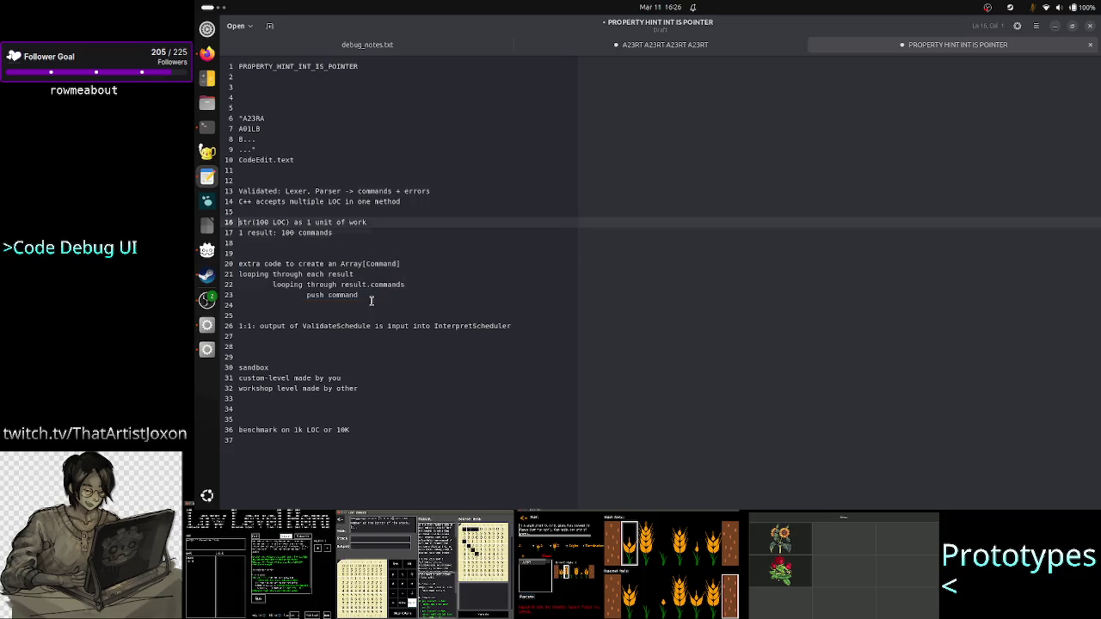
{"action": "key", "text": "shift+Down"}
{"action": "key", "text": "shift+Down"}
{"action": "key", "text": "shift+Left"}
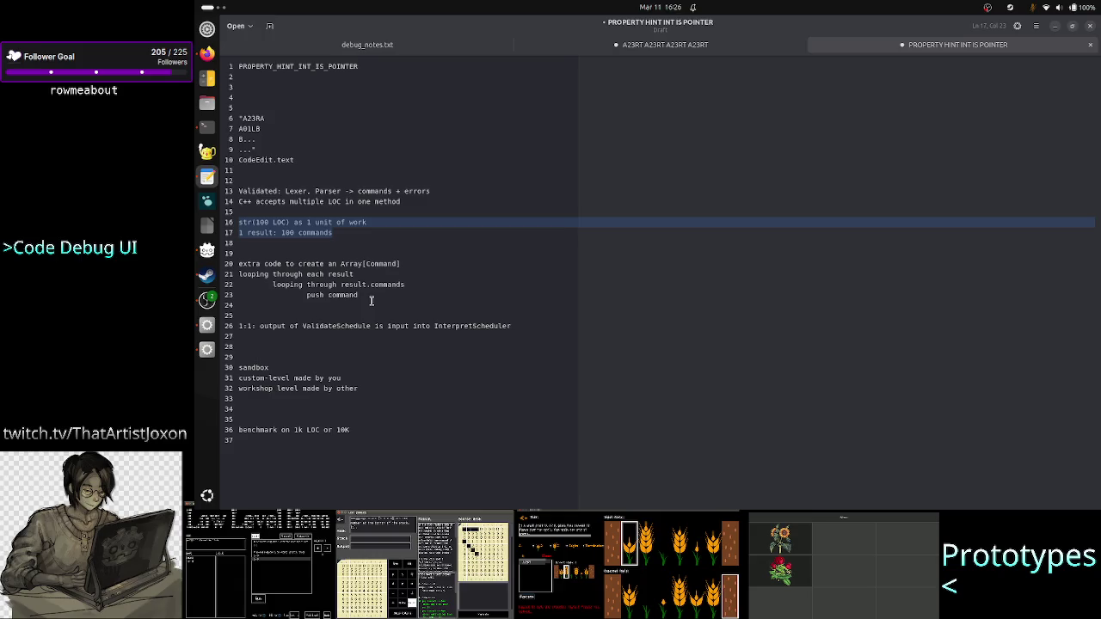
{"action": "key", "text": "Left"}
{"action": "key", "text": "Down"}
{"action": "key", "text": "Down"}
{"action": "key", "text": "Down"}
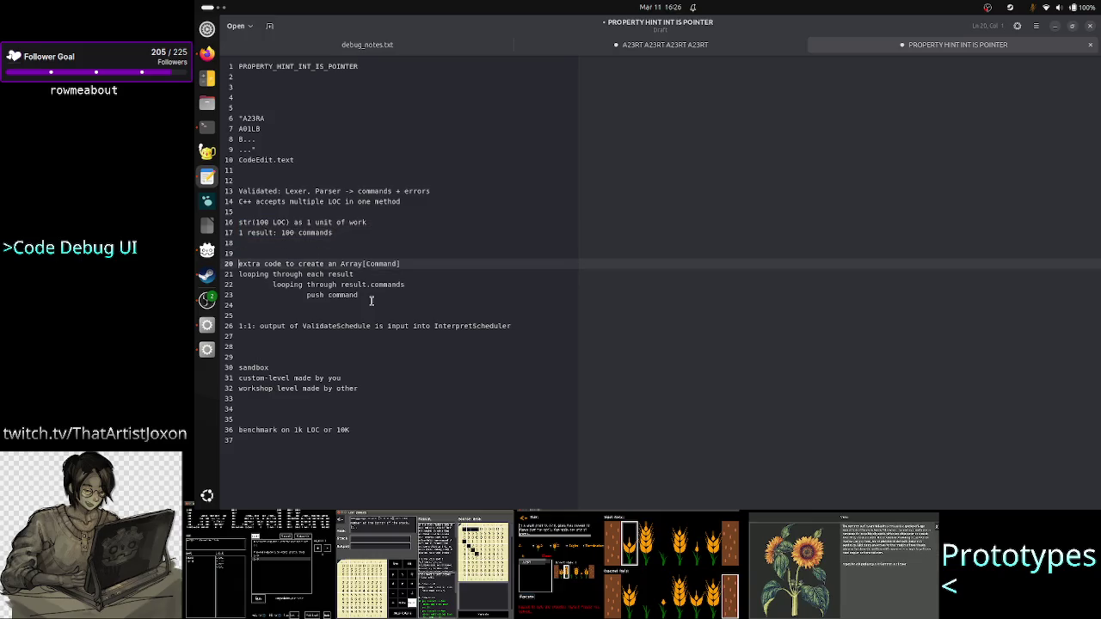
{"action": "key", "text": "Up"}
{"action": "key", "text": "Up"}
{"action": "key", "text": "Up"}
{"action": "key", "text": "Down"}
{"action": "key", "text": "Down"}
{"action": "key", "text": "Down"}
{"action": "key", "text": "Up"}
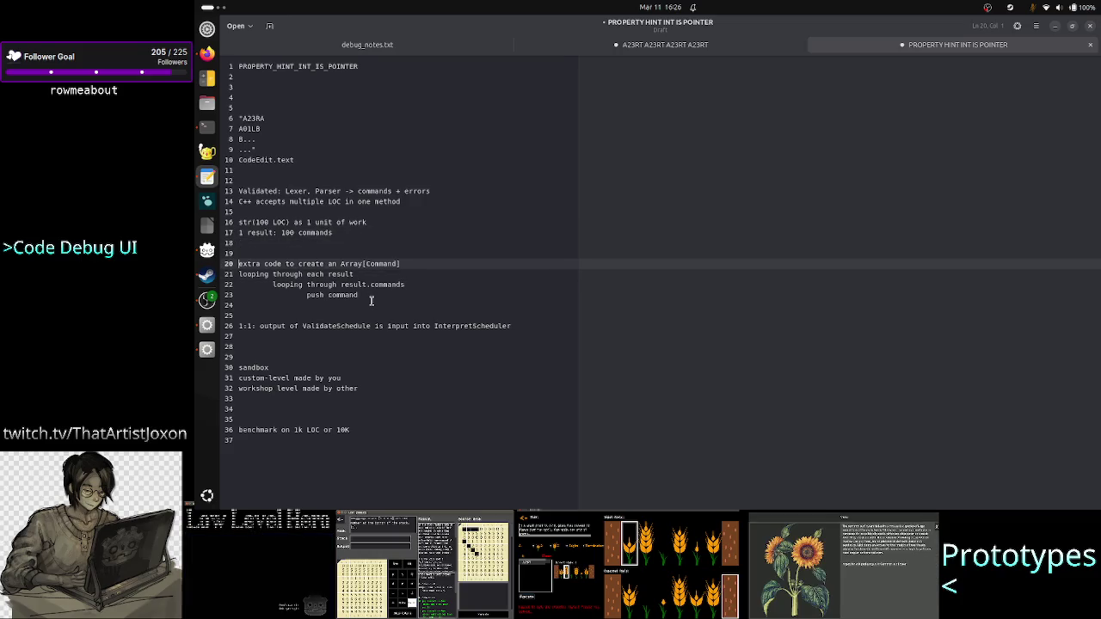
{"action": "key", "text": "shift+Down"}
{"action": "key", "text": "shift+Down"}
{"action": "key", "text": "shift+Down"}
{"action": "key", "text": "shift+Left"}
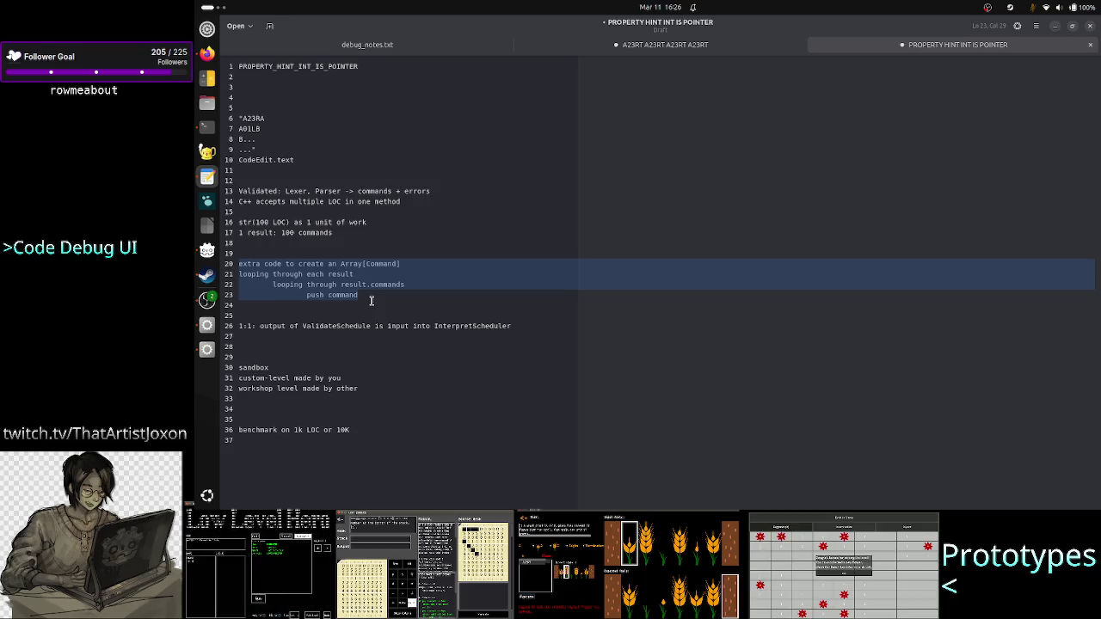
{"action": "key", "text": "Down"}
{"action": "key", "text": "Down"}
{"action": "key", "text": "Down"}
{"action": "key", "text": "Down"}
{"action": "key", "text": "Down"}
{"action": "key", "text": "Down"}
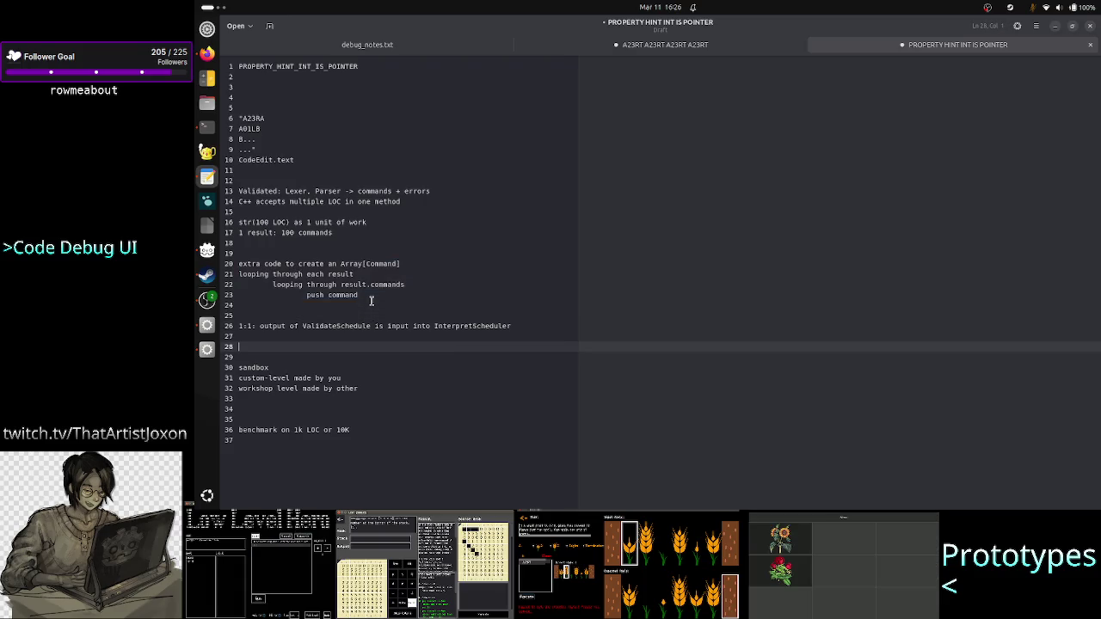
{"action": "key", "text": "Up"}
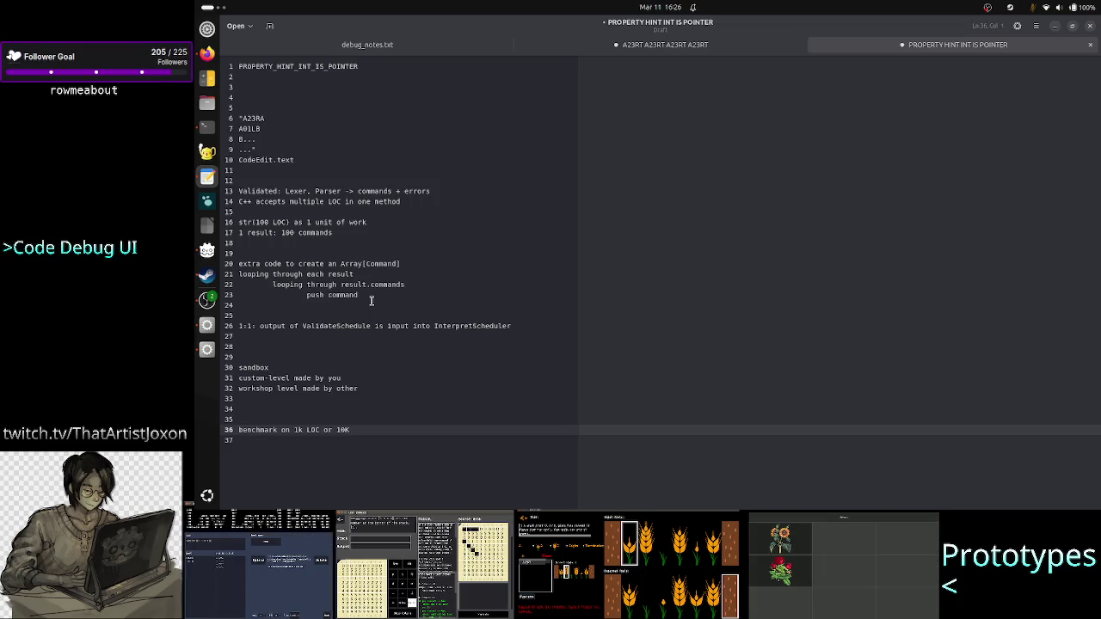
{"action": "key", "text": "Down"}
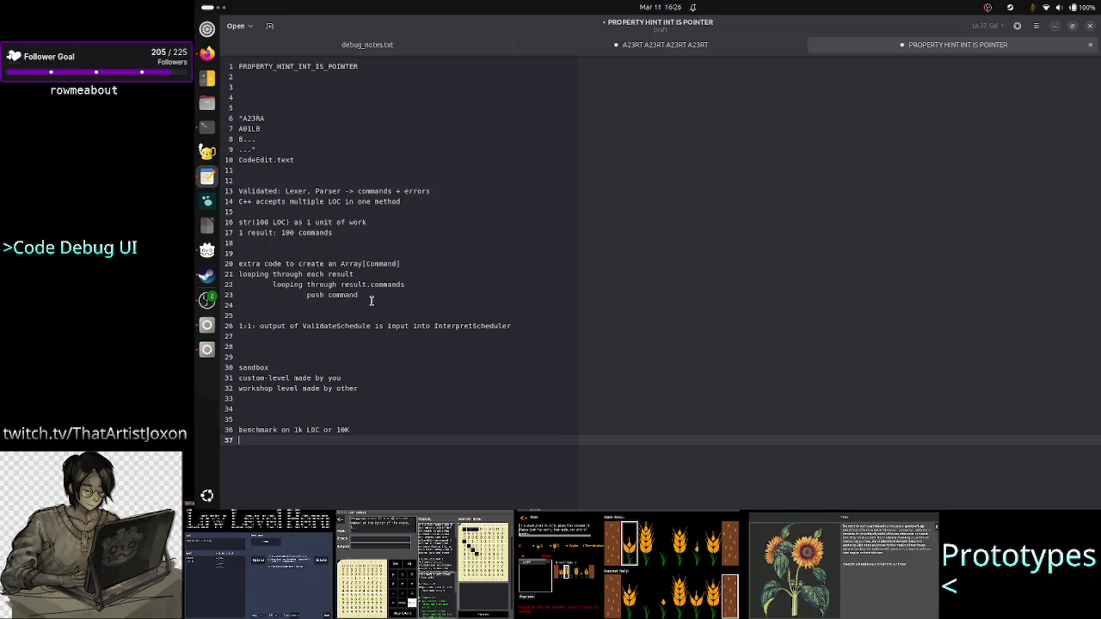
{"action": "key", "text": "Up"}
{"action": "key", "text": "Down"}
{"action": "key", "text": "Up"}
{"action": "key", "text": "Down"}
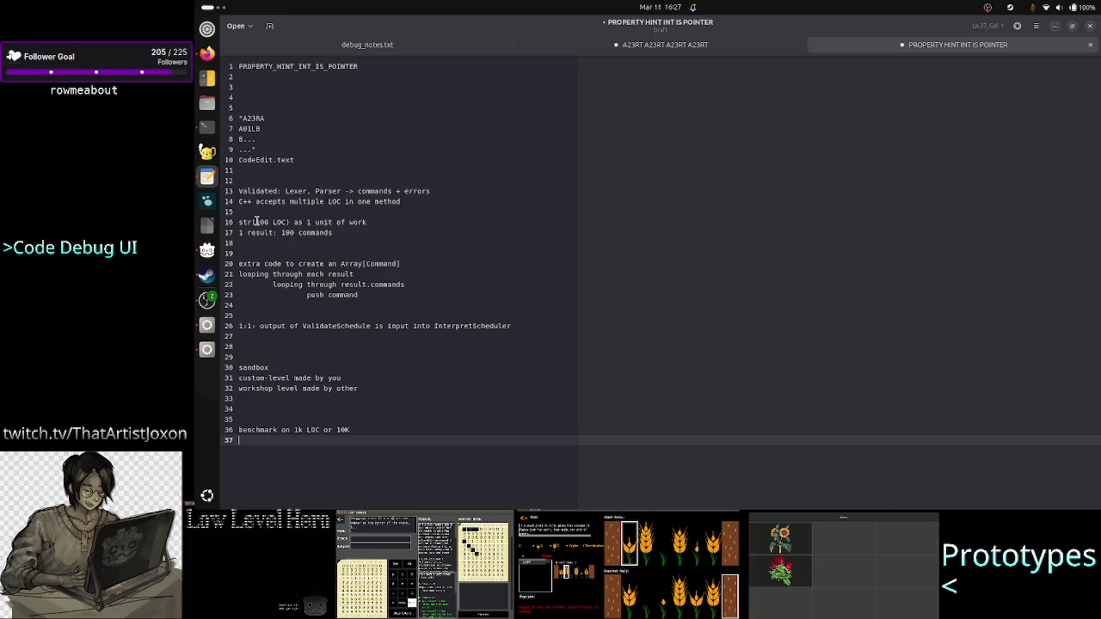
{"action": "left_click_drag", "start_coordinate": [370, 298], "coordinate": [244, 264]}
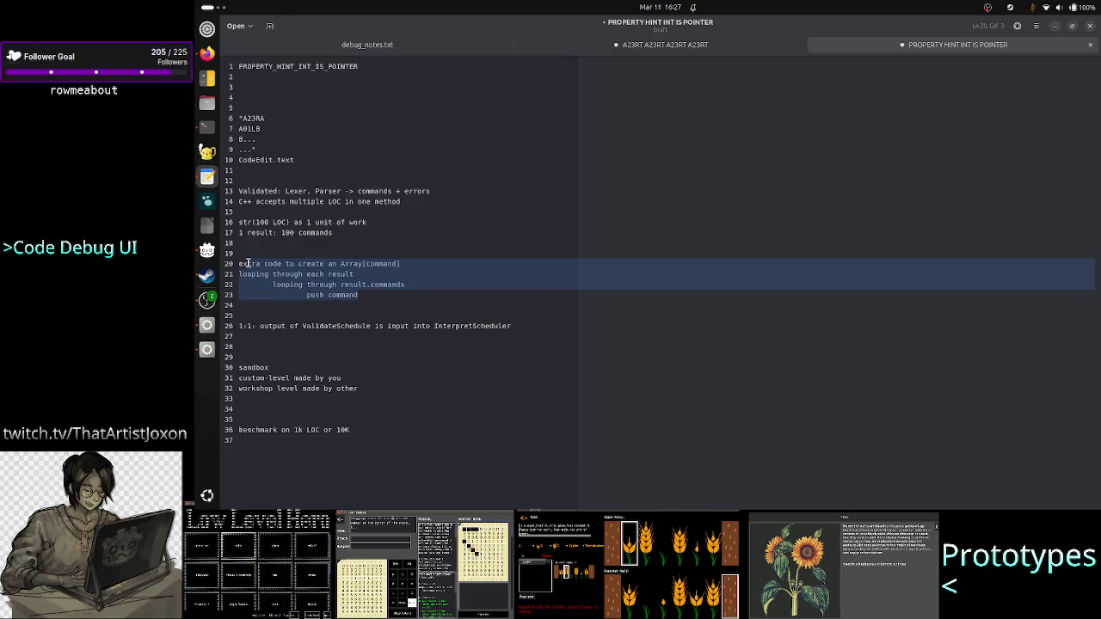
{"action": "left_click", "coordinate": [327, 470]}
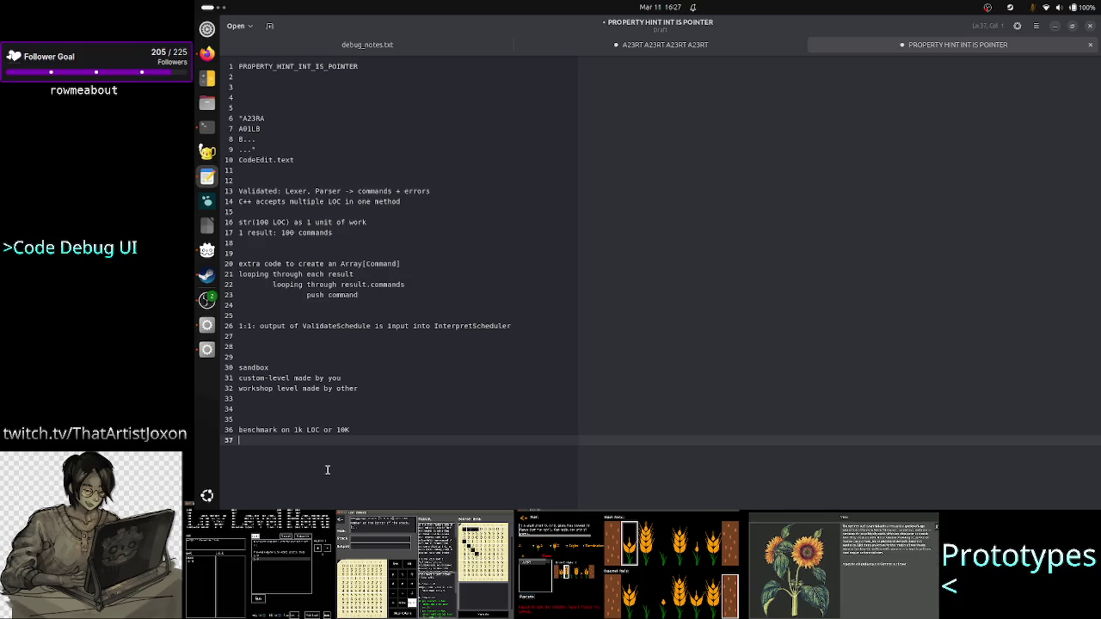
Add line 17: 'if a computer is super slow (celeron), doing 100 LOC in C++ might take 16ms, UI freeze'
{"action": "key", "text": "Up"}
{"action": "key", "text": "Up"}
{"action": "key", "text": "Up"}
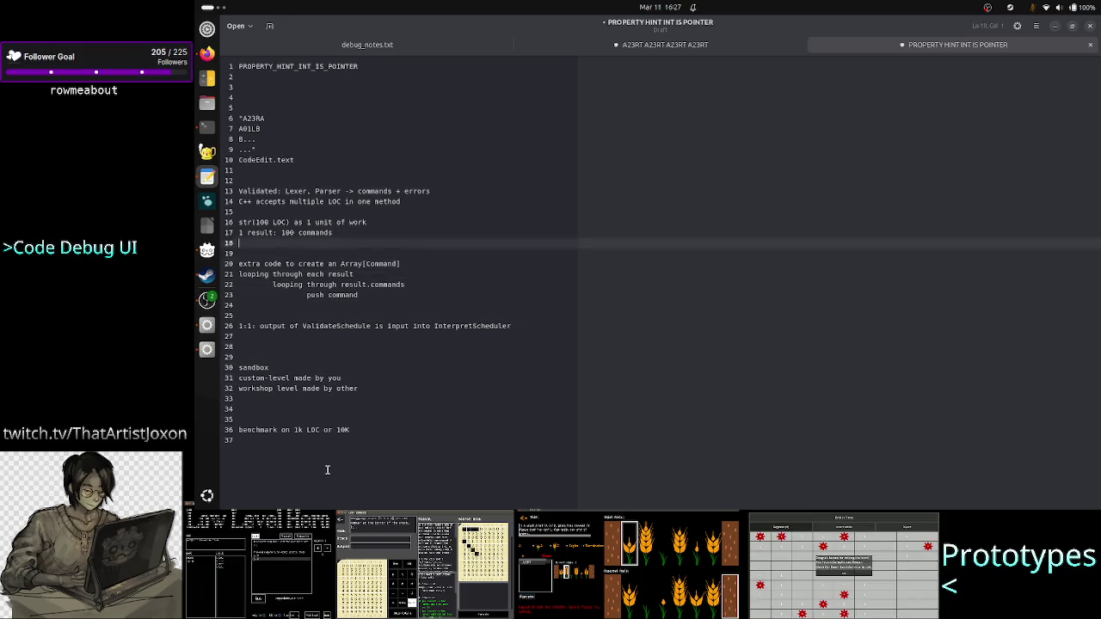
{"action": "key", "text": "Down"}
{"action": "key", "text": "Down"}
{"action": "key", "text": "Left"}
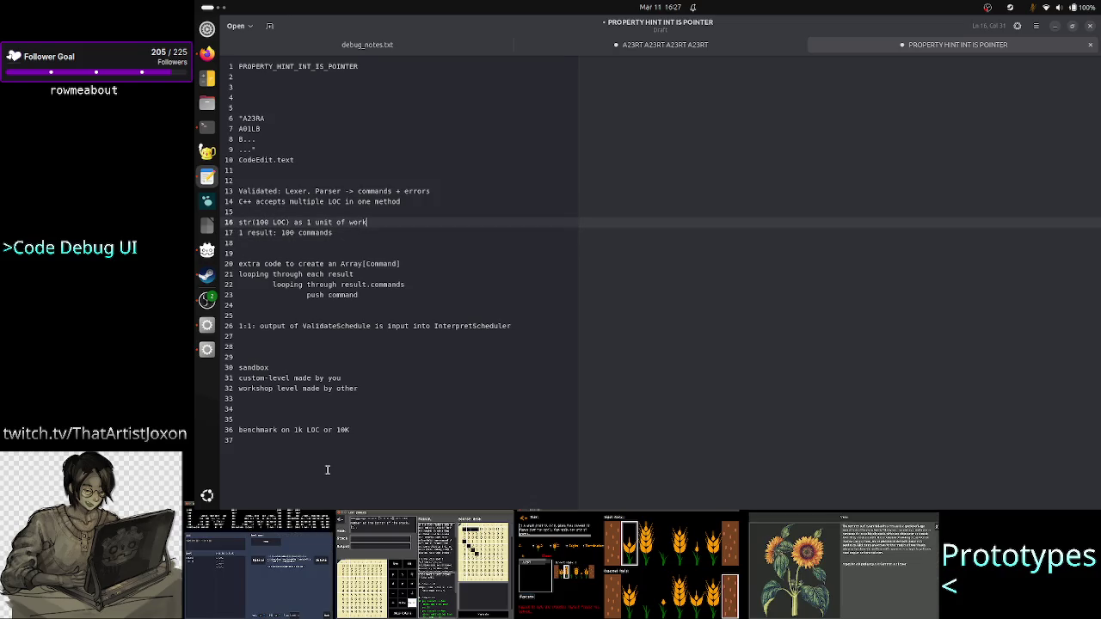
{"action": "key", "text": "Return"}
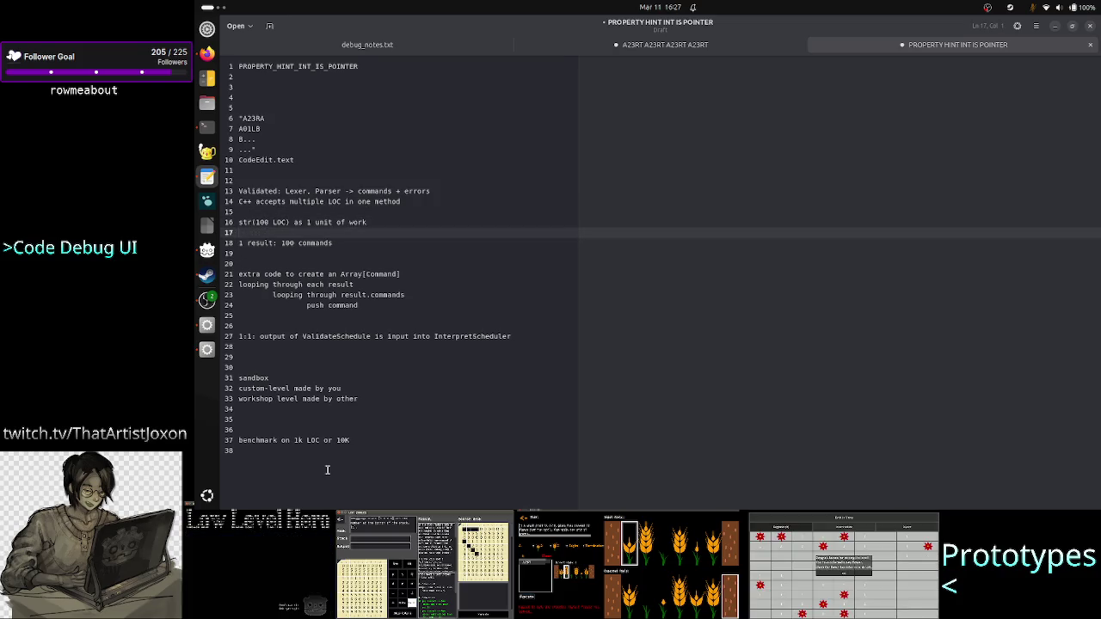
{"action": "type", "text": "if a "}
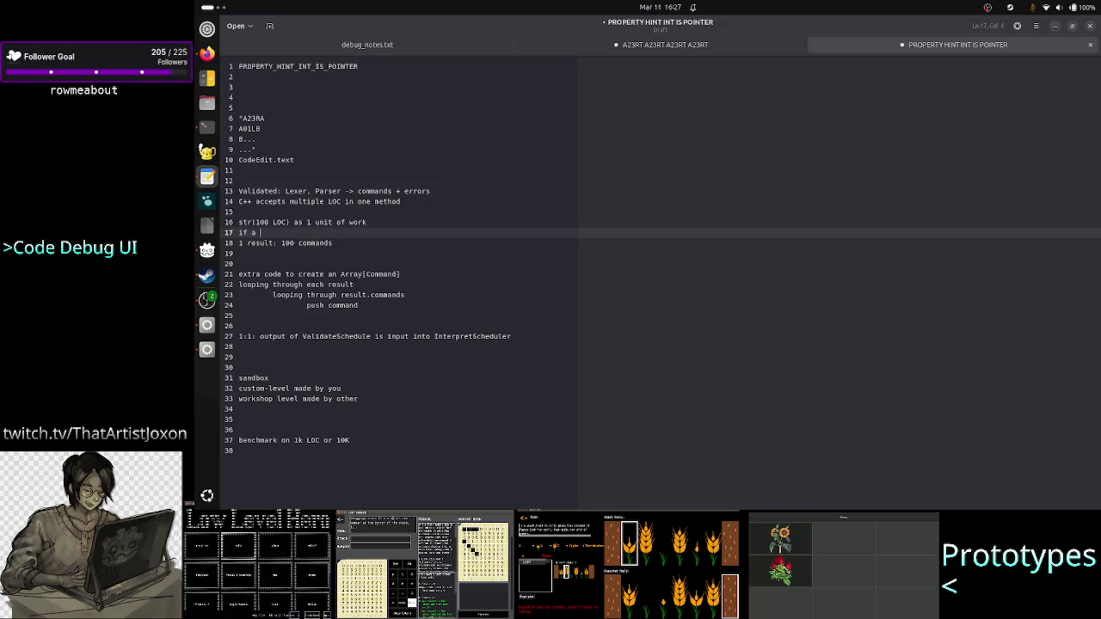
{"action": "type", "text": "computer "}
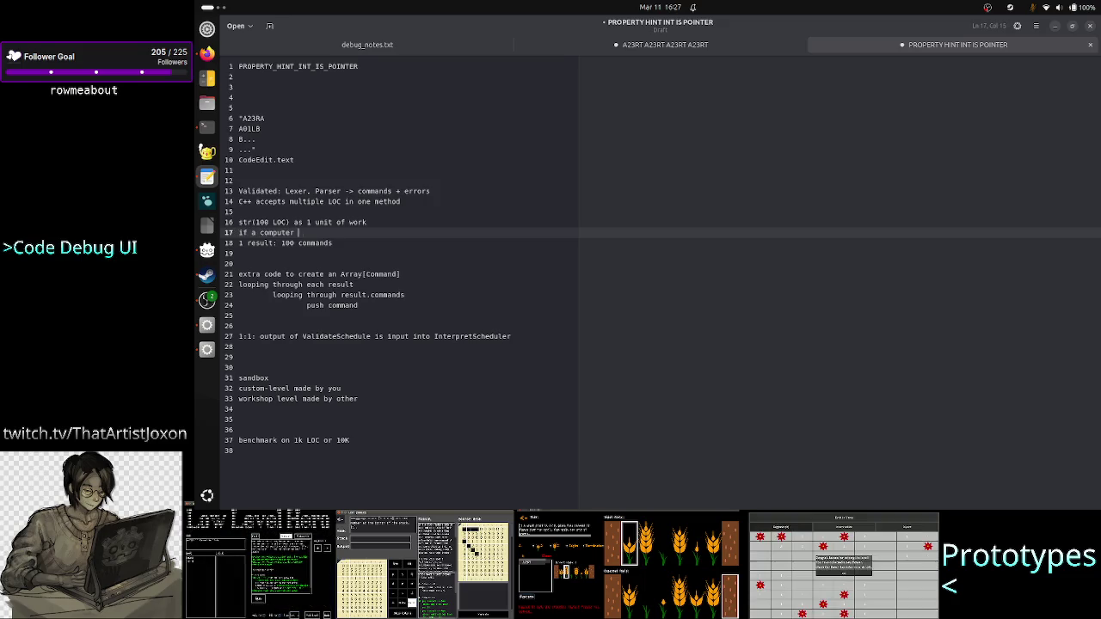
{"action": "type", "text": "is super slow "}
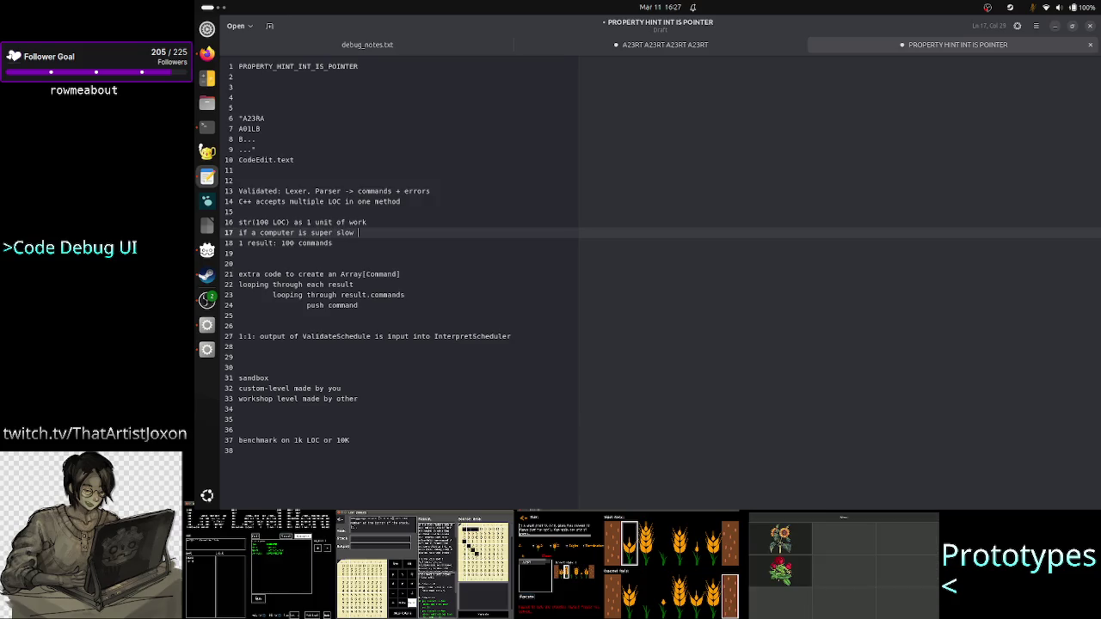
{"action": "type", "text": "(celeron"}
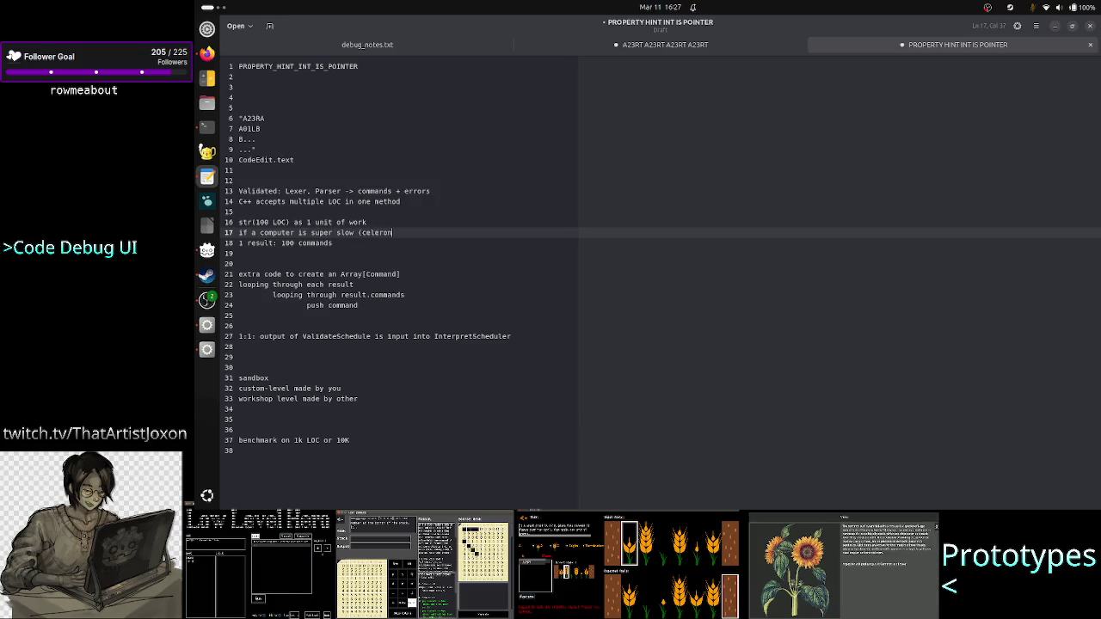
{"action": "type", "text": ")"}
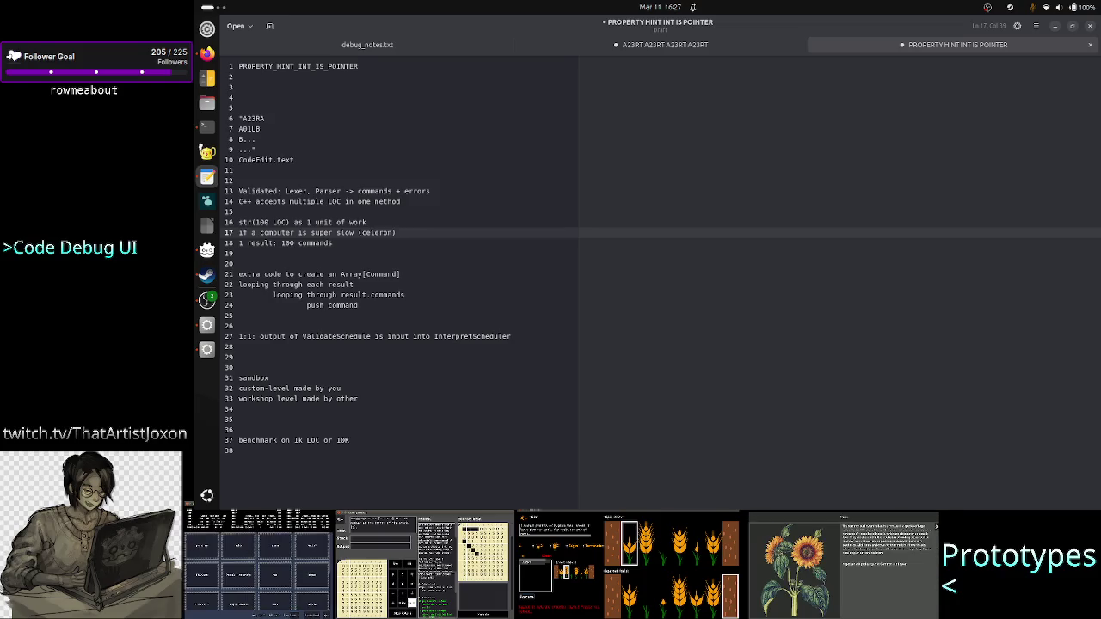
{"action": "key", "text": "BackSpace"}
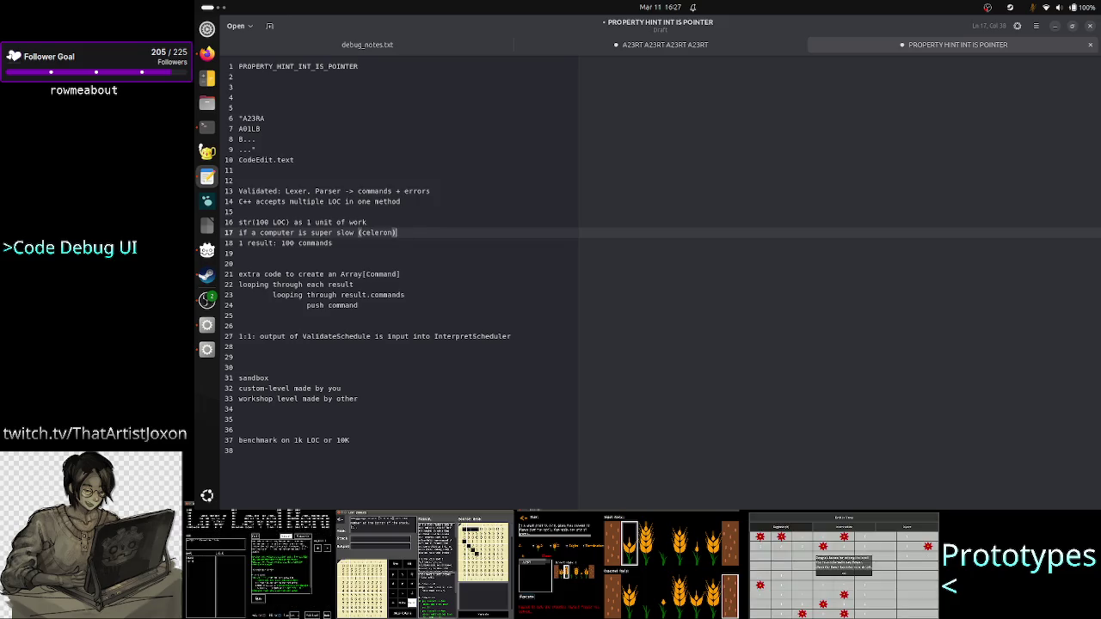
{"action": "key", "text": "Left"}
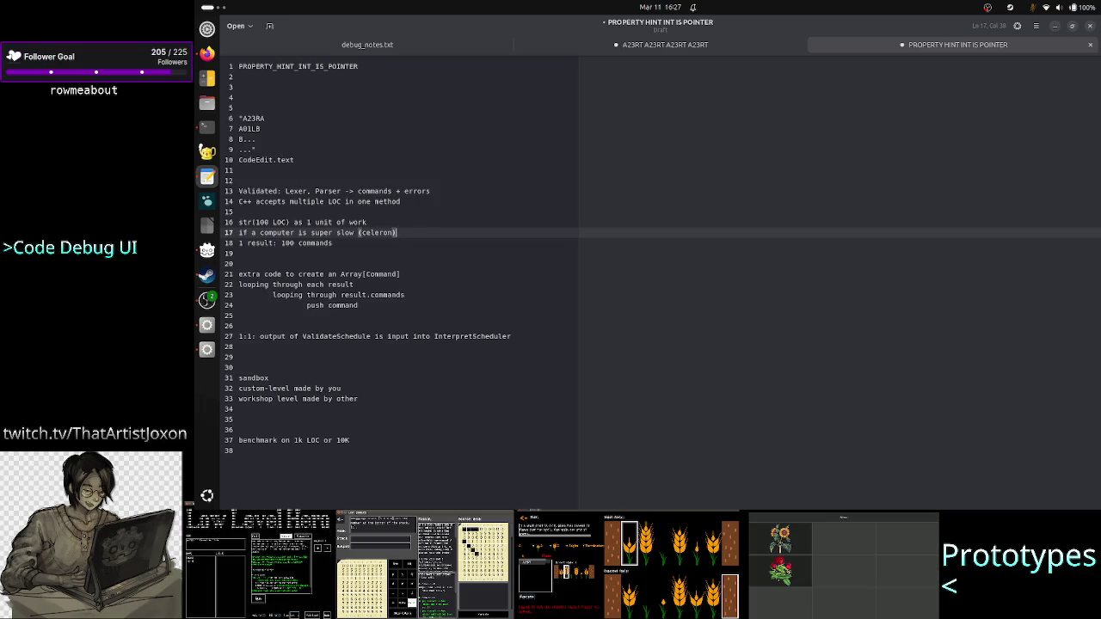
{"action": "type", "text": ", "}
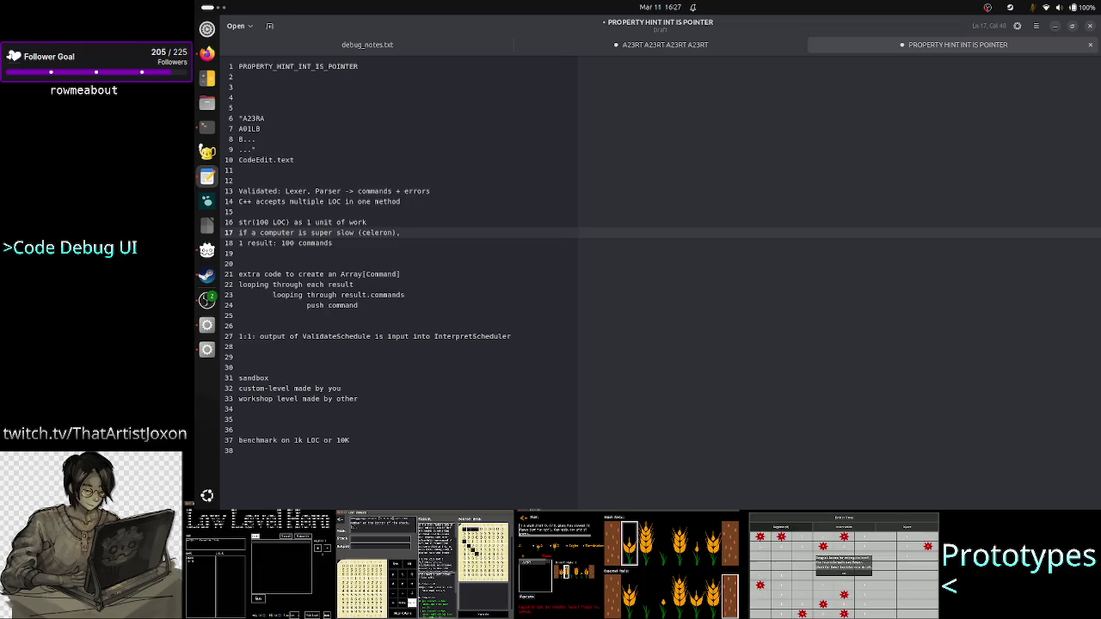
{"action": "type", "text": "doing 100 "}
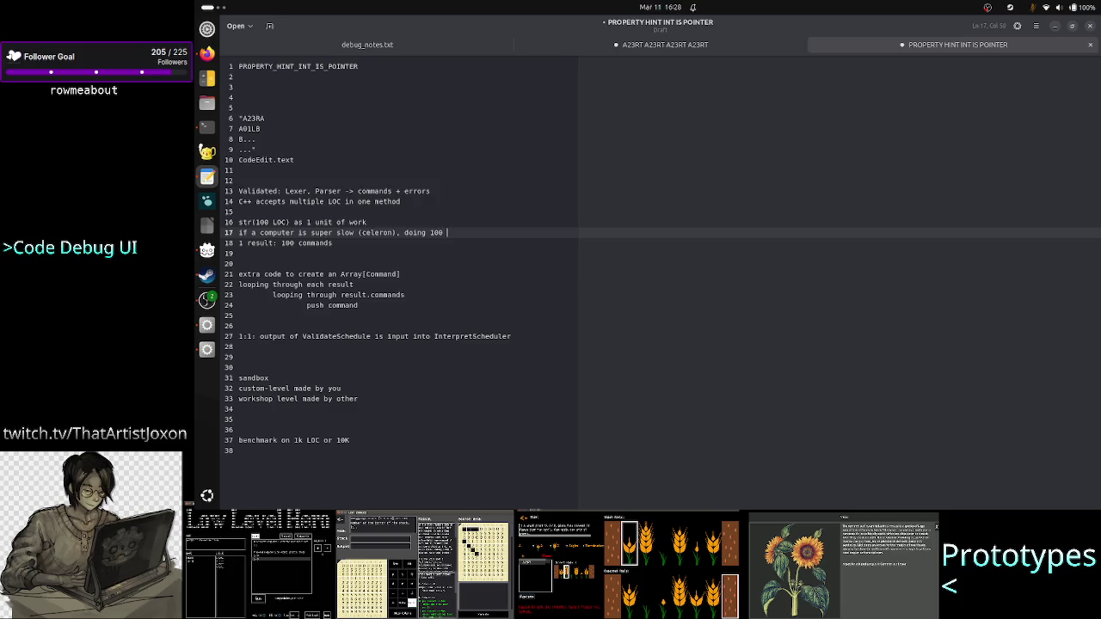
{"action": "type", "text": "LOC in C++"}
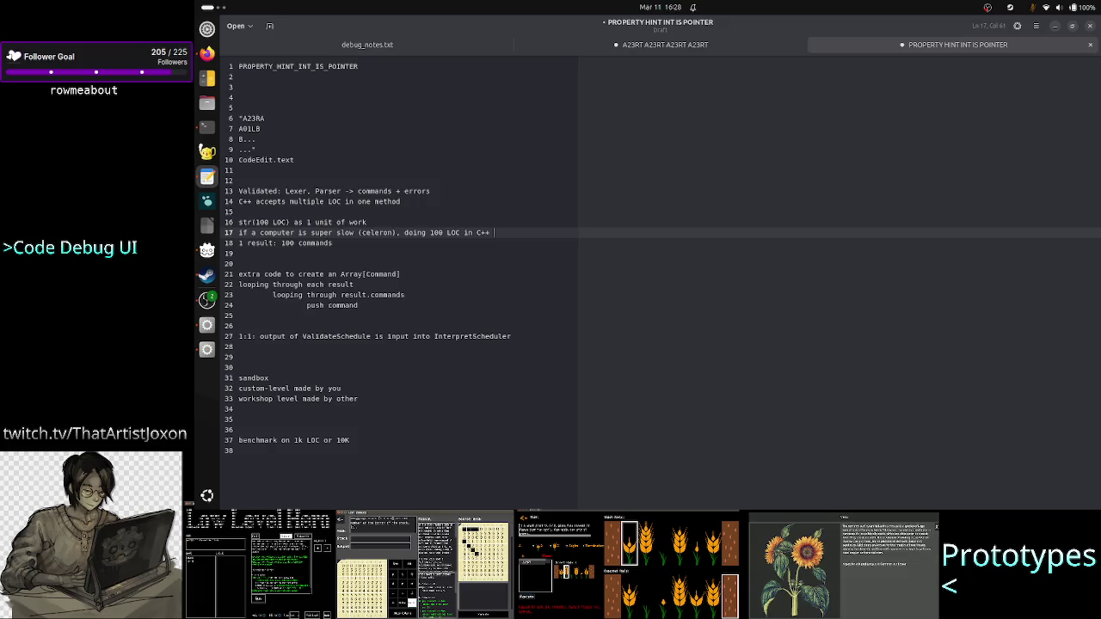
{"action": "type", "text": "mi"}
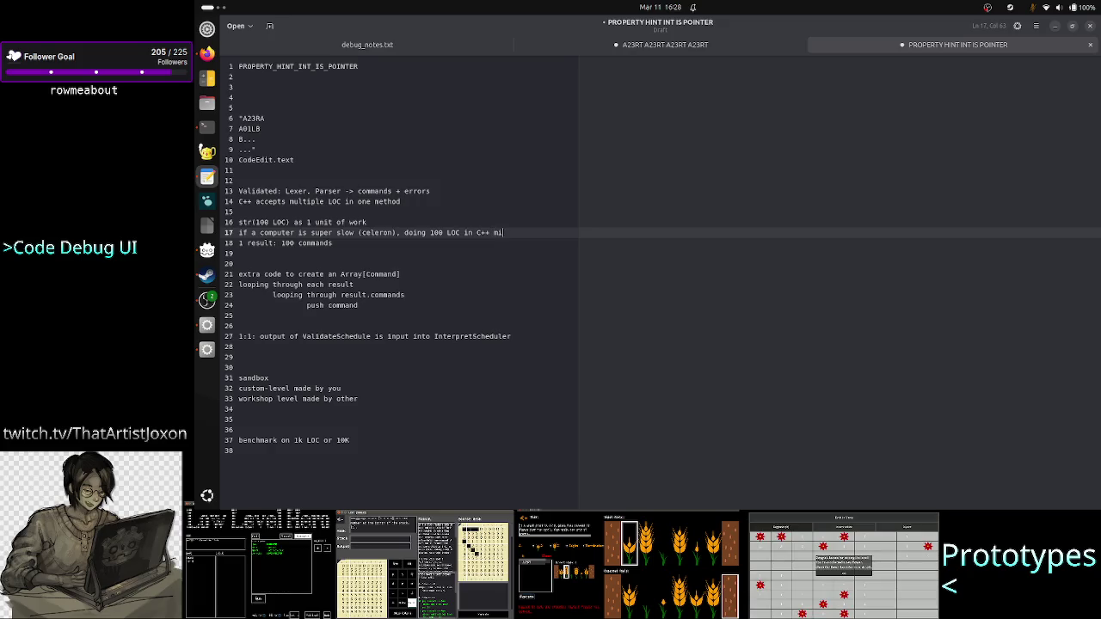
{"action": "type", "text": "ght take "}
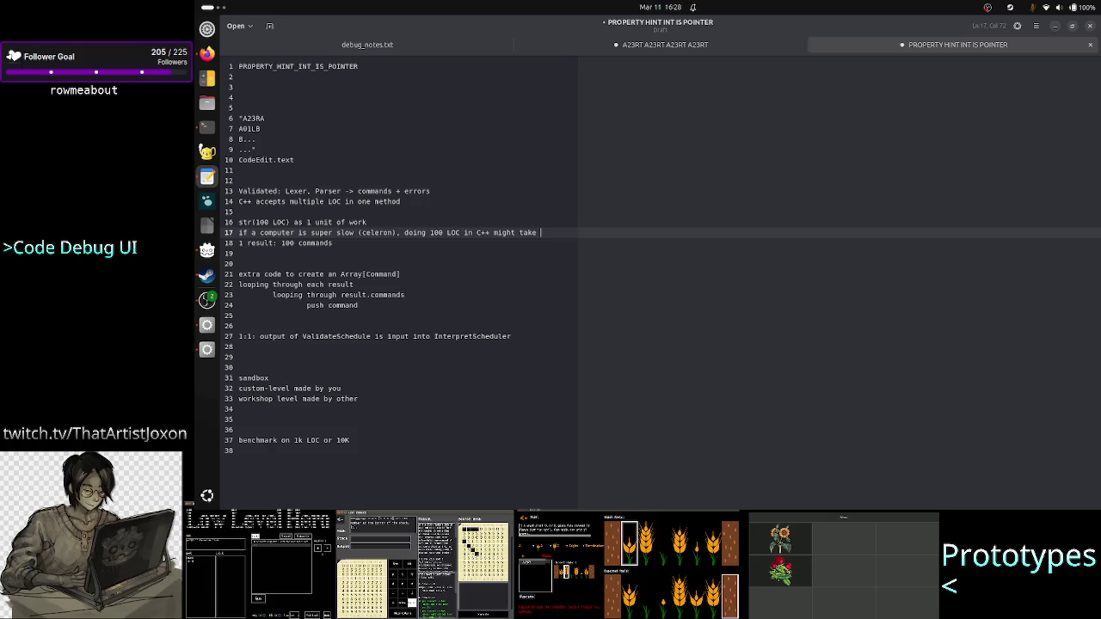
{"action": "type", "text": "15"}
{"action": "key", "text": "BackSpace"}
{"action": "type", "text": "6ms"}
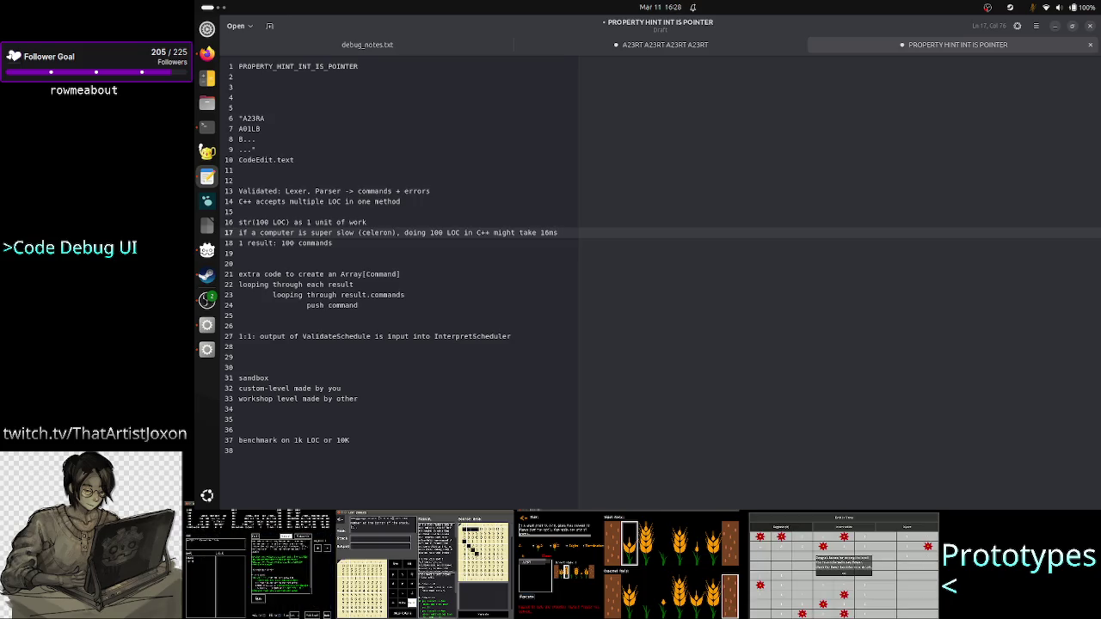
{"action": "type", "text": ", UI freeze"}
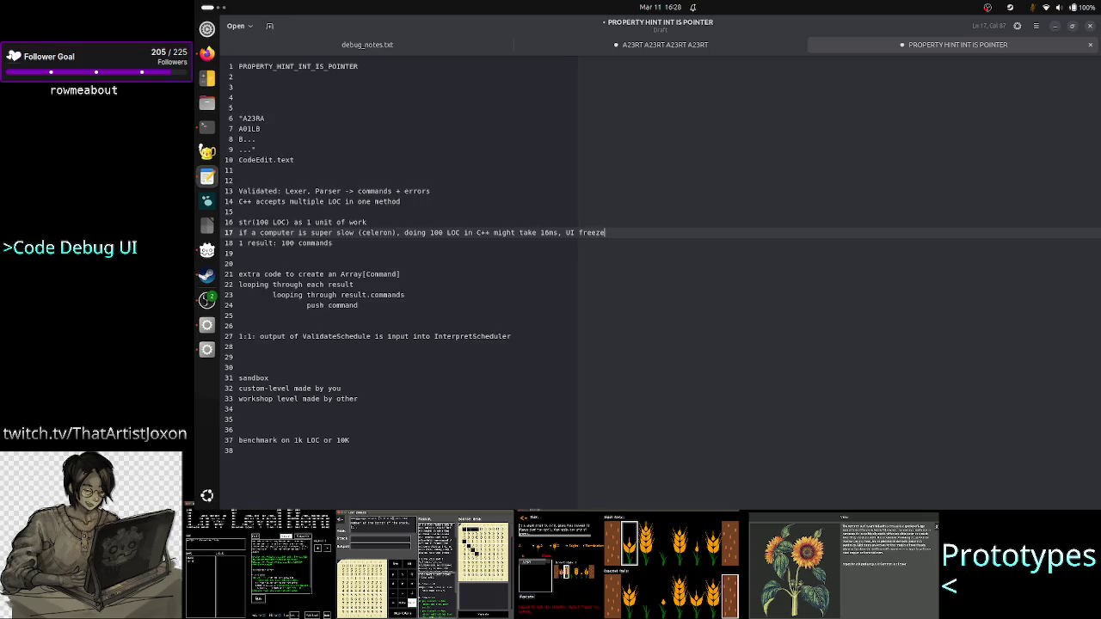
Add an indented 'delta' line beneath, select lines 17–18, and switch to the terminal
{"action": "key", "text": "Return"}
{"action": "key", "text": "Tab"}
{"action": "type", "text": "dolta"}
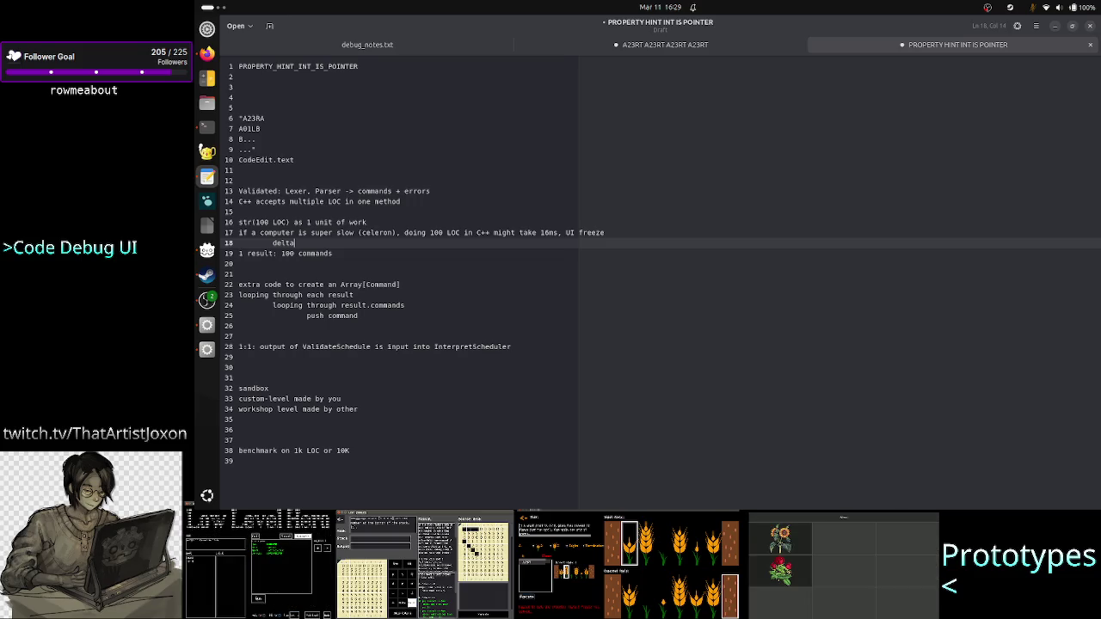
{"action": "key", "text": "Down"}
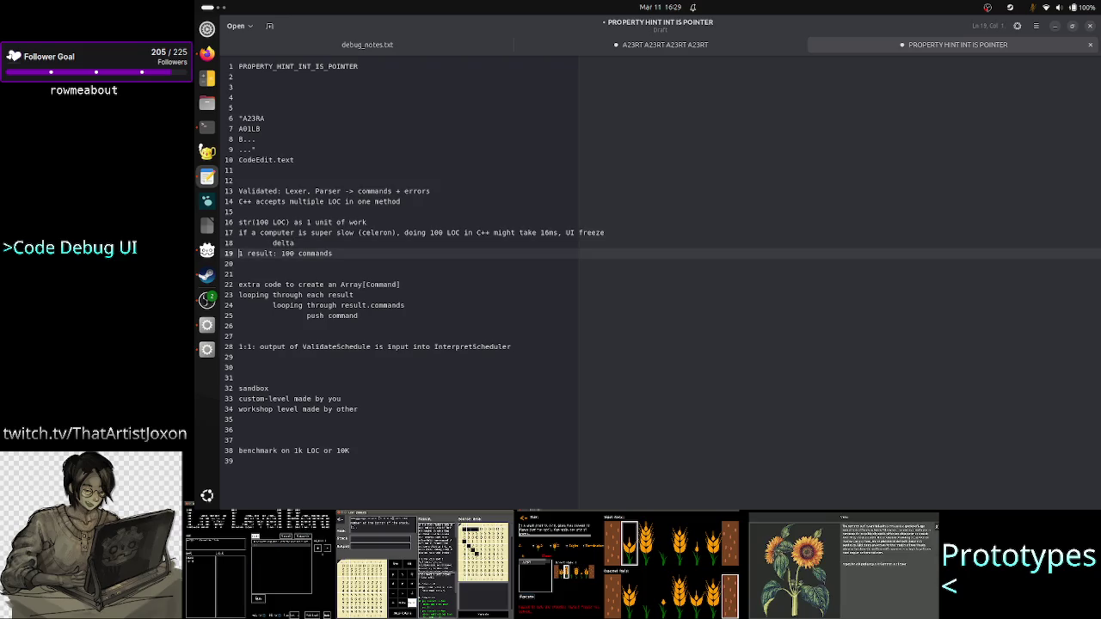
{"action": "key", "text": "Up"}
{"action": "key", "text": "Up"}
{"action": "key", "text": "Home"}
{"action": "left_click", "coordinate": [238, 222]}
{"action": "left_click", "coordinate": [238, 232]}
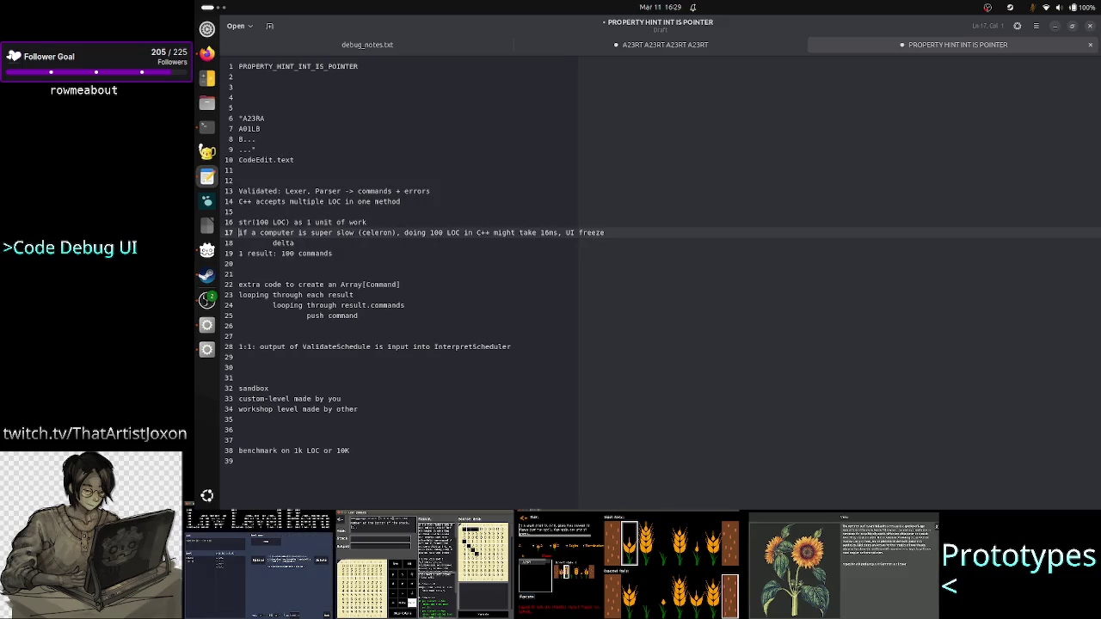
{"action": "key", "text": "shift+Down"}
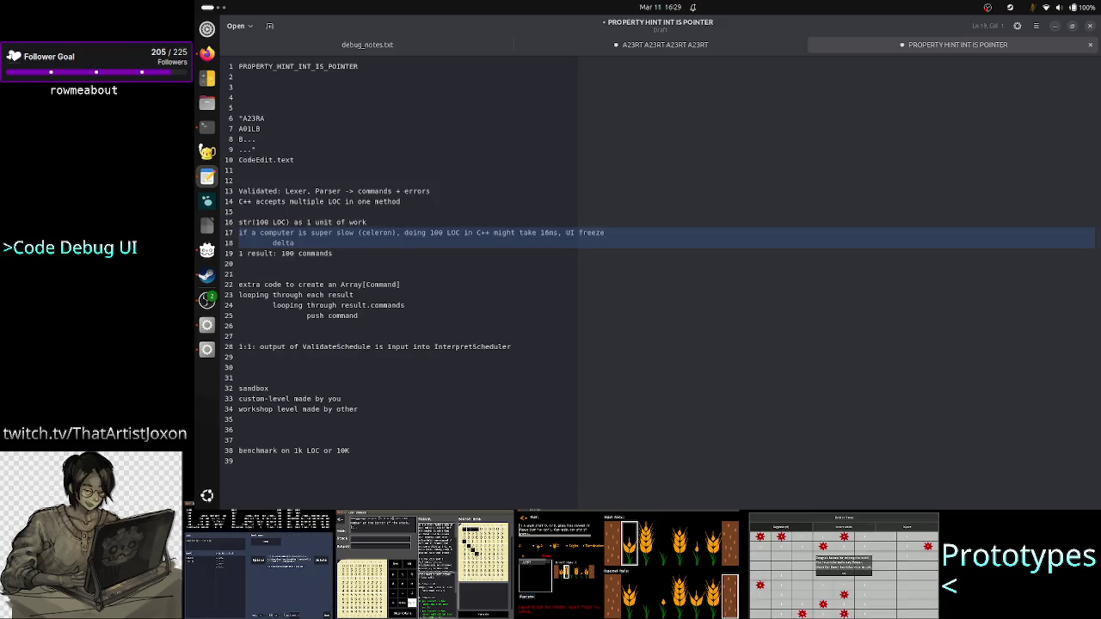
{"action": "key", "text": "shift+End"}
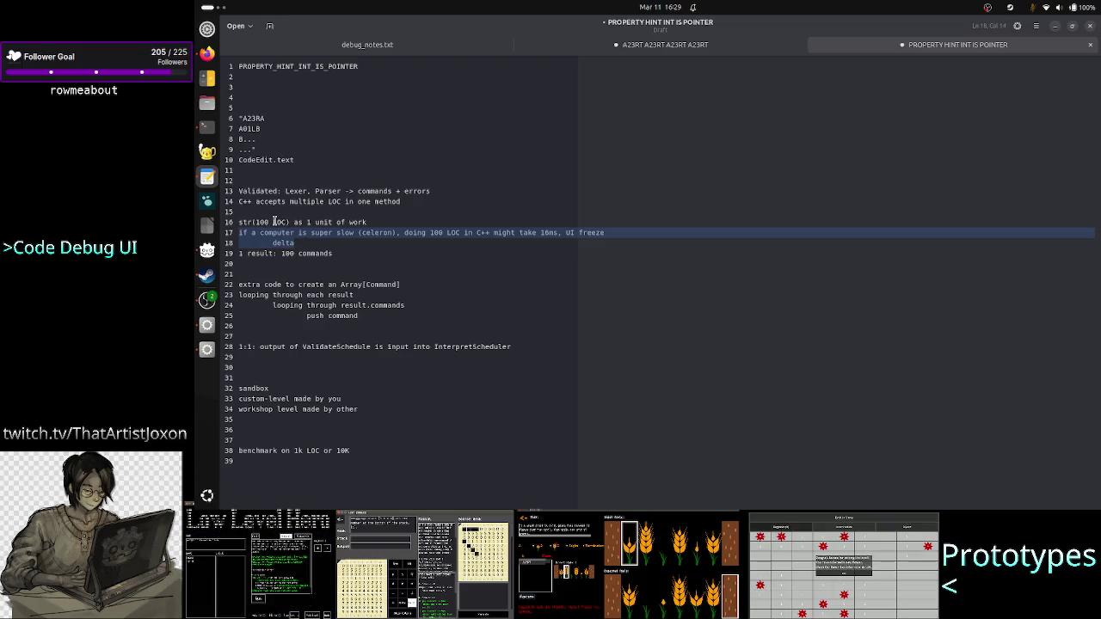
{"action": "left_click", "coordinate": [208, 128]}
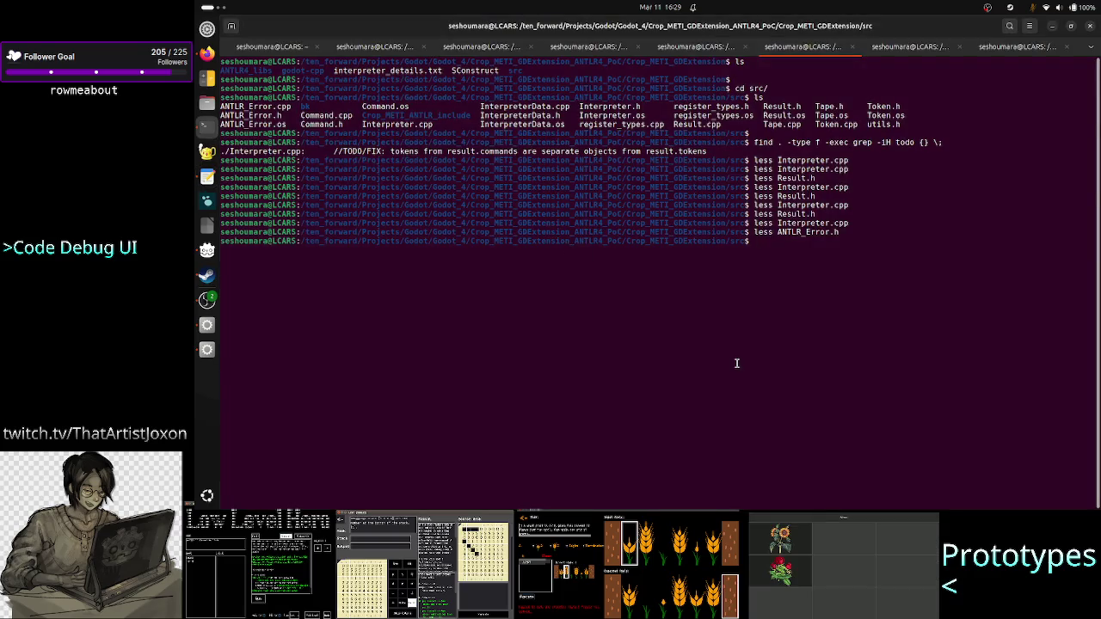
View Interpreter.cpp in less, select partial_raw_src, and return to the notes
{"action": "key", "text": "Return"}
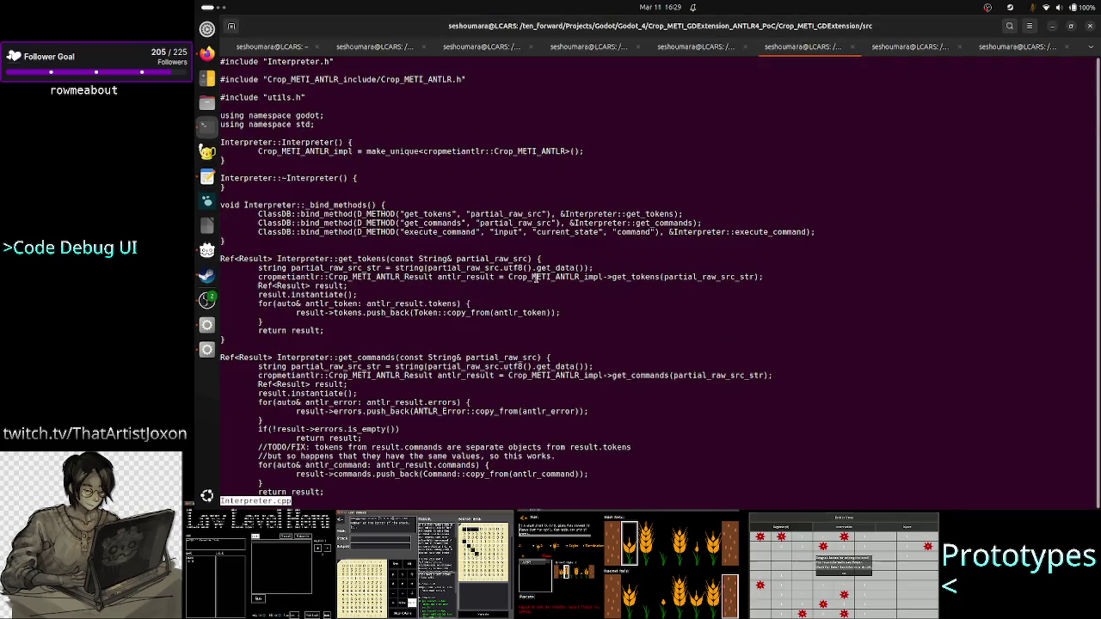
{"action": "double_click", "coordinate": [506, 258]}
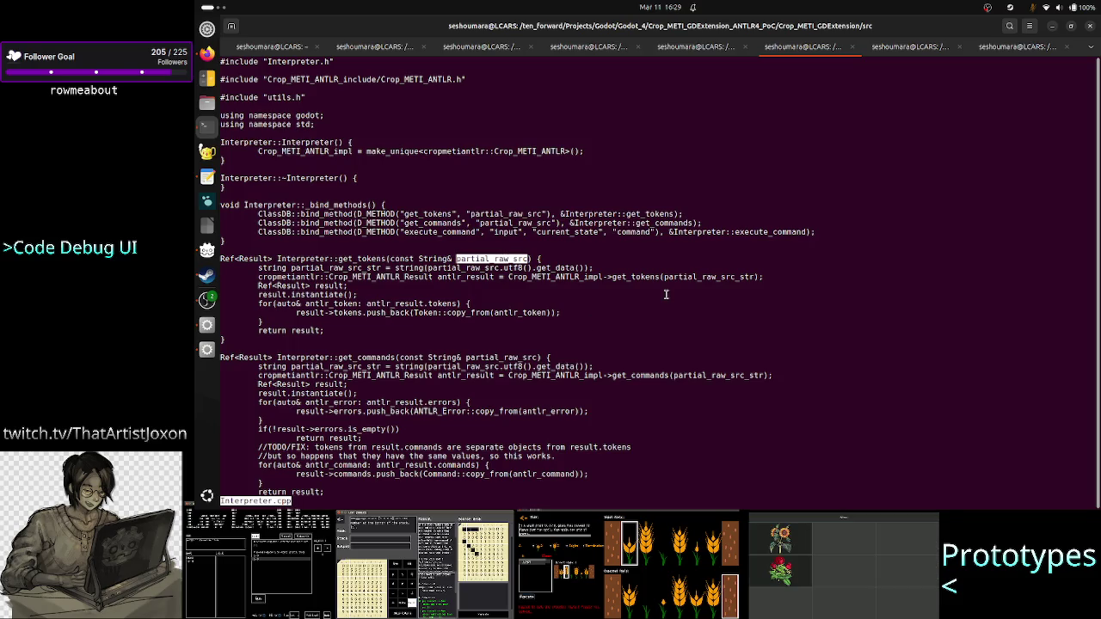
{"action": "key", "text": "alt+Tab"}
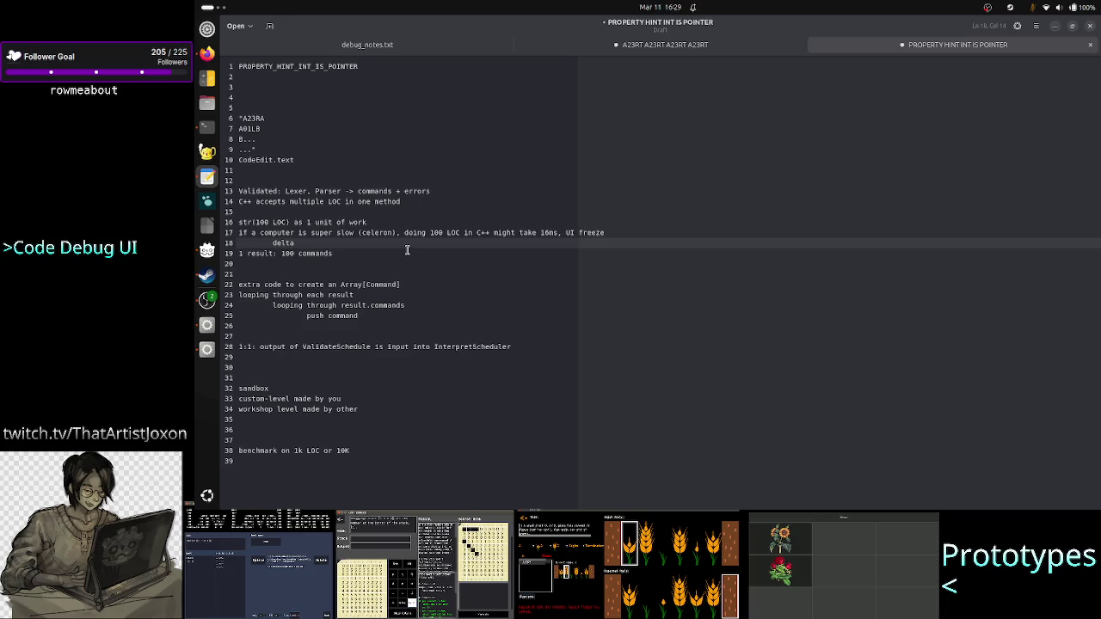
Reselect notes lines 22–25 and 17–18, then bring the Godot editor forward
{"action": "left_click_drag", "start_coordinate": [376, 316], "coordinate": [239, 284]}
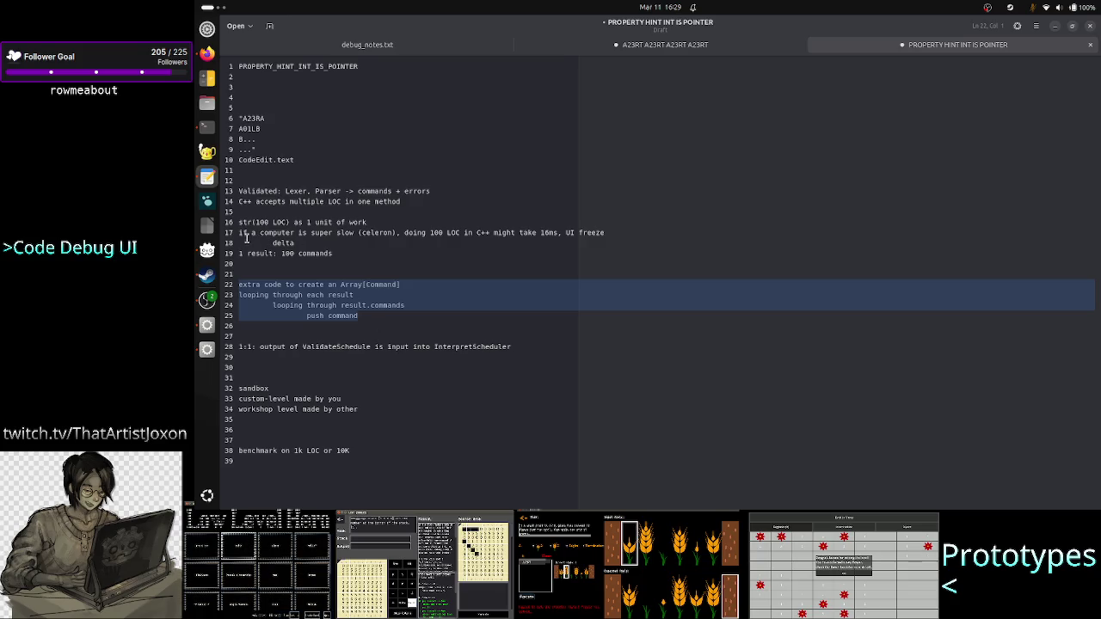
{"action": "left_click_drag", "start_coordinate": [241, 232], "coordinate": [301, 242]}
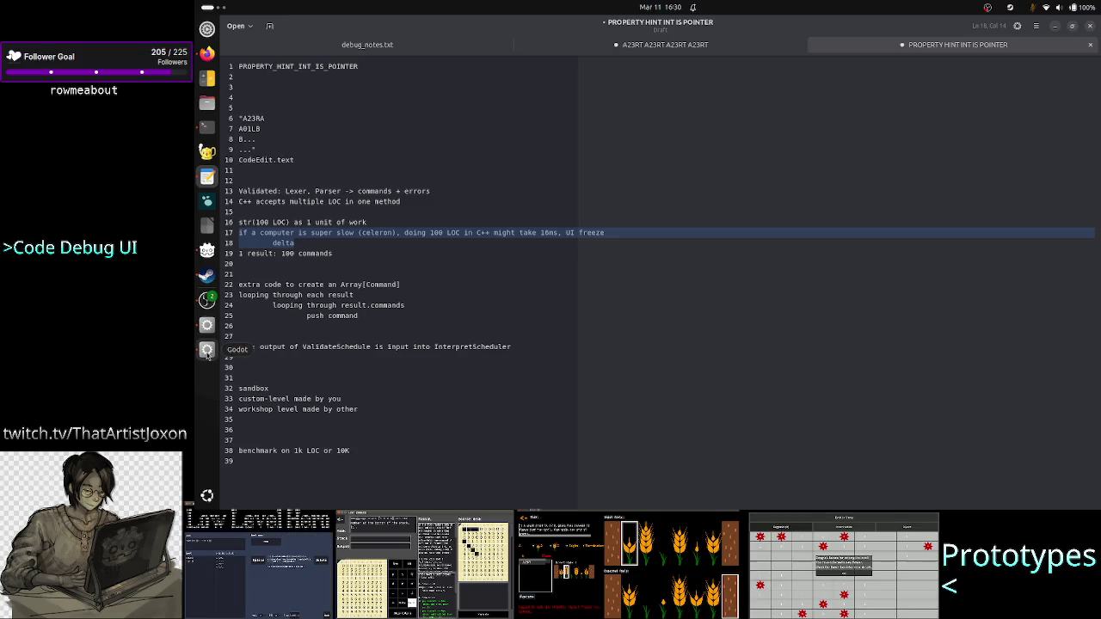
{"action": "left_click", "coordinate": [207, 350]}
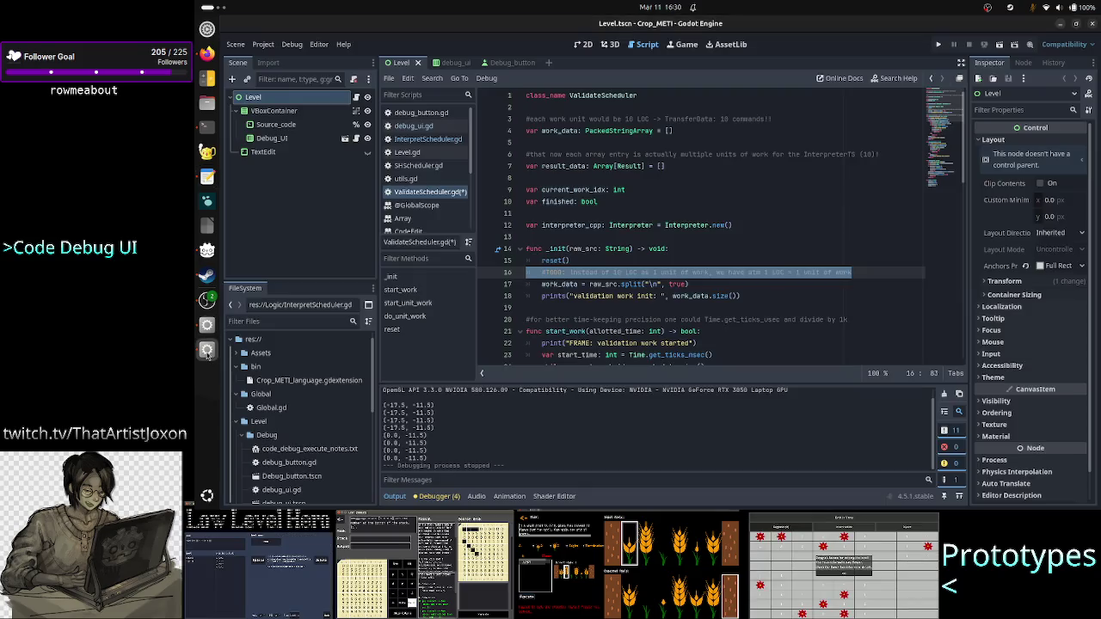
Delete the TODO comment on line 16 of _init
{"action": "left_click", "coordinate": [685, 272]}
{"action": "key", "text": "Home"}
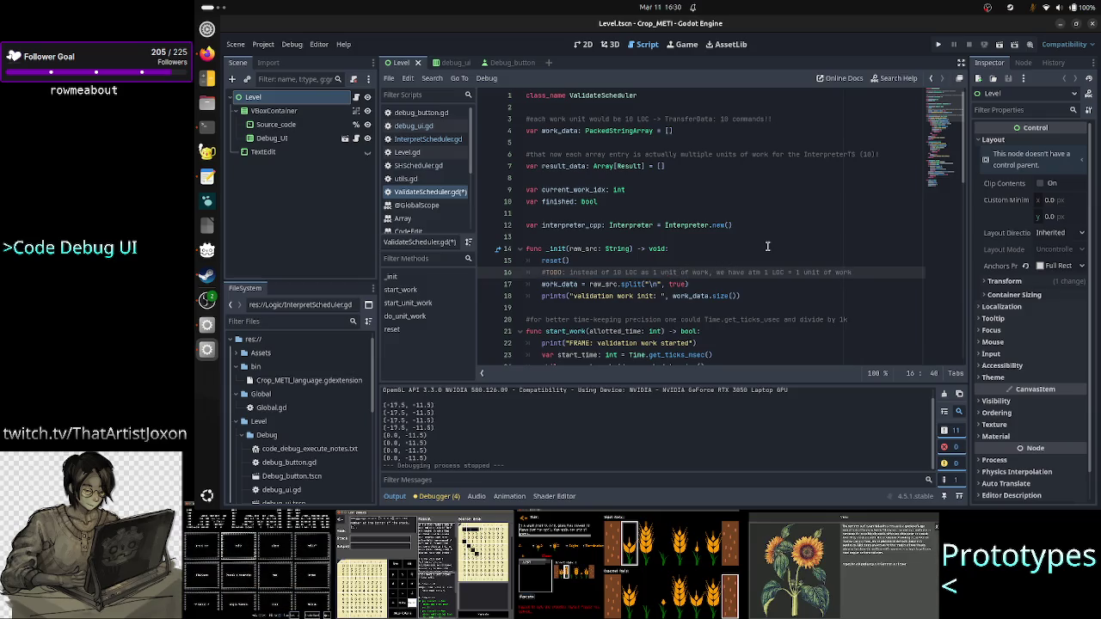
{"action": "key", "text": "shift+End"}
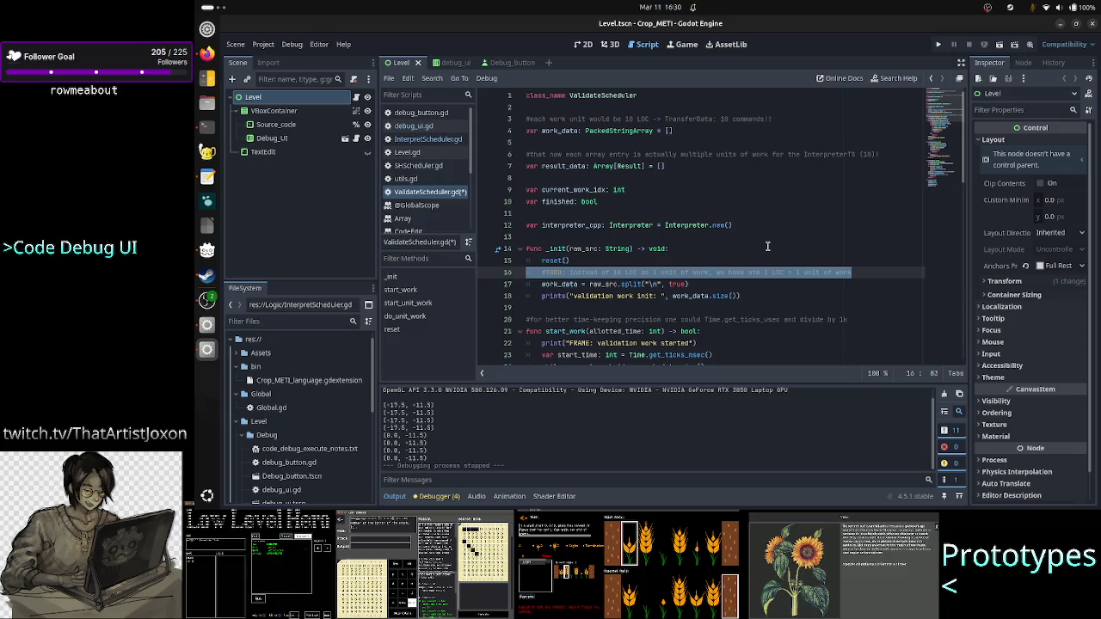
{"action": "key", "text": "BackSpace"}
{"action": "key", "text": "BackSpace"}
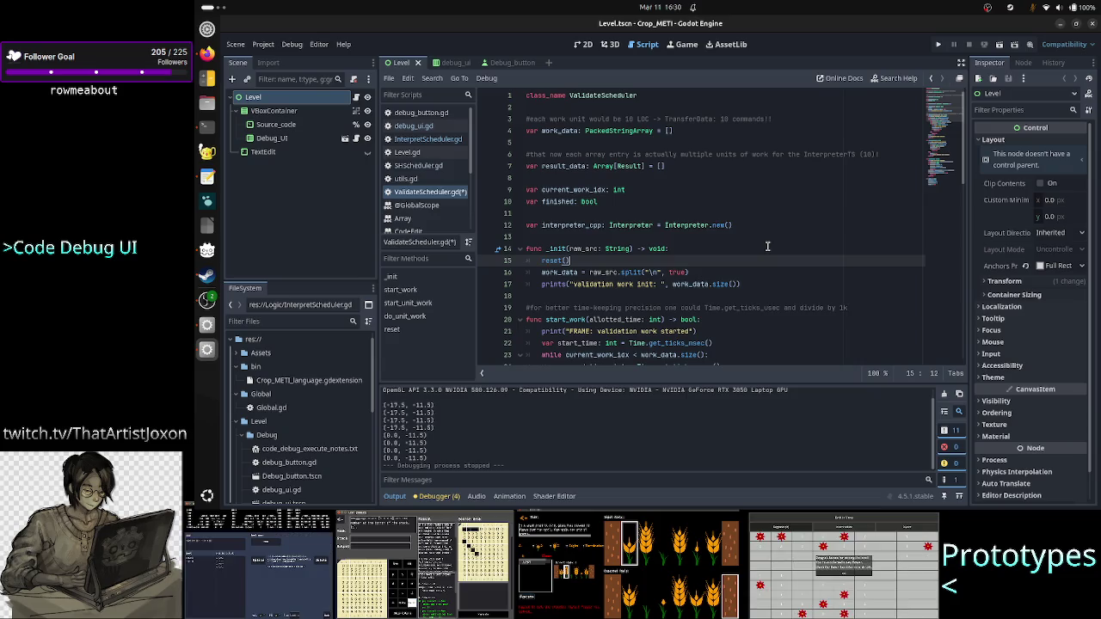
Delete the explanatory comments on lines 6 and 3
{"action": "key", "text": "Up"}
{"action": "key", "text": "Up"}
{"action": "key", "text": "Up"}
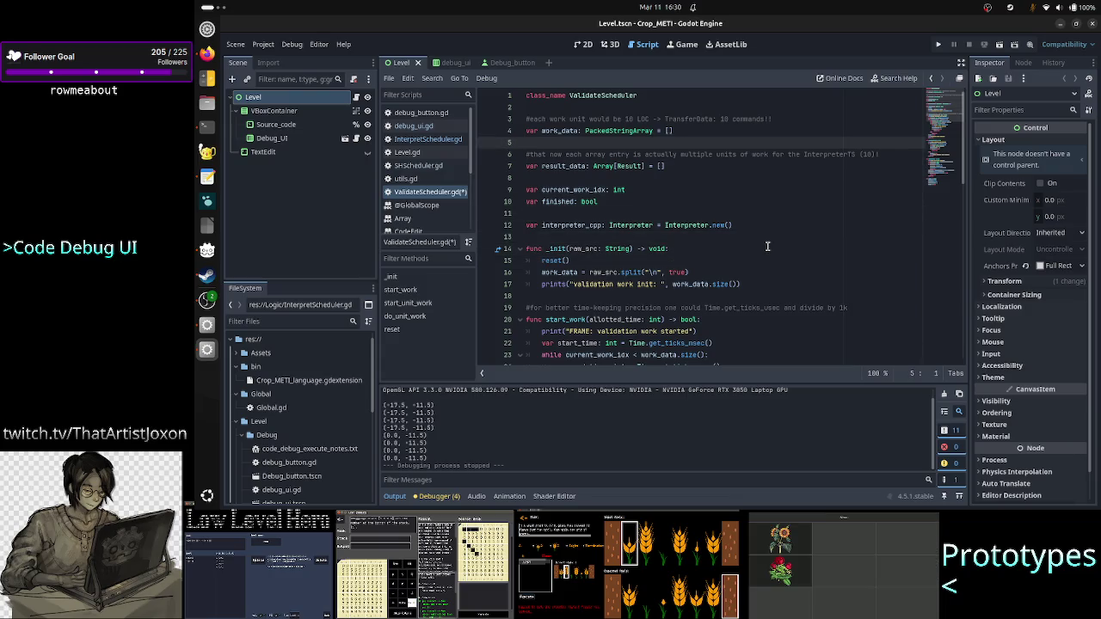
{"action": "key", "text": "Down"}
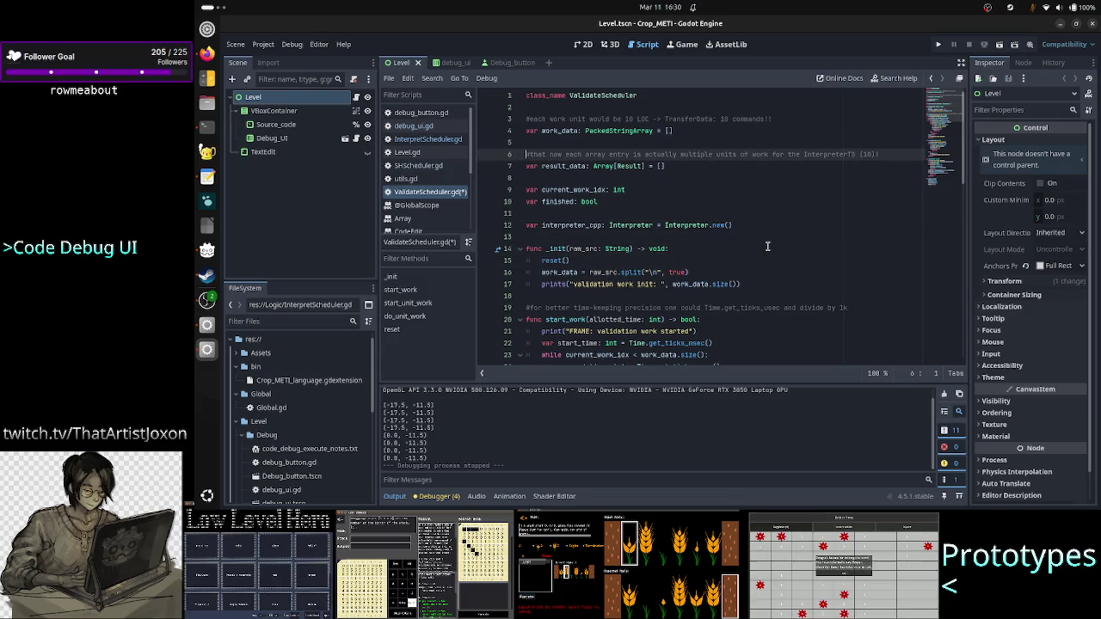
{"action": "key", "text": "shift+Down"}
{"action": "key", "text": "shift+Left"}
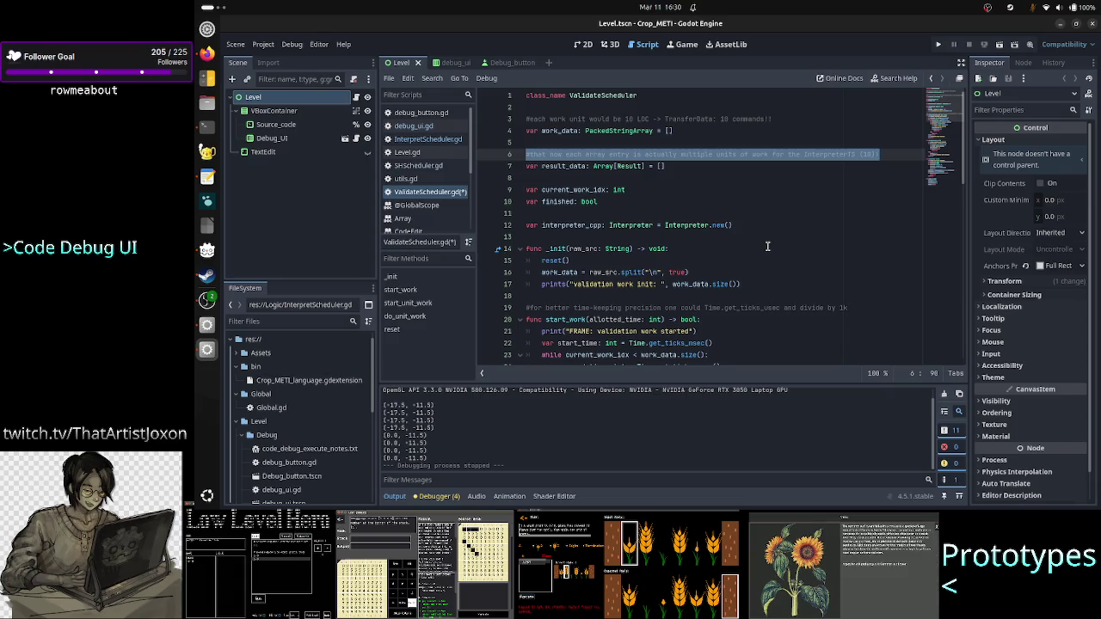
{"action": "key", "text": "BackSpace"}
{"action": "key", "text": "BackSpace"}
{"action": "key", "text": "Up"}
{"action": "key", "text": "Up"}
{"action": "key", "text": "shift+Down"}
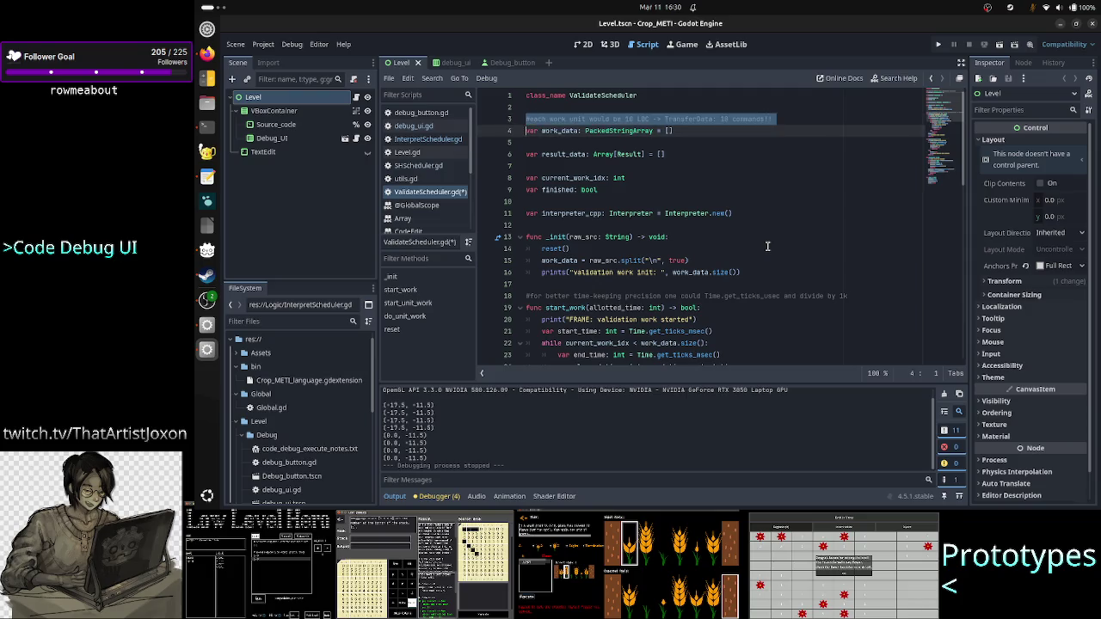
{"action": "key", "text": "shift+Left"}
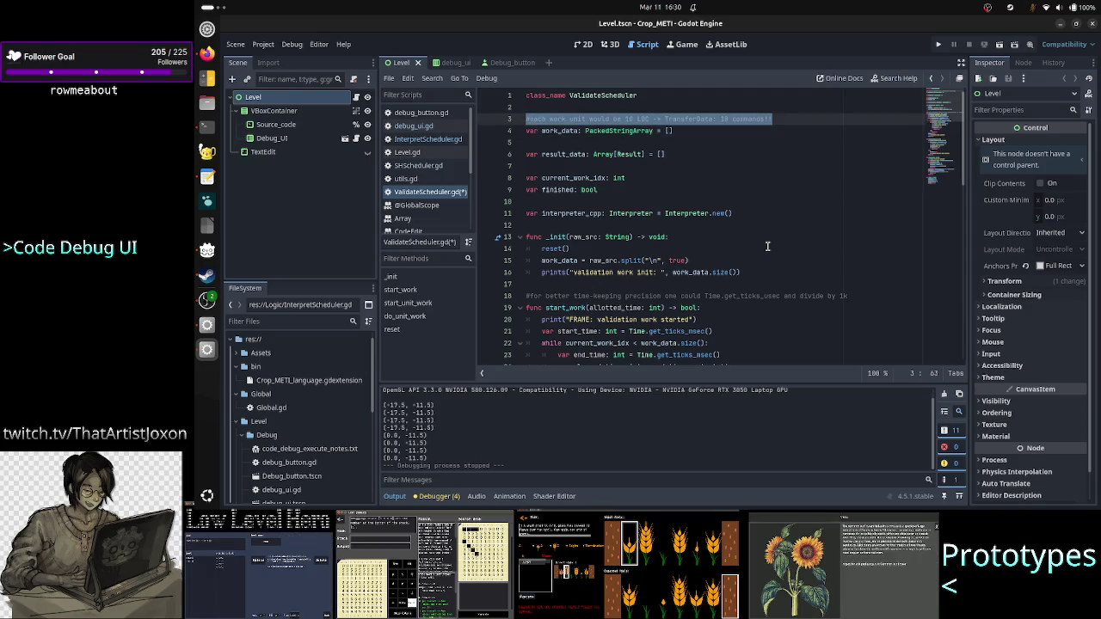
{"action": "key", "text": "BackSpace"}
{"action": "key", "text": "BackSpace"}
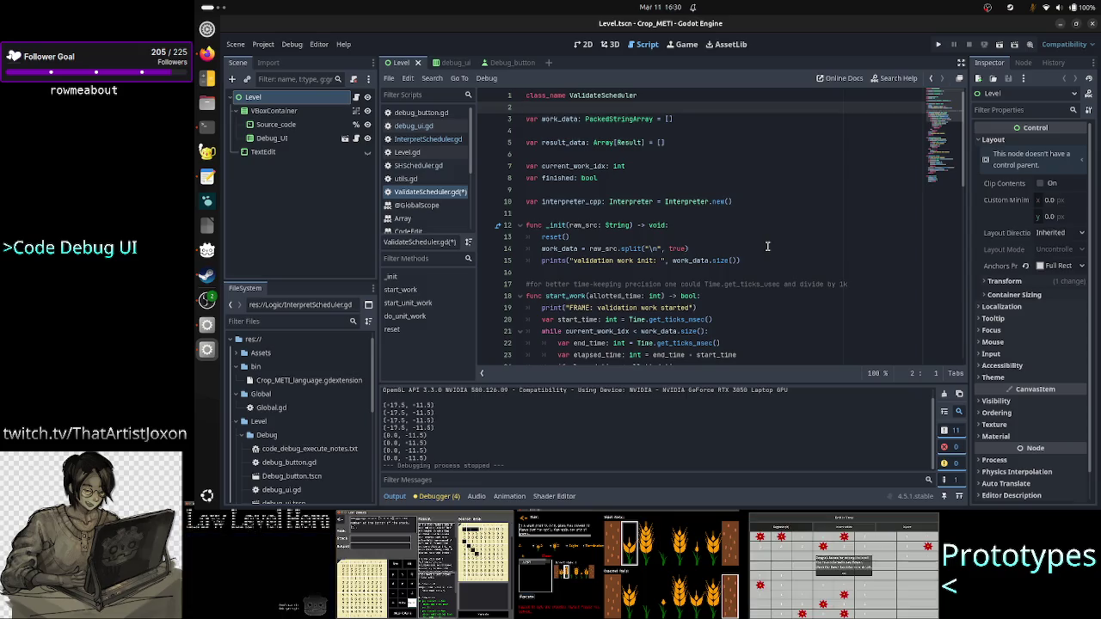
Remove the blank line between work_data and result_data, and add a new first line above class_name
{"action": "key", "text": "Down"}
{"action": "key", "text": "Down"}
{"action": "key", "text": "BackSpace"}
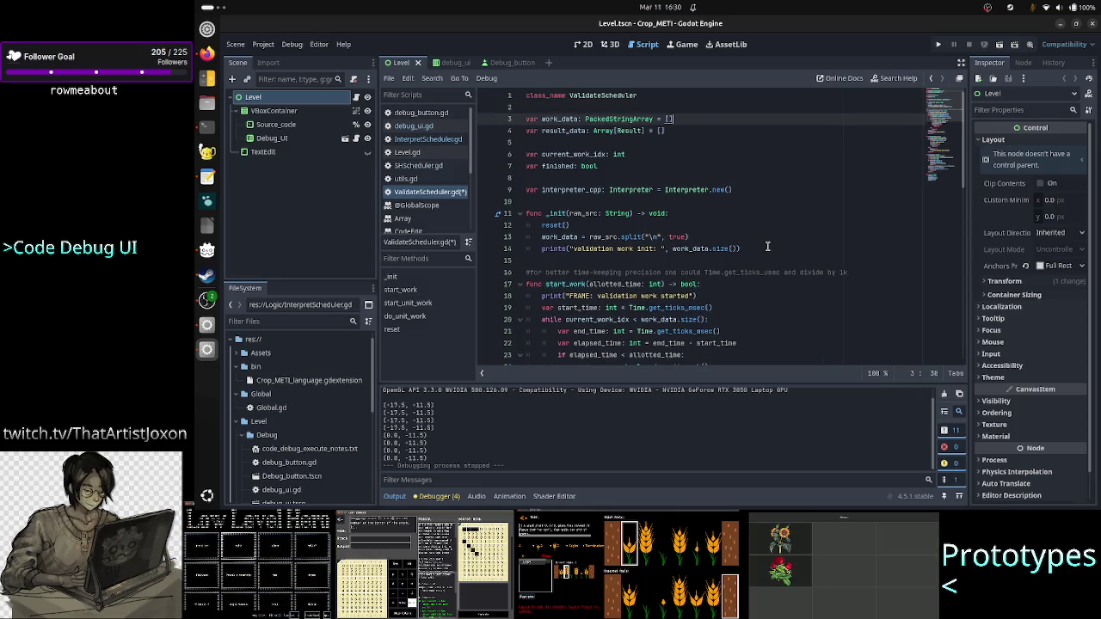
{"action": "key", "text": "Down"}
{"action": "key", "text": "Down"}
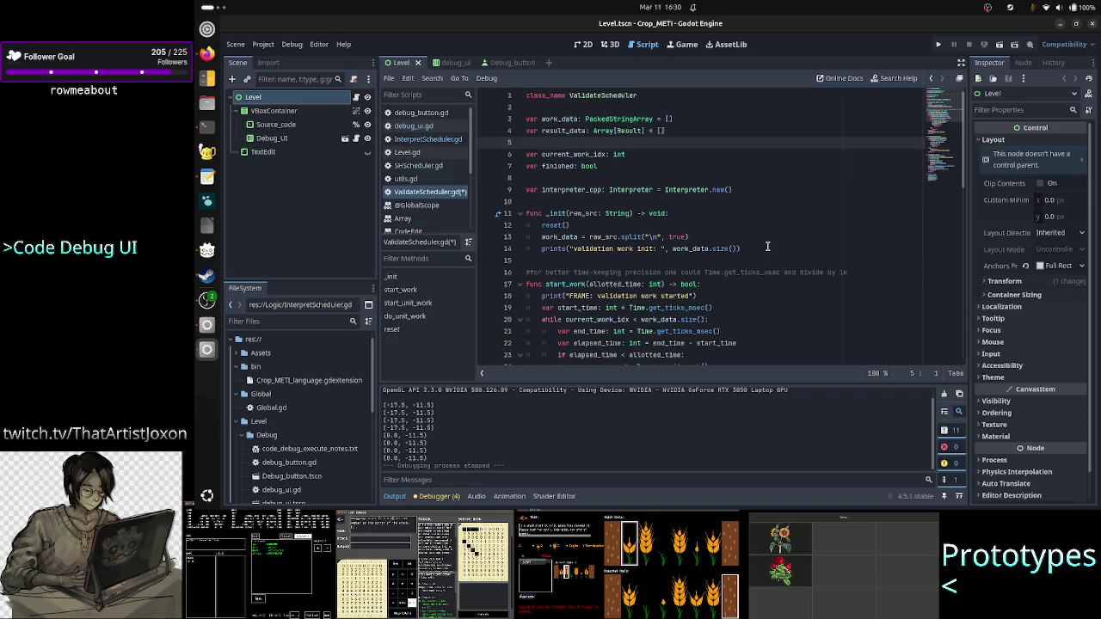
{"action": "key", "text": "Down"}
{"action": "key", "text": "Down"}
{"action": "key", "text": "End"}
{"action": "key", "text": "Down"}
{"action": "key", "text": "Down"}
{"action": "key", "text": "Down"}
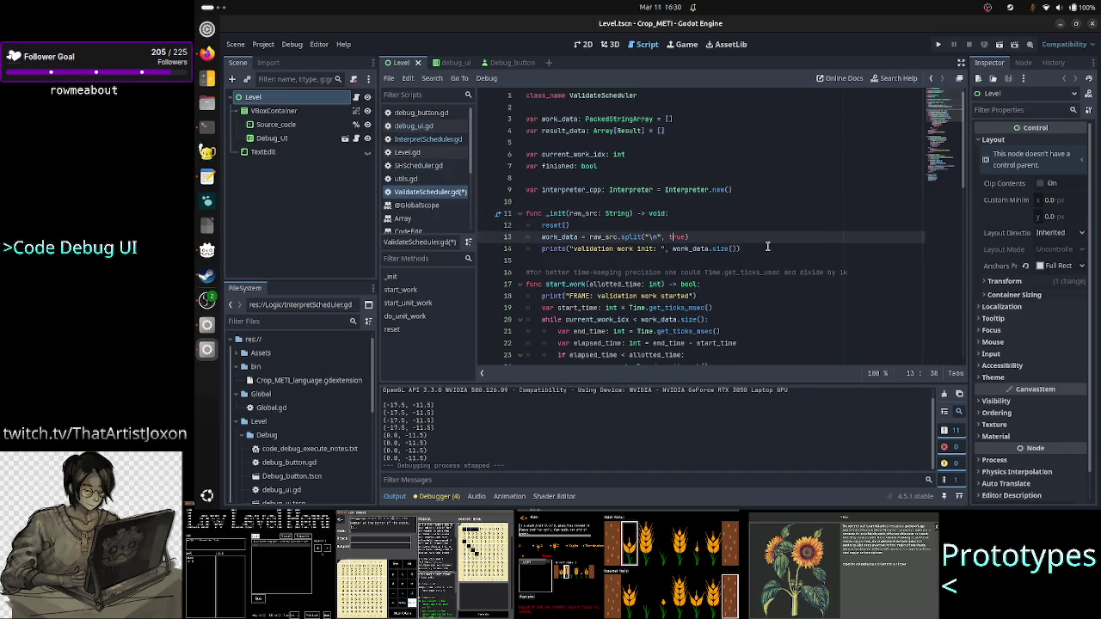
{"action": "key", "text": "Up"}
{"action": "key", "text": "Up"}
{"action": "key", "text": "Up"}
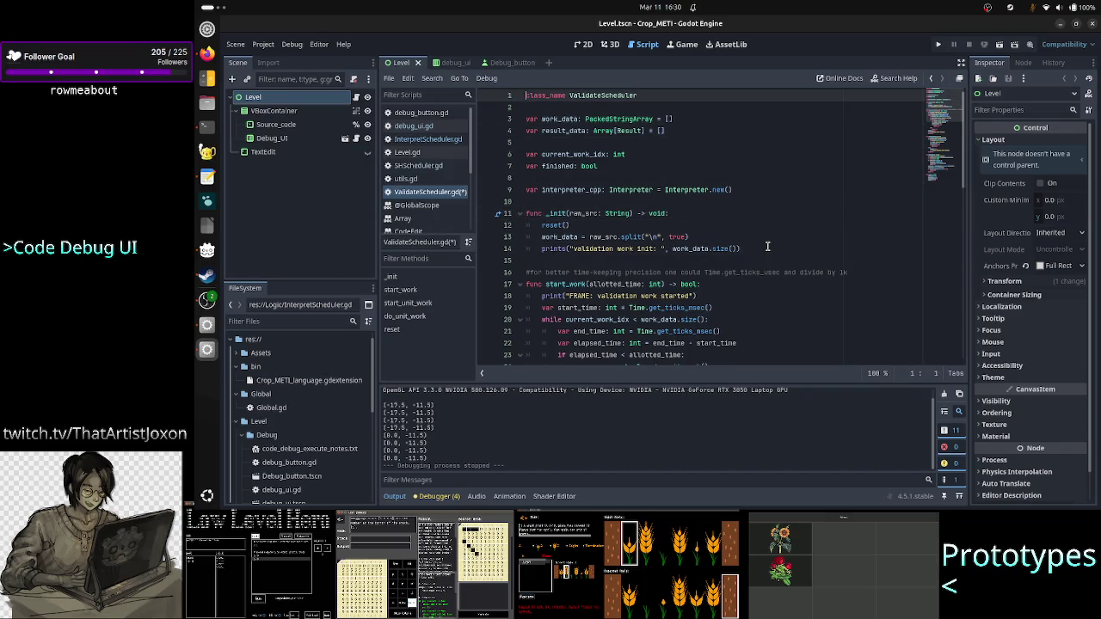
{"action": "key", "text": "Return"}
{"action": "key", "text": "Up"}
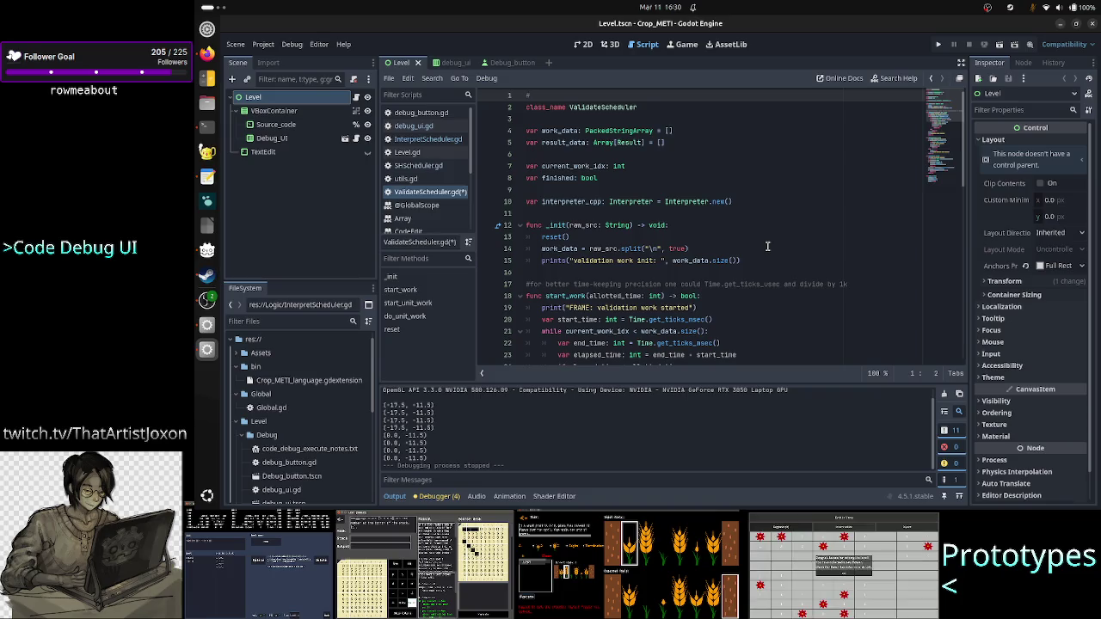
Write two header comments: 1:1 work units chosen for simplicity, and data passing to InterpretScheduler for slow PCs
{"action": "type", "text": "even th"}
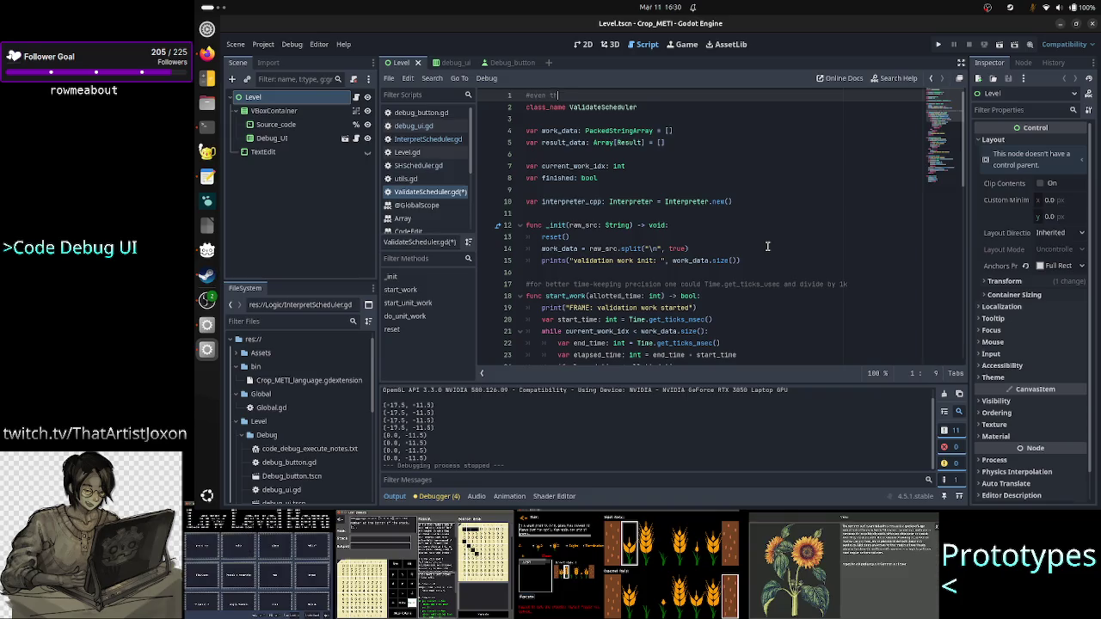
{"action": "type", "text": "ough cur"}
{"action": "type", "text": " co"}
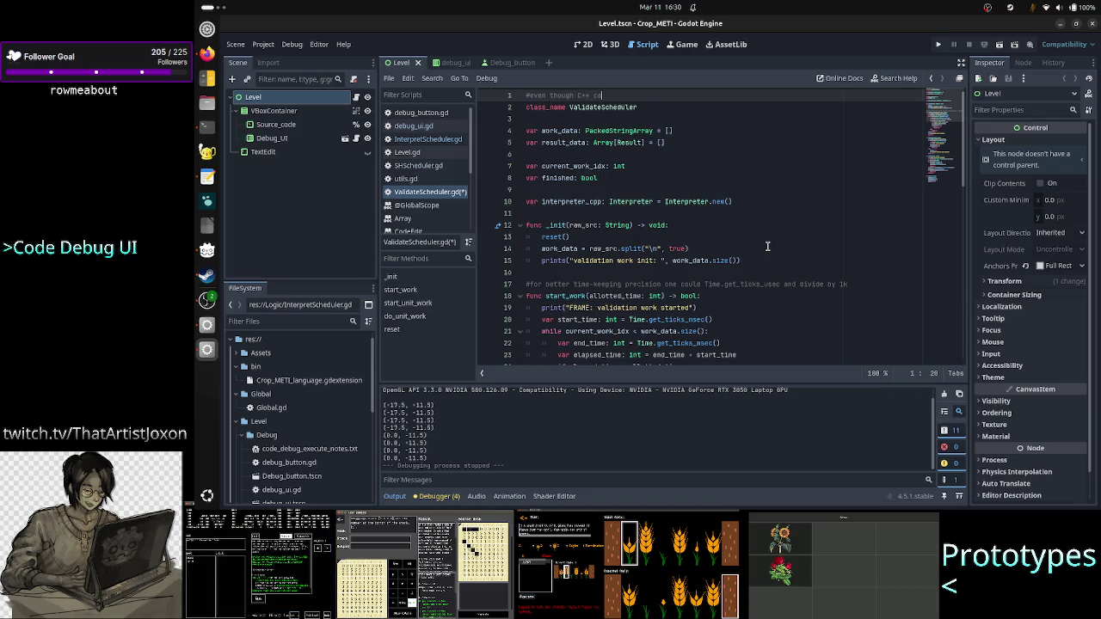
{"action": "type", "text": "n do multit"}
{"action": "type", "text": "ple LOCs"}
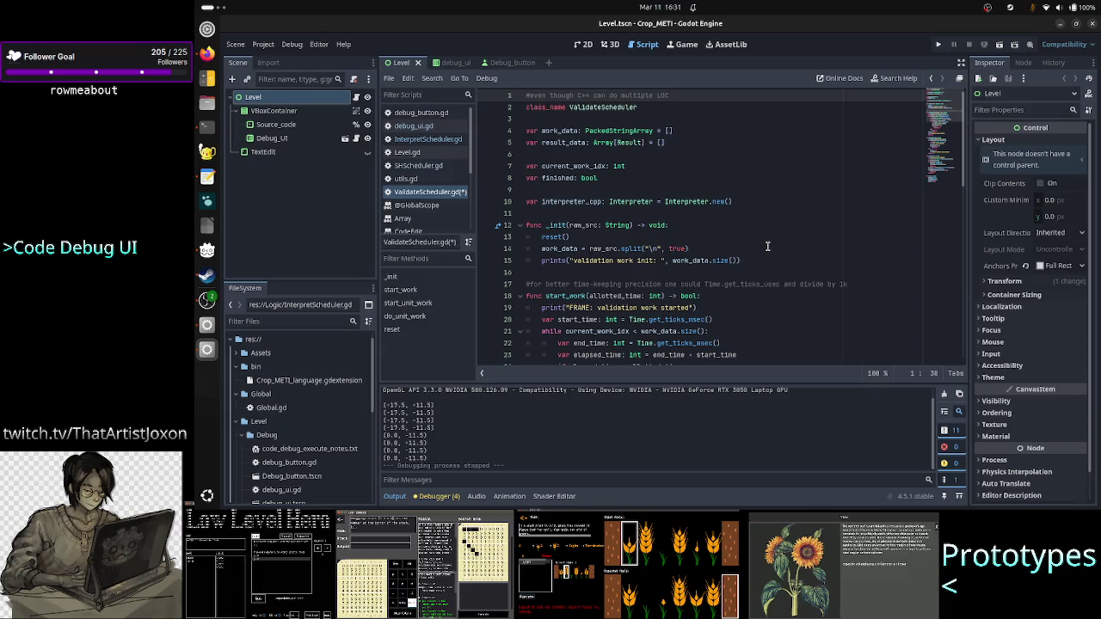
{"action": "type", "text": " in one"}
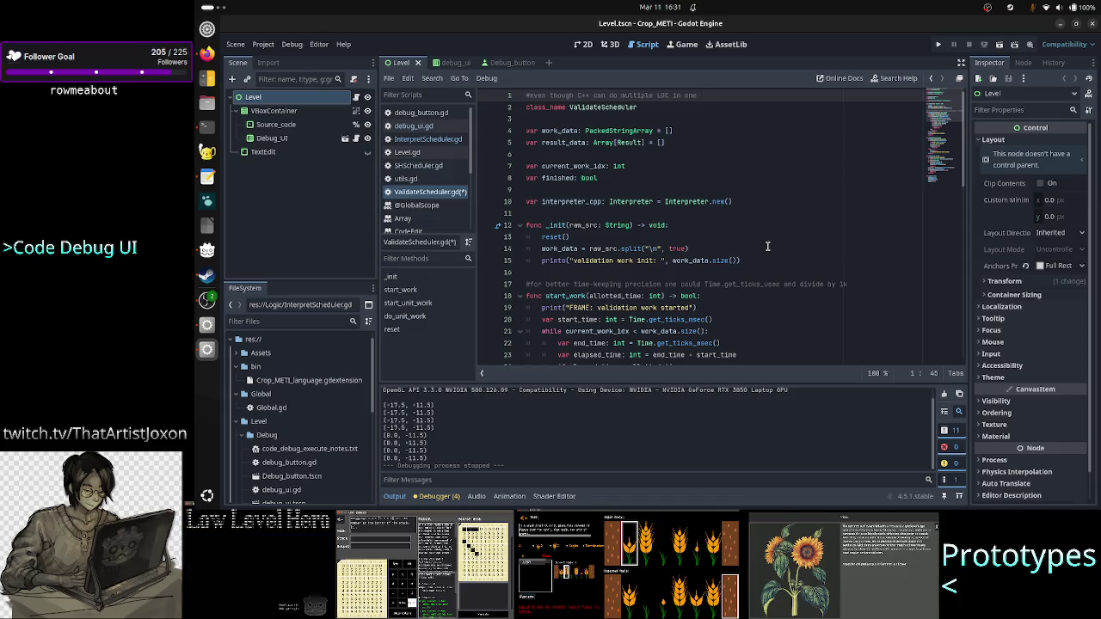
{"action": "type", "text": " call/work"}
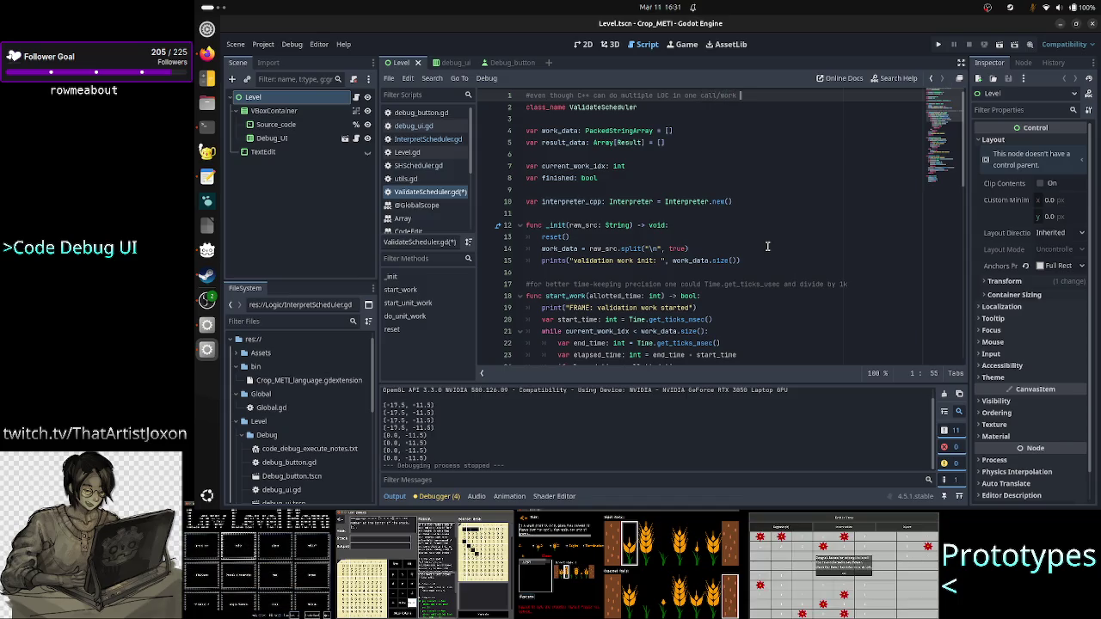
{"action": "type", "text": " unit,"}
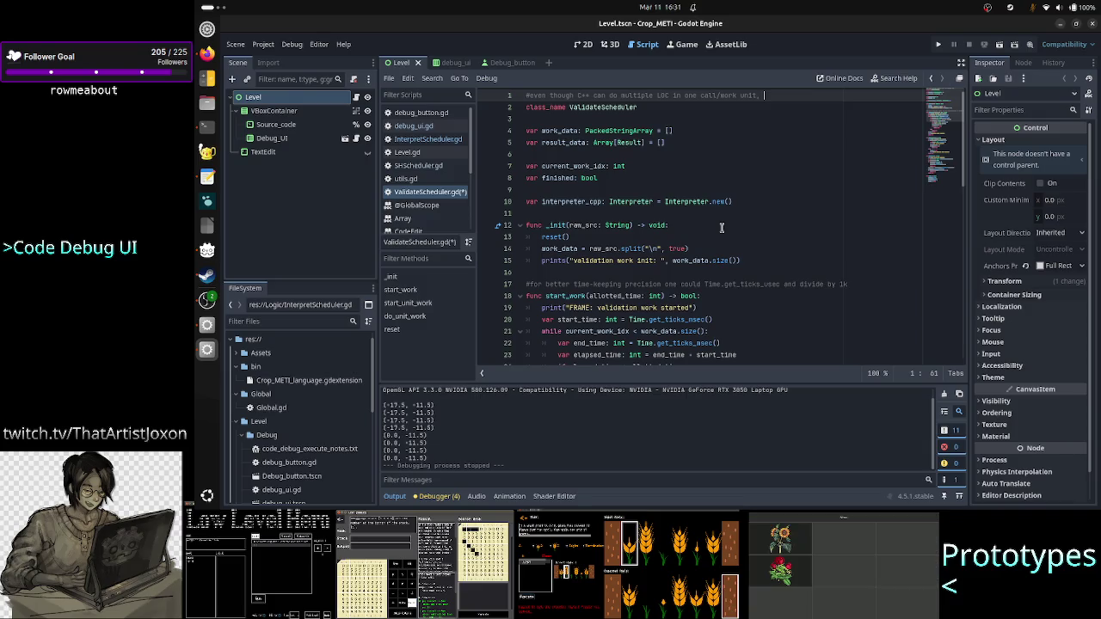
{"action": "type", "text": "I chose t"}
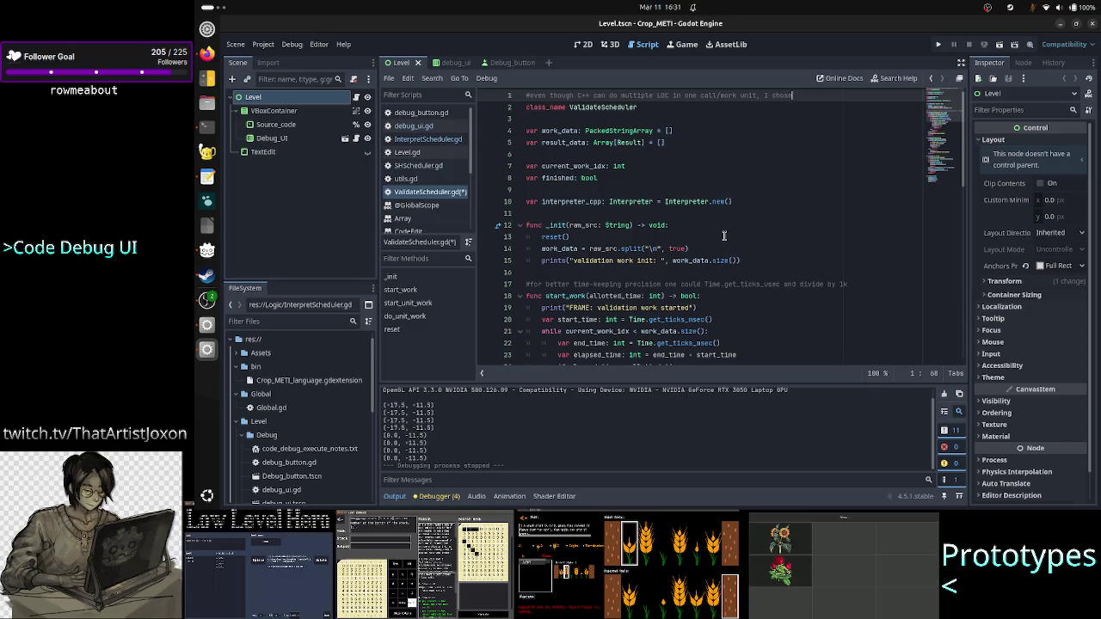
{"action": "type", "text": "o do "}
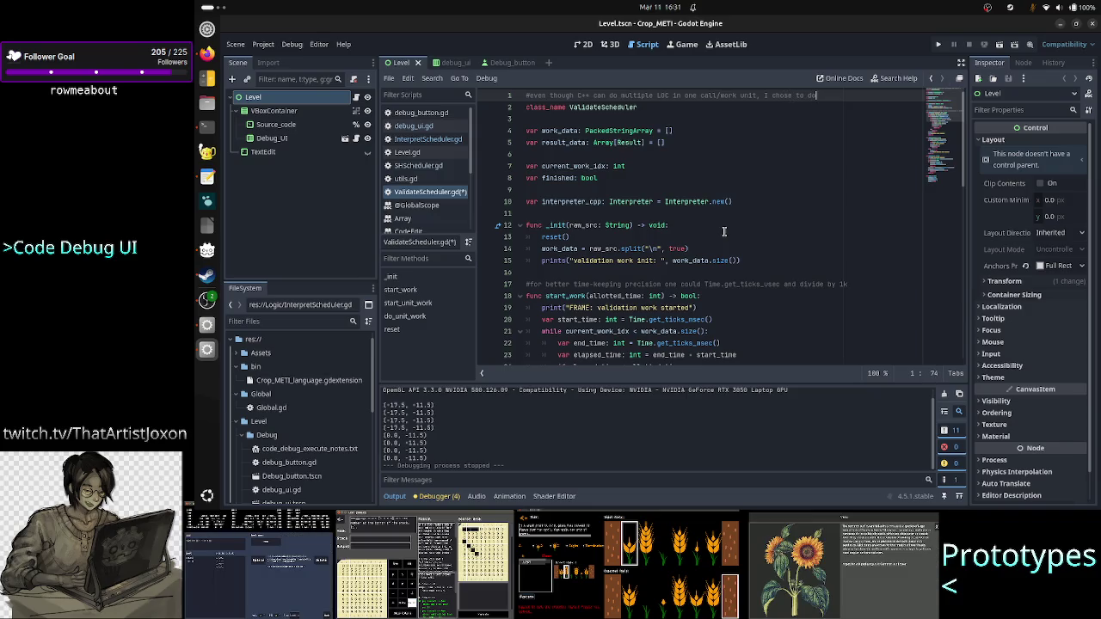
{"action": "type", "text": "1:1 "}
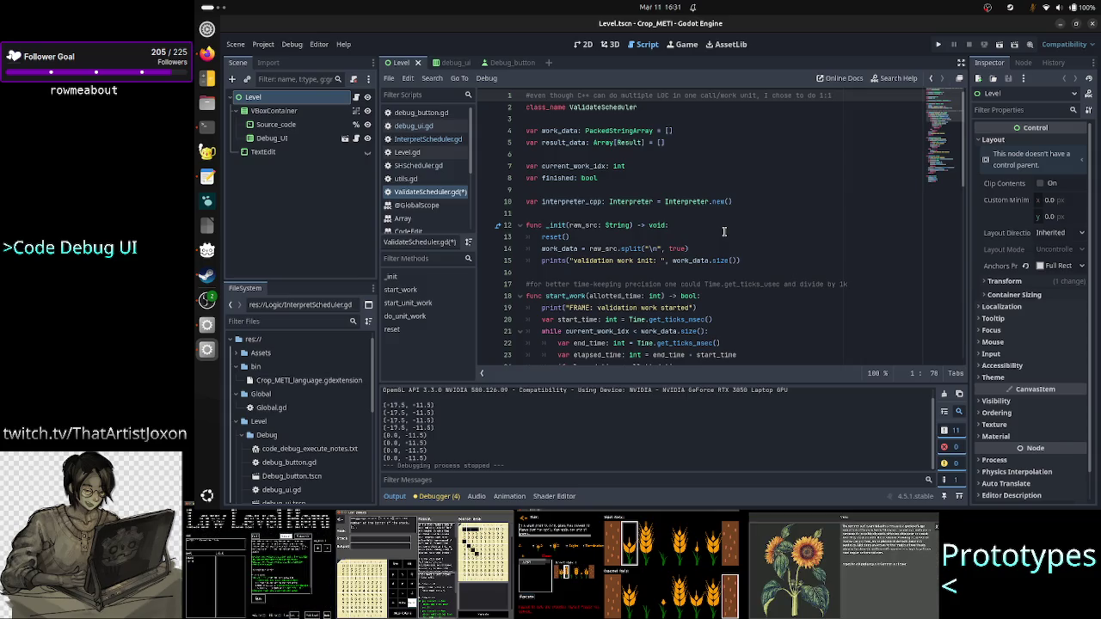
{"action": "type", "text": "for"}
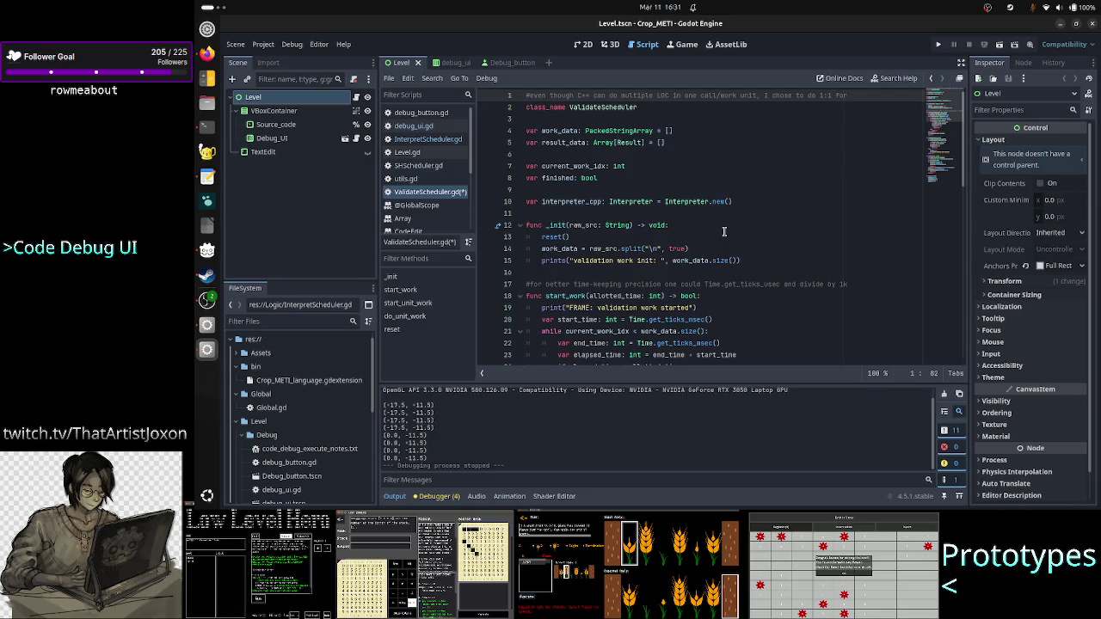
{"action": "type", "text": " simplicit"}
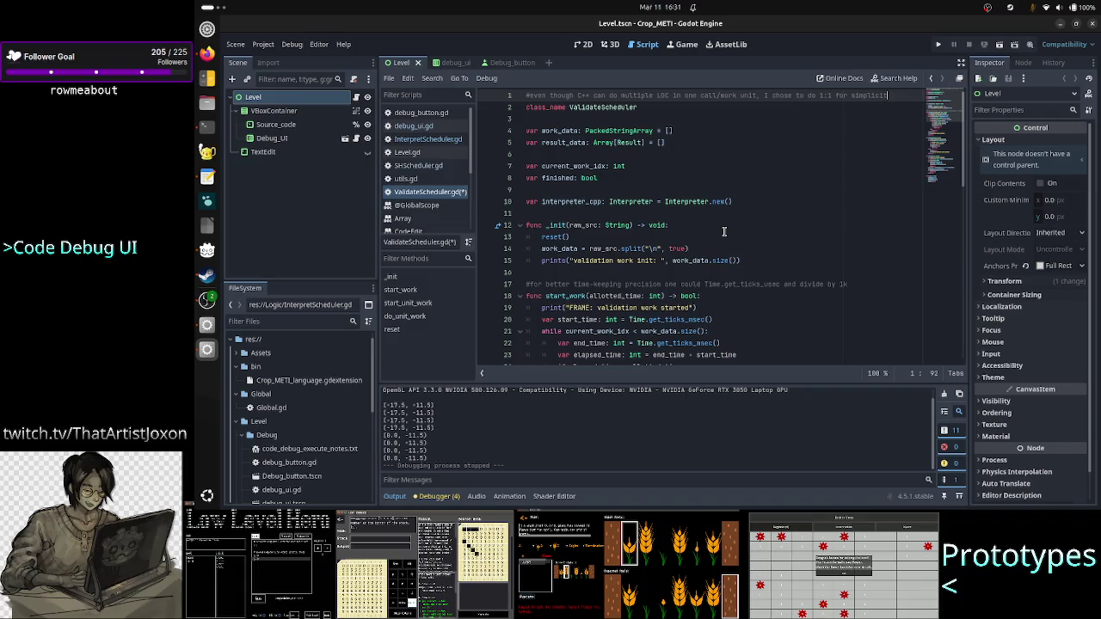
{"action": "key", "text": "Return"}
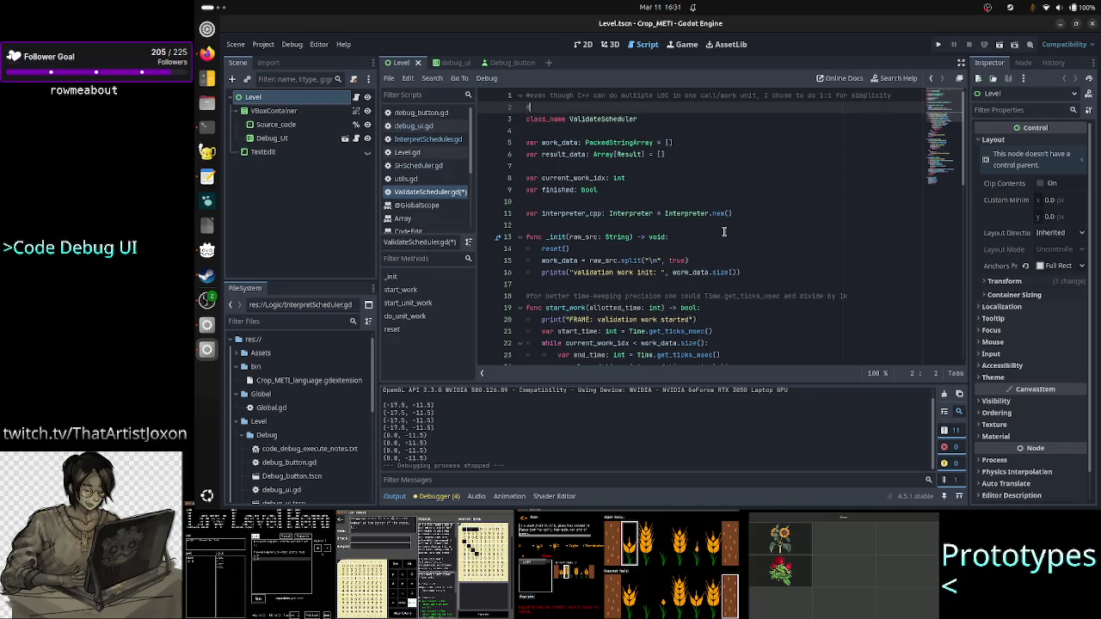
{"action": "type", "text": "#straight-for"}
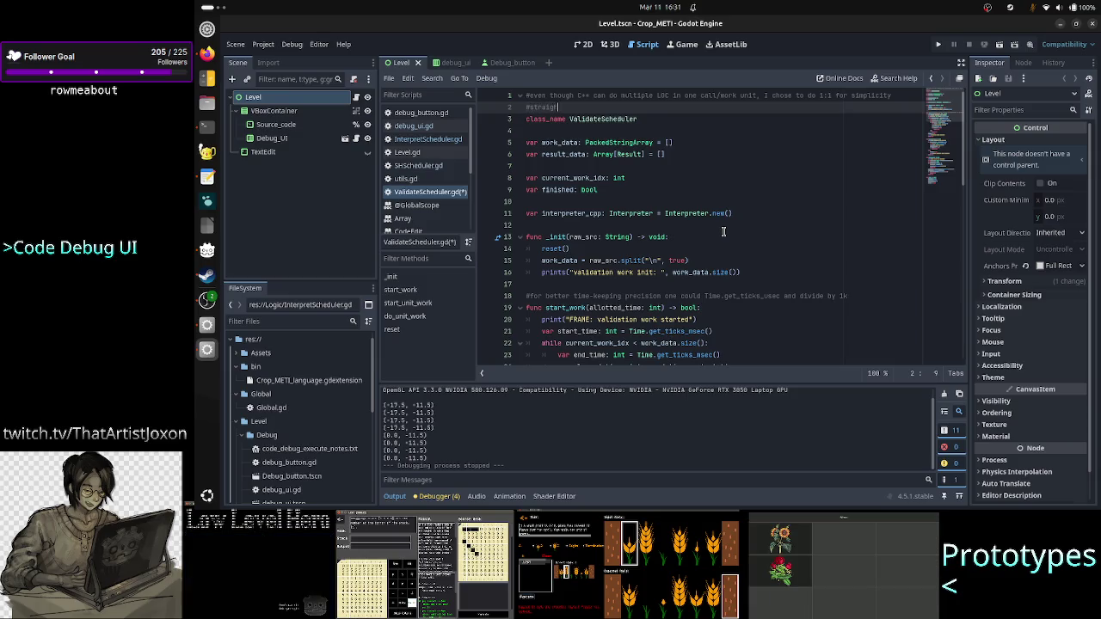
{"action": "type", "text": "ward"}
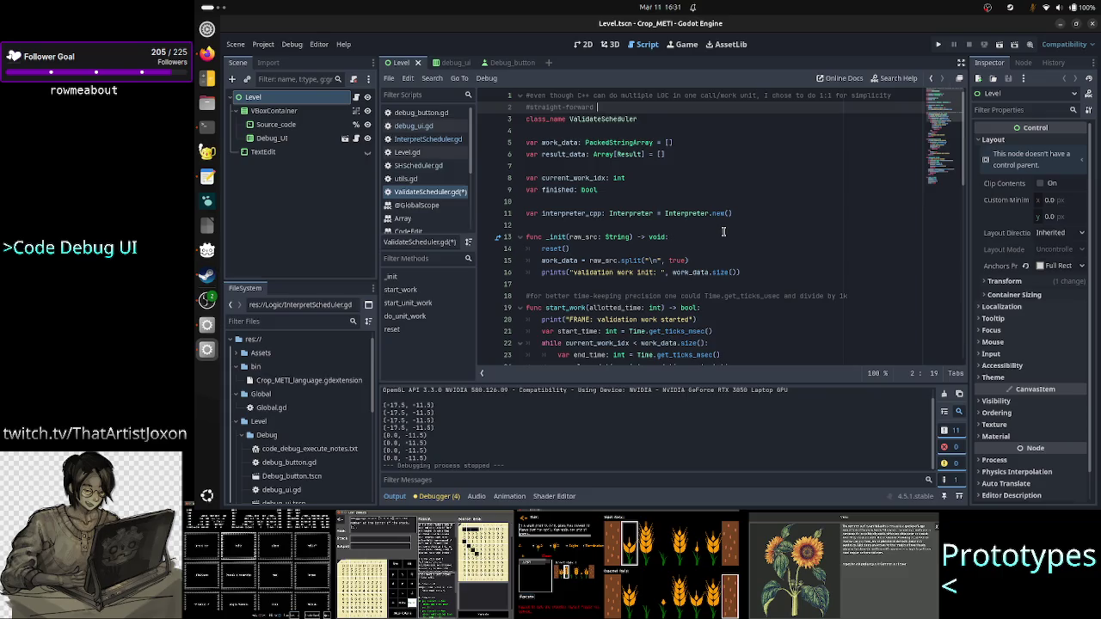
{"action": "type", "text": " pa"}
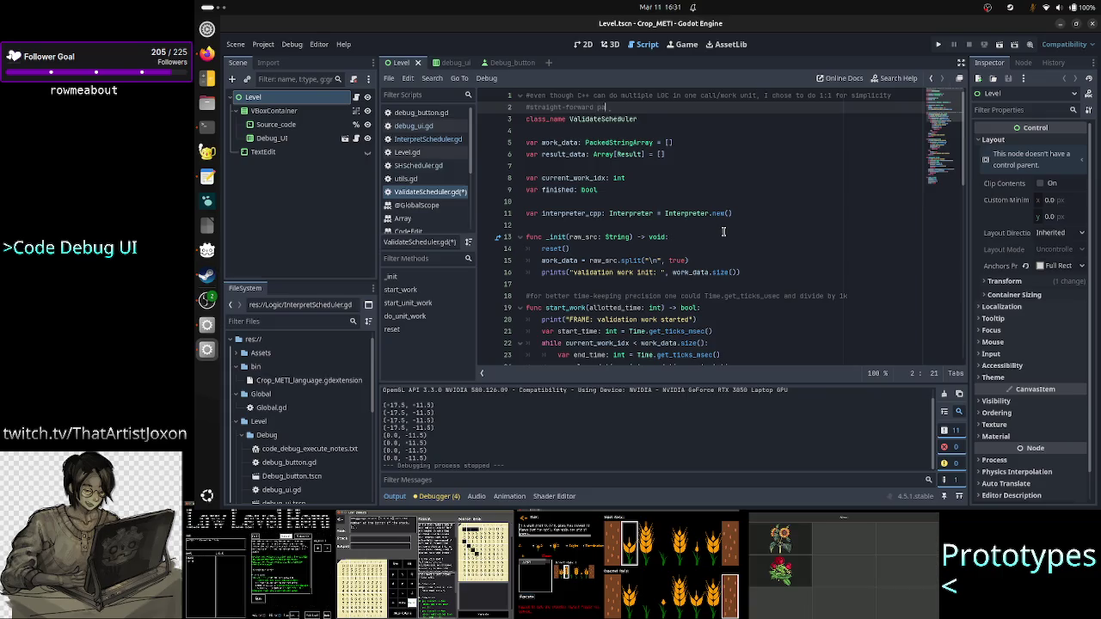
{"action": "key", "text": "BackSpace"}
{"action": "key", "text": "BackSpace"}
{"action": "type", "text": "dat"}
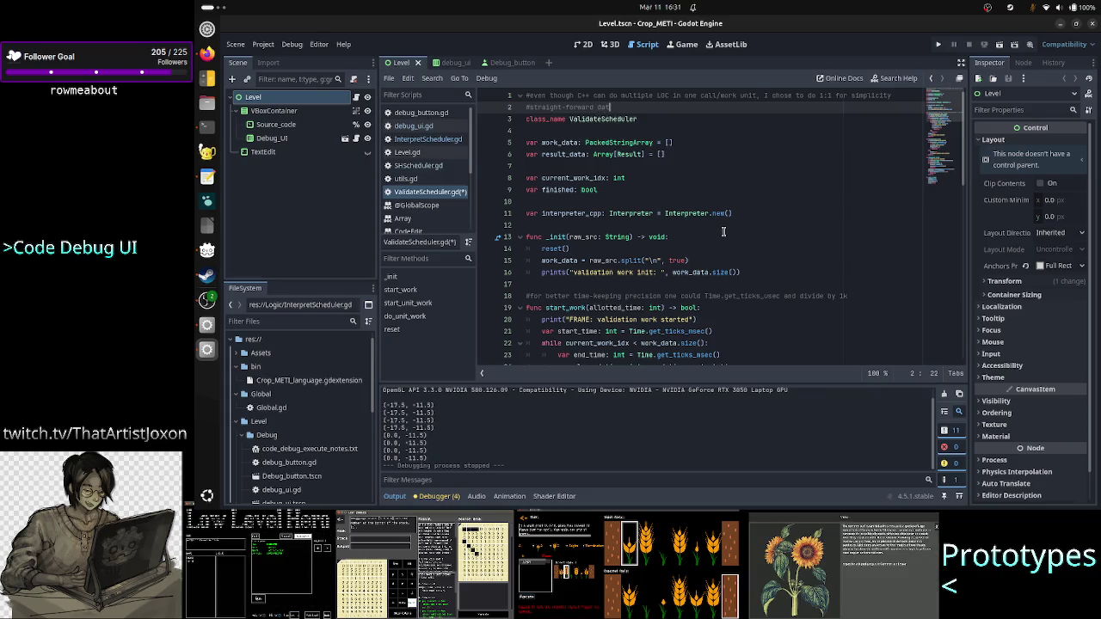
{"action": "type", "text": "apassin"}
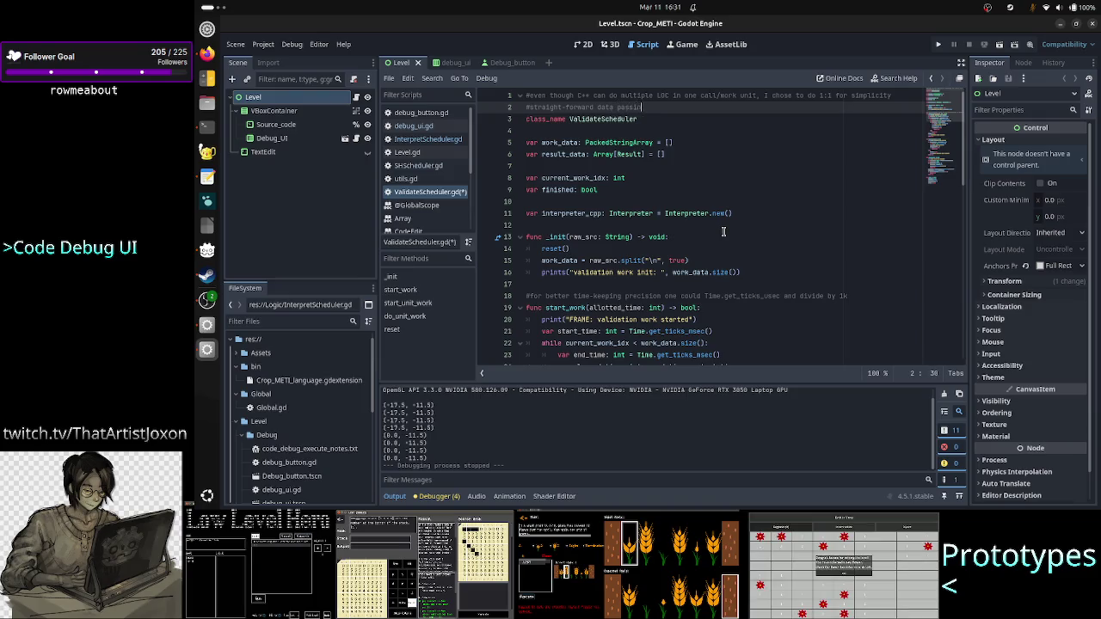
{"action": "type", "text": "g toterpret"}
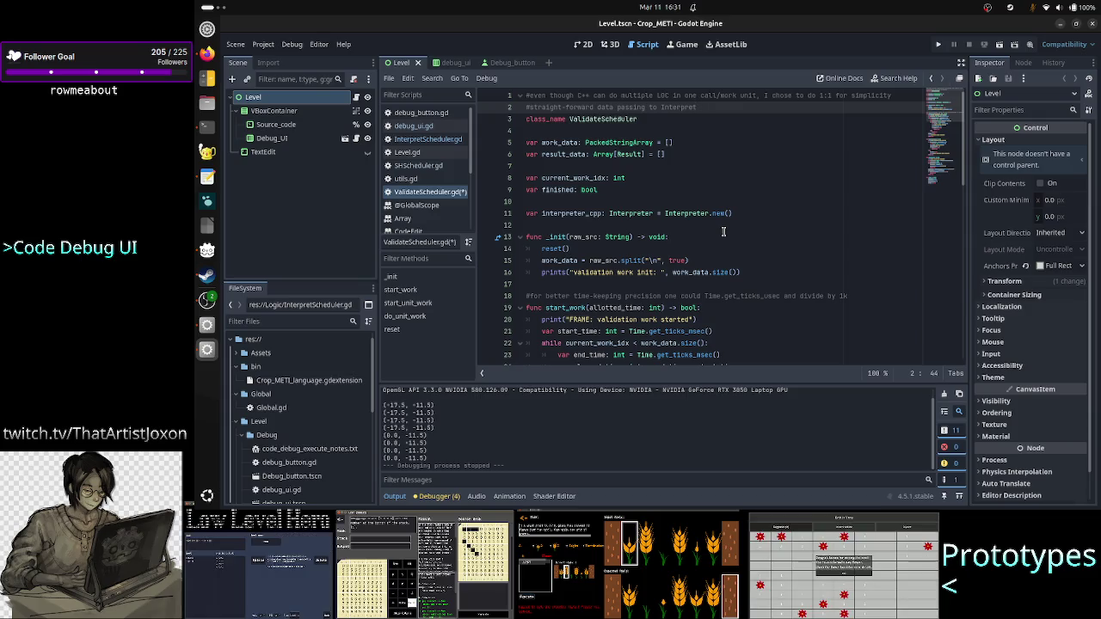
{"action": "type", "text": "rSchedule"}
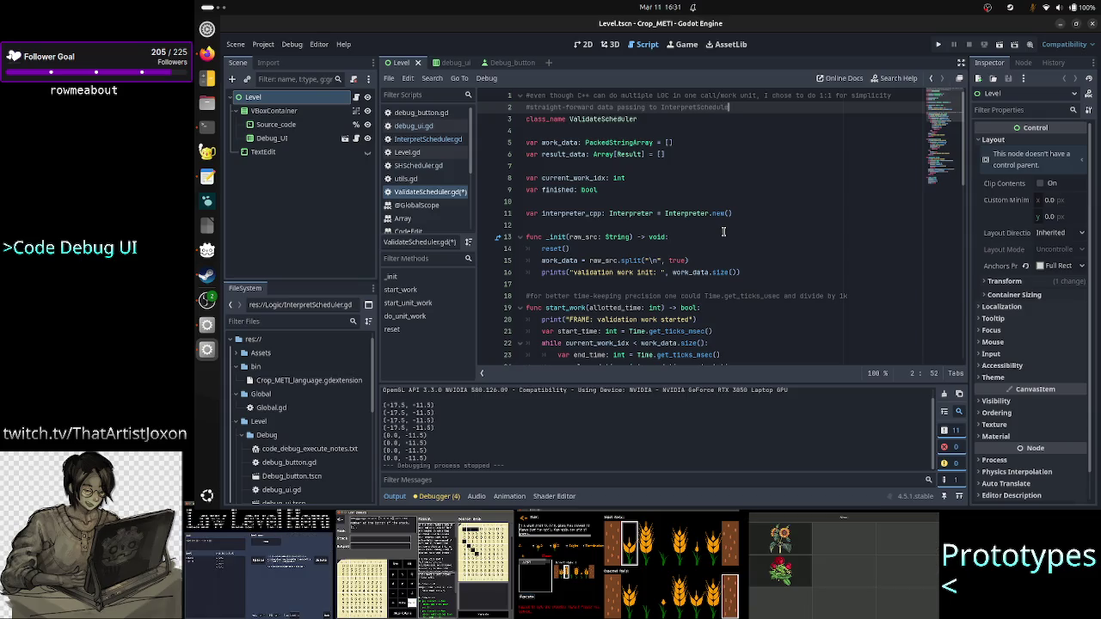
{"action": "type", "text": "r and "}
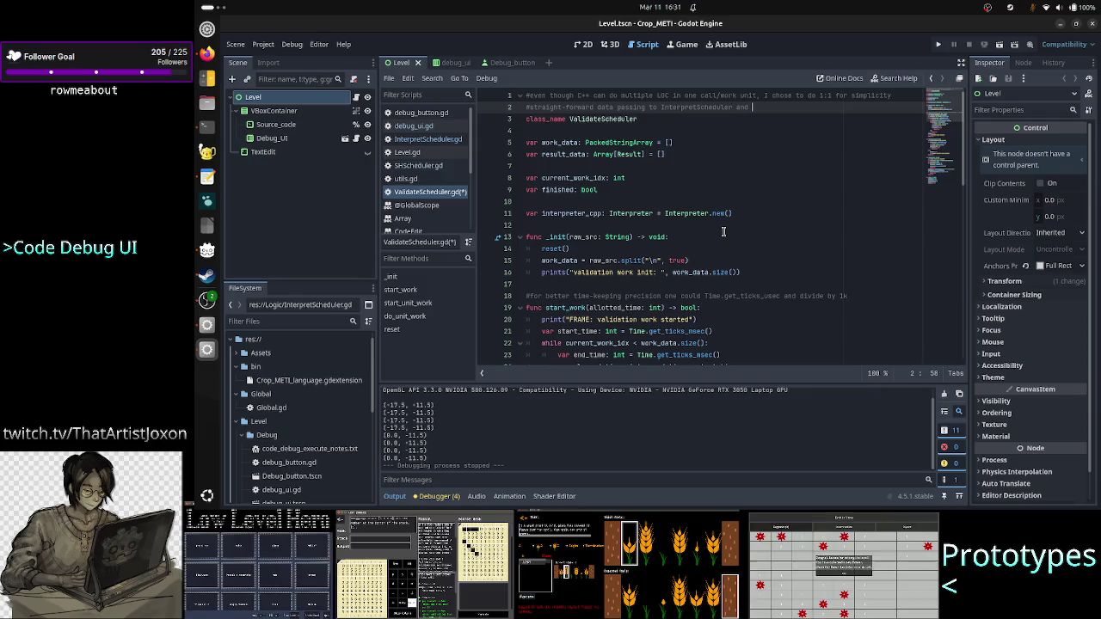
{"action": "type", "text": "allowi"}
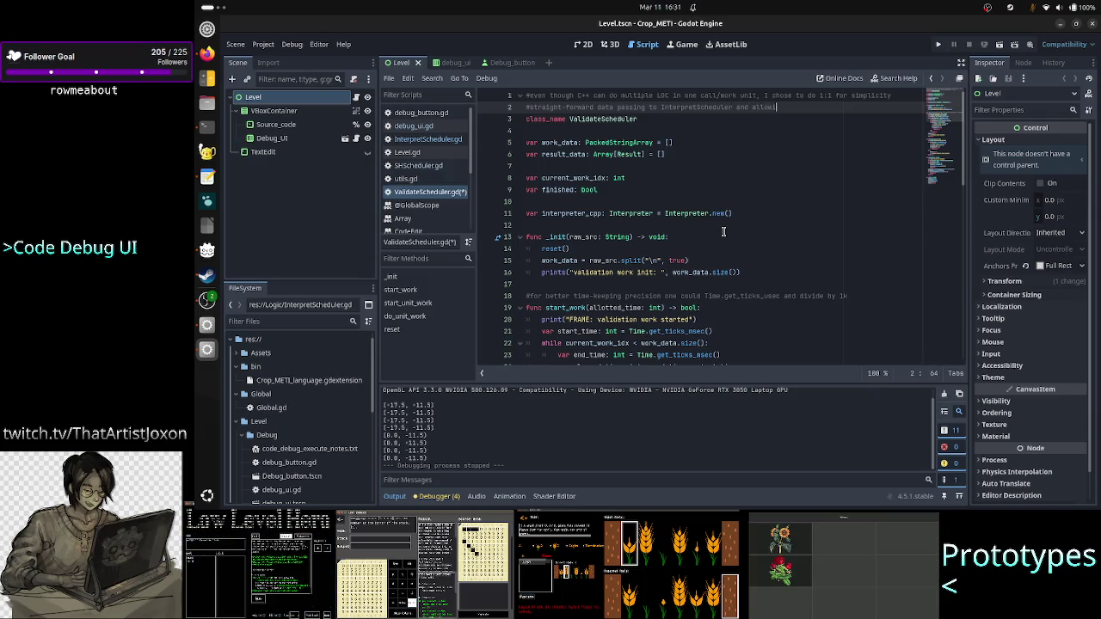
{"action": "type", "text": "ng super slow f"}
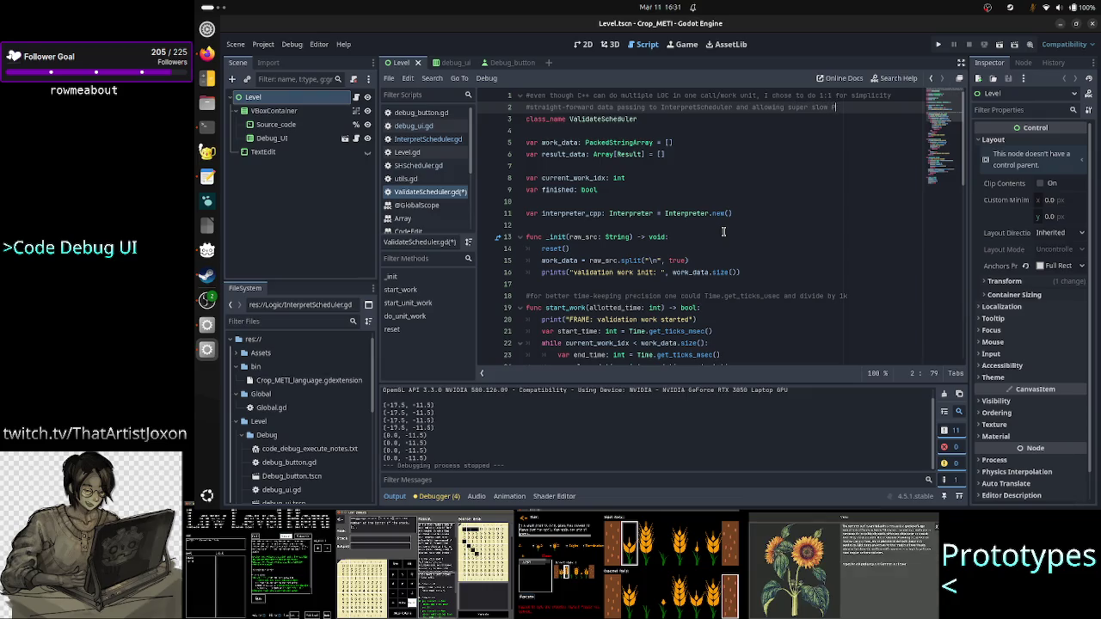
{"action": "type", "text": "Cs t"}
{"action": "type", "text": "o play"}
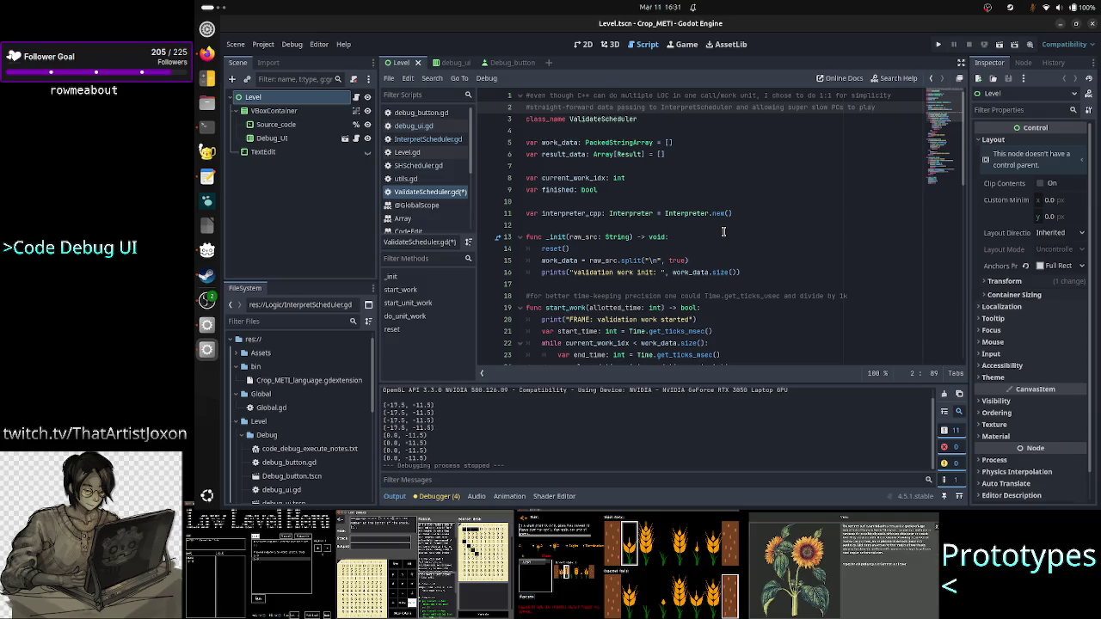
{"action": "type", "text": " the game"}
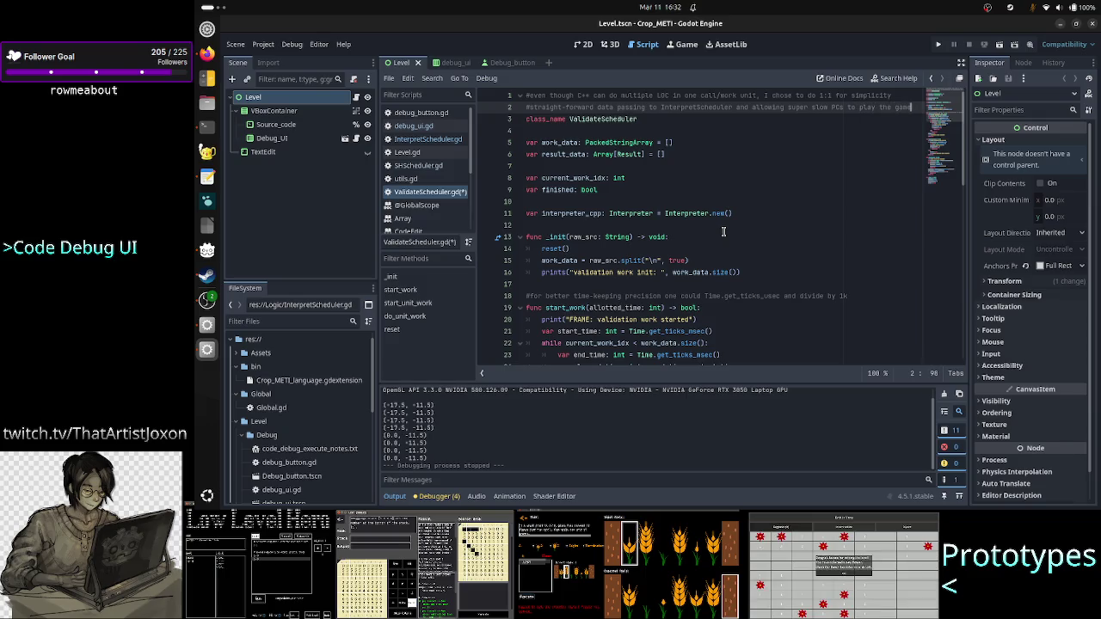
{"action": "key", "text": "Down"}
{"action": "key", "text": "Down"}
{"action": "key", "text": "Down"}
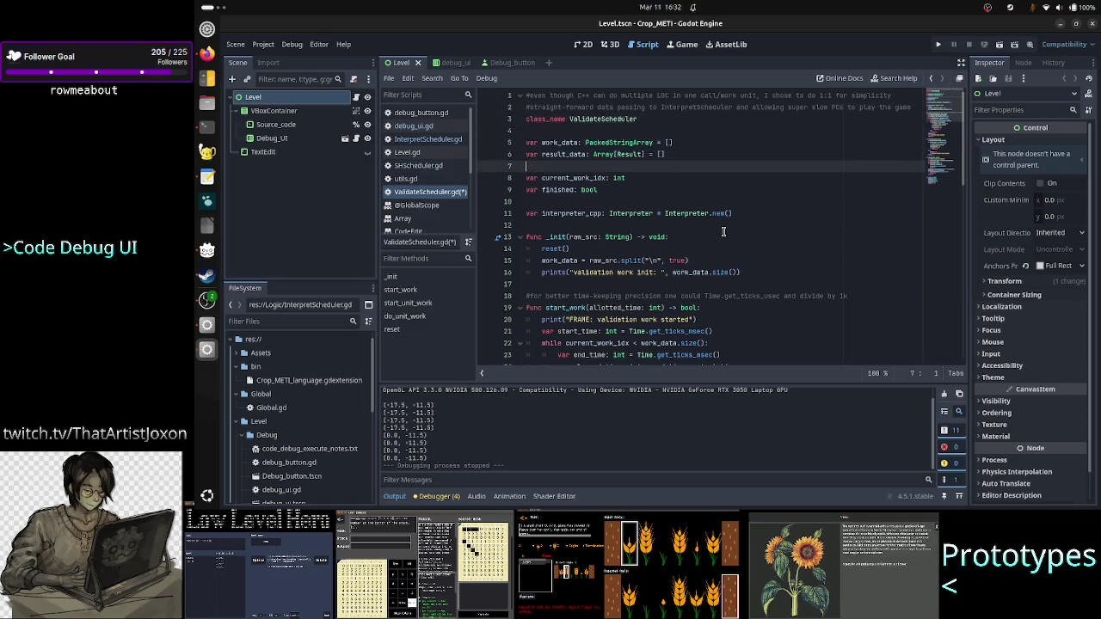
{"action": "key", "text": "ctrl+Home"}
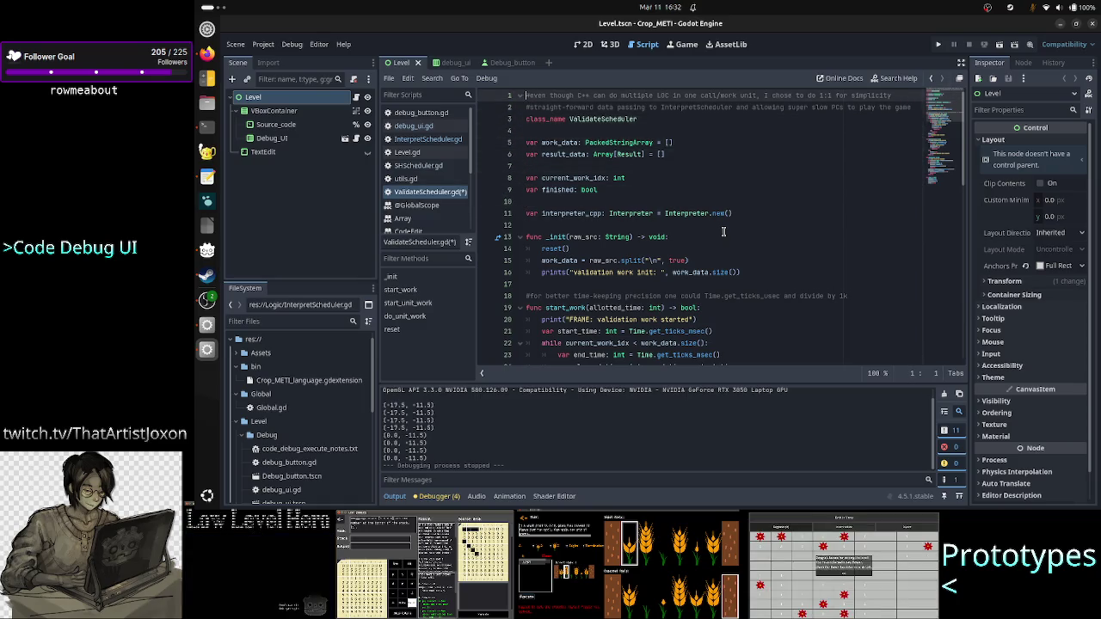
{"action": "key", "text": "shift+End"}
{"action": "key", "text": "shift+Down"}
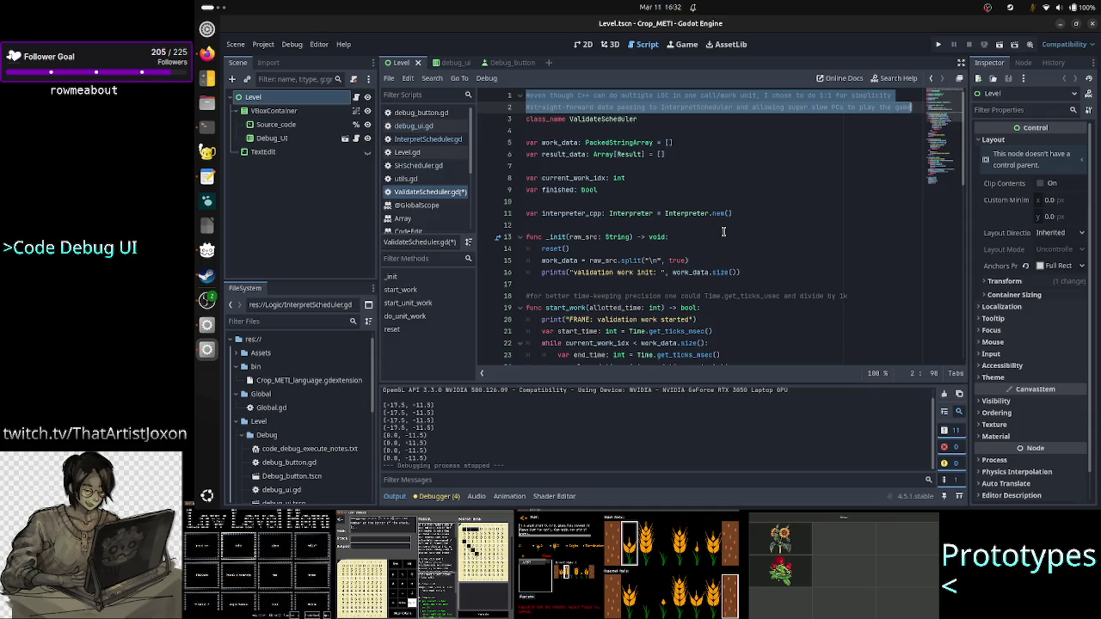
{"action": "key", "text": "ctrl+k"}
{"action": "key", "text": "Home"}
{"action": "key", "text": "Down"}
{"action": "key", "text": "Down"}
{"action": "key", "text": "Down"}
{"action": "key", "text": "Down"}
{"action": "key", "text": "Down"}
{"action": "key", "text": "Down"}
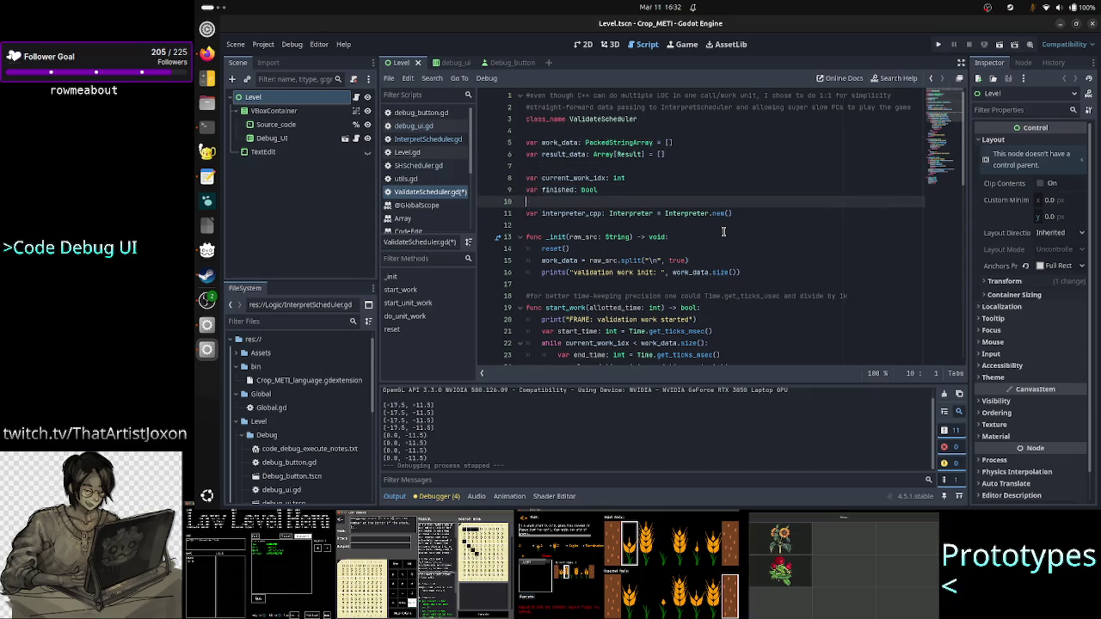
{"action": "key", "text": "Down"}
{"action": "key", "text": "Down"}
{"action": "key", "text": "Down"}
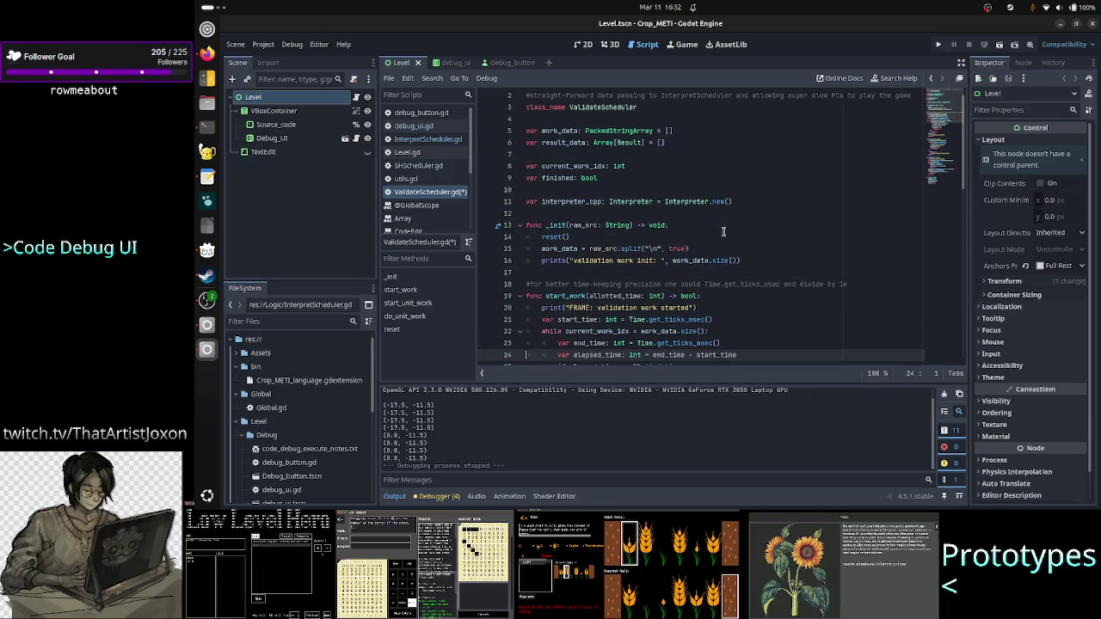
{"action": "key", "text": "Up"}
{"action": "key", "text": "Up"}
{"action": "key", "text": "Up"}
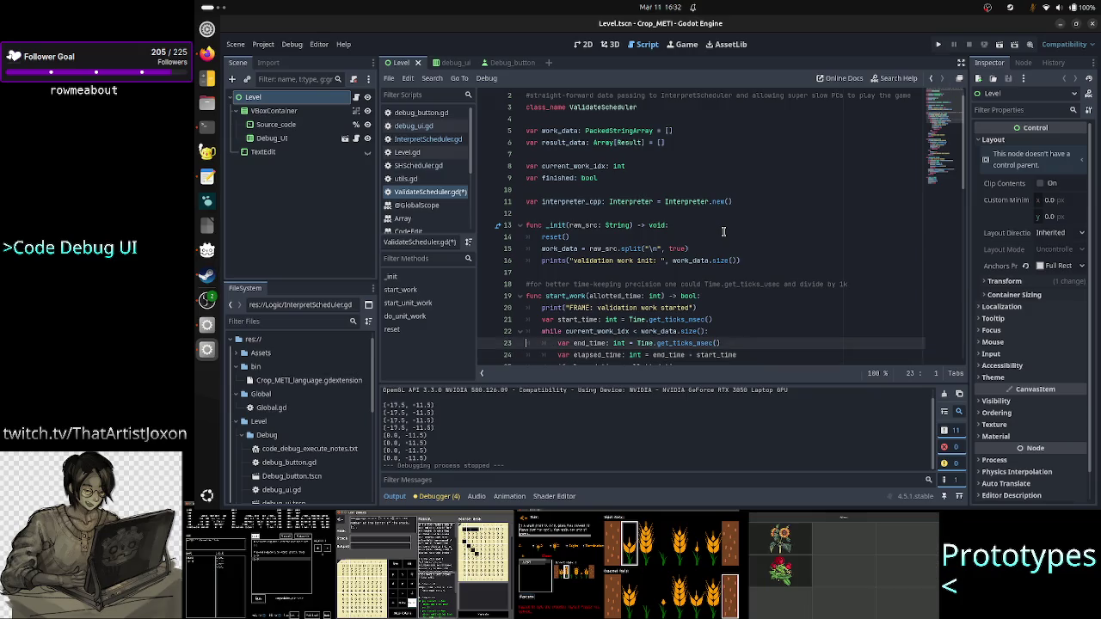
{"action": "key", "text": "Down"}
{"action": "key", "text": "Down"}
{"action": "key", "text": "Down"}
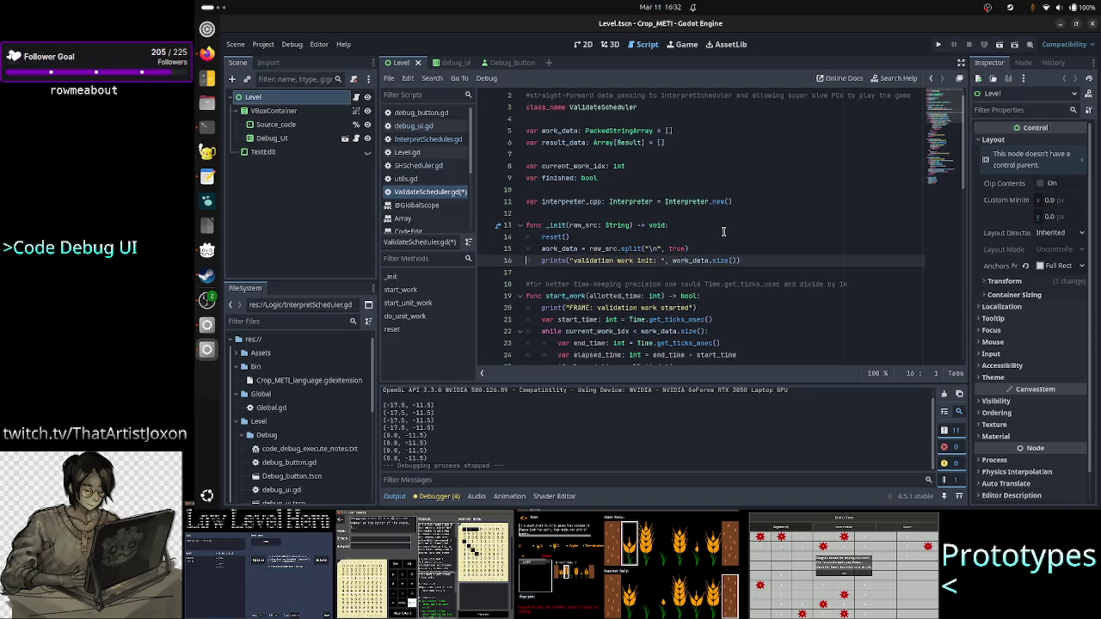
{"action": "key", "text": "Up"}
{"action": "key", "text": "shift+End"}
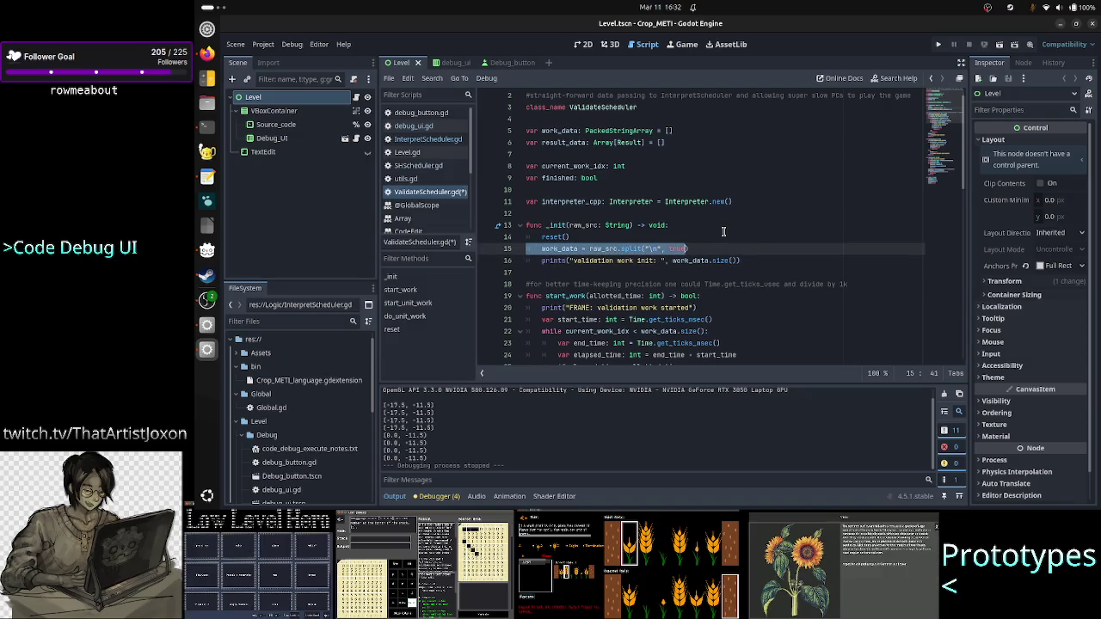
{"action": "key", "text": "ctrl+Left"}
{"action": "key", "text": "ctrl+Left"}
{"action": "key", "text": "ctrl+Left"}
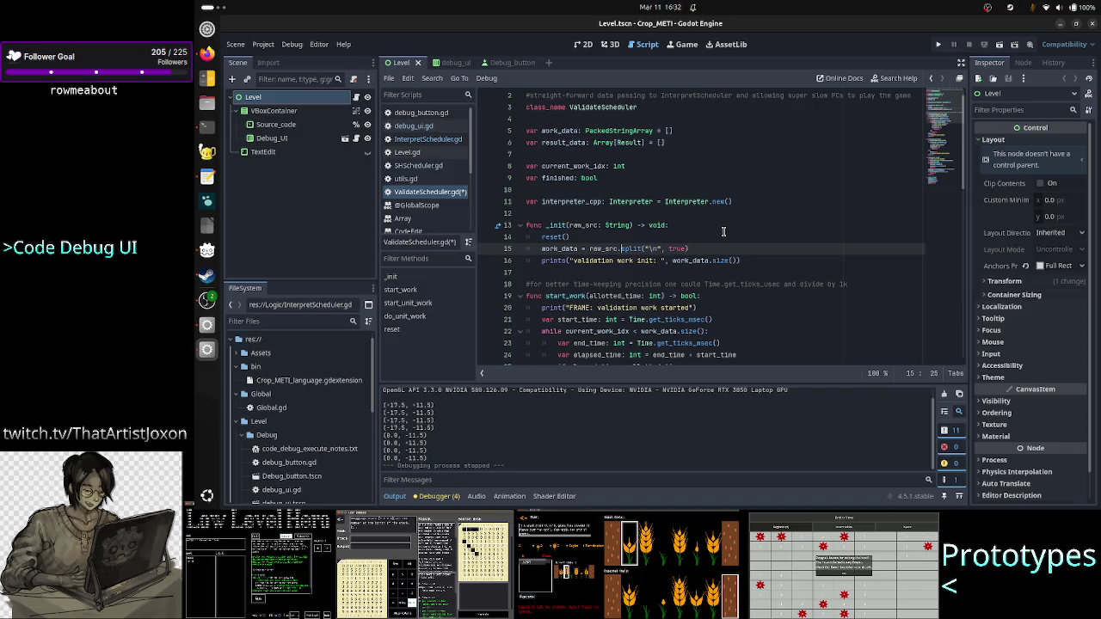
{"action": "key", "text": "Right"}
{"action": "key", "text": "Right"}
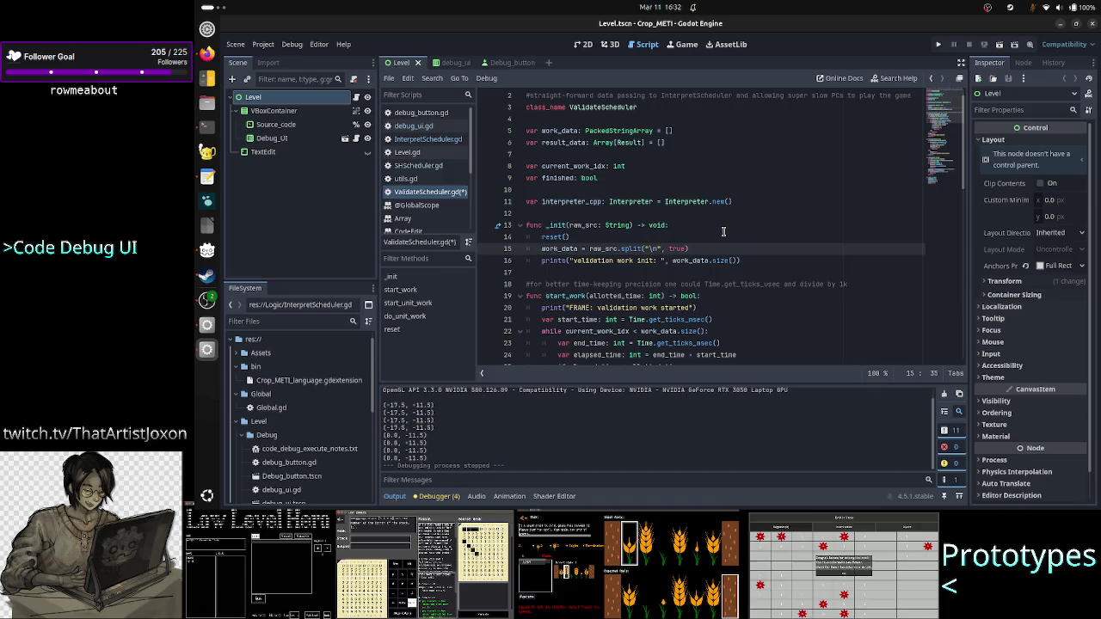
{"action": "key", "text": "shift+Left"}
{"action": "key", "text": "shift+Left"}
{"action": "key", "text": "shift+Left"}
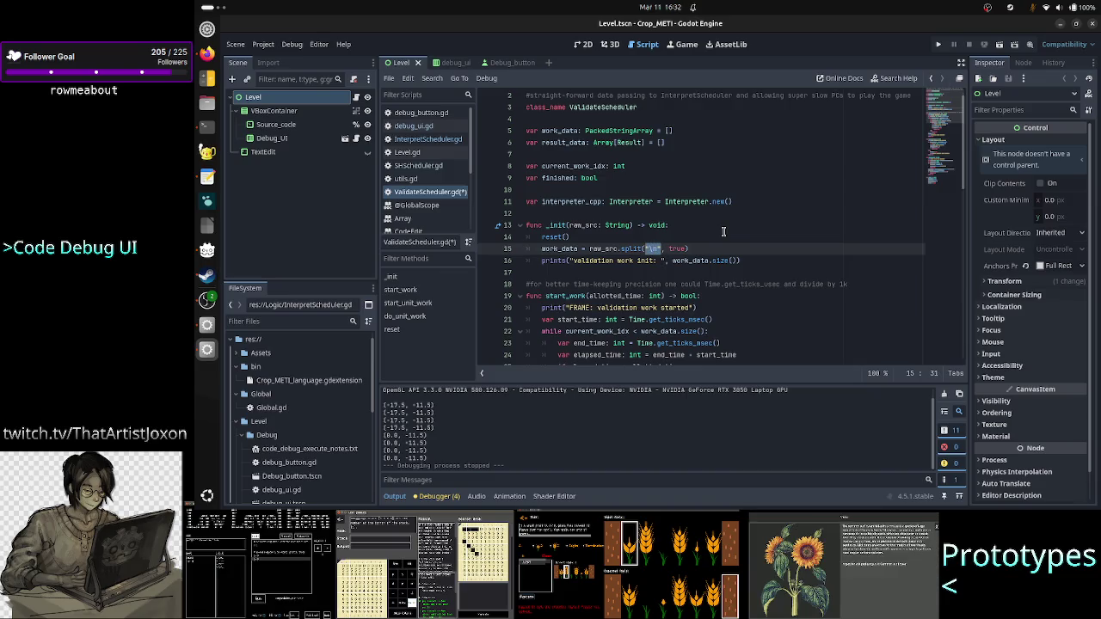
{"action": "key", "text": "Right"}
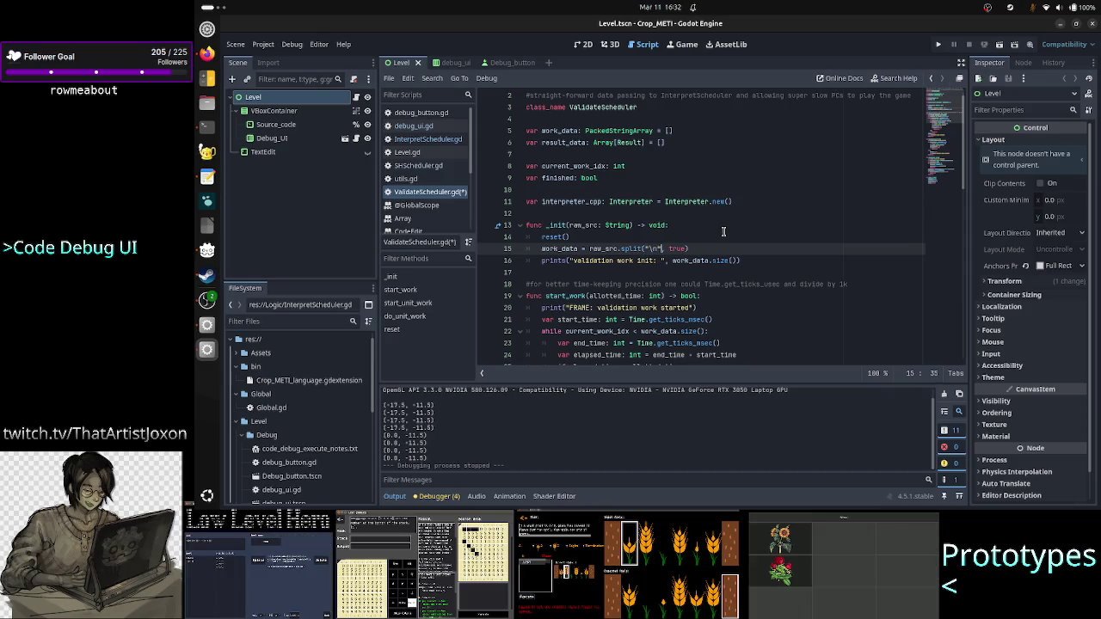
{"action": "key", "text": "shift+Left"}
{"action": "key", "text": "shift+Left"}
{"action": "key", "text": "shift+Left"}
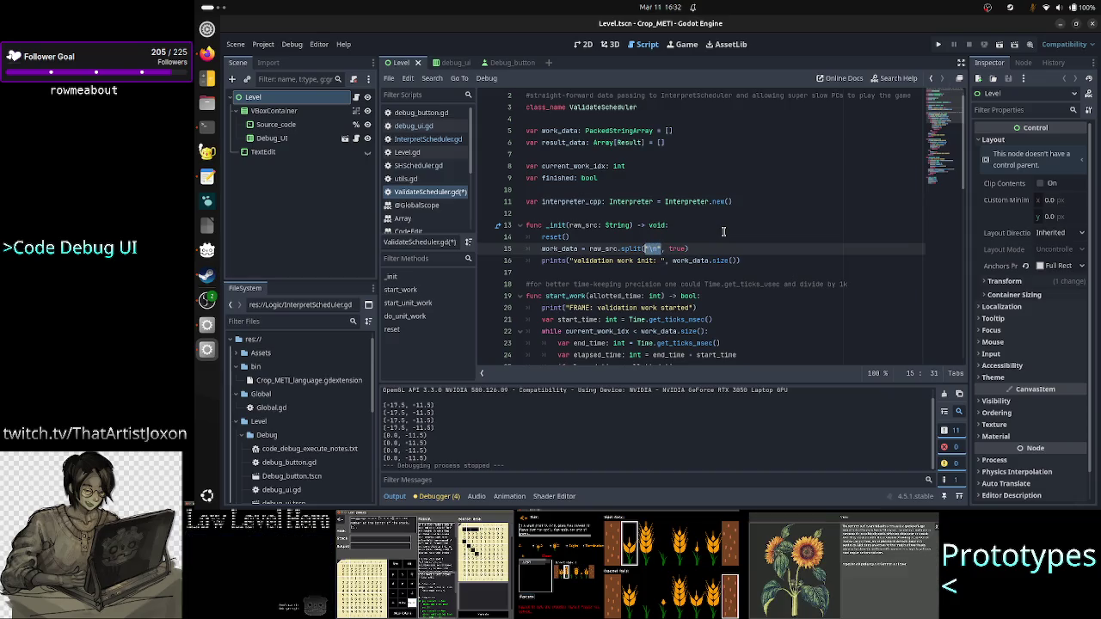
{"action": "key", "text": "Right"}
{"action": "key", "text": "Right"}
{"action": "key", "text": "Right"}
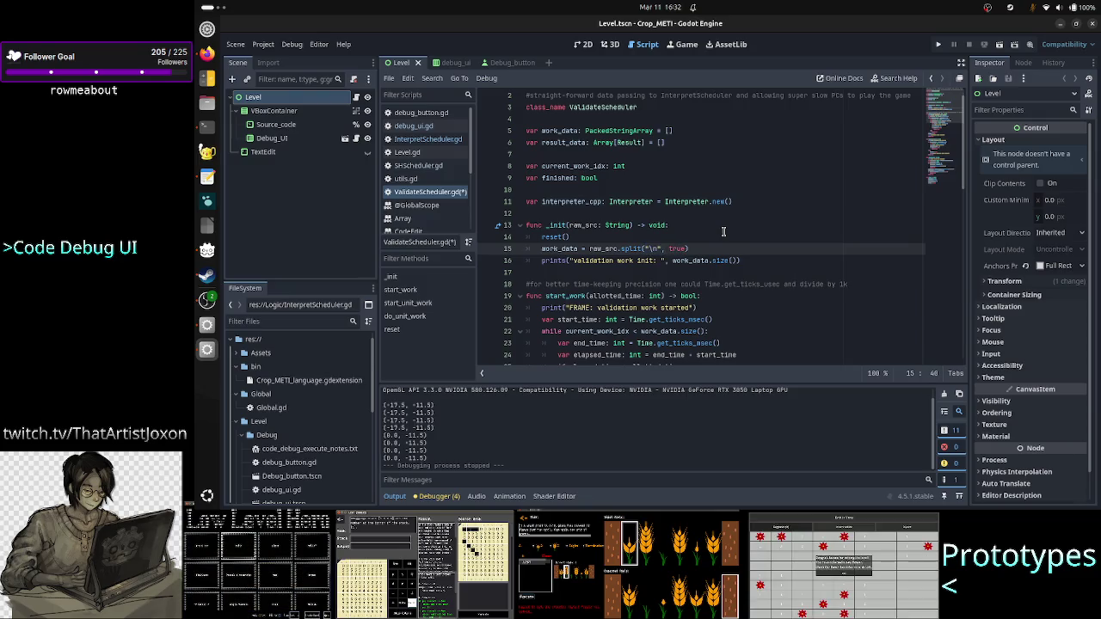
{"action": "key", "text": "Right"}
{"action": "key", "text": "Right"}
{"action": "key", "text": "Right"}
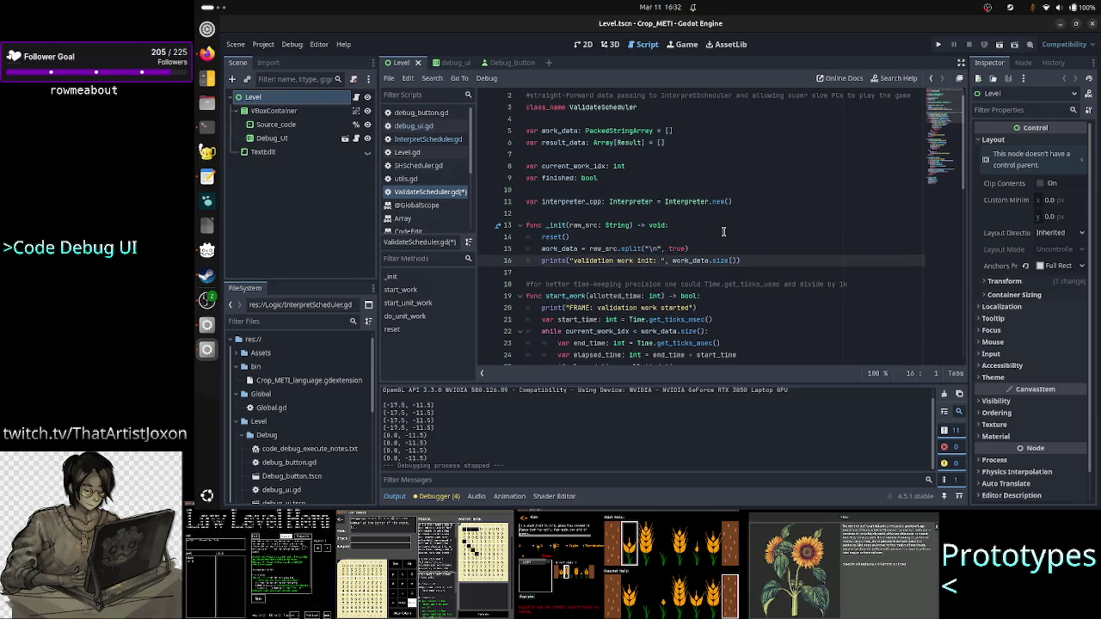
{"action": "key", "text": "Down"}
{"action": "key", "text": "Down"}
{"action": "key", "text": "Down"}
{"action": "key", "text": "Up"}
{"action": "key", "text": "Up"}
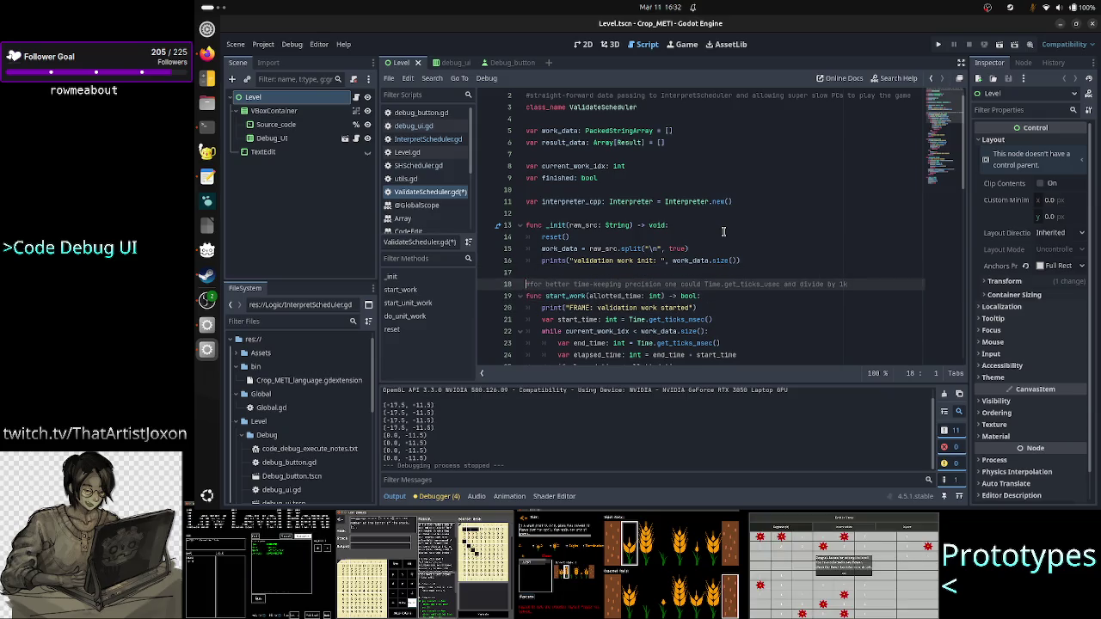
{"action": "key", "text": "Down"}
{"action": "key", "text": "Down"}
{"action": "key", "text": "Down"}
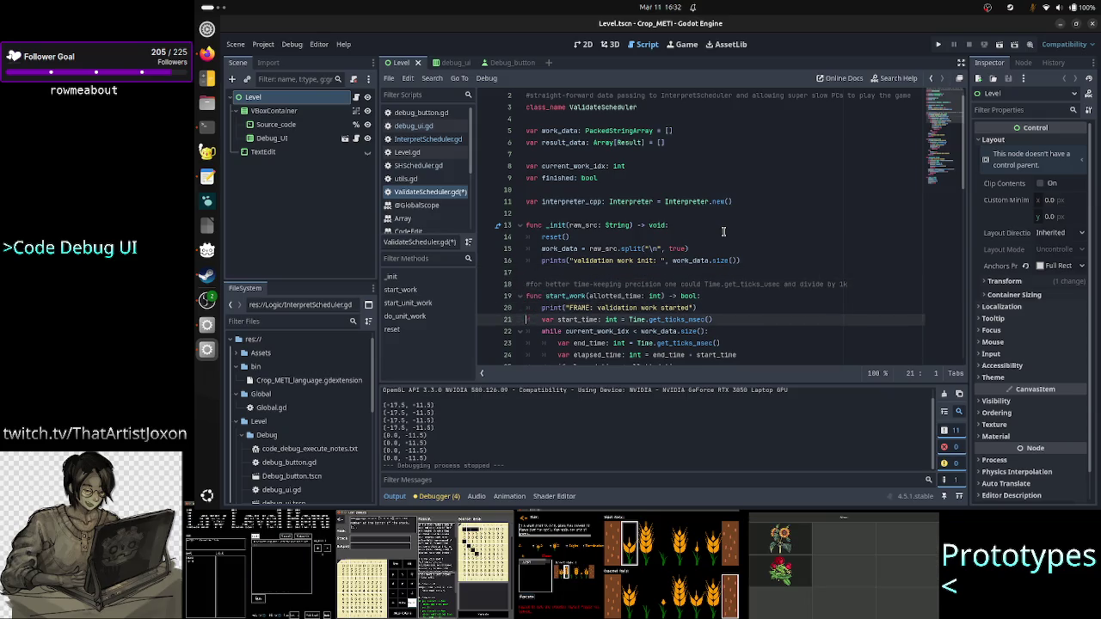
{"action": "key", "text": "Down"}
{"action": "key", "text": "Down"}
{"action": "key", "text": "Down"}
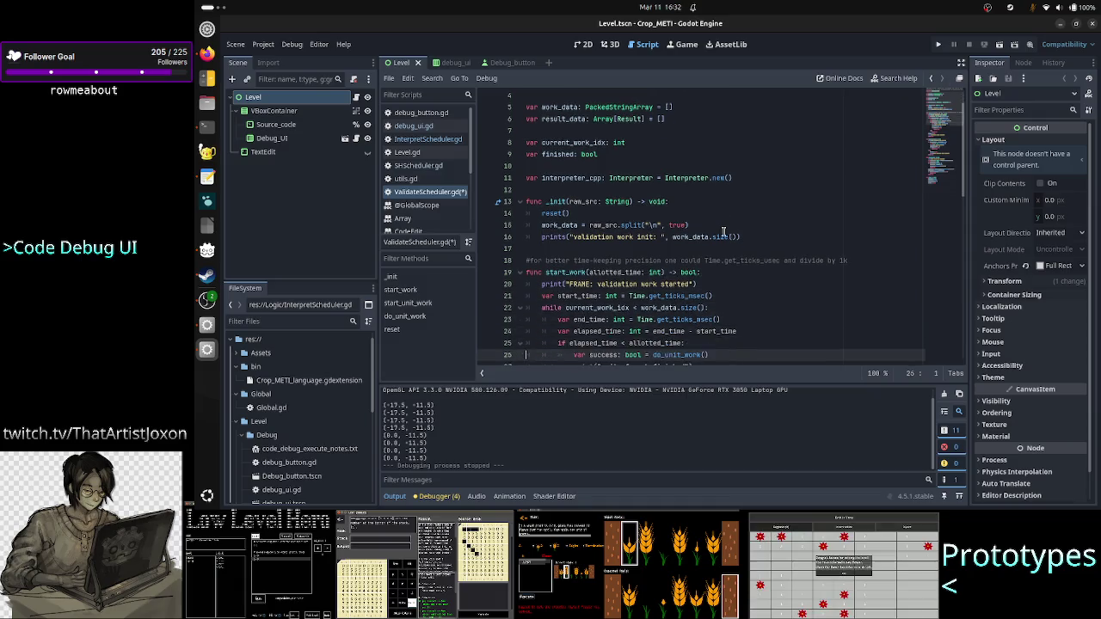
Read through start_work and do_unit_work, select the Result.new() line, and bring up the Interpreter.cpp terminal
{"action": "key", "text": "Down"}
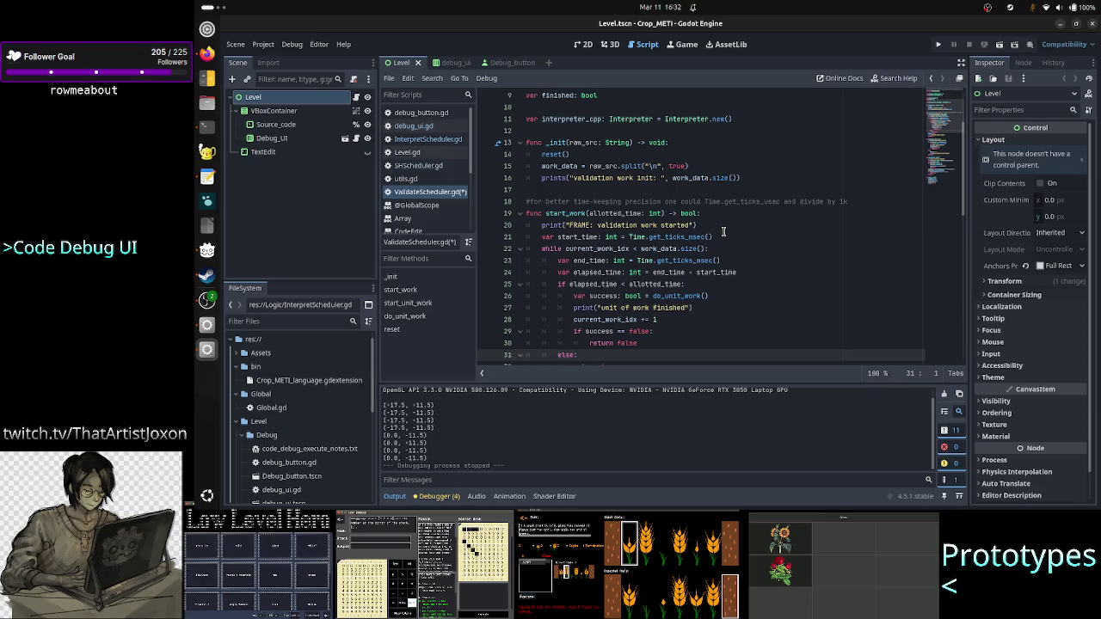
{"action": "key", "text": "Down"}
{"action": "key", "text": "Down"}
{"action": "key", "text": "Down"}
{"action": "key", "text": "Down"}
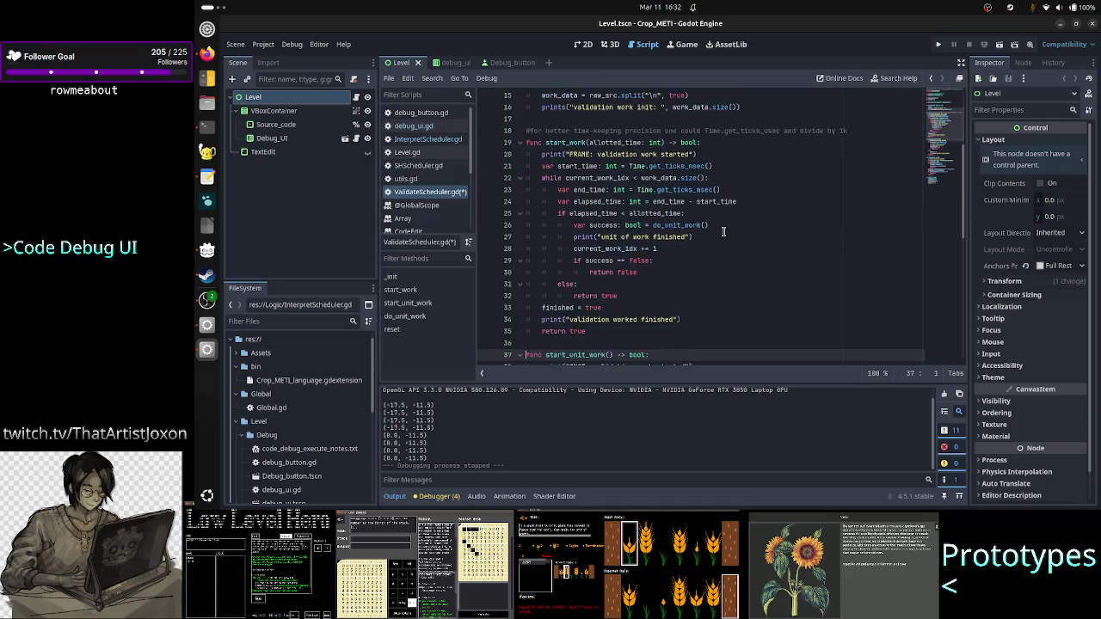
{"action": "key", "text": "Down"}
{"action": "key", "text": "Down"}
{"action": "key", "text": "Down"}
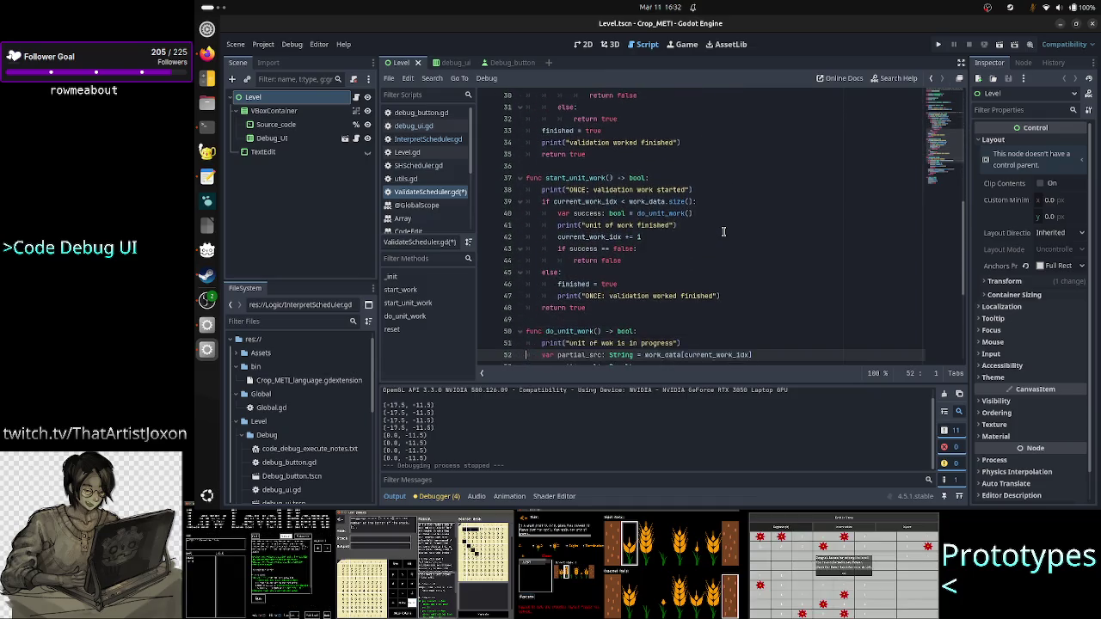
{"action": "key", "text": "Down"}
{"action": "key", "text": "Down"}
{"action": "key", "text": "Down"}
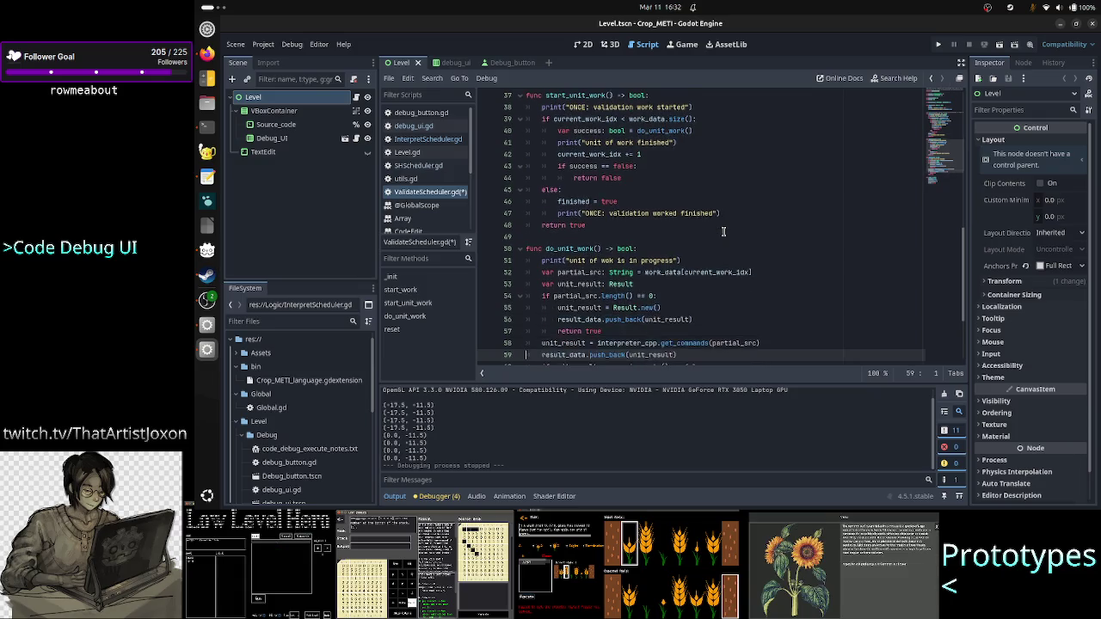
{"action": "key", "text": "Up"}
{"action": "key", "text": "Up"}
{"action": "key", "text": "Up"}
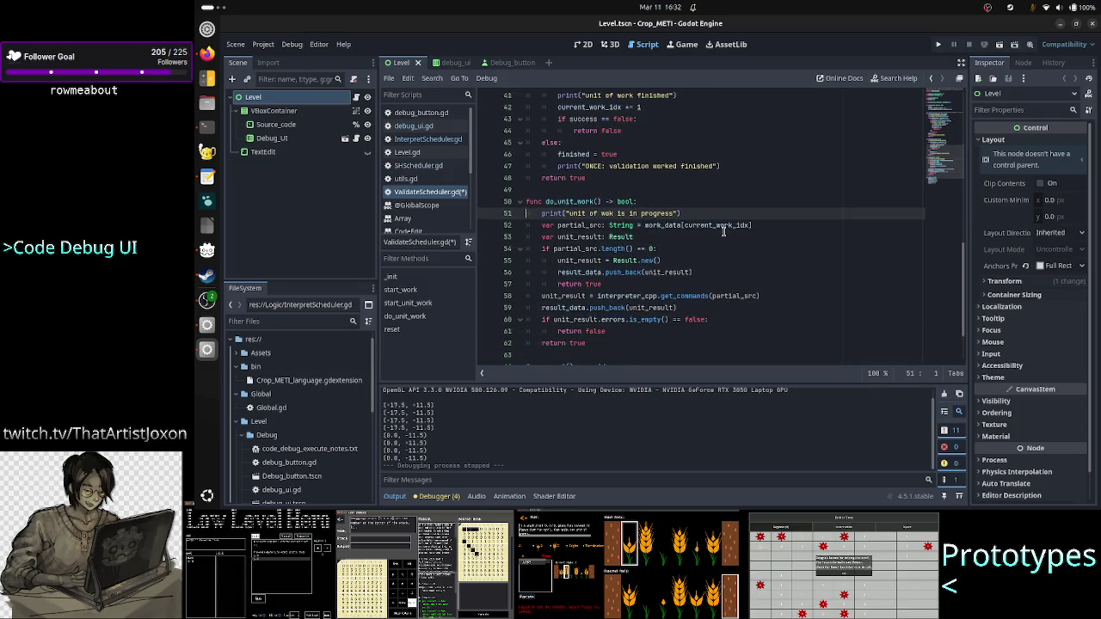
{"action": "key", "text": "Down"}
{"action": "key", "text": "Down"}
{"action": "key", "text": "Down"}
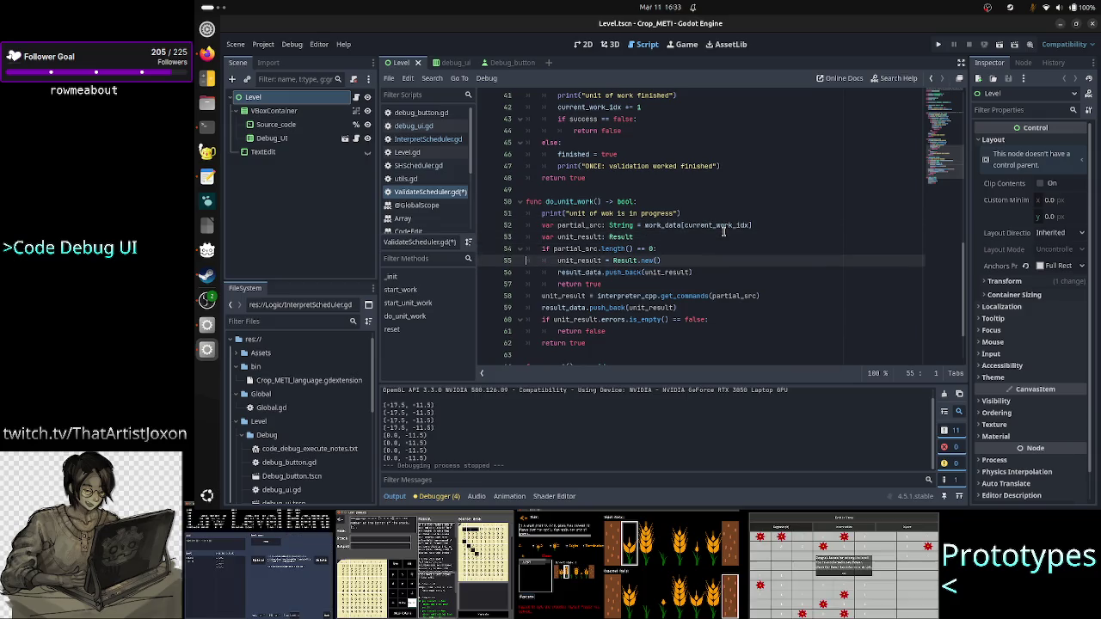
{"action": "key", "text": "Up"}
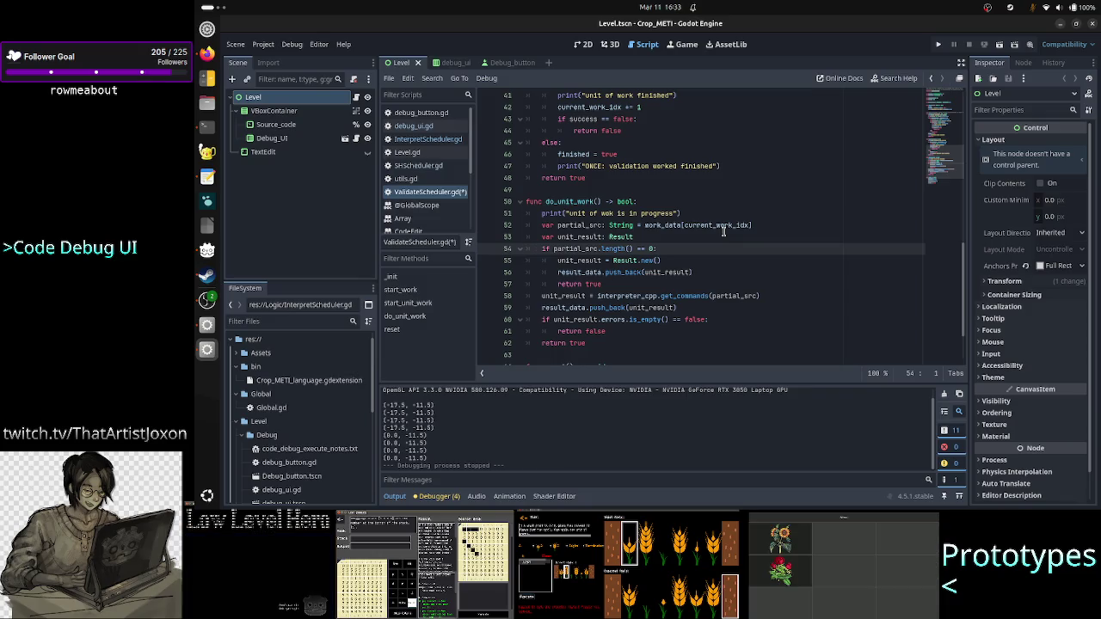
{"action": "key", "text": "Down"}
{"action": "key", "text": "Down"}
{"action": "key", "text": "Down"}
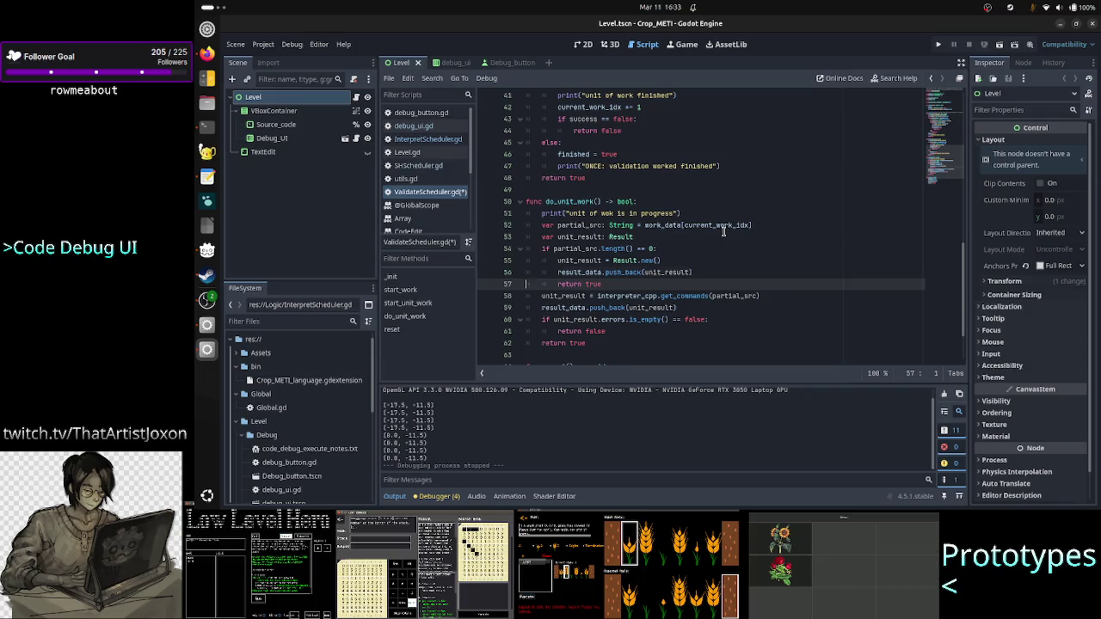
{"action": "key", "text": "Up"}
{"action": "key", "text": "Up"}
{"action": "key", "text": "shift+End"}
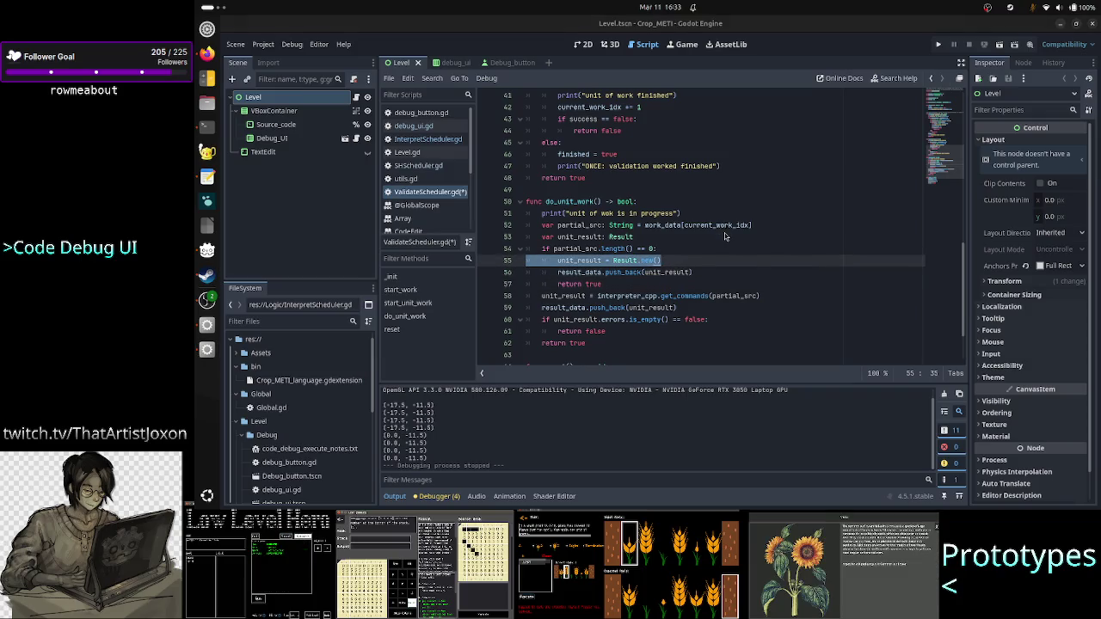
{"action": "key", "text": "alt+Tab"}
{"action": "key", "text": "alt+Tab"}
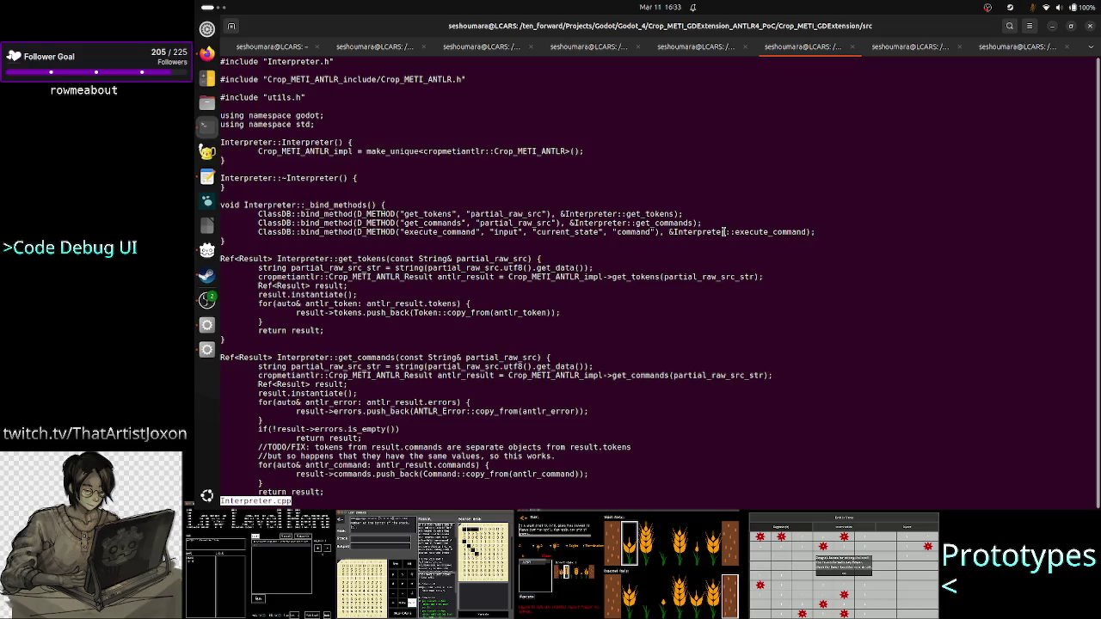
View Result.h in the terminal pager and mark its tokens, commands and errors TypedArray lines
{"action": "key", "text": "q"}
{"action": "key", "text": "Up"}
{"action": "key", "text": "Up"}
{"action": "key", "text": "Up"}
{"action": "key", "text": "Up"}
{"action": "key", "text": "Return"}
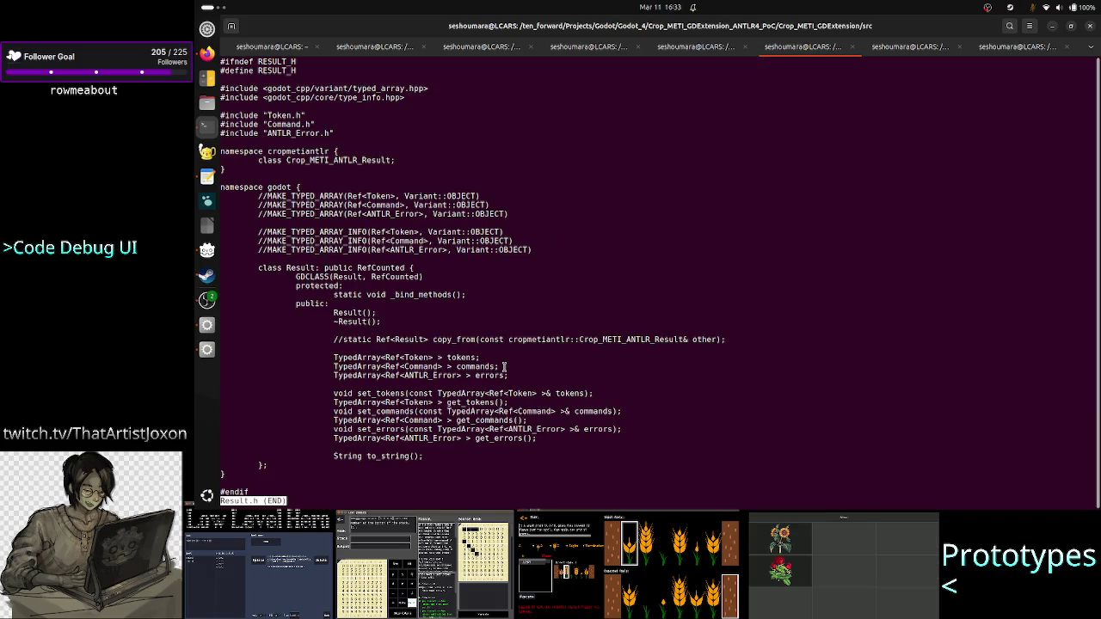
{"action": "left_click_drag", "start_coordinate": [508, 376], "coordinate": [334, 358]}
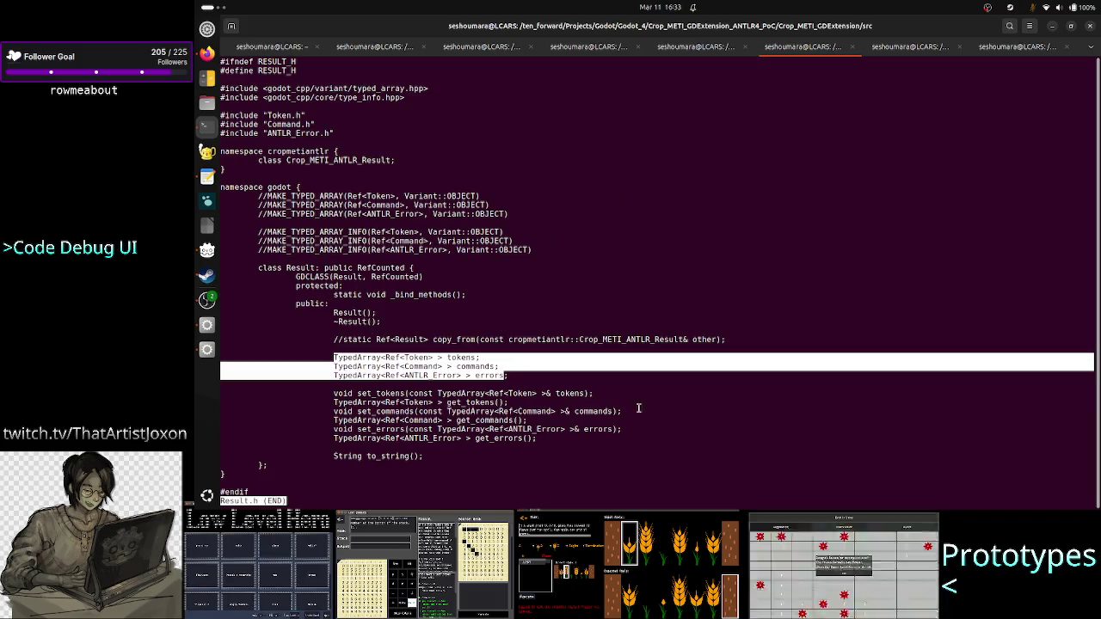
{"action": "key", "text": "alt+Tab"}
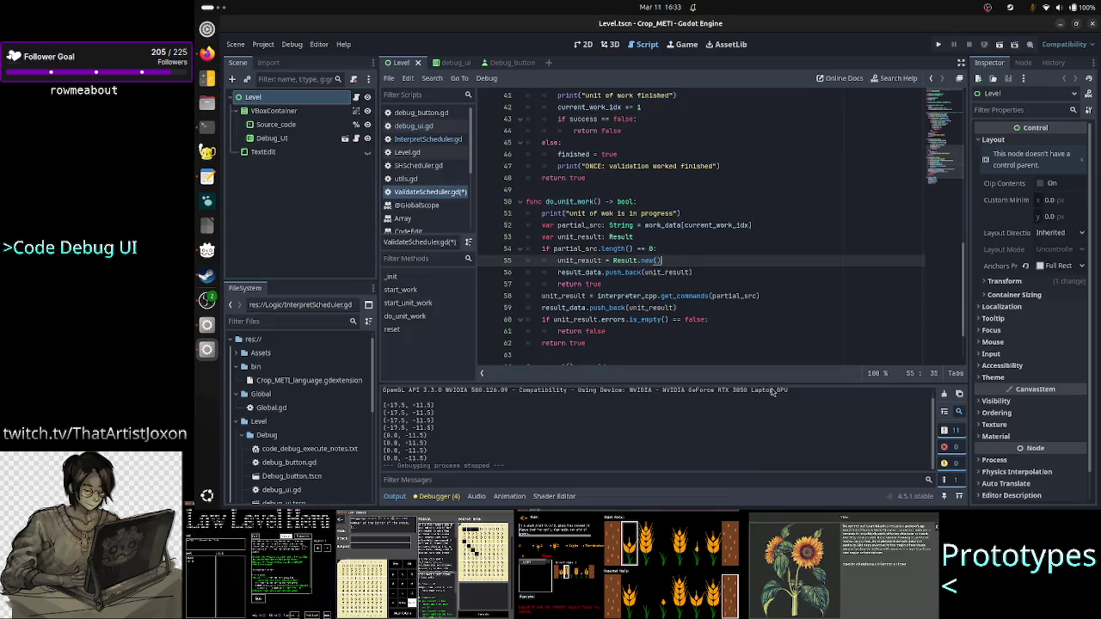
Step through lines 57–59 of do_unit_work and select unit_result on line 58
{"action": "key", "text": "Down"}
{"action": "key", "text": "Down"}
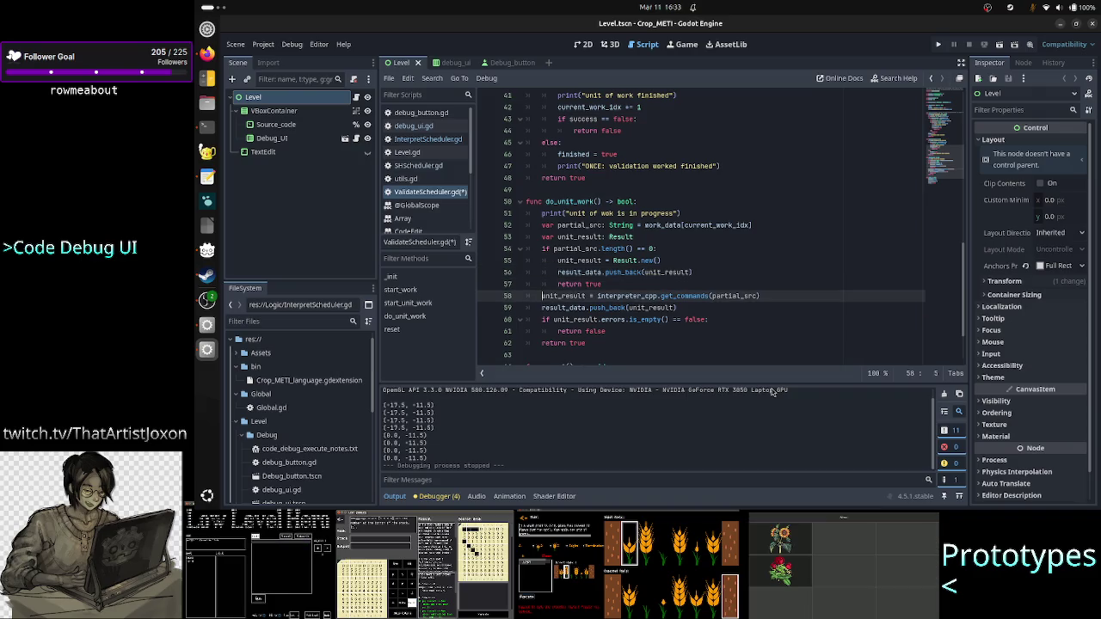
{"action": "key", "text": "Right"}
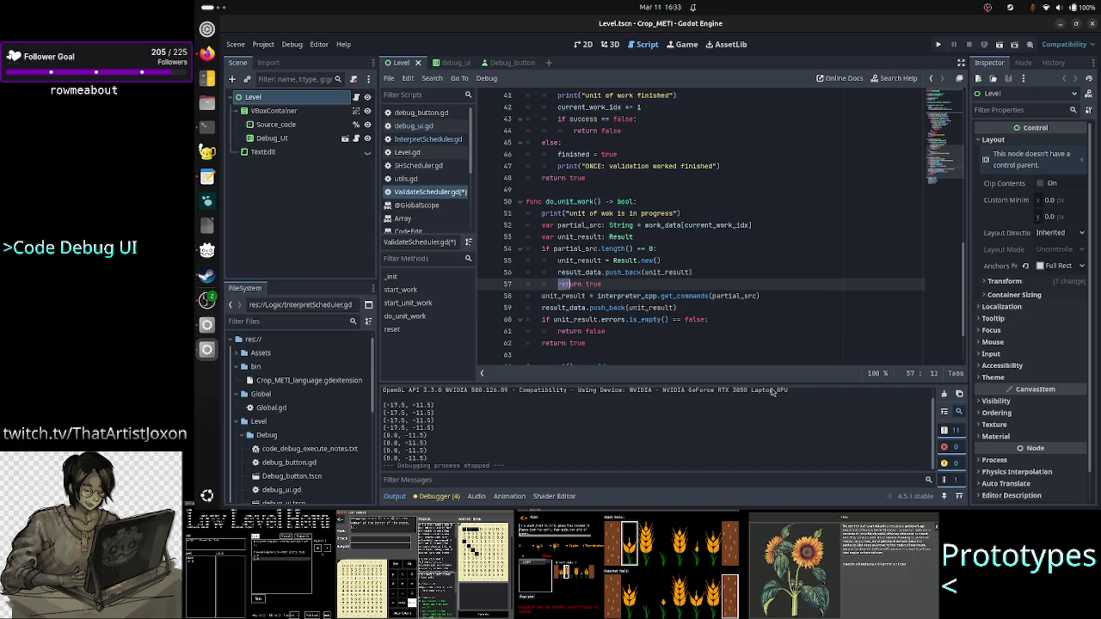
{"action": "key", "text": "Down"}
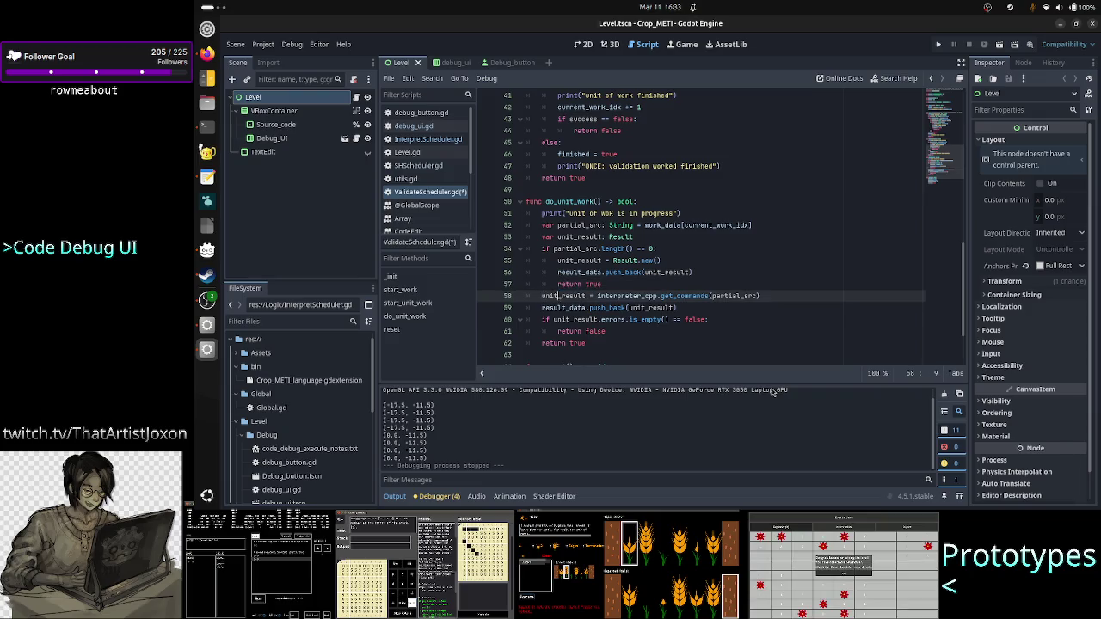
{"action": "key", "text": "Right"}
{"action": "key", "text": "Right"}
{"action": "key", "text": "Right"}
{"action": "key", "text": "Down"}
{"action": "key", "text": "Home"}
{"action": "key", "text": "ctrl+Right"}
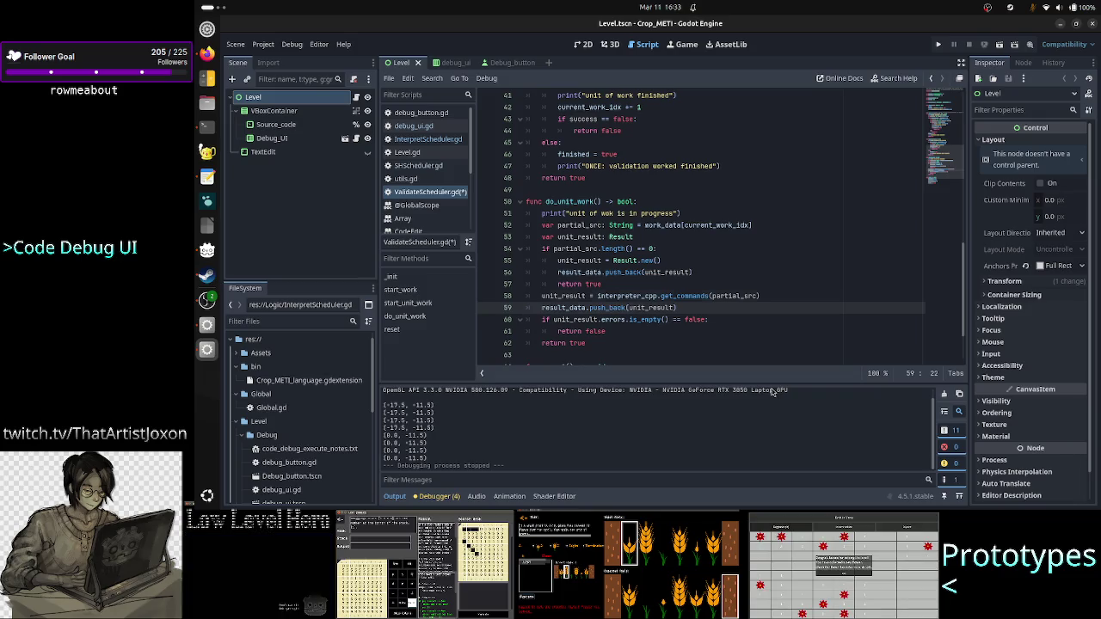
{"action": "key", "text": "Up"}
{"action": "key", "text": "ctrl+Left"}
{"action": "key", "text": "ctrl+Left"}
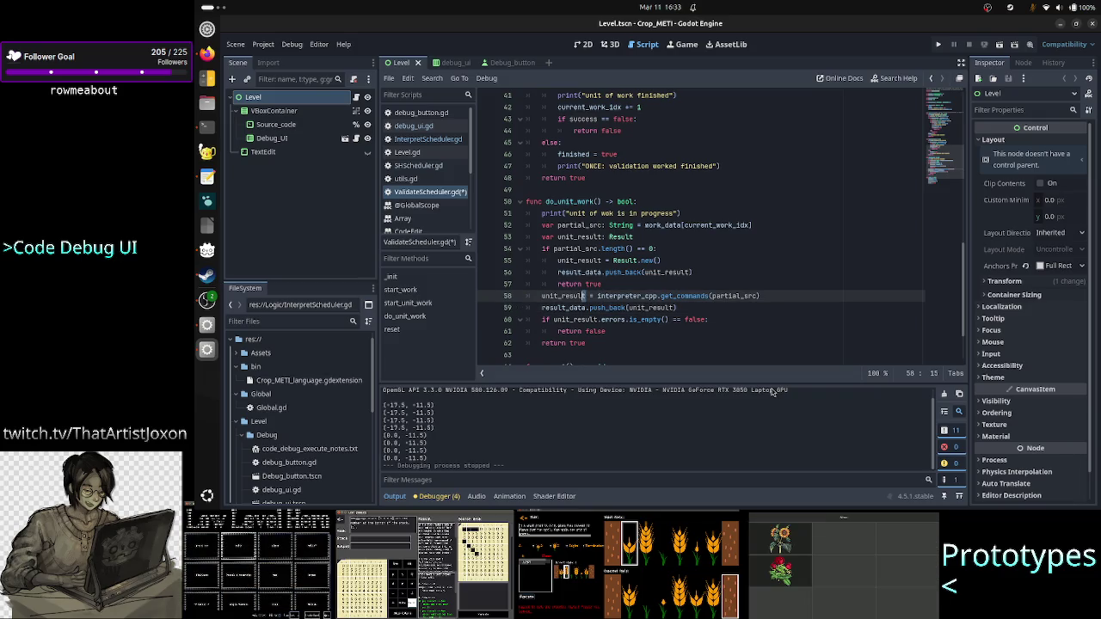
{"action": "key", "text": "shift+Left"}
{"action": "key", "text": "shift+Left"}
{"action": "key", "text": "shift+Left"}
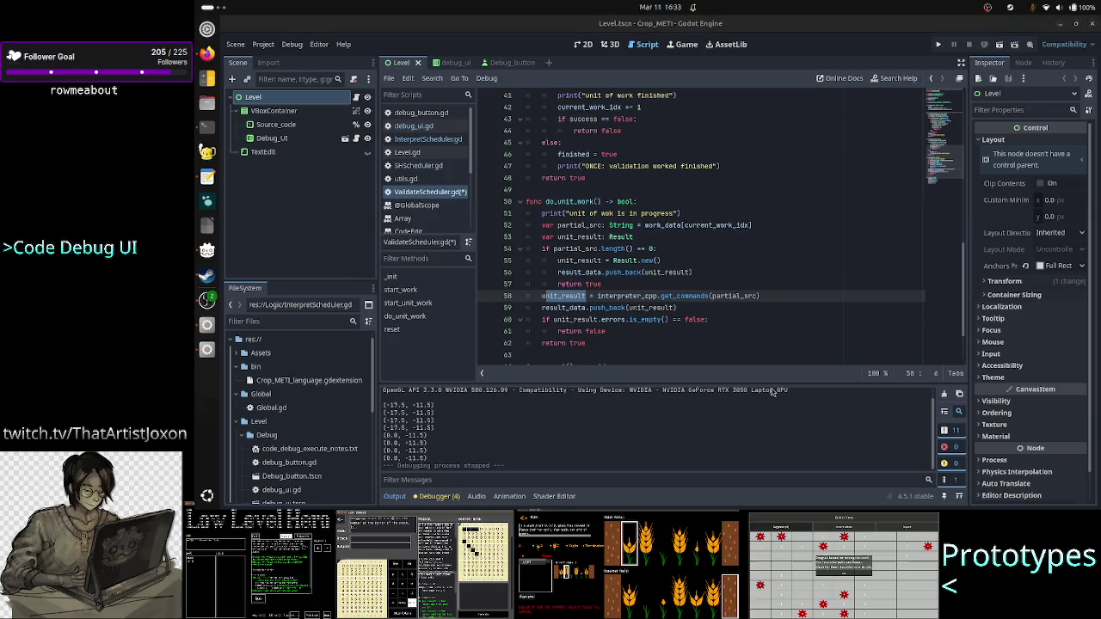
In the terminal, quit the Result.h pager and recall the Interpreter.cpp viewing command
{"action": "key", "text": "alt+Tab"}
{"action": "key", "text": "q"}
{"action": "key", "text": "Up"}
{"action": "key", "text": "Up"}
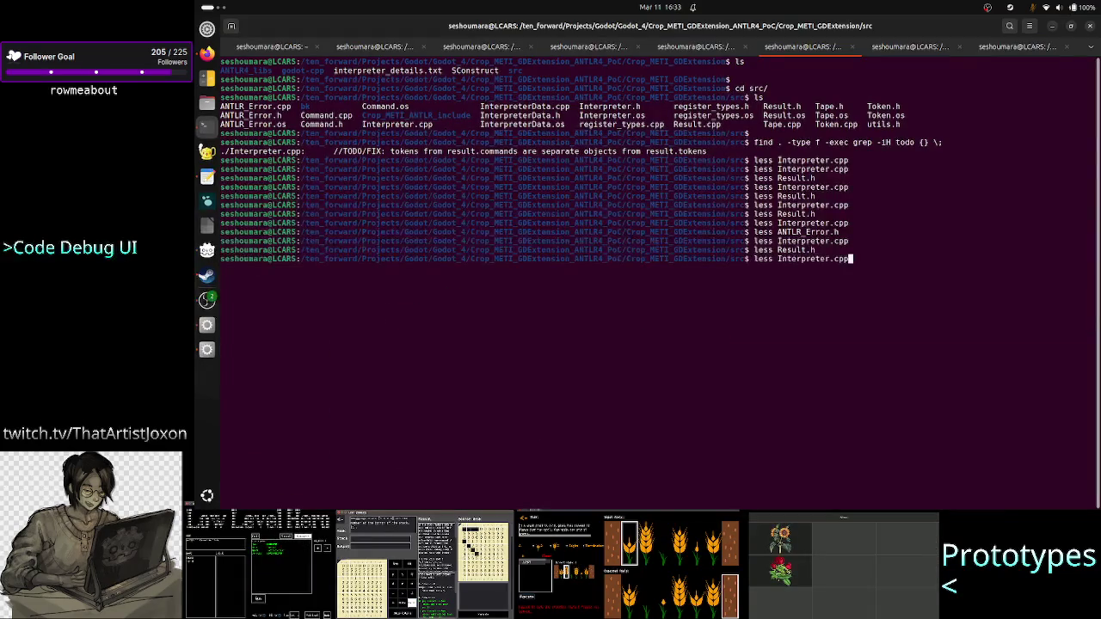
View Interpreter.cpp and highlight the get_commands function and its Result return type
{"action": "key", "text": "Return"}
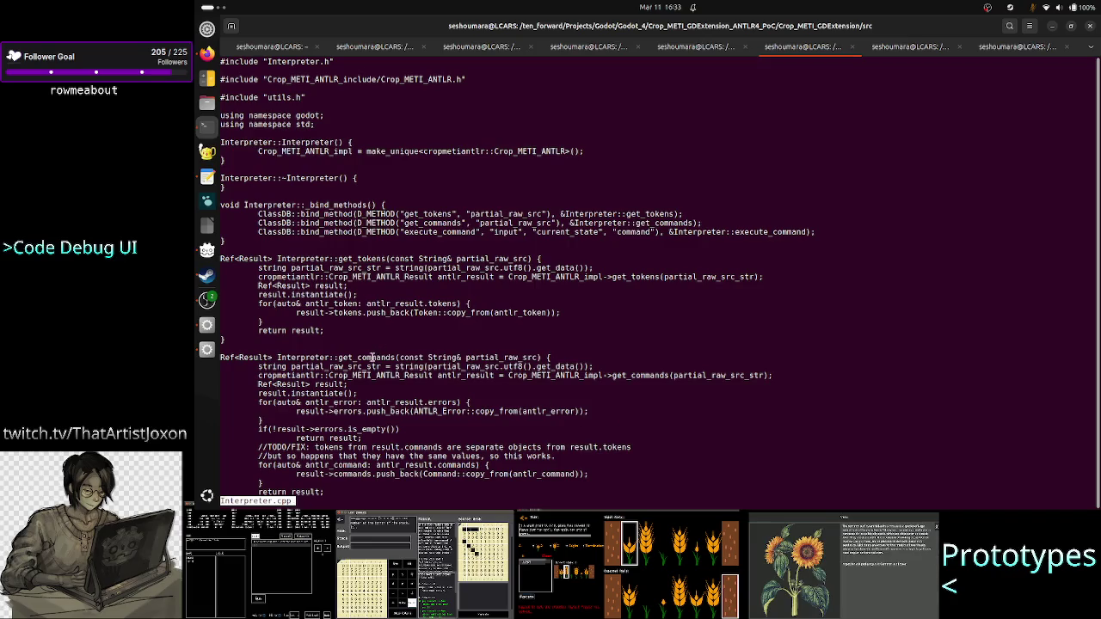
{"action": "double_click", "coordinate": [379, 355]}
{"action": "triple_click", "coordinate": [262, 349]}
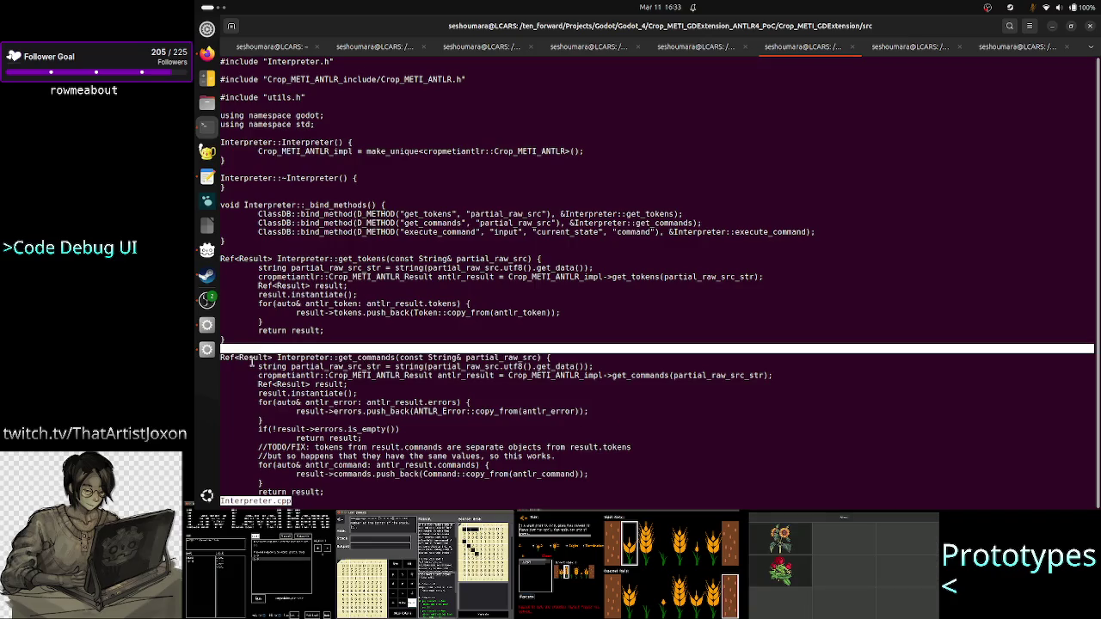
{"action": "double_click", "coordinate": [253, 357]}
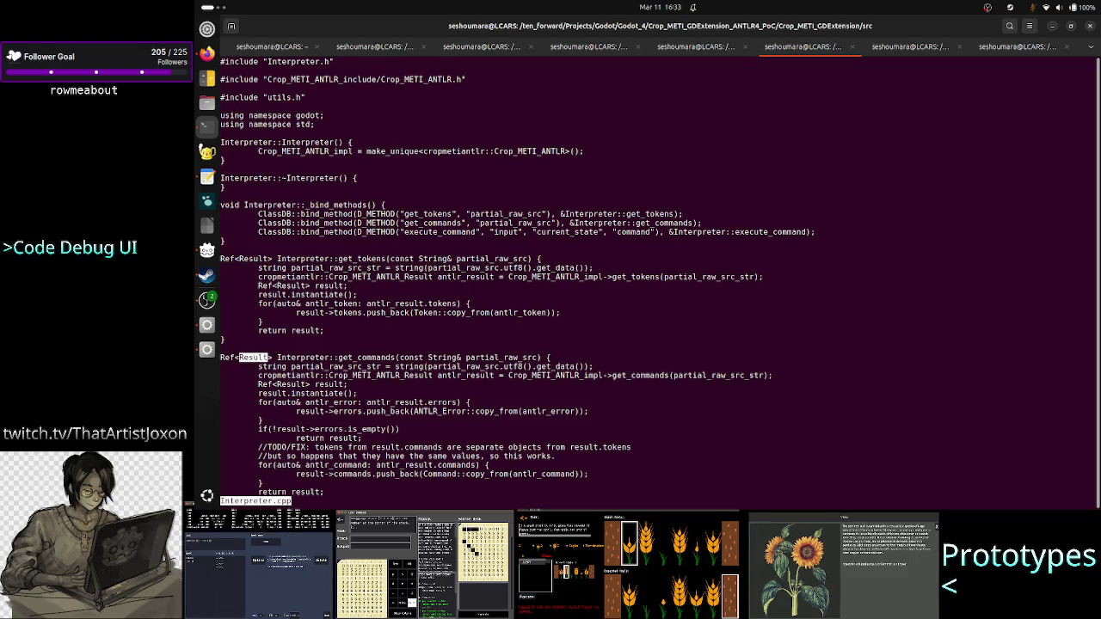
{"action": "key", "text": "q"}
{"action": "key", "text": "alt+Tab"}
In the Godot script, move down to the error check on line 60
{"action": "key", "text": "Down"}
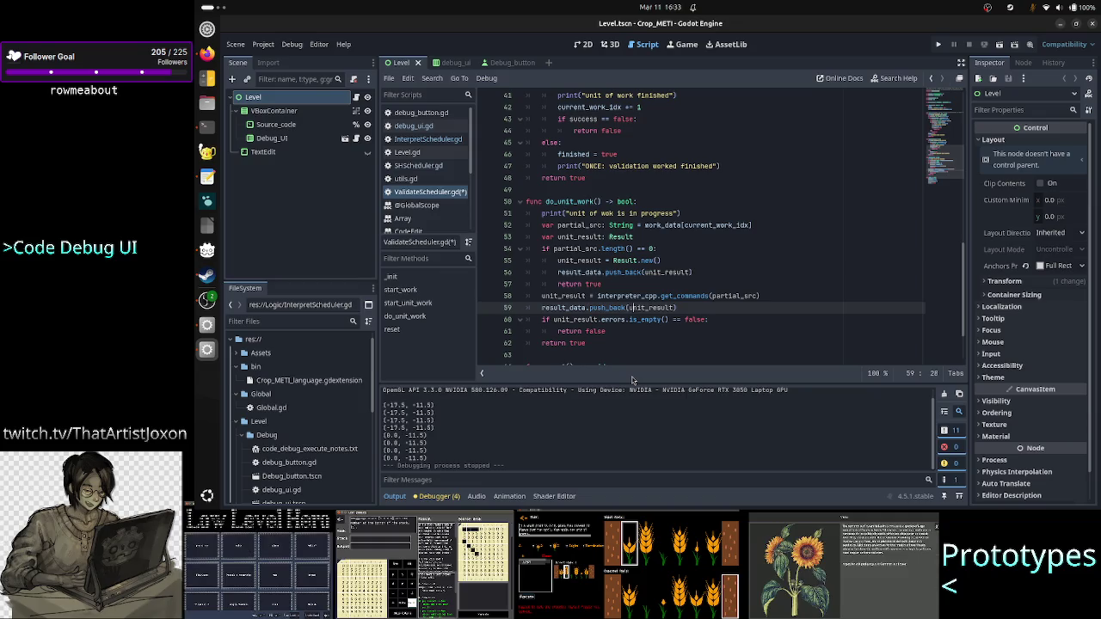
{"action": "key", "text": "Down"}
{"action": "key", "text": "Right"}
{"action": "key", "text": "Right"}
{"action": "key", "text": "Right"}
{"action": "key", "text": "Left"}
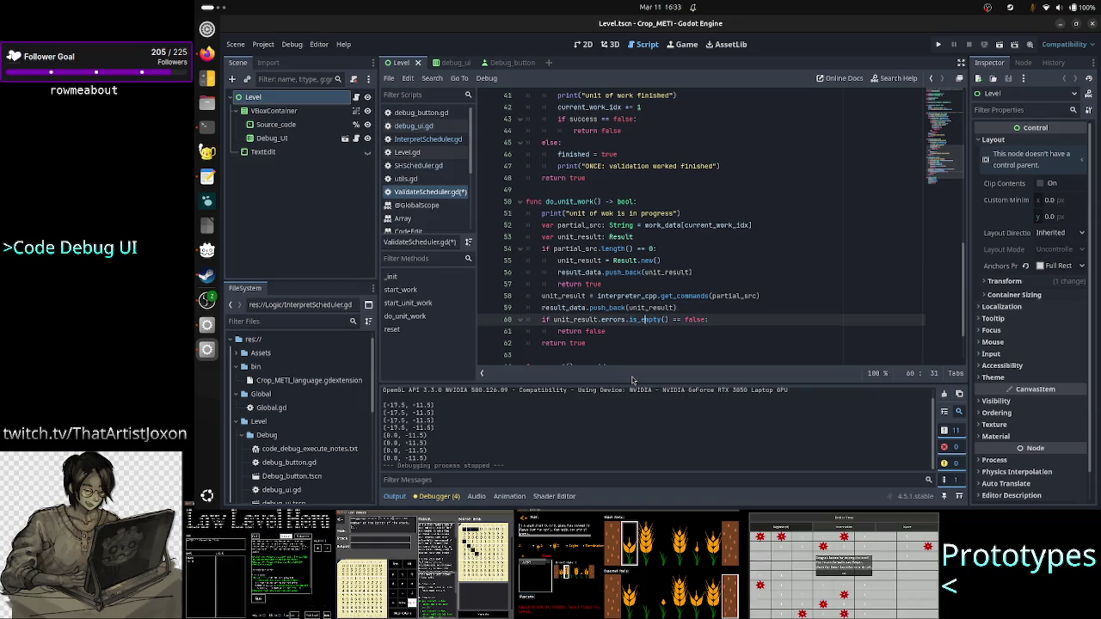
Reopen Result.h in the terminal and mark the ANTLR_Error errors declaration
{"action": "key", "text": "alt+Tab"}
{"action": "key", "text": "Up"}
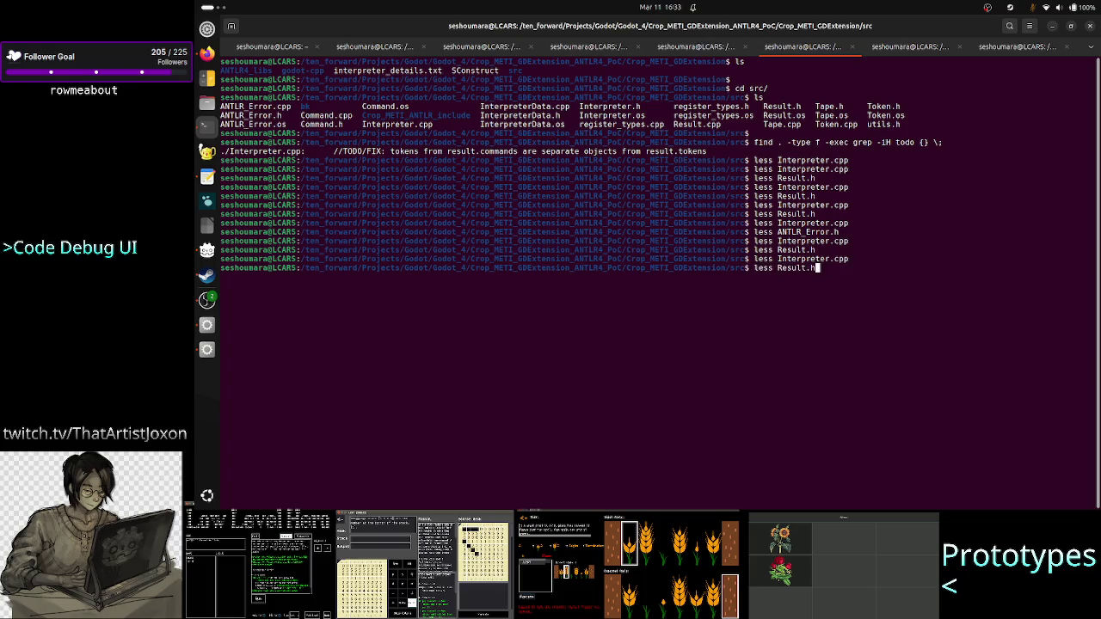
{"action": "key", "text": "Return"}
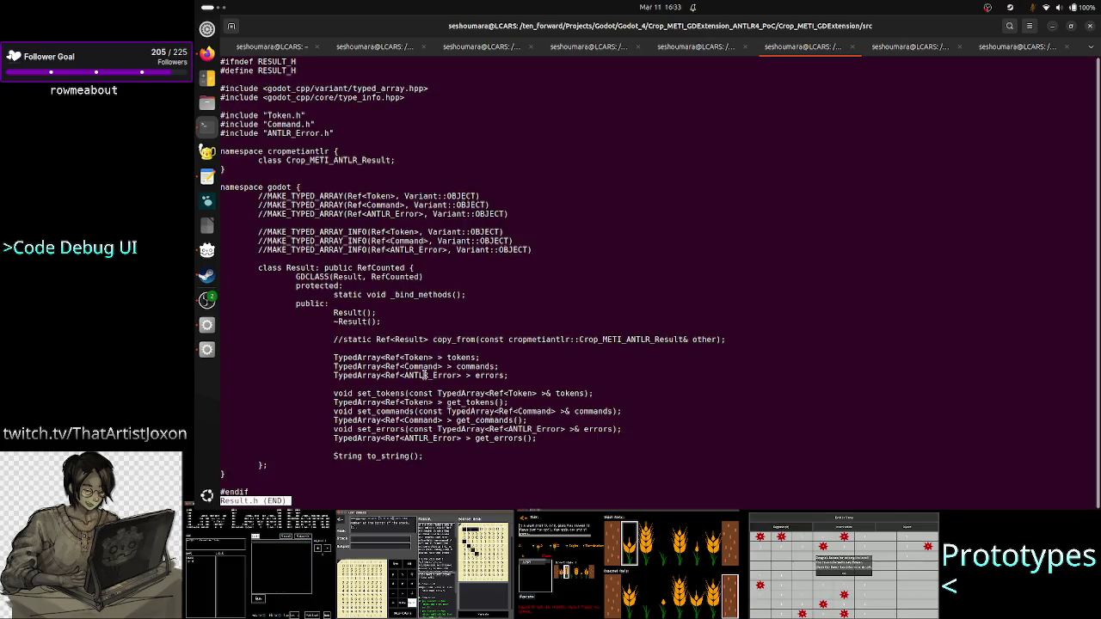
{"action": "left_click_drag", "start_coordinate": [433, 375], "coordinate": [880, 393]}
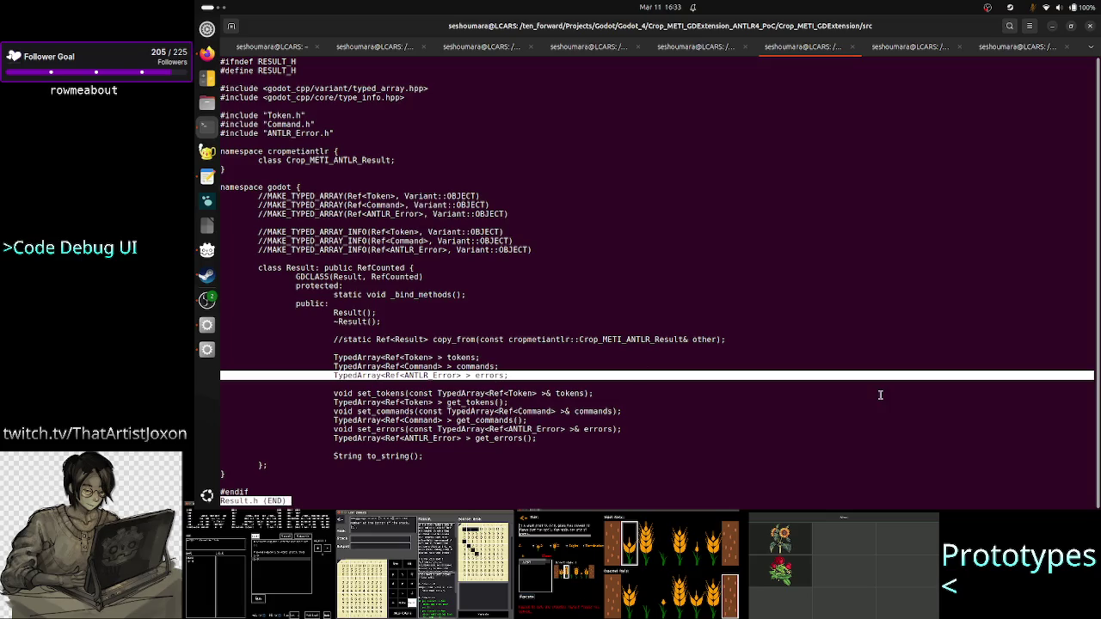
{"action": "key", "text": "alt+Tab"}
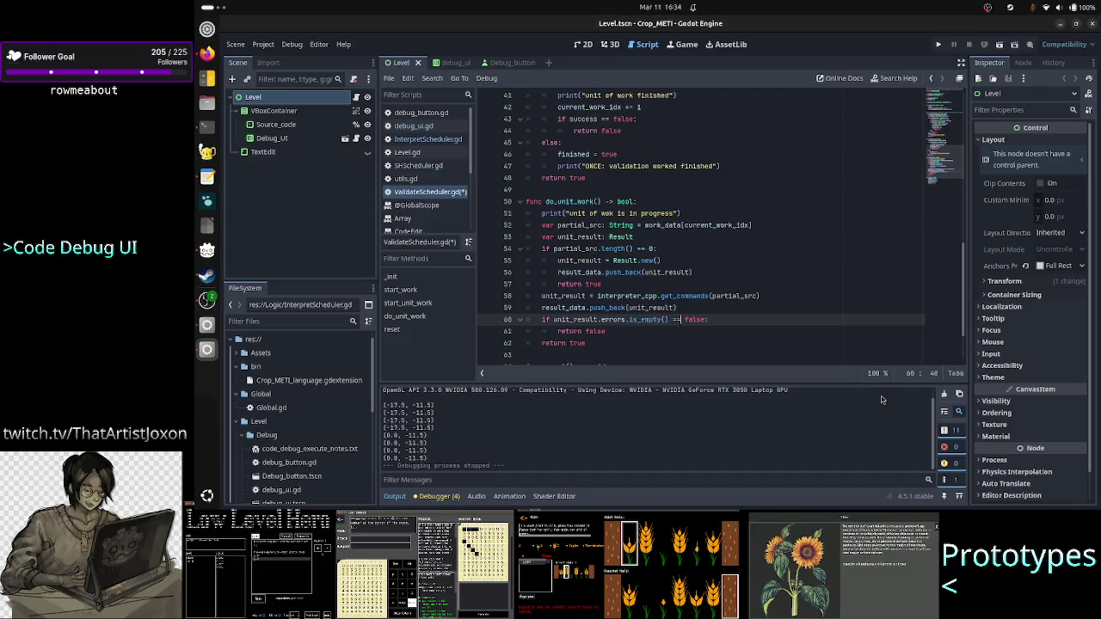
Fix line 60 to read 'if unit_result.errors.is_empty() == false:' and check the return false line
{"action": "type", "text": "="}
{"action": "key", "text": "End"}
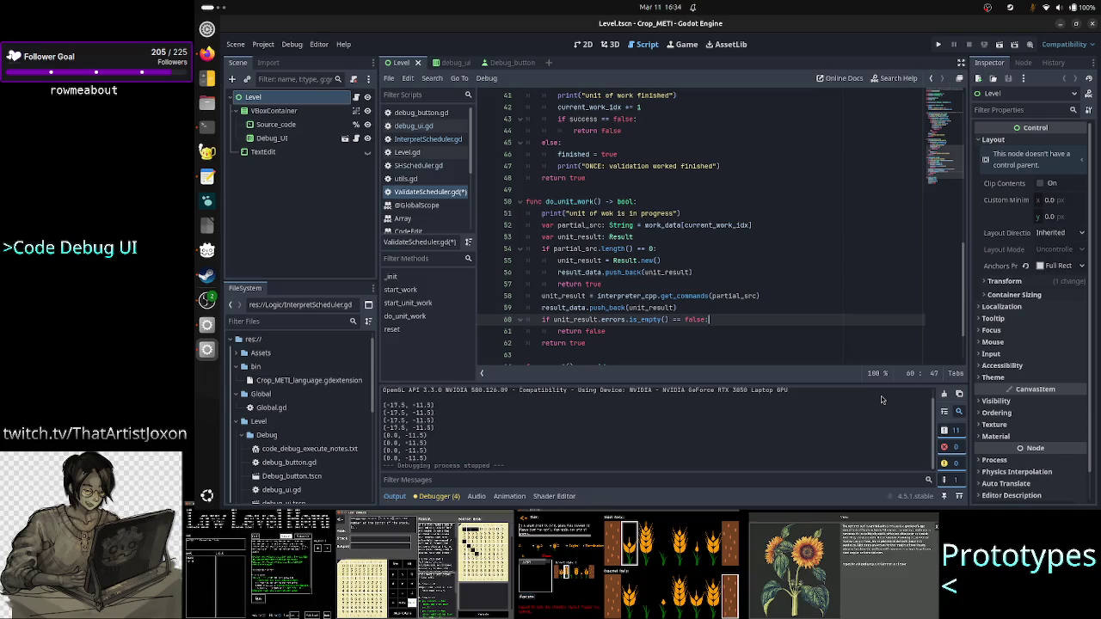
{"action": "key", "text": "Down"}
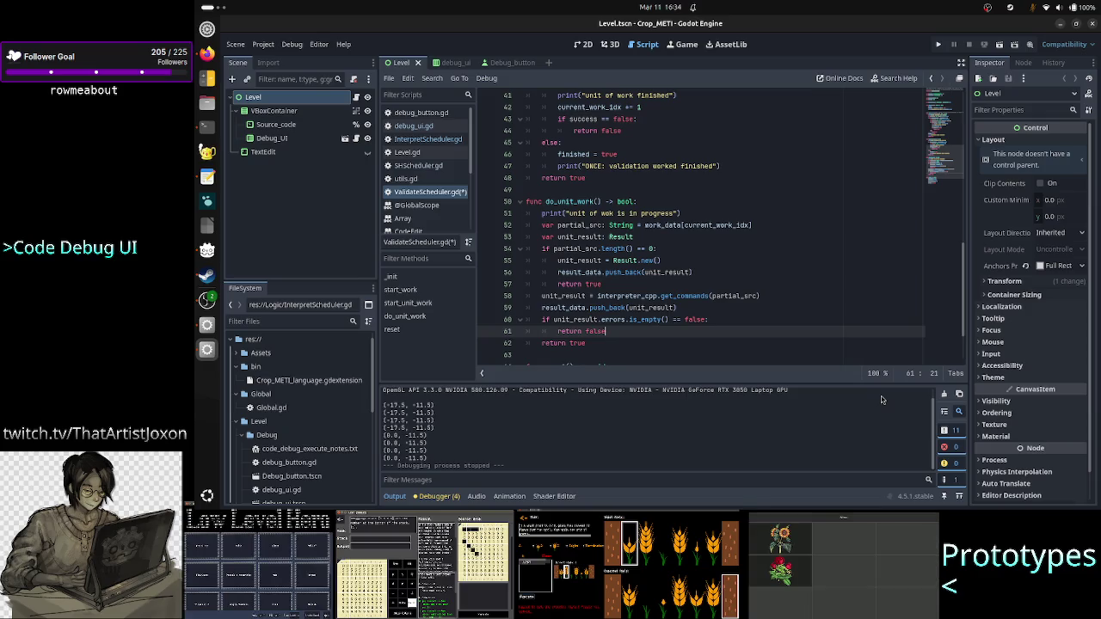
{"action": "key", "text": "shift+Left"}
{"action": "key", "text": "shift+Left"}
{"action": "key", "text": "shift+Left"}
{"action": "key", "text": "shift+Left"}
{"action": "key", "text": "shift+Left"}
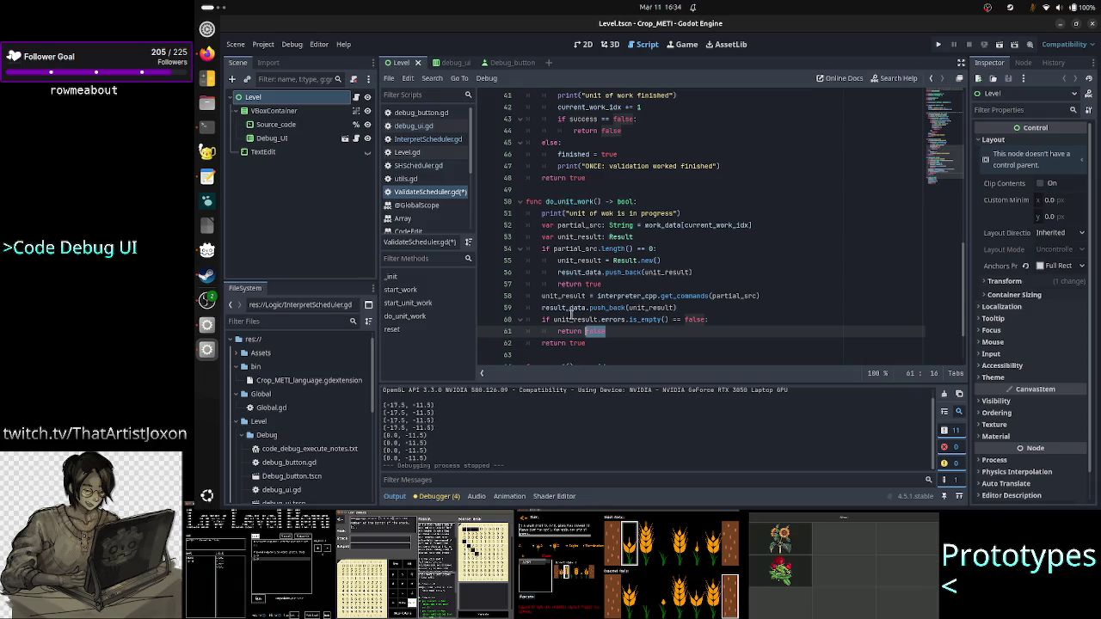
{"action": "double_click", "coordinate": [579, 201]}
{"action": "scroll", "coordinate": [761, 233], "scroll_direction": "up", "scroll_amount": 3}
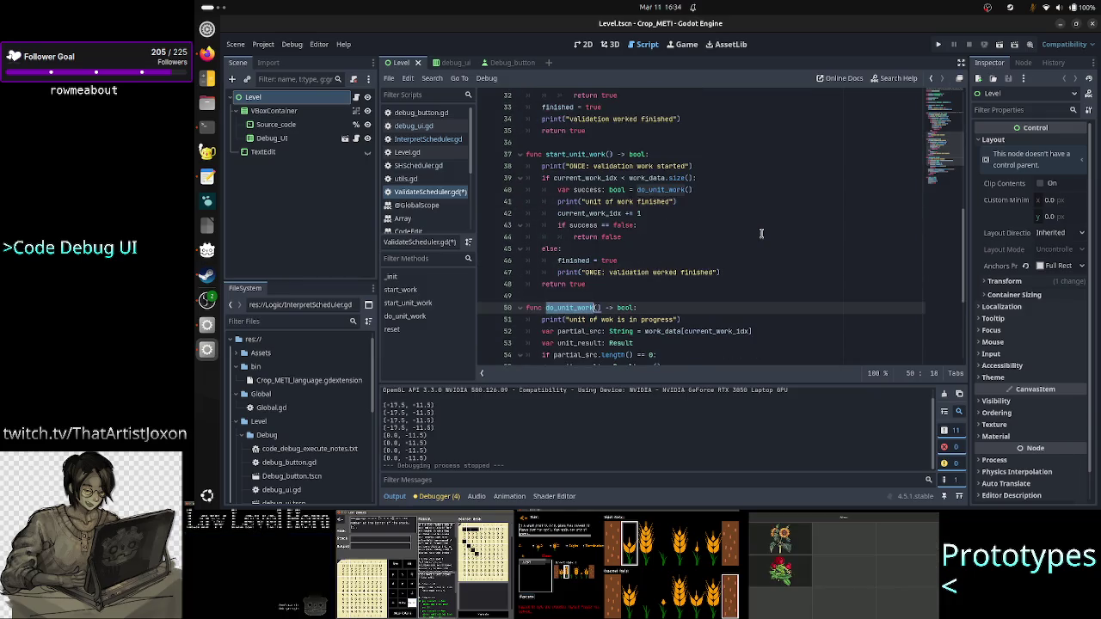
{"action": "double_click", "coordinate": [589, 191]}
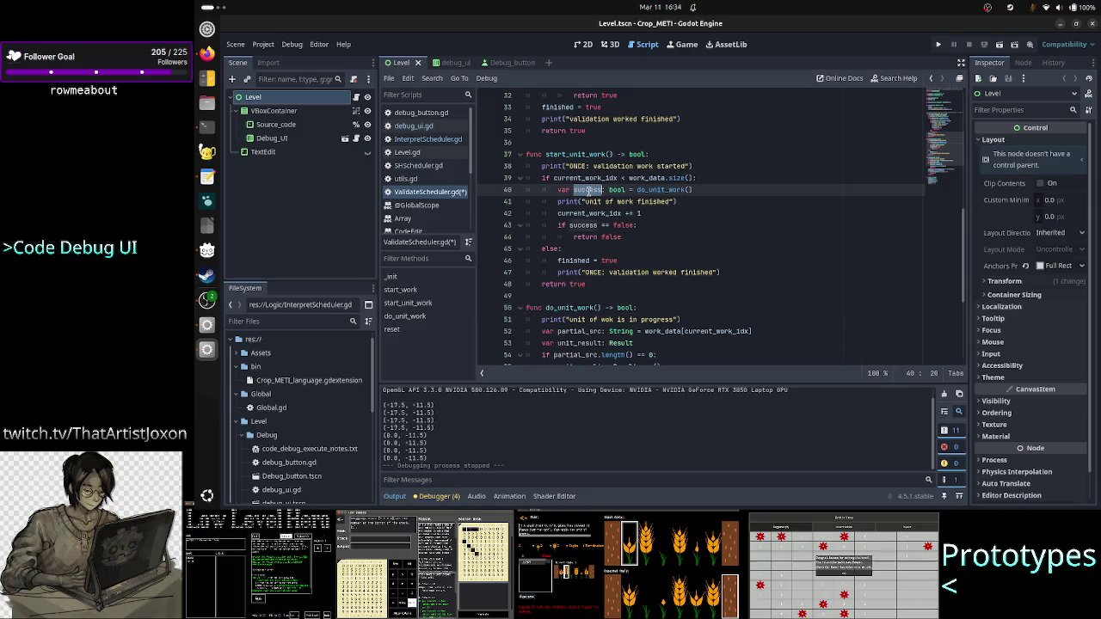
{"action": "double_click", "coordinate": [622, 225]}
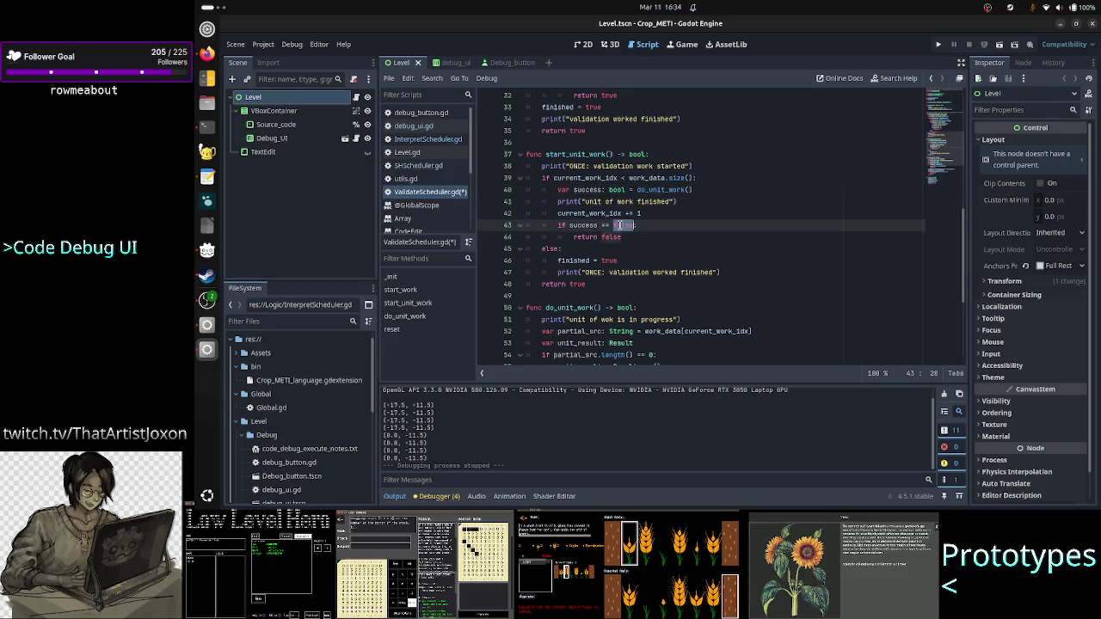
{"action": "double_click", "coordinate": [614, 237]}
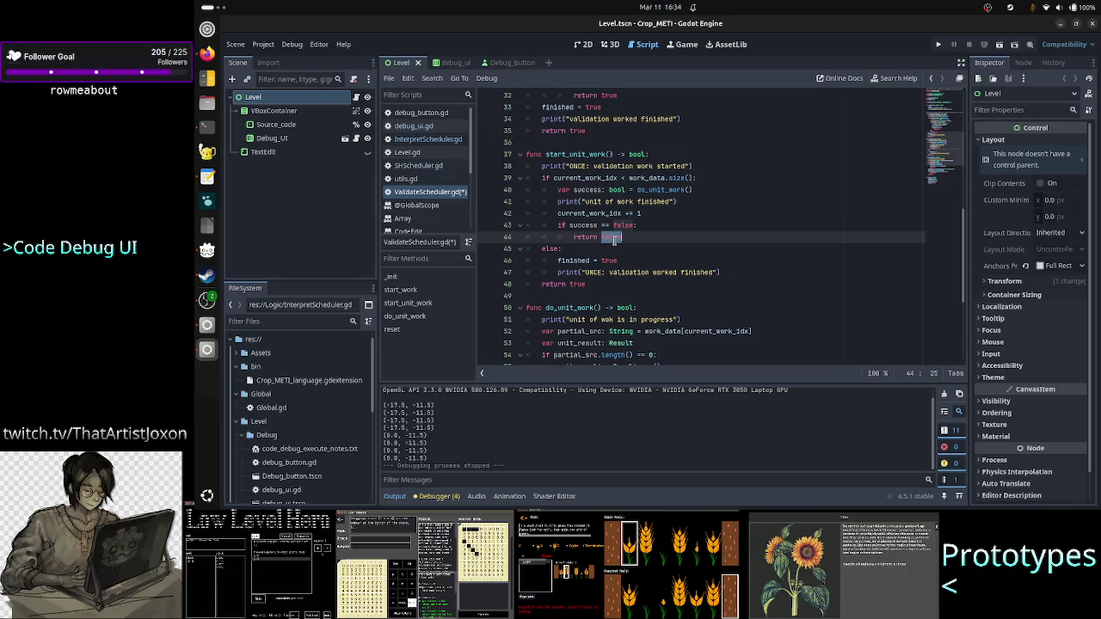
{"action": "scroll", "coordinate": [657, 254], "scroll_direction": "up", "scroll_amount": 5}
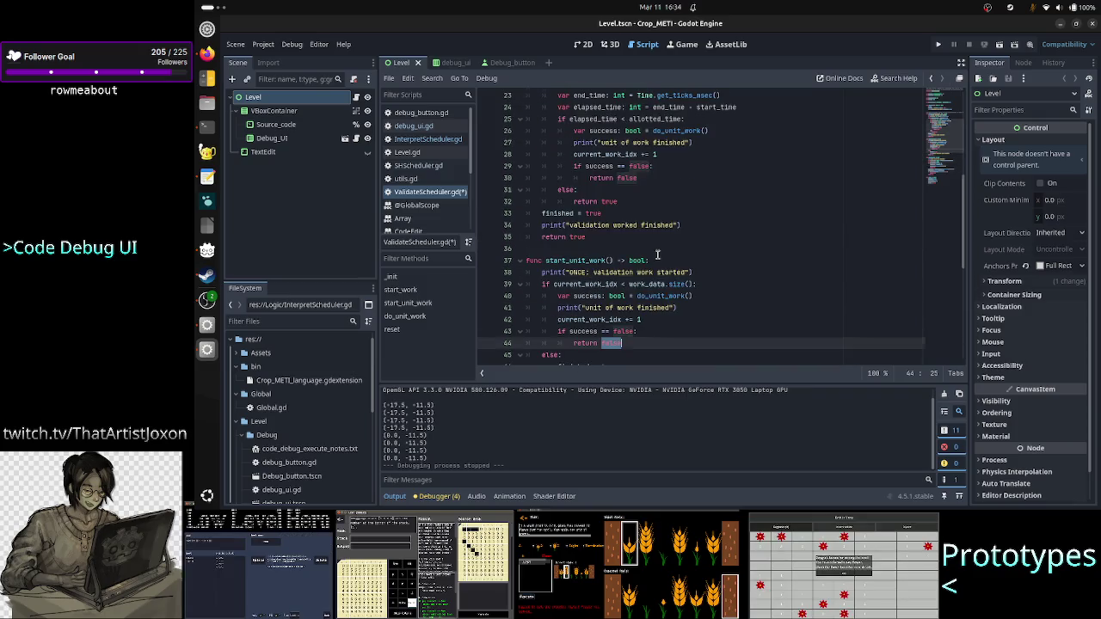
{"action": "scroll", "coordinate": [656, 255], "scroll_direction": "down", "scroll_amount": 1}
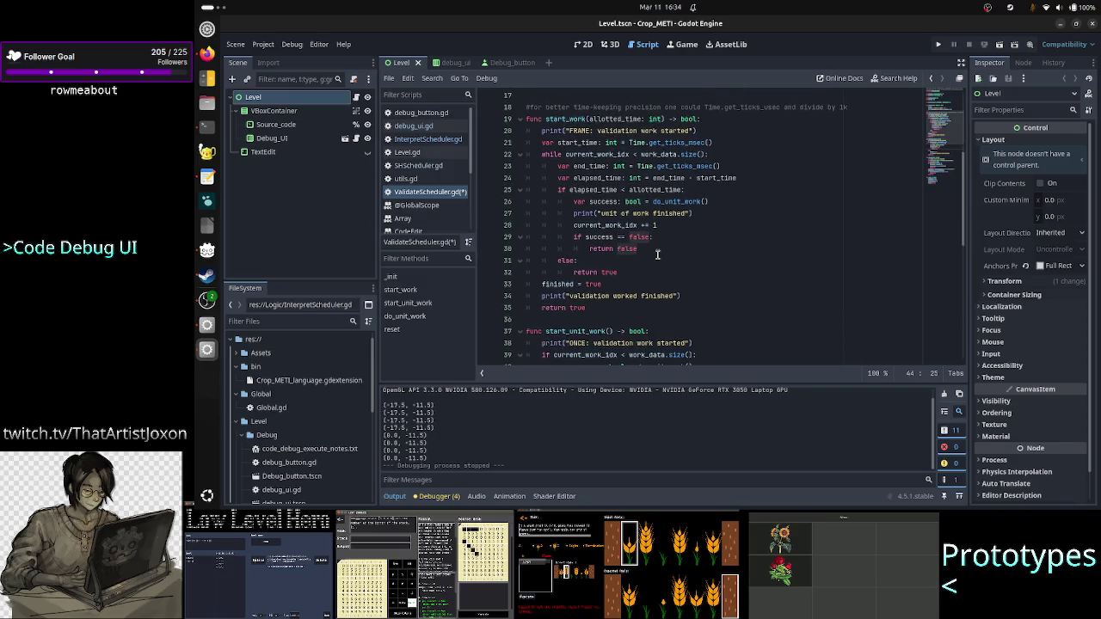
{"action": "scroll", "coordinate": [650, 255], "scroll_direction": "up", "scroll_amount": 1}
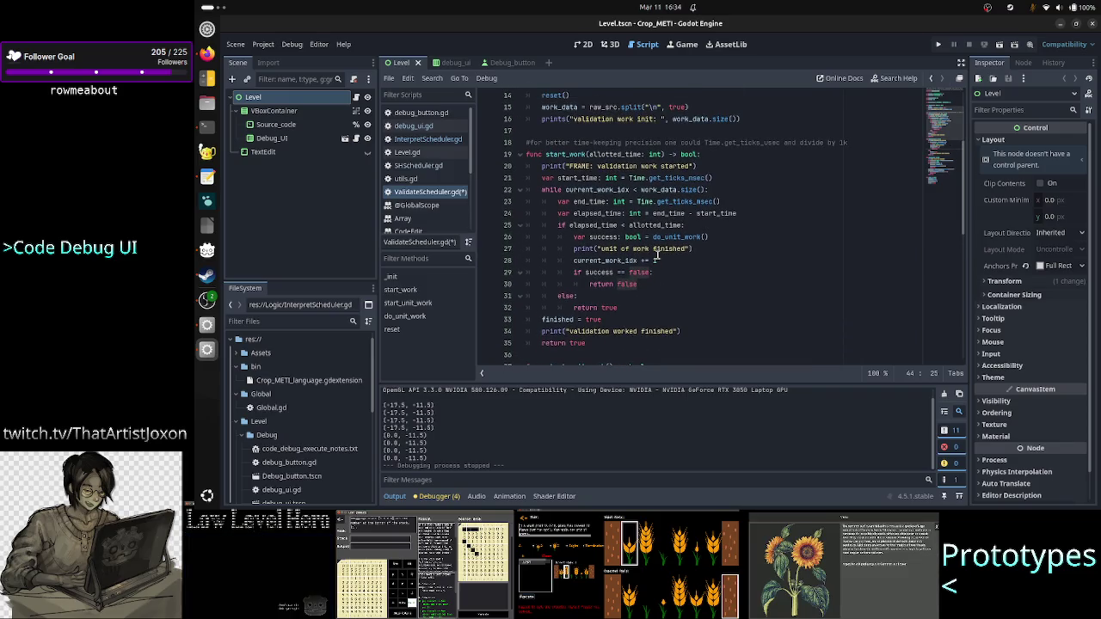
{"action": "double_click", "coordinate": [608, 236]}
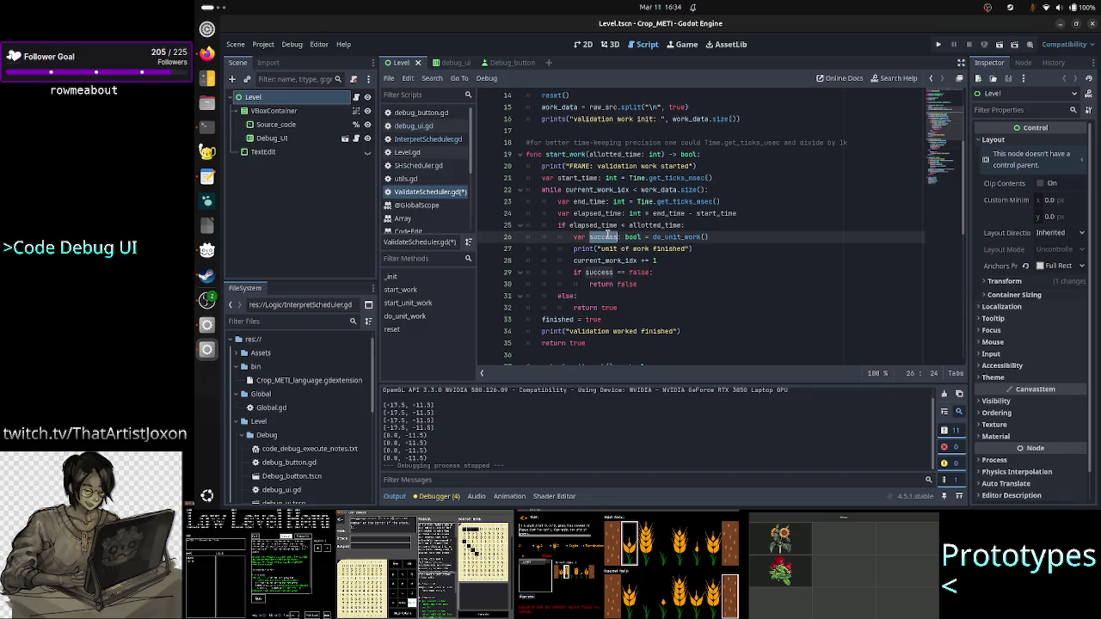
{"action": "scroll", "coordinate": [733, 276], "scroll_direction": "down", "scroll_amount": 2}
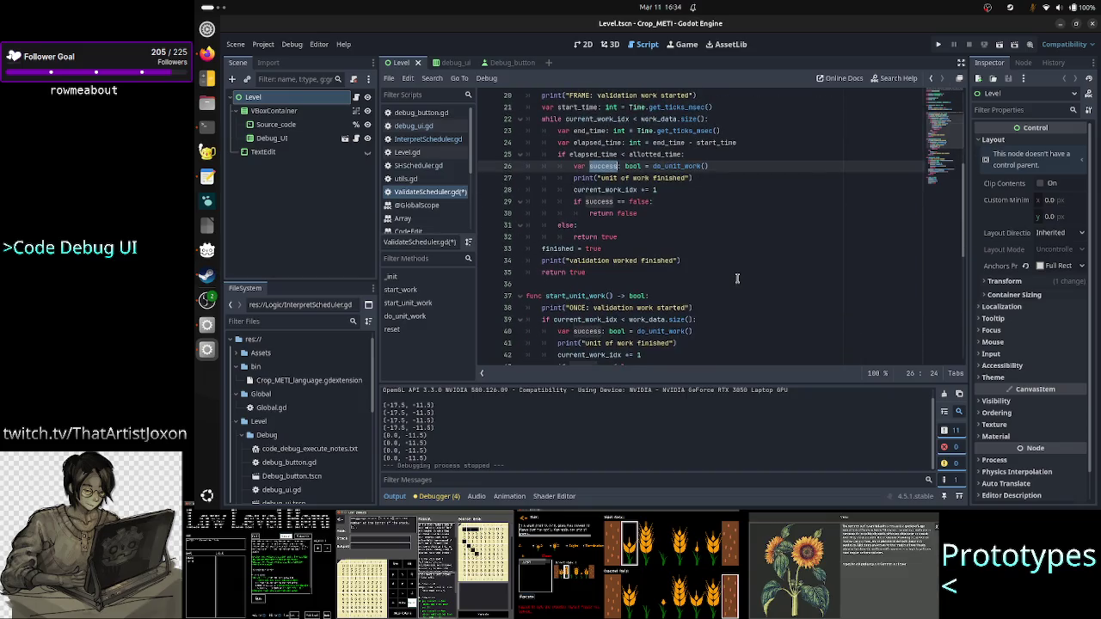
{"action": "double_click", "coordinate": [600, 202]}
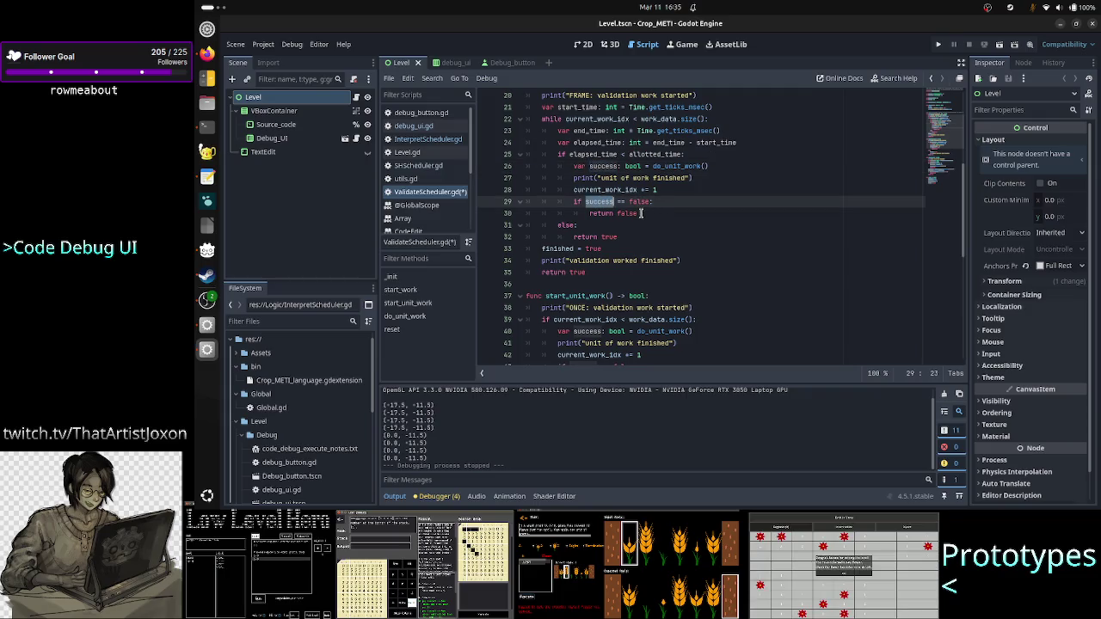
{"action": "double_click", "coordinate": [630, 214]}
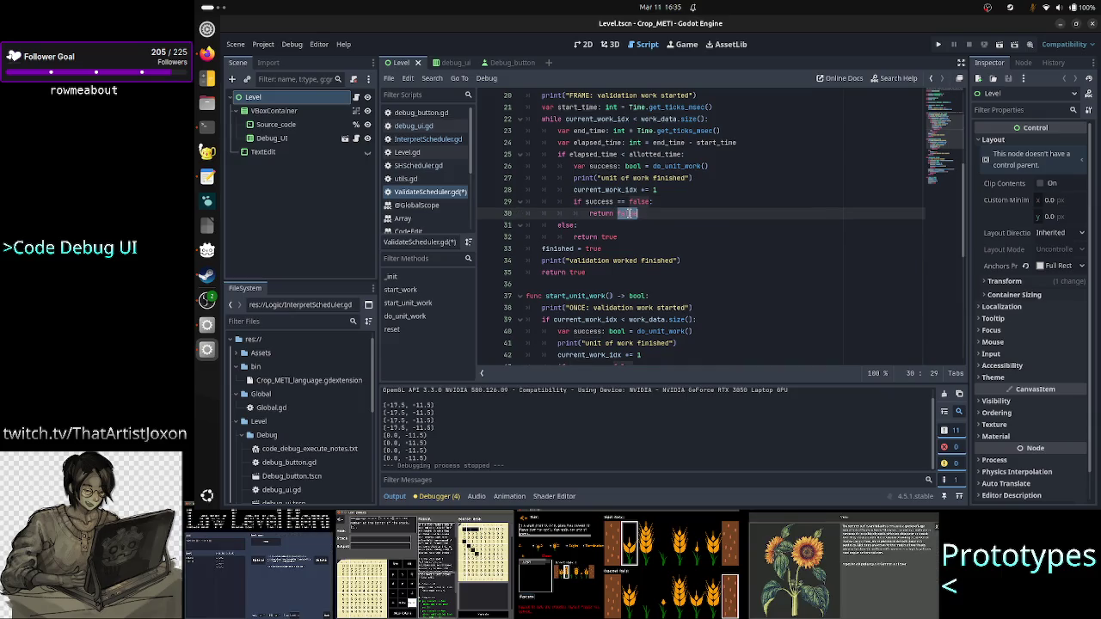
{"action": "scroll", "coordinate": [716, 241], "scroll_direction": "up", "scroll_amount": 1}
{"action": "scroll", "coordinate": [716, 242], "scroll_direction": "up", "scroll_amount": 2}
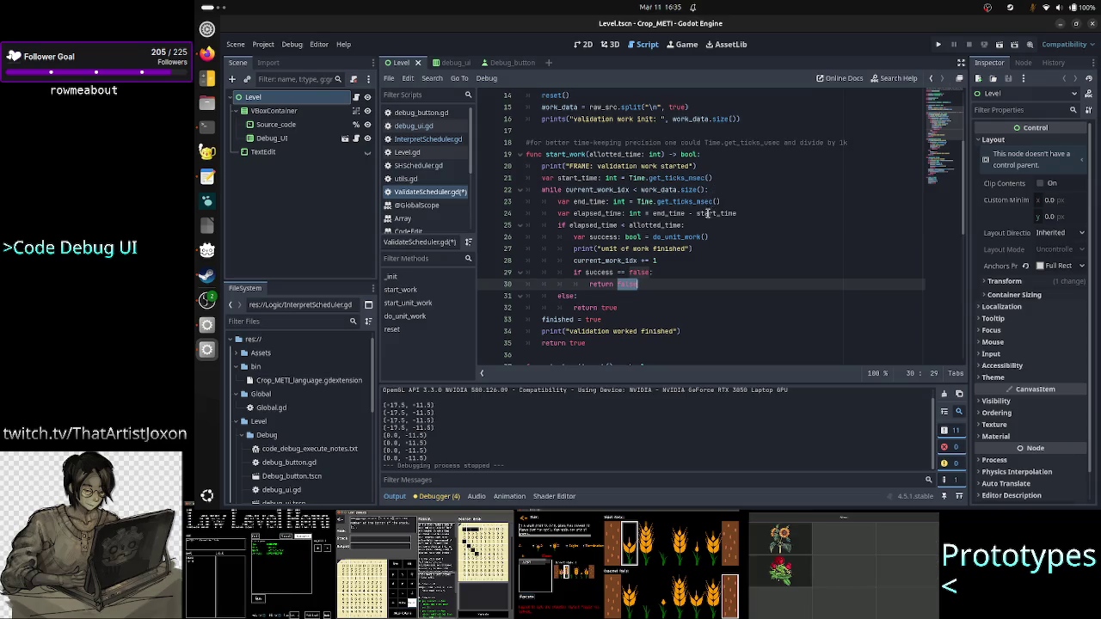
{"action": "scroll", "coordinate": [695, 232], "scroll_direction": "down", "scroll_amount": 2}
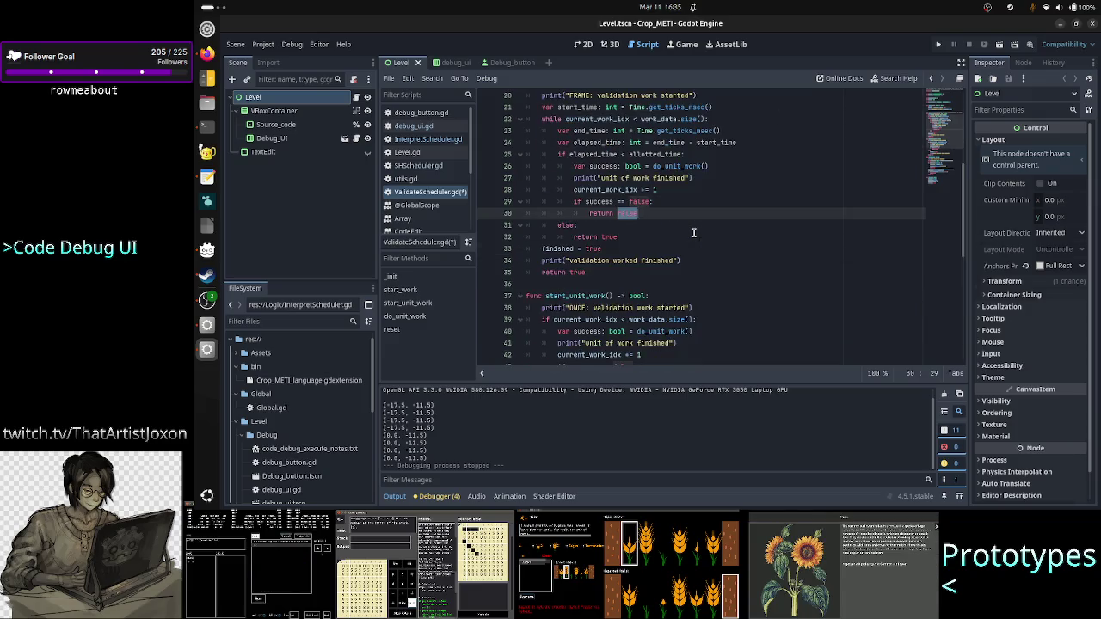
{"action": "scroll", "coordinate": [694, 232], "scroll_direction": "up", "scroll_amount": 3}
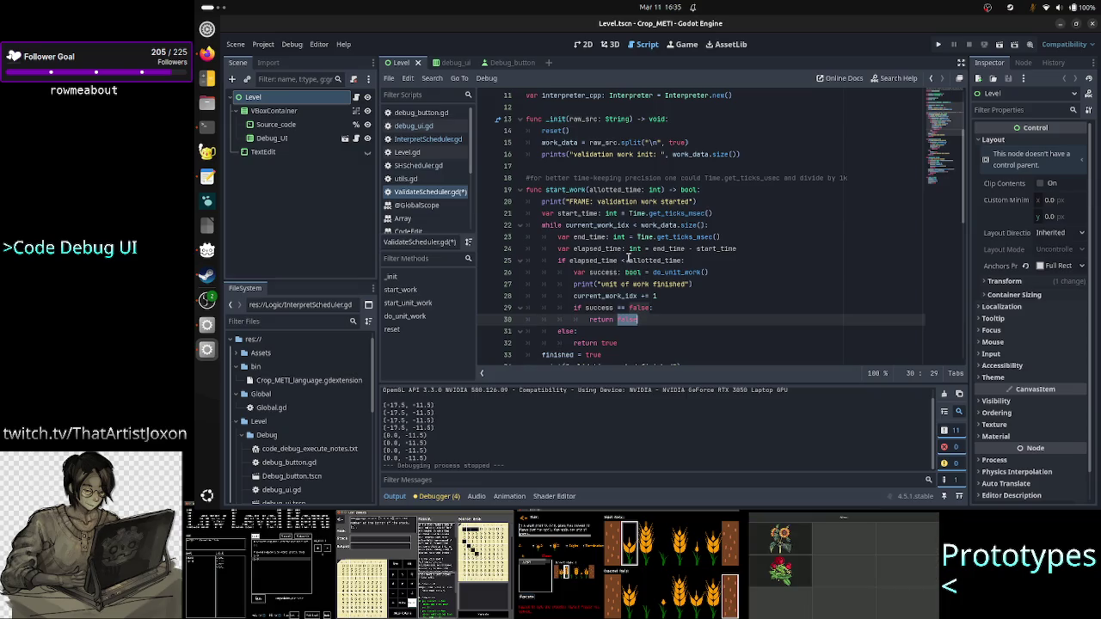
{"action": "mouse_move", "coordinate": [558, 260]}
{"action": "left_mouse_down"}
{"action": "mouse_move", "coordinate": [646, 275]}
{"action": "mouse_move", "coordinate": [665, 318]}
{"action": "left_mouse_up"}
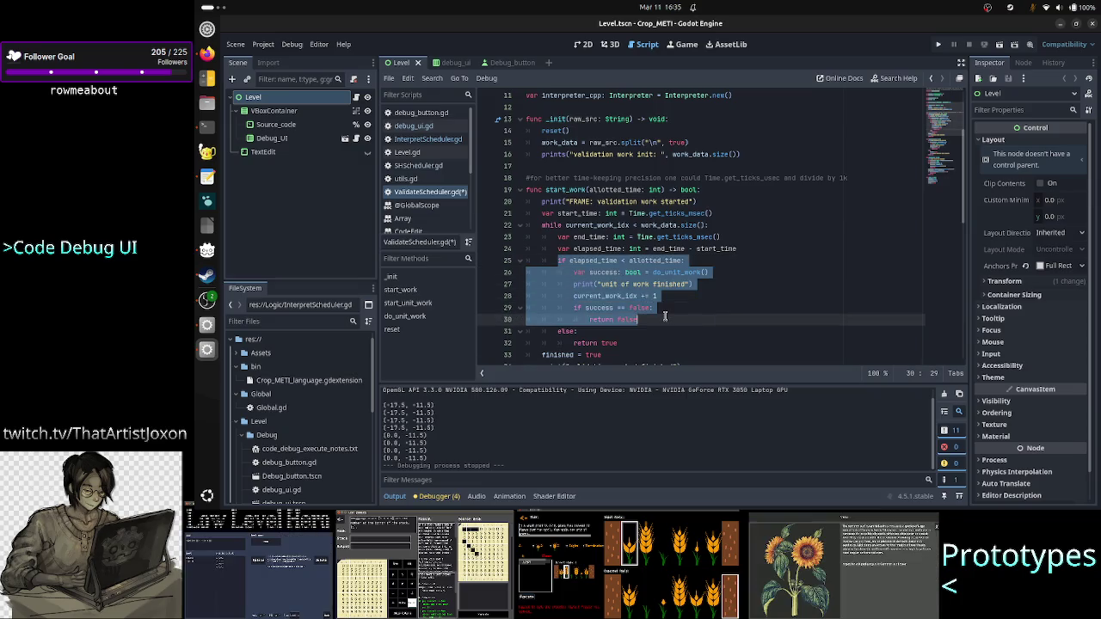
{"action": "left_click", "coordinate": [605, 261]}
{"action": "left_click", "coordinate": [625, 260]}
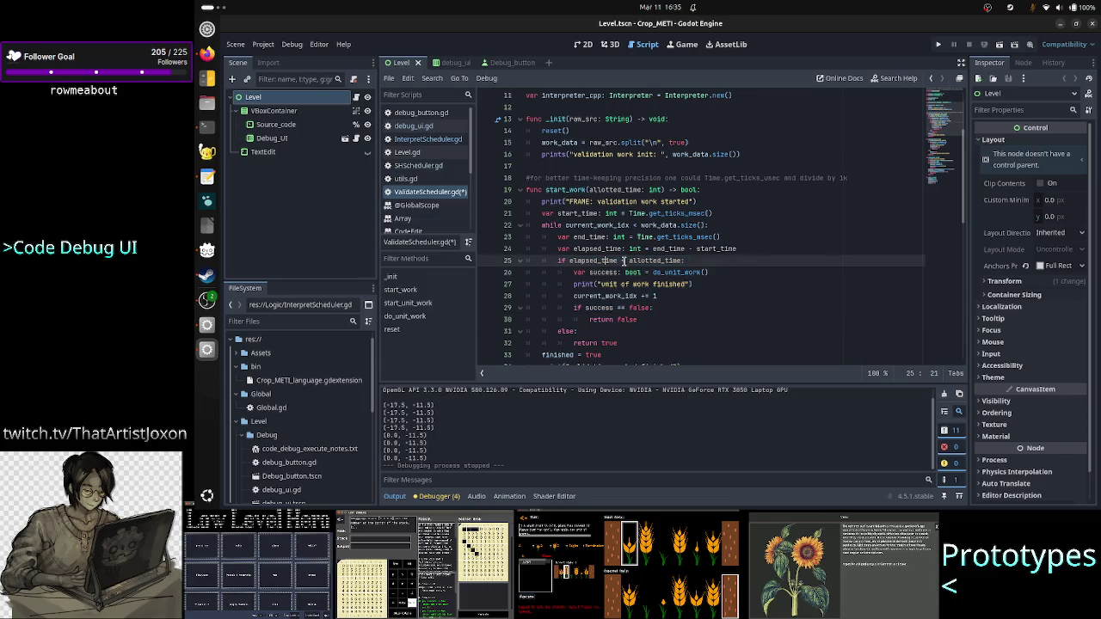
{"action": "left_click_drag", "start_coordinate": [629, 261], "coordinate": [684, 262]}
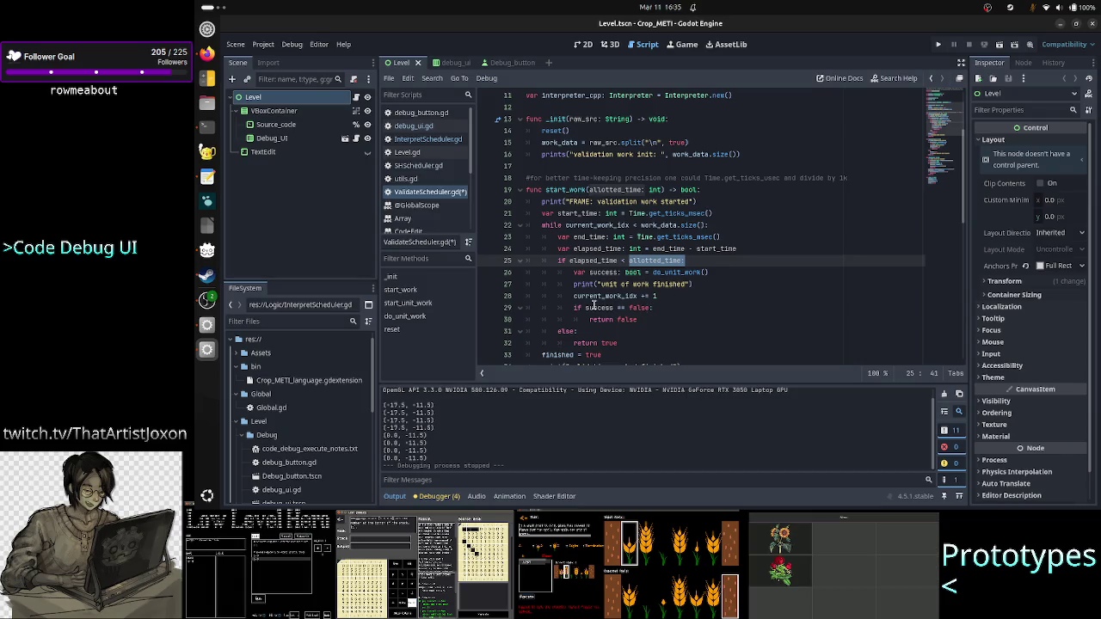
{"action": "left_click_drag", "start_coordinate": [585, 307], "coordinate": [658, 306]}
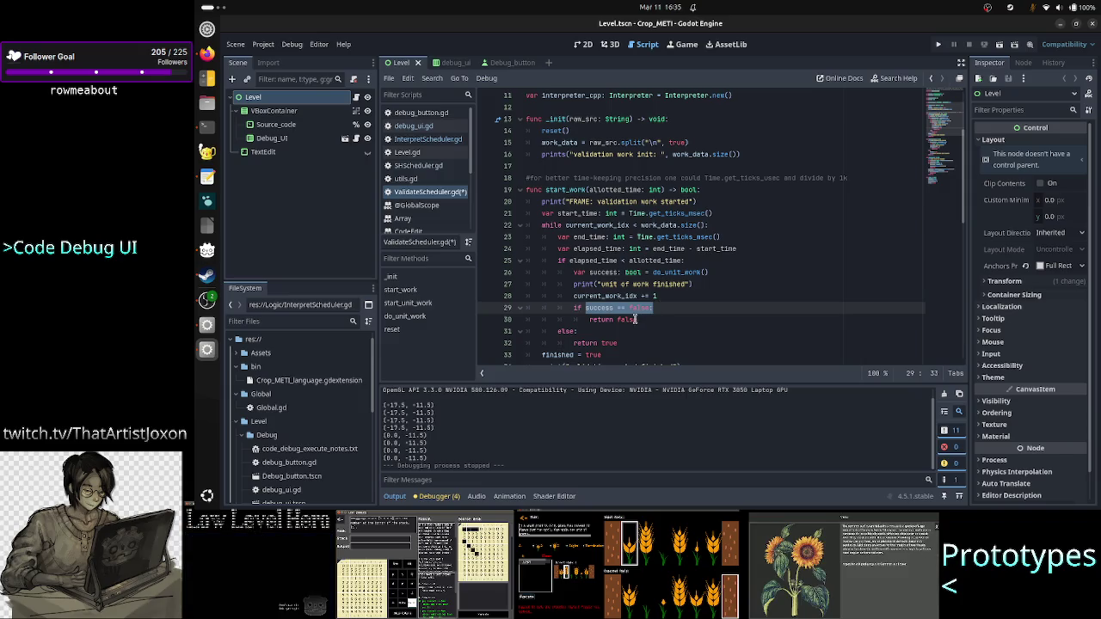
{"action": "left_click", "coordinate": [560, 191]}
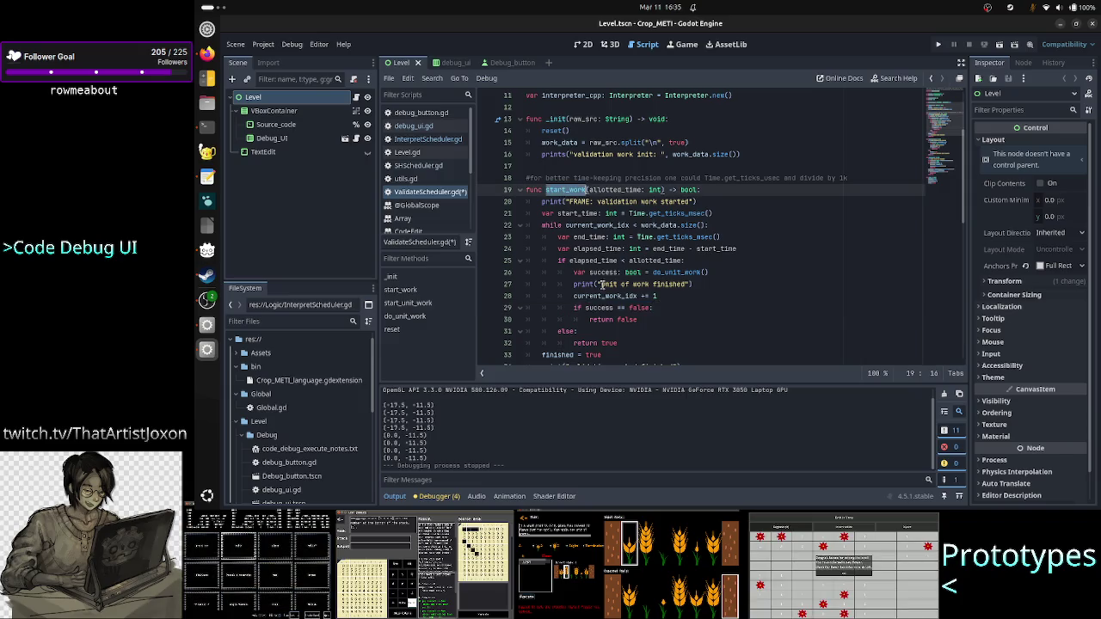
{"action": "double_click", "coordinate": [627, 319]}
{"action": "left_click", "coordinate": [654, 324]}
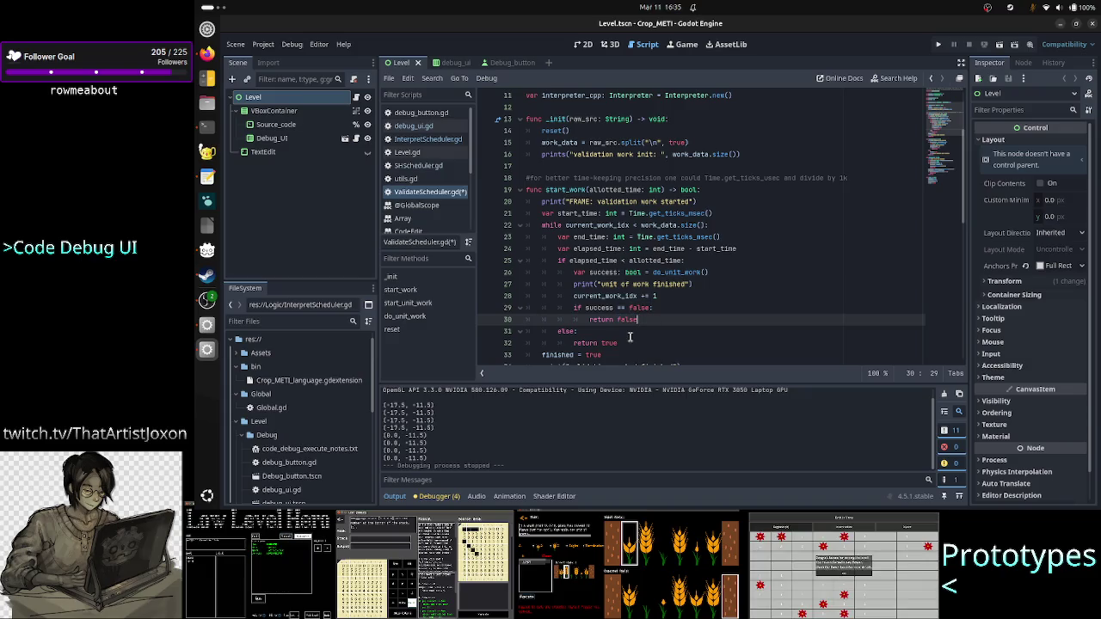
{"action": "scroll", "coordinate": [630, 335], "scroll_direction": "down", "scroll_amount": 2}
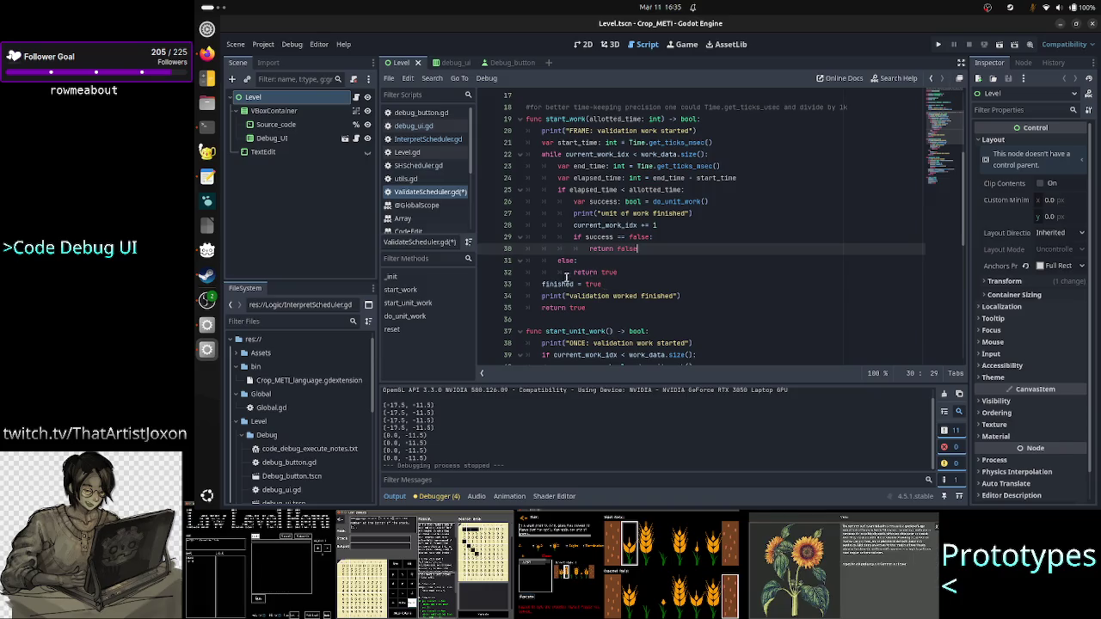
{"action": "double_click", "coordinate": [553, 285]}
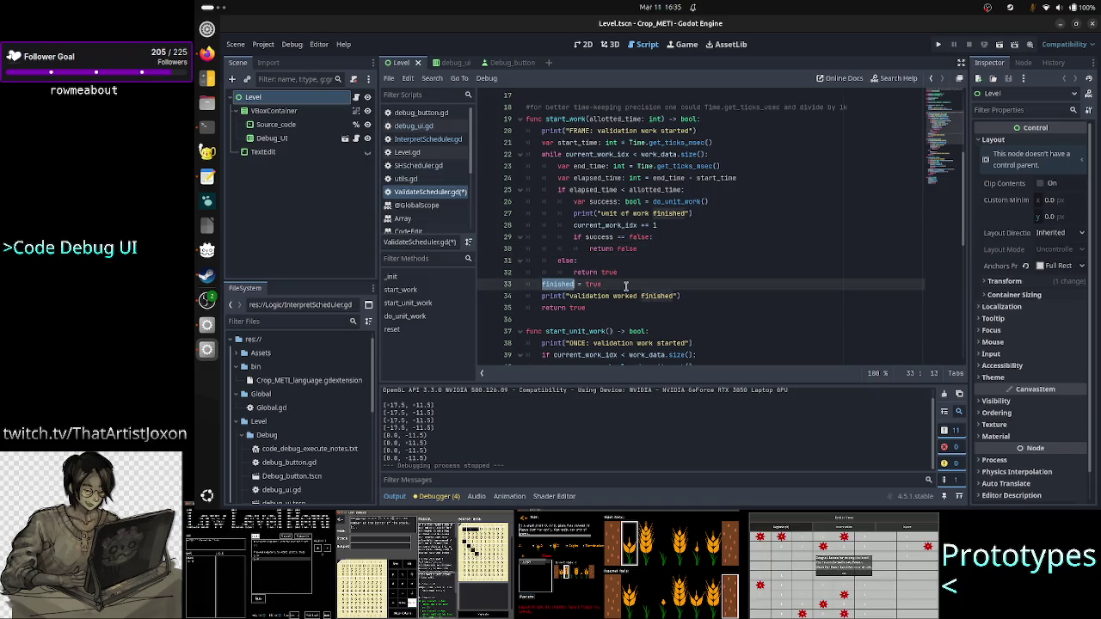
{"action": "left_click_drag", "start_coordinate": [620, 286], "coordinate": [542, 285]}
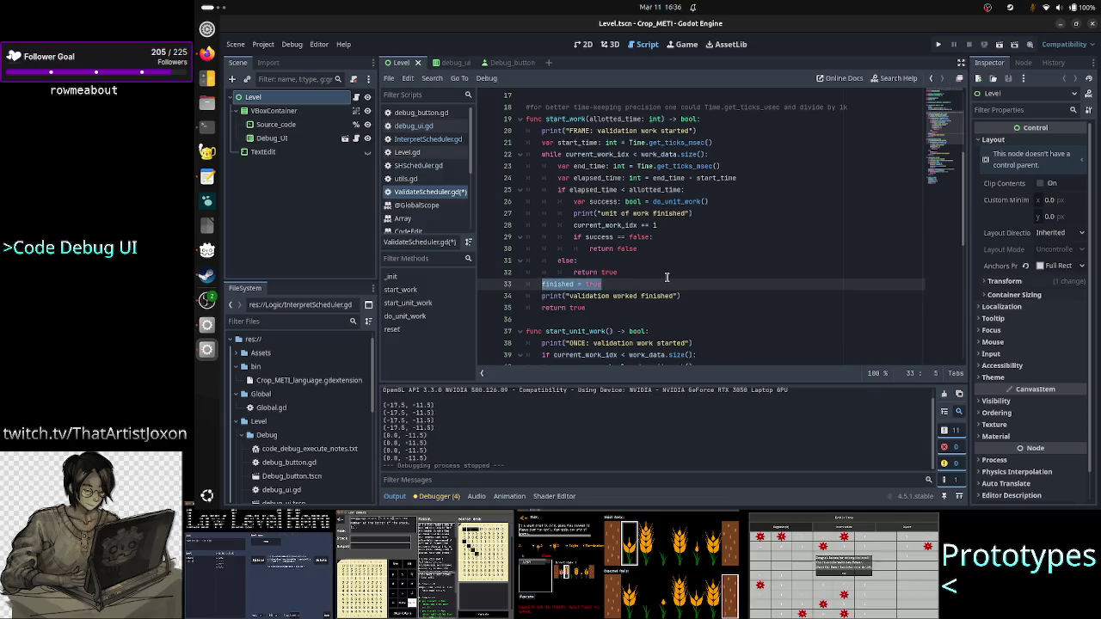
{"action": "scroll", "coordinate": [667, 277], "scroll_direction": "up", "scroll_amount": 5}
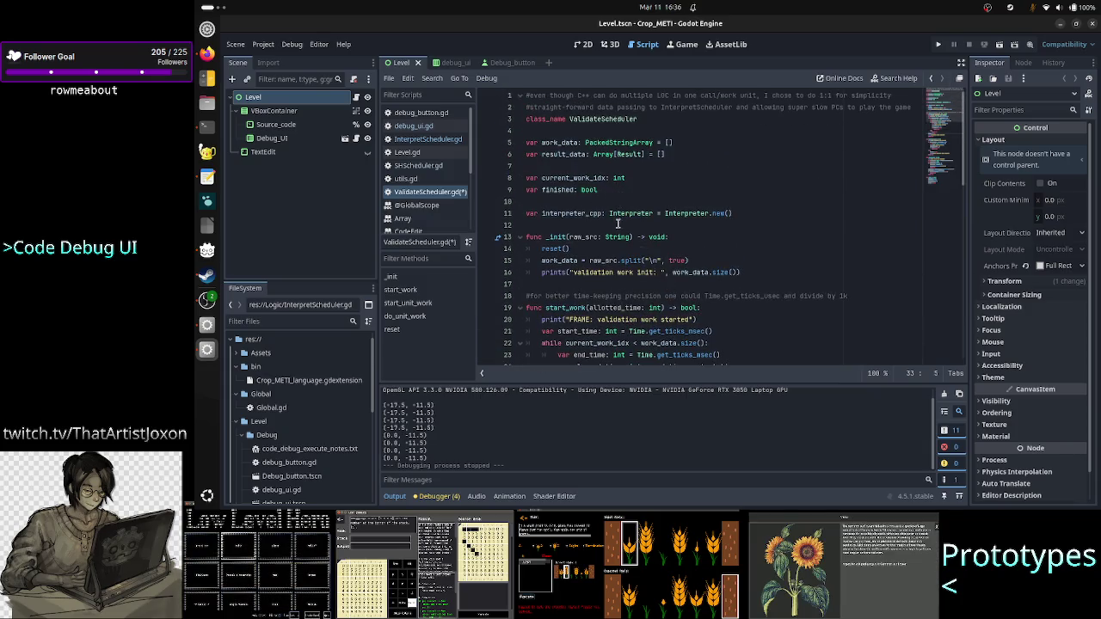
{"action": "scroll", "coordinate": [617, 241], "scroll_direction": "down", "scroll_amount": 2}
{"action": "scroll", "coordinate": [616, 251], "scroll_direction": "down", "scroll_amount": 3}
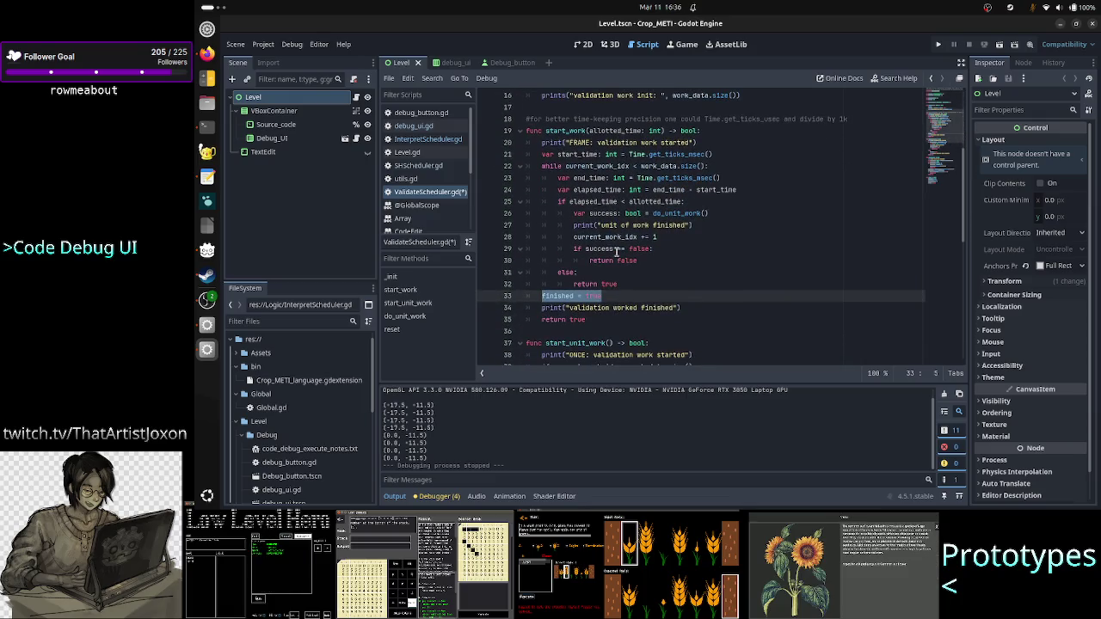
{"action": "scroll", "coordinate": [616, 252], "scroll_direction": "up", "scroll_amount": 5}
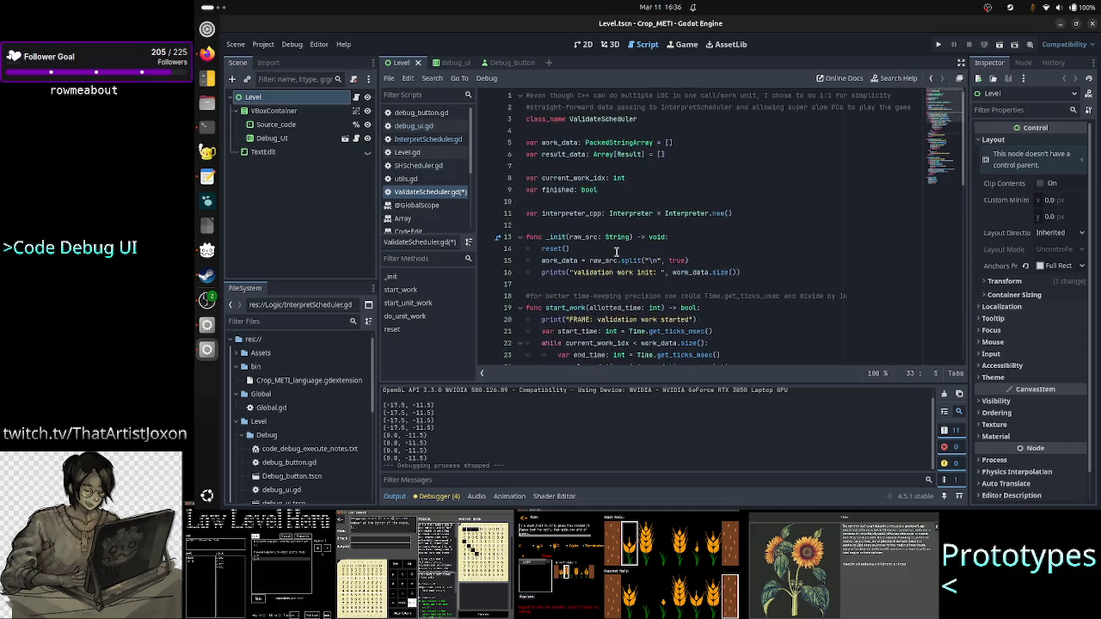
{"action": "mouse_move", "coordinate": [592, 193]}
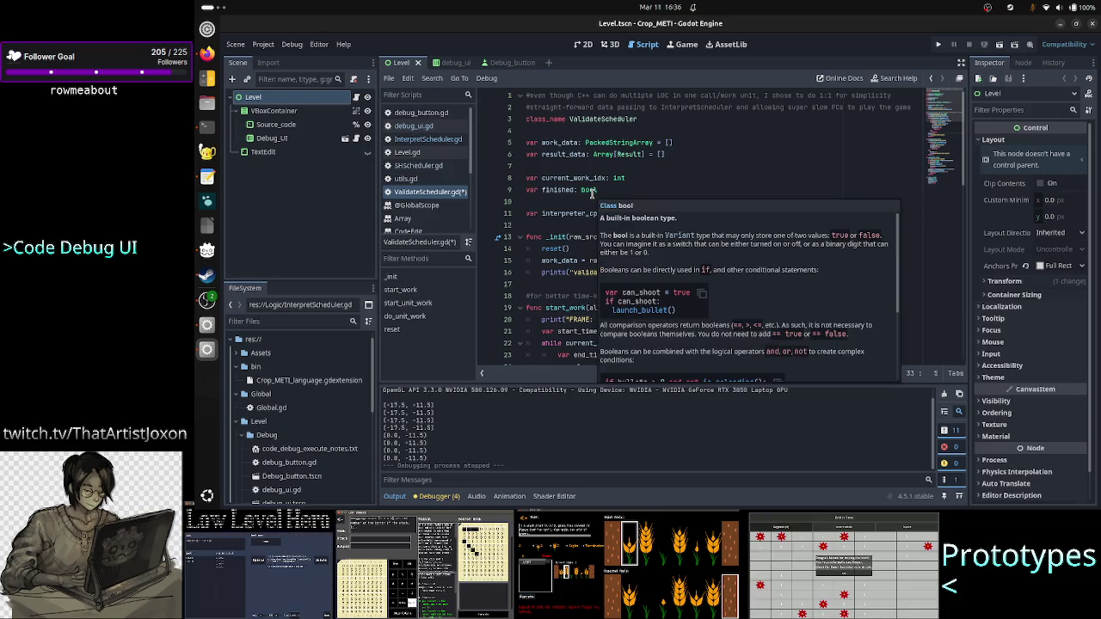
{"action": "double_click", "coordinate": [555, 189]}
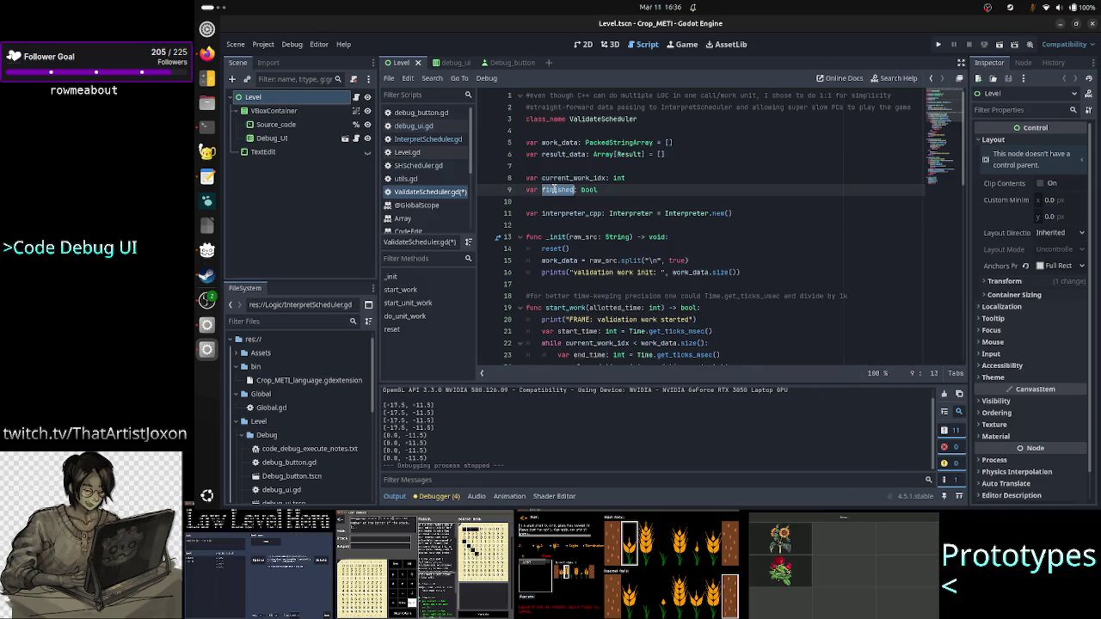
{"action": "scroll", "coordinate": [624, 255], "scroll_direction": "down", "scroll_amount": 3}
{"action": "left_click", "coordinate": [628, 260]}
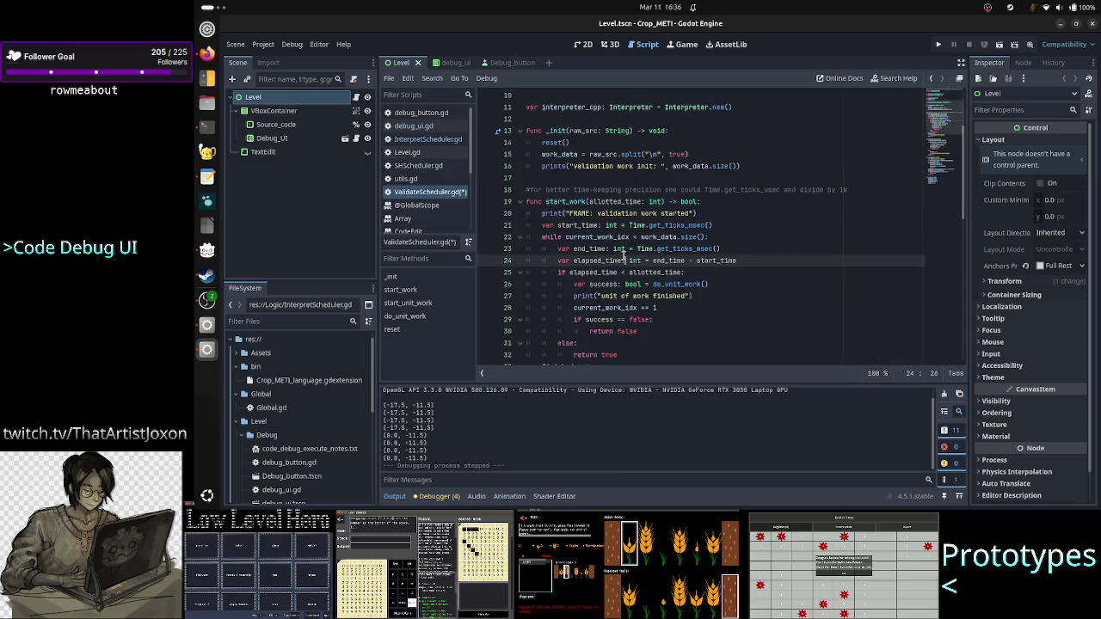
{"action": "left_click", "coordinate": [553, 142]}
{"action": "scroll", "coordinate": [649, 237], "scroll_direction": "down", "scroll_amount": 10}
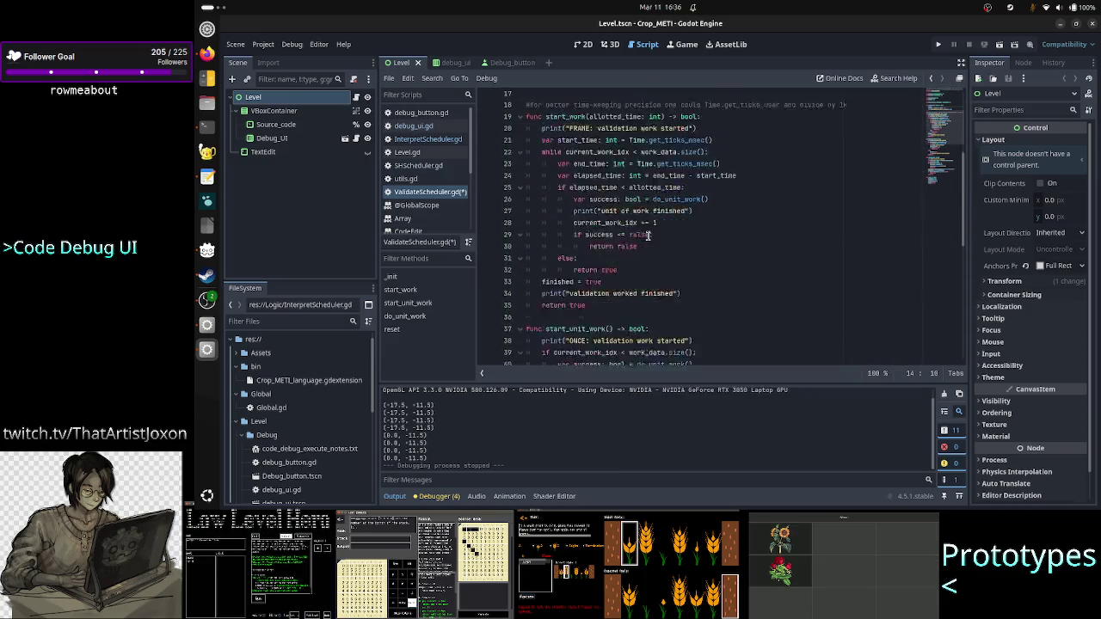
{"action": "scroll", "coordinate": [649, 237], "scroll_direction": "down", "scroll_amount": 2}
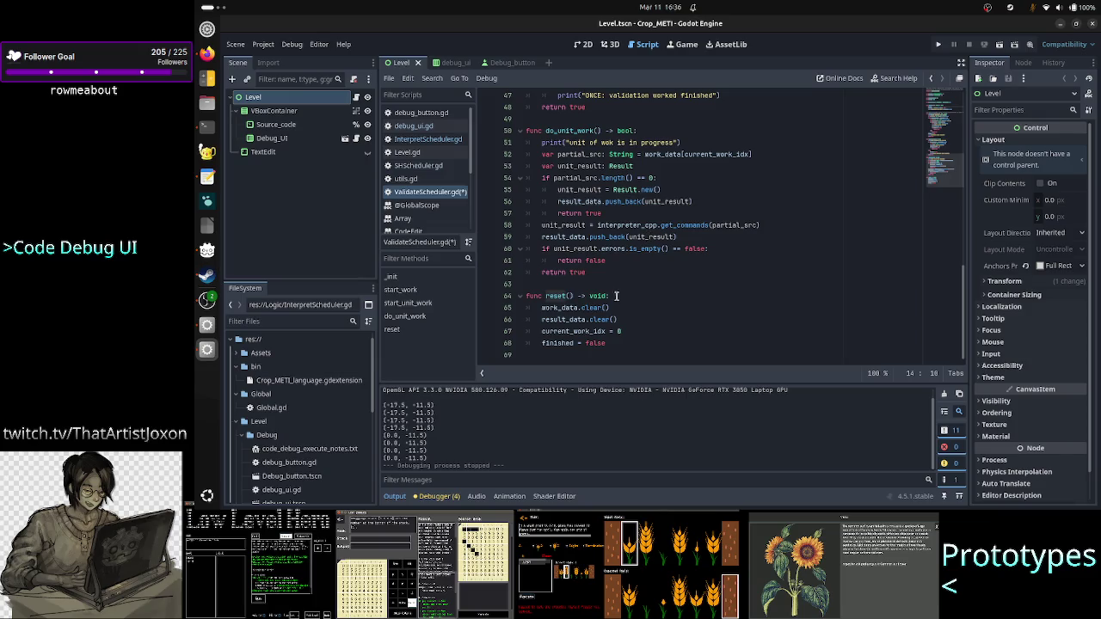
{"action": "double_click", "coordinate": [597, 342]}
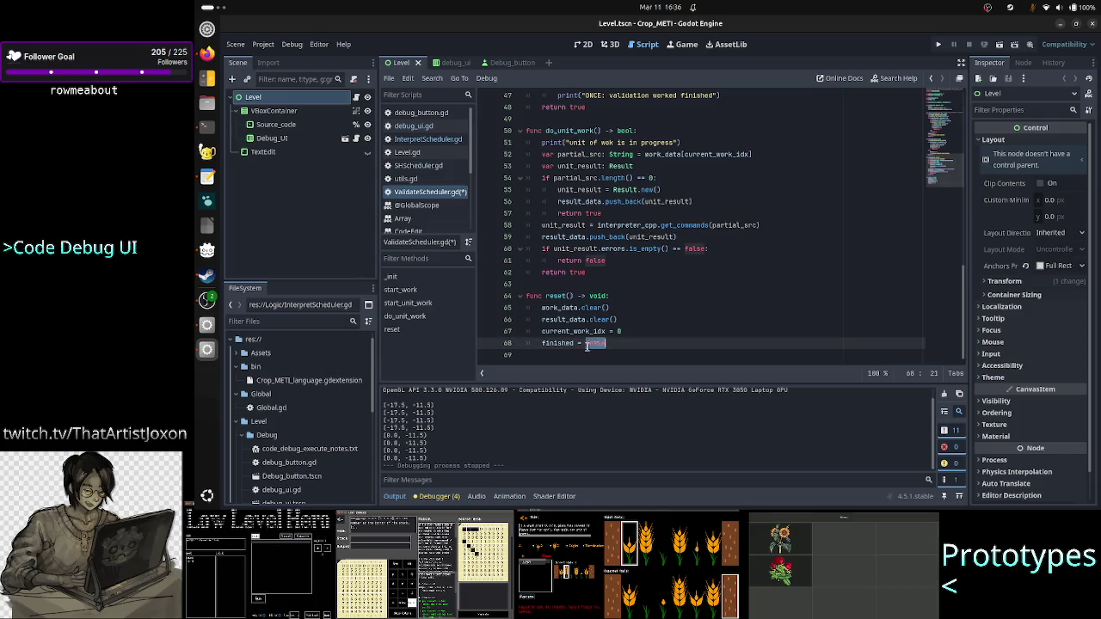
{"action": "double_click", "coordinate": [556, 343]}
{"action": "scroll", "coordinate": [725, 339], "scroll_direction": "up", "scroll_amount": 15}
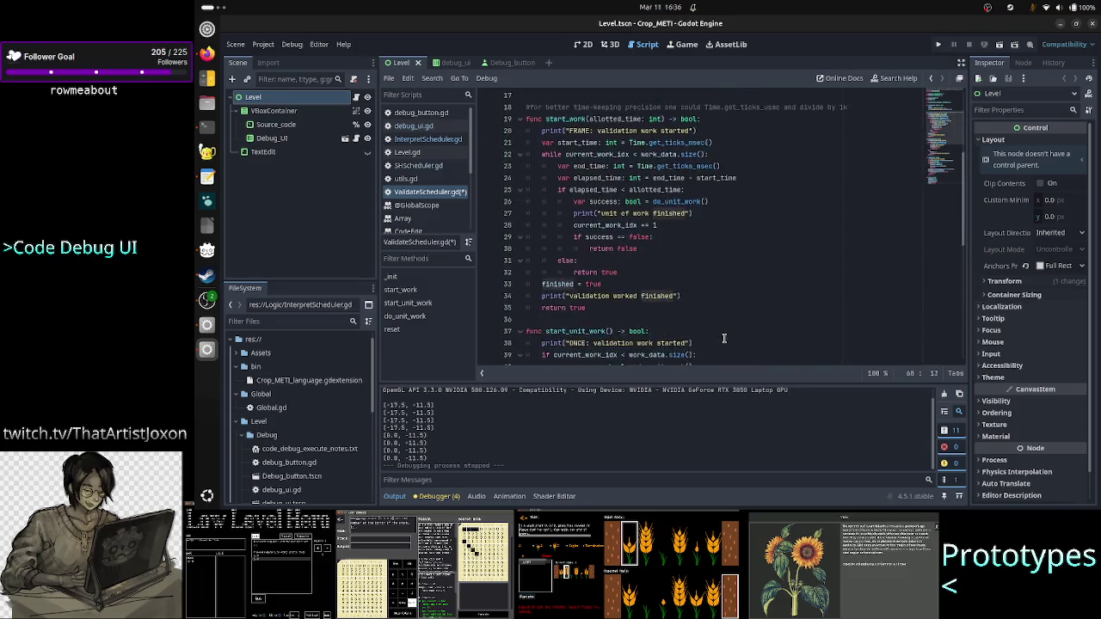
{"action": "scroll", "coordinate": [724, 340], "scroll_direction": "down", "scroll_amount": 5}
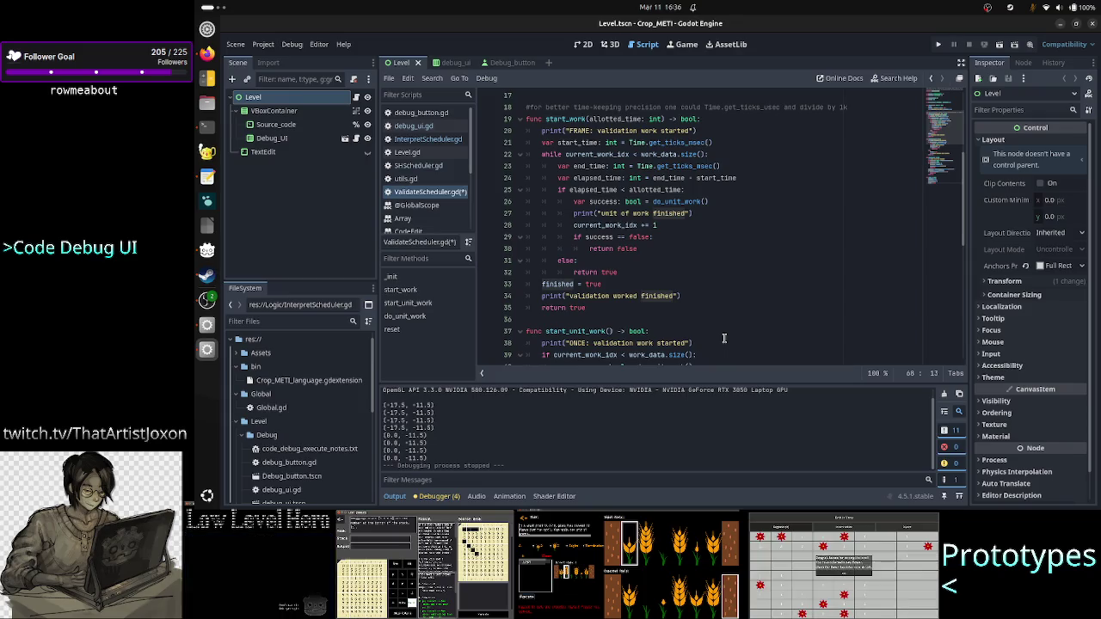
{"action": "scroll", "coordinate": [725, 339], "scroll_direction": "up", "scroll_amount": 5}
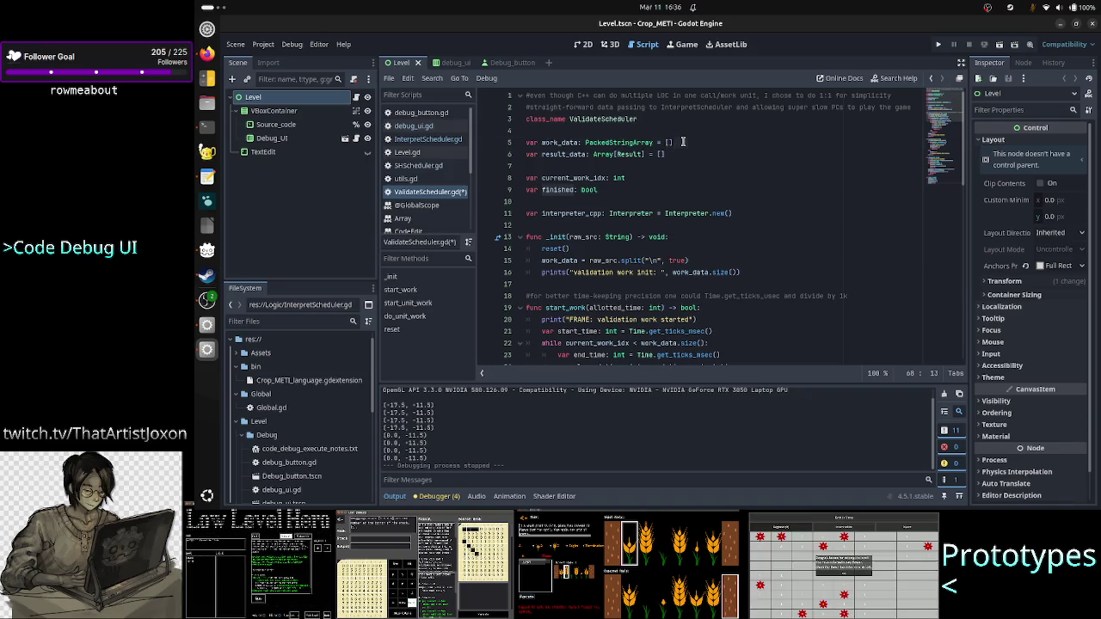
{"action": "left_click", "coordinate": [682, 142]}
{"action": "left_click", "coordinate": [585, 143], "text": "shift"}
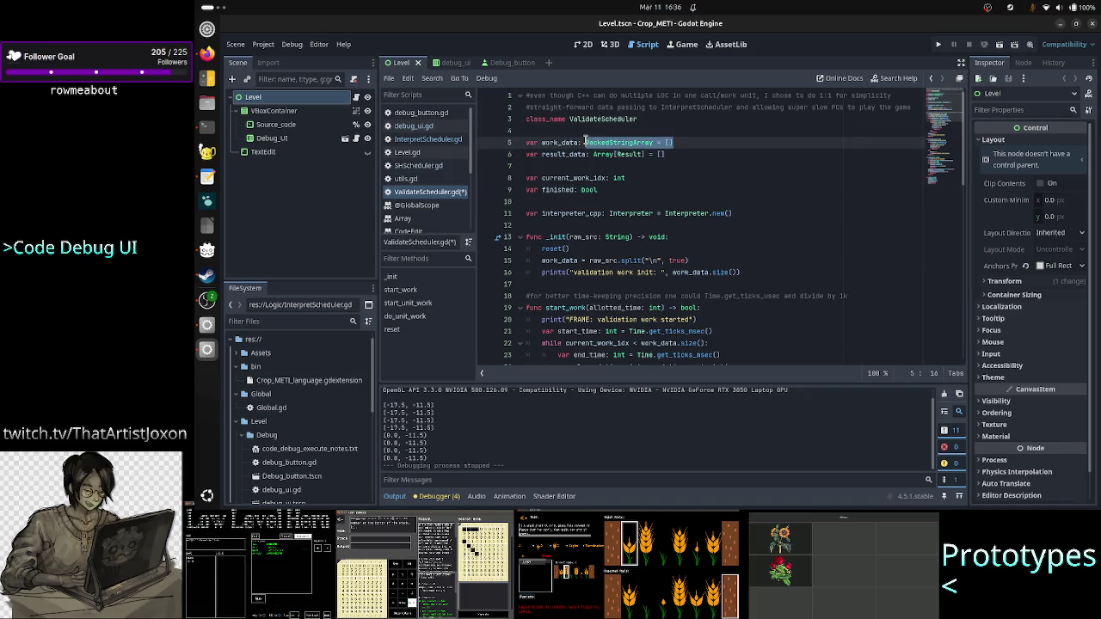
{"action": "mouse_move", "coordinate": [586, 143]}
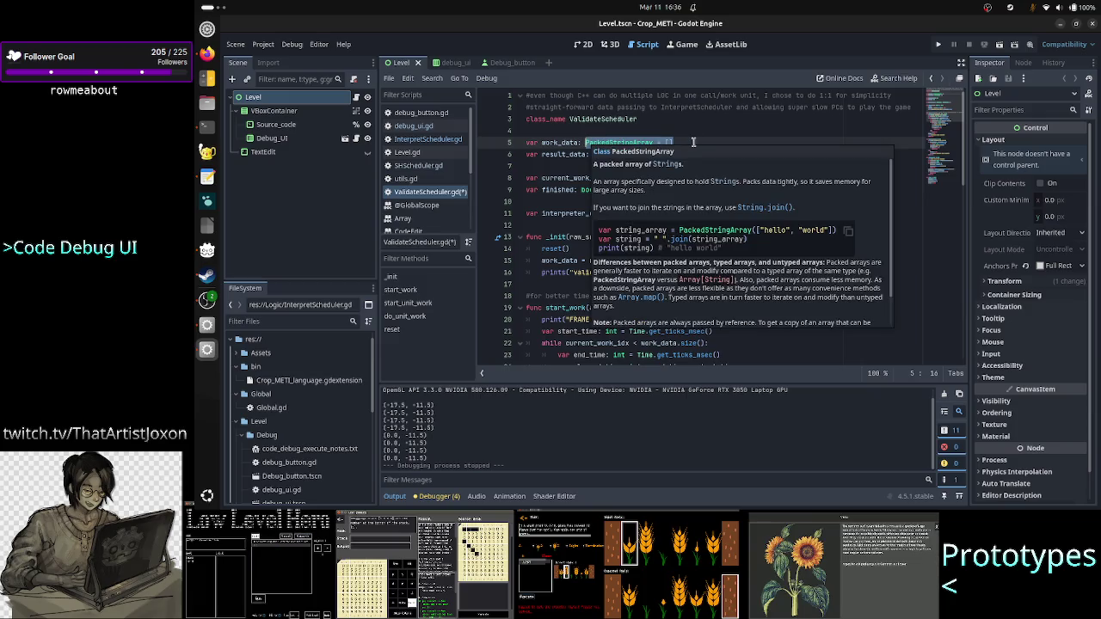
{"action": "left_click_drag", "start_coordinate": [673, 143], "coordinate": [592, 143]}
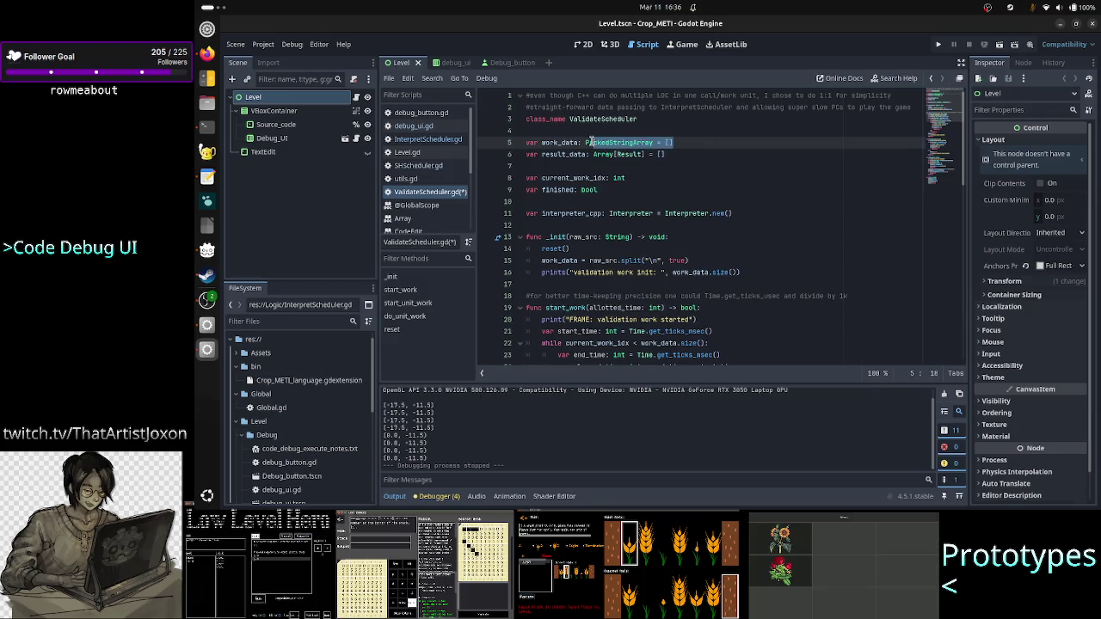
{"action": "scroll", "coordinate": [670, 231], "scroll_direction": "down", "scroll_amount": 1}
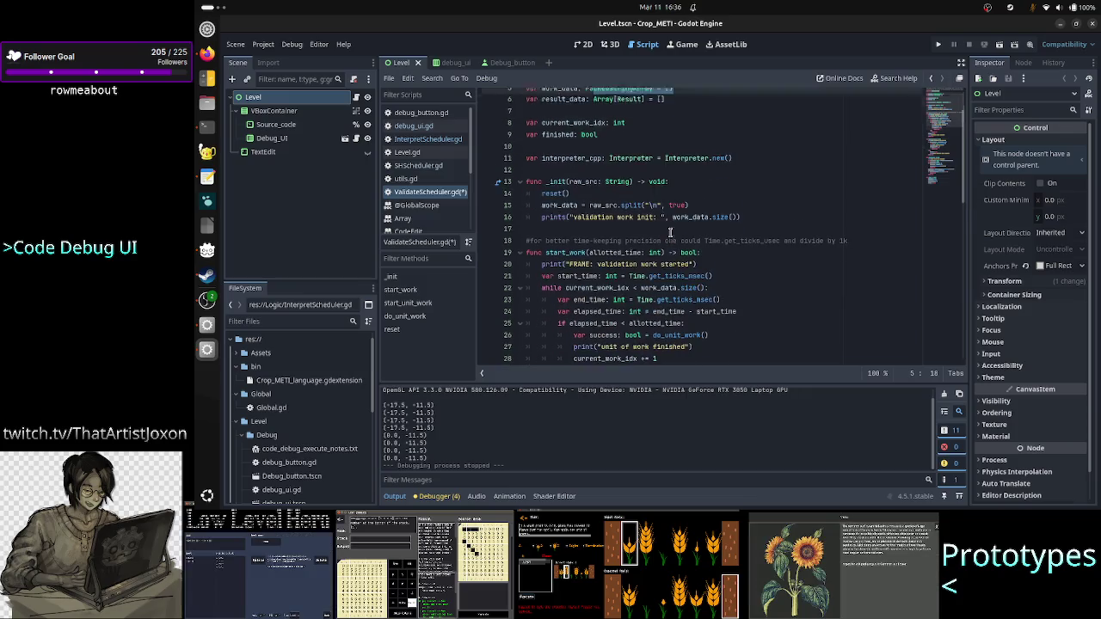
{"action": "scroll", "coordinate": [669, 231], "scroll_direction": "down", "scroll_amount": 2}
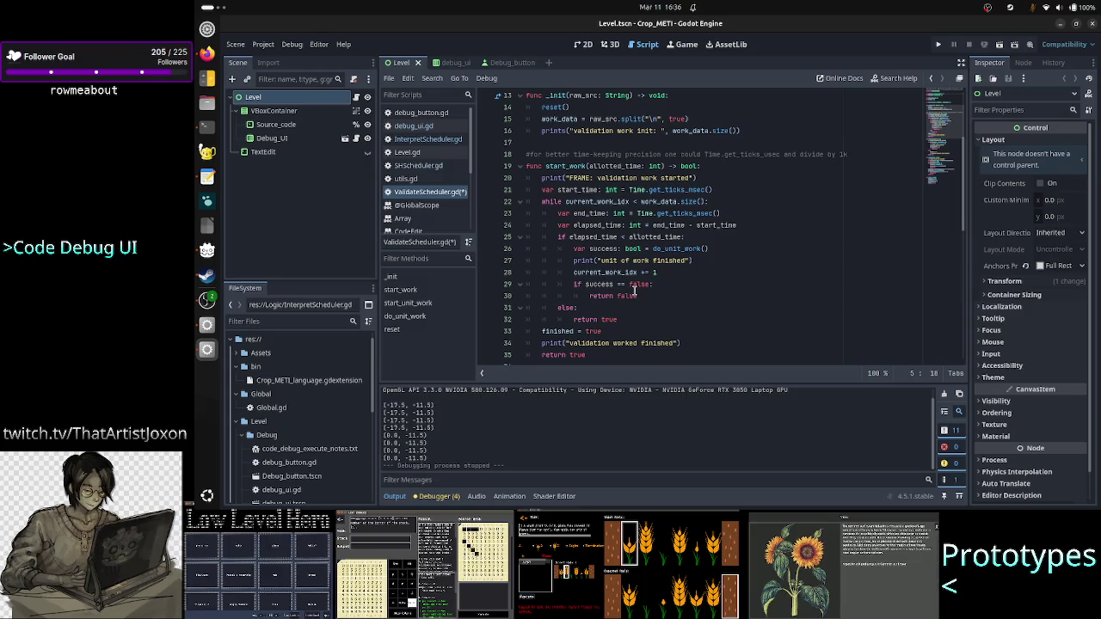
{"action": "left_click", "coordinate": [633, 296]}
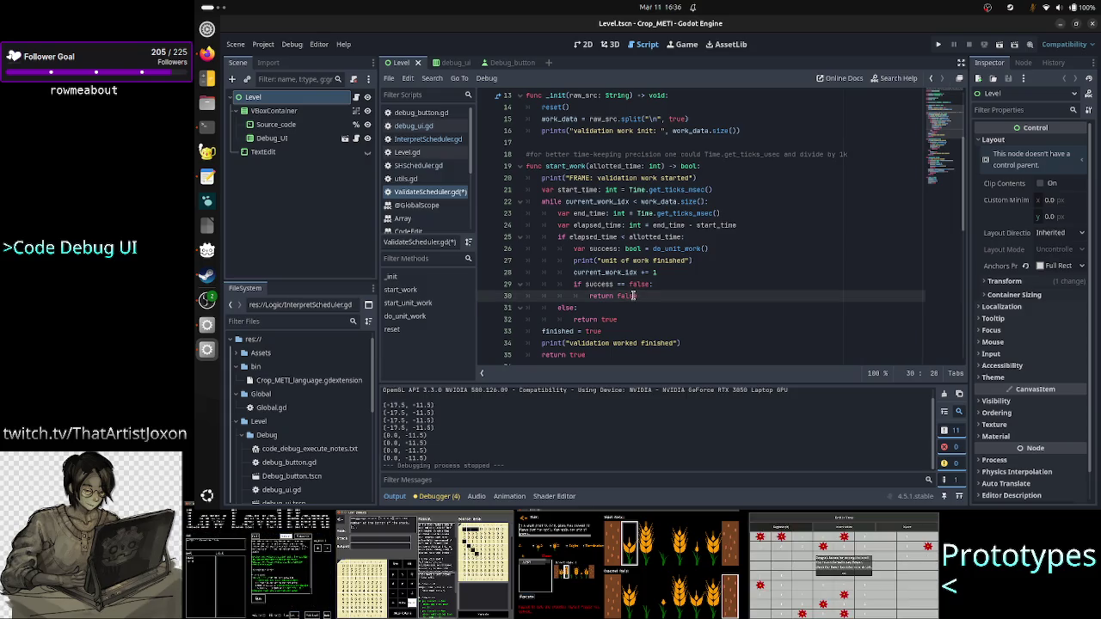
{"action": "double_click", "coordinate": [634, 296]}
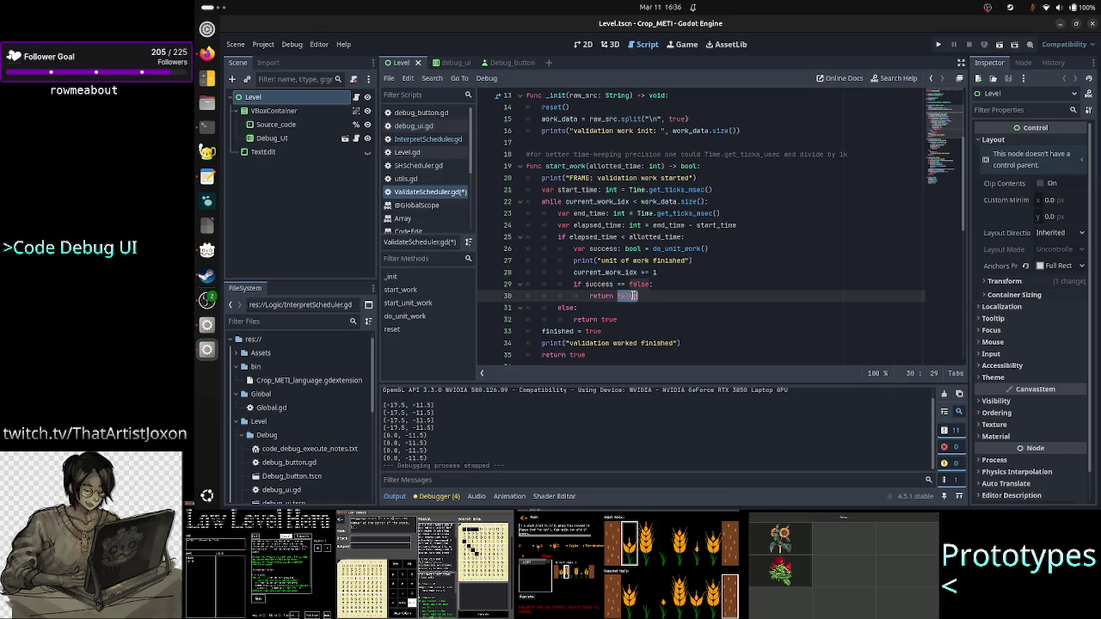
{"action": "double_click", "coordinate": [567, 331]}
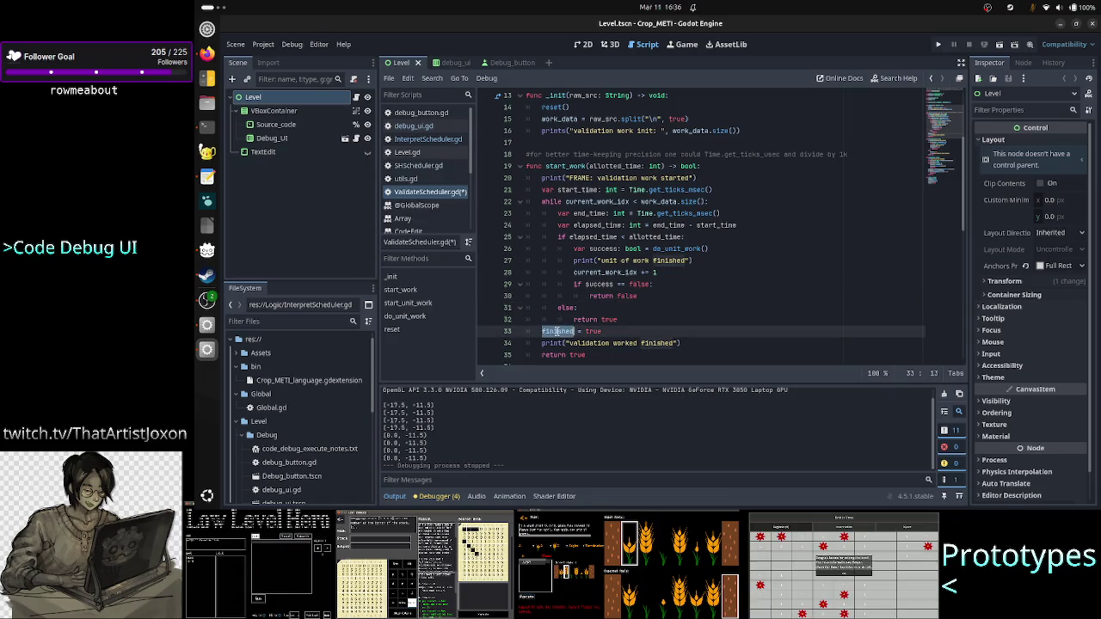
{"action": "left_click", "coordinate": [608, 333]}
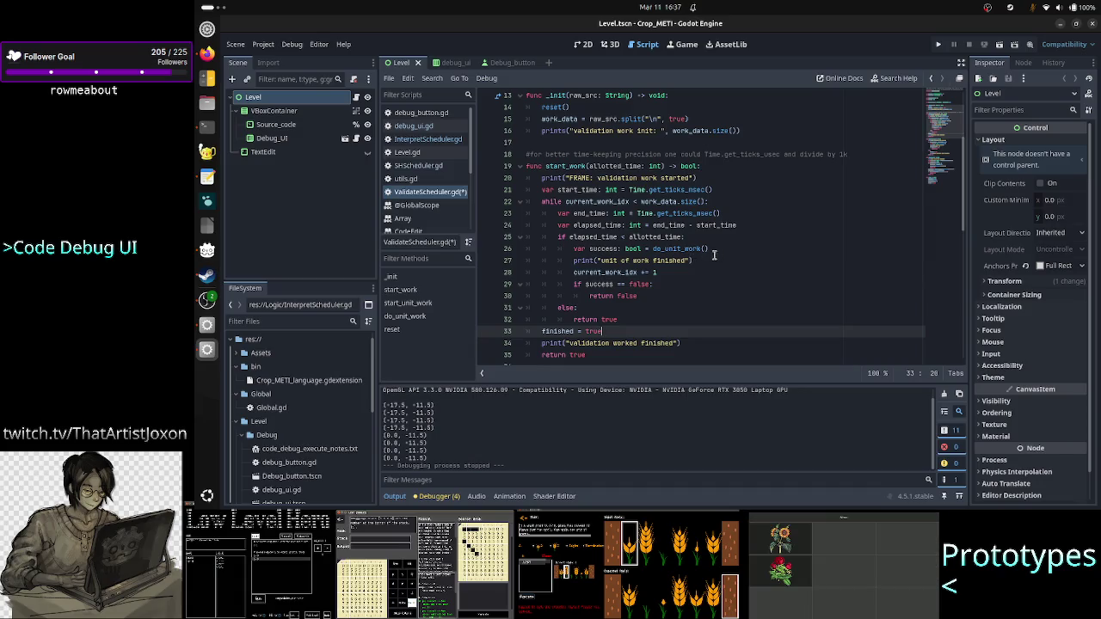
{"action": "mouse_move", "coordinate": [640, 236]}
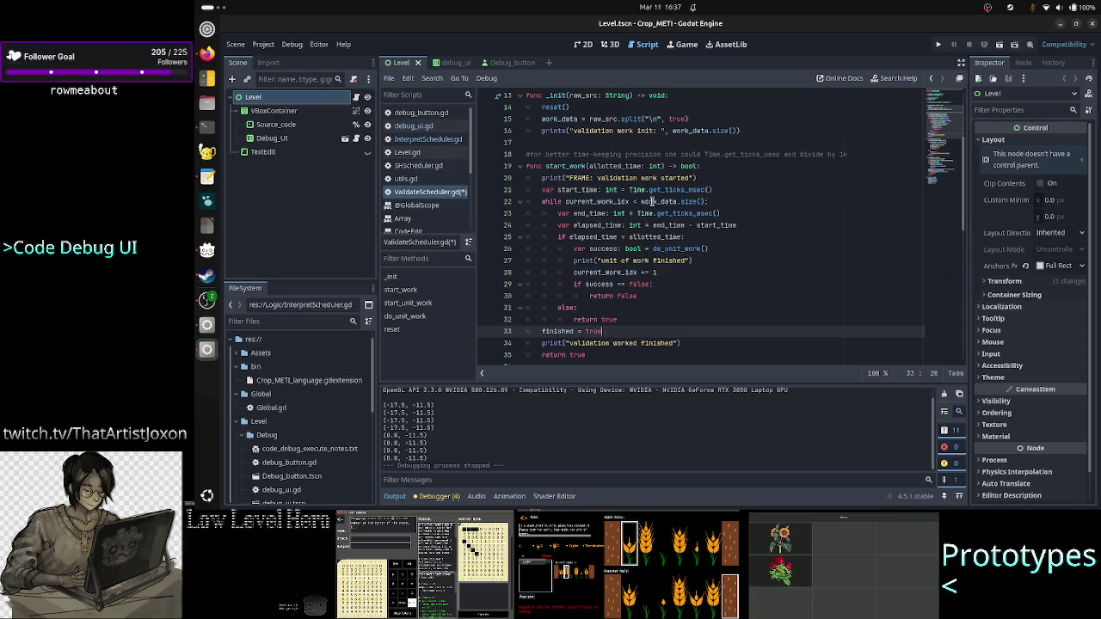
{"action": "mouse_move", "coordinate": [653, 202]}
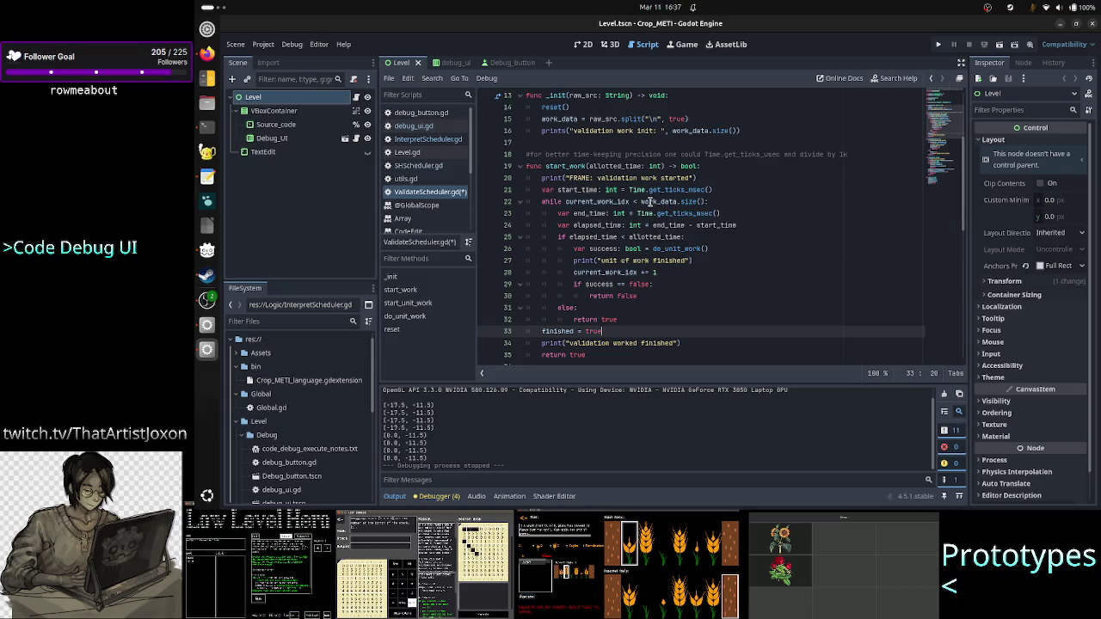
{"action": "mouse_move", "coordinate": [618, 214]}
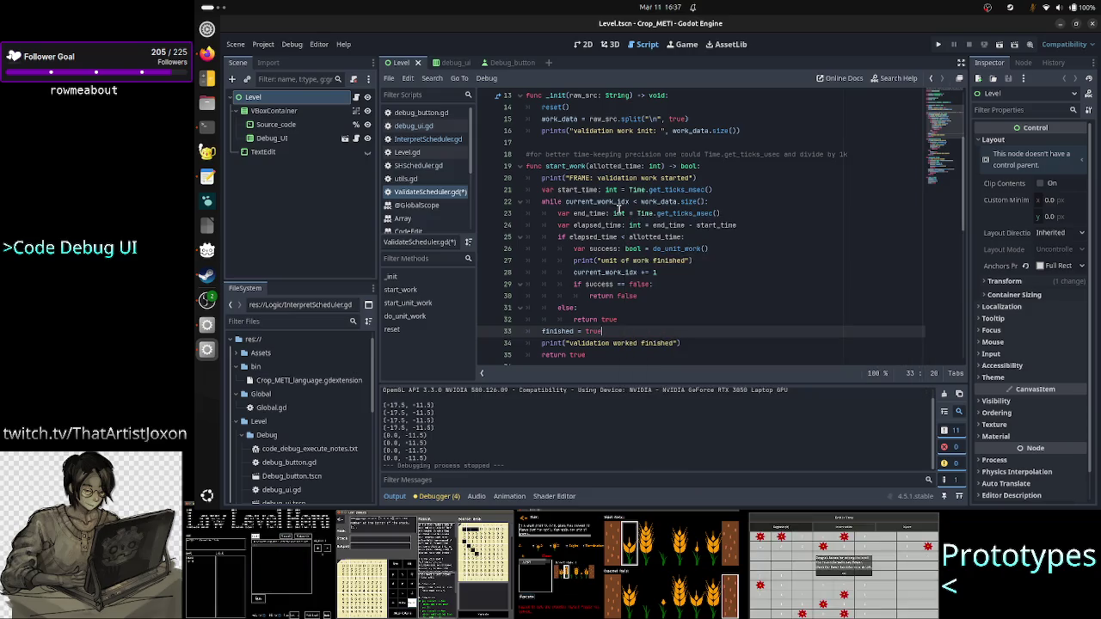
{"action": "double_click", "coordinate": [618, 201]}
{"action": "scroll", "coordinate": [723, 244], "scroll_direction": "up", "scroll_amount": 3}
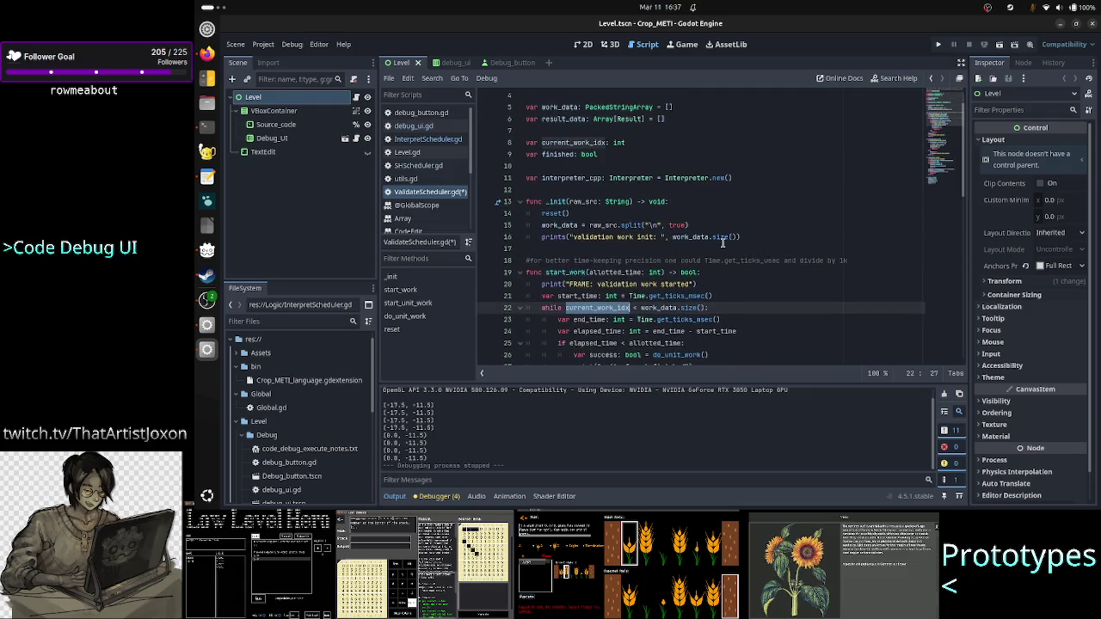
{"action": "scroll", "coordinate": [723, 244], "scroll_direction": "down", "scroll_amount": 1}
{"action": "scroll", "coordinate": [722, 244], "scroll_direction": "down", "scroll_amount": 13}
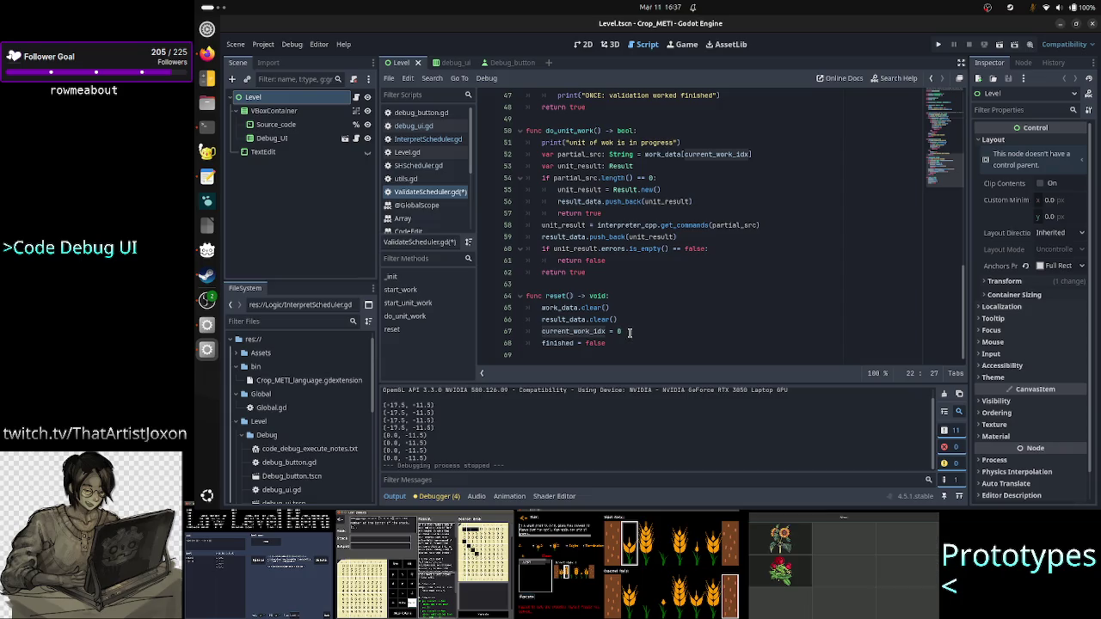
{"action": "scroll", "coordinate": [738, 257], "scroll_direction": "up", "scroll_amount": 15}
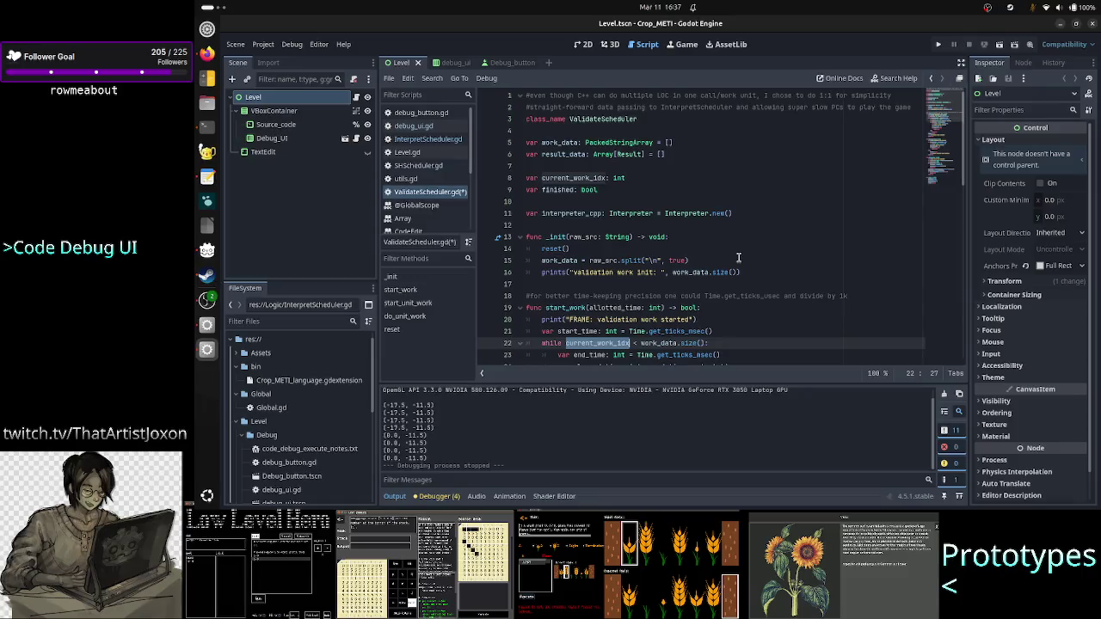
{"action": "double_click", "coordinate": [585, 235]}
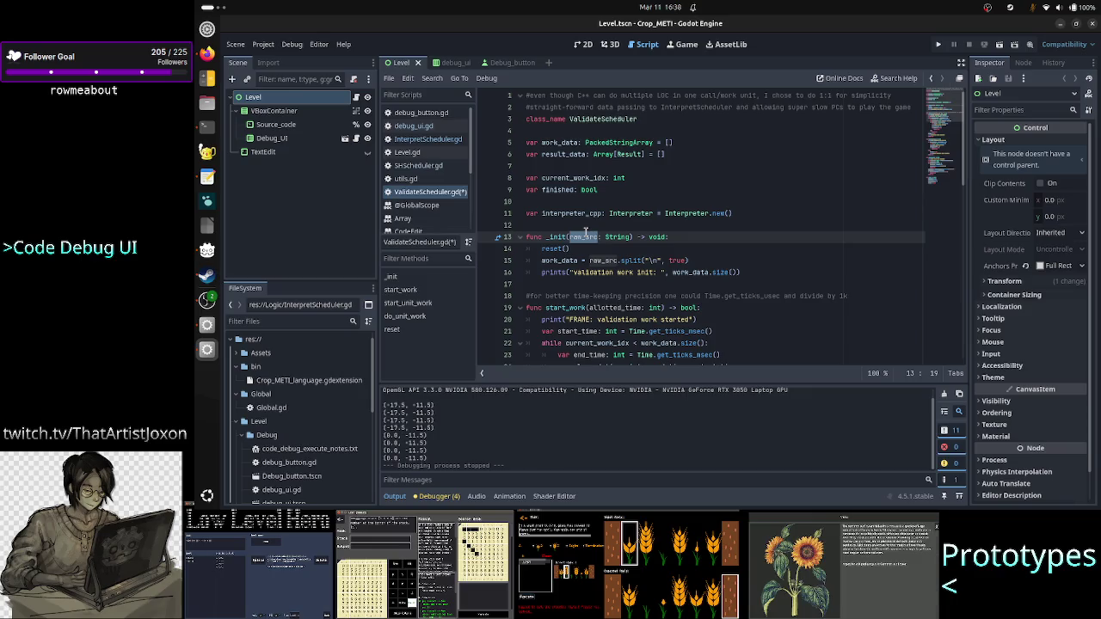
{"action": "double_click", "coordinate": [555, 264]}
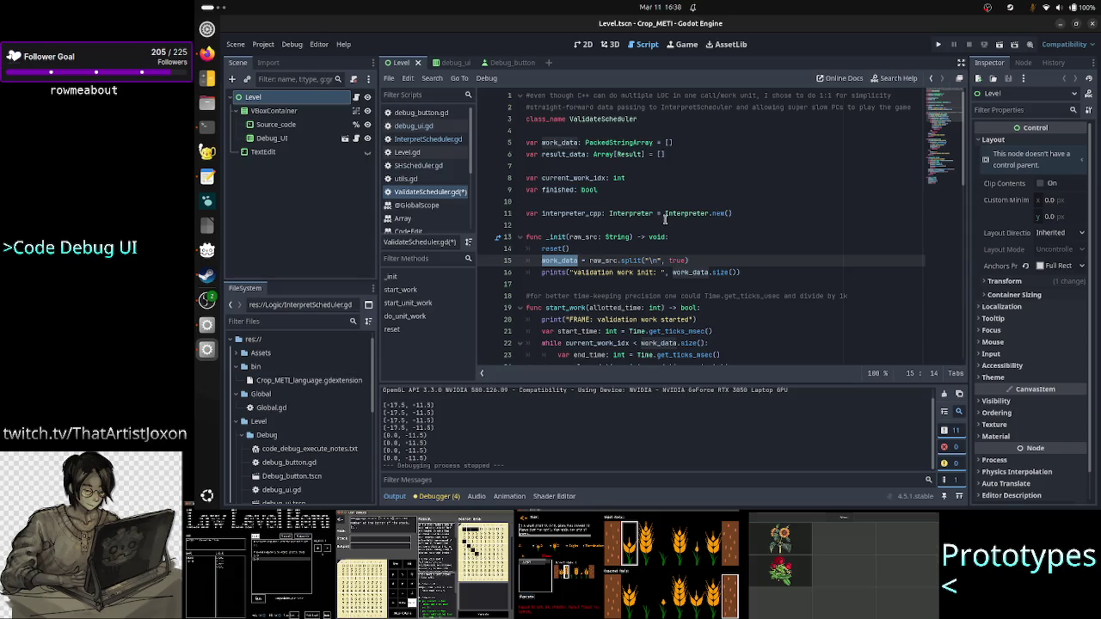
{"action": "scroll", "coordinate": [665, 220], "scroll_direction": "down", "scroll_amount": 15}
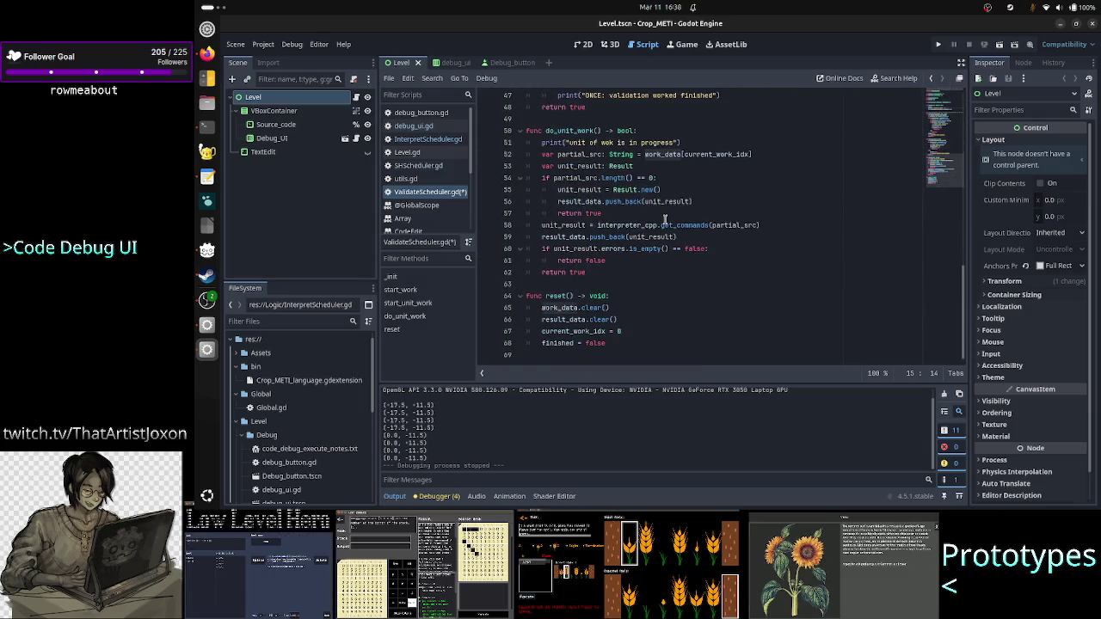
{"action": "double_click", "coordinate": [601, 332]}
{"action": "left_click", "coordinate": [628, 336]}
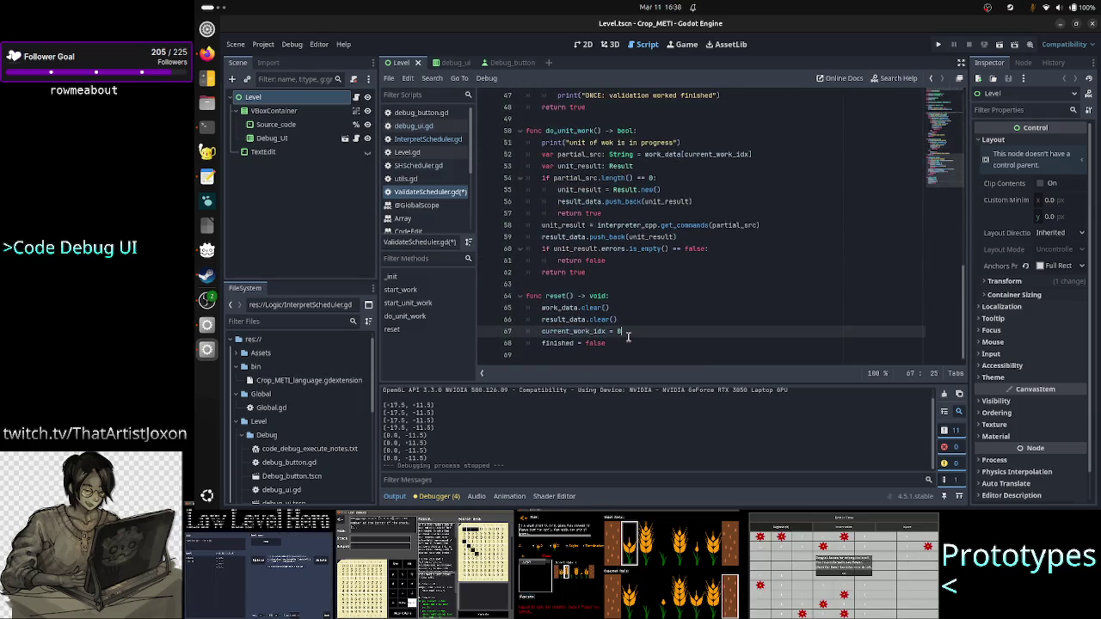
{"action": "scroll", "coordinate": [663, 290], "scroll_direction": "up", "scroll_amount": 13}
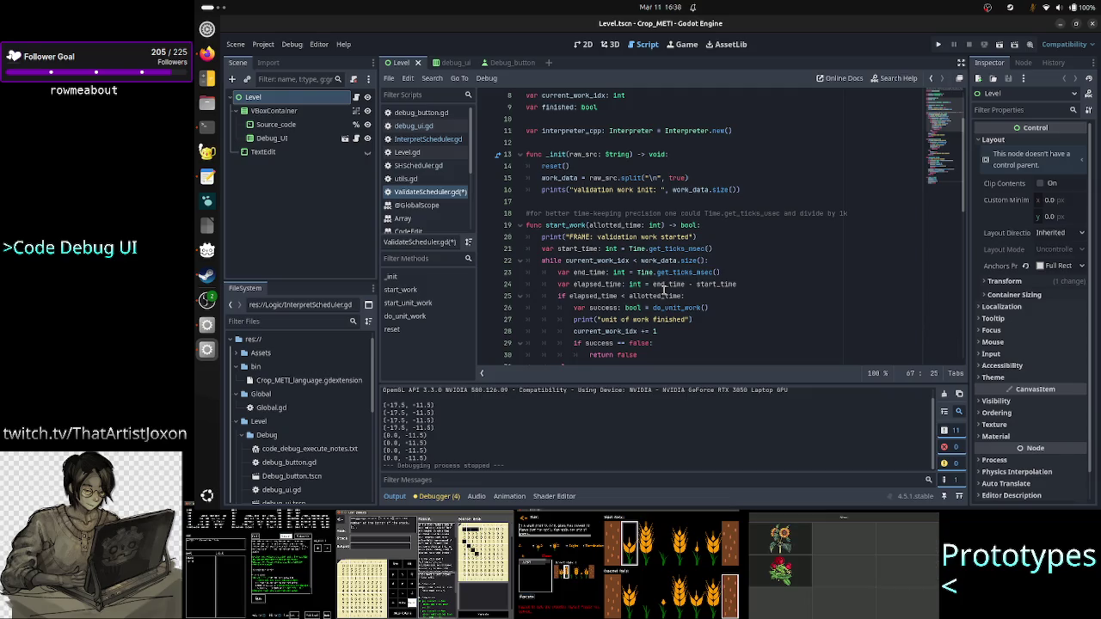
{"action": "scroll", "coordinate": [664, 290], "scroll_direction": "down", "scroll_amount": 1}
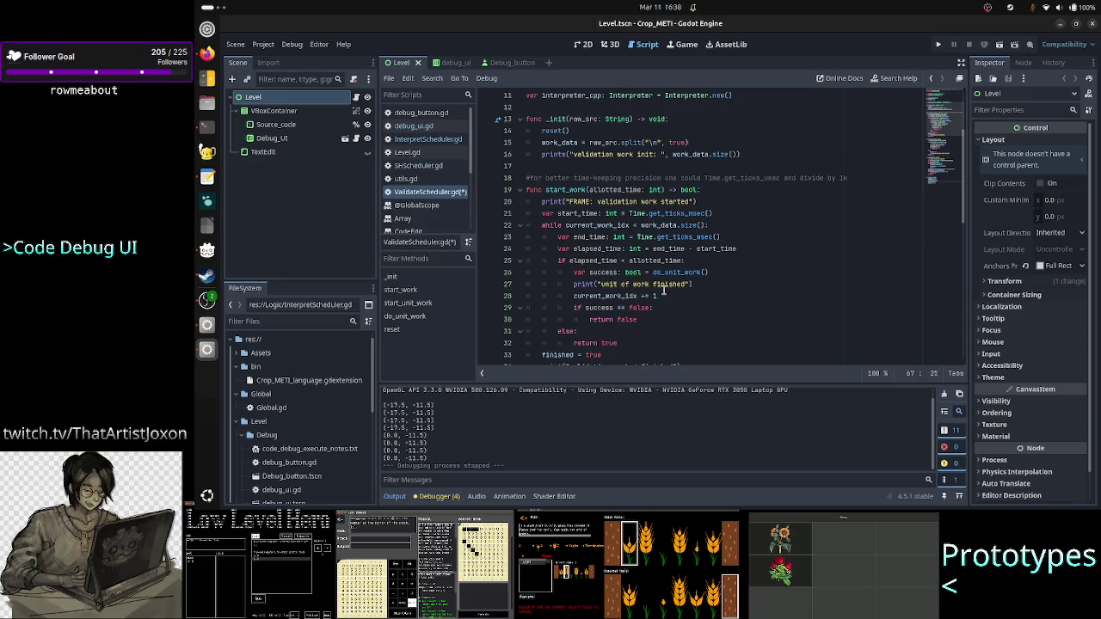
{"action": "scroll", "coordinate": [663, 290], "scroll_direction": "down", "scroll_amount": 12}
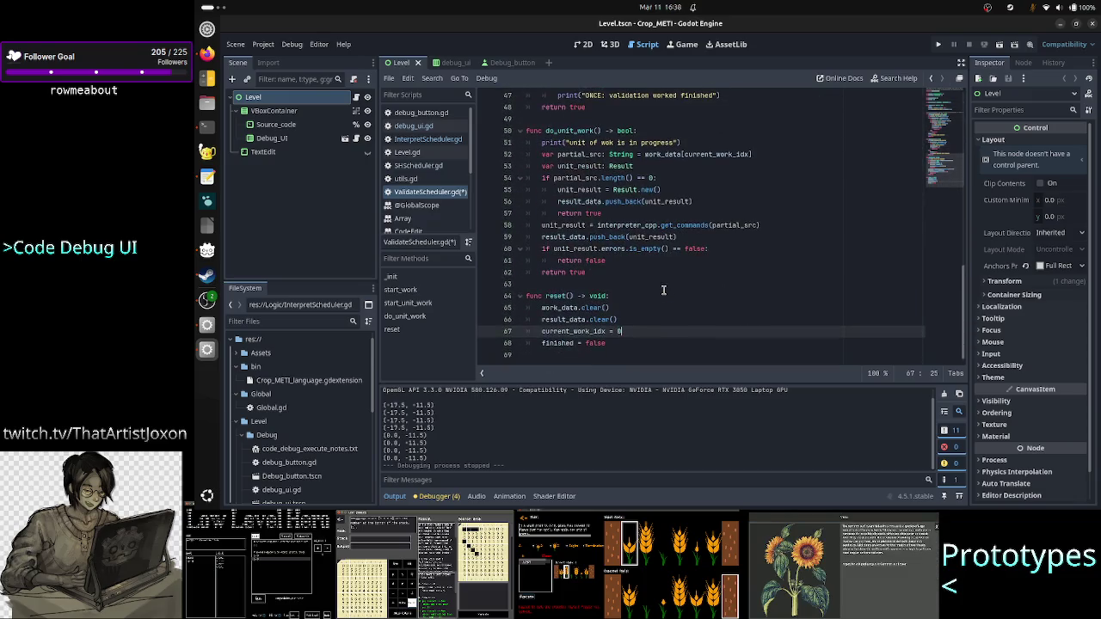
{"action": "left_click_drag", "start_coordinate": [622, 331], "coordinate": [616, 331]}
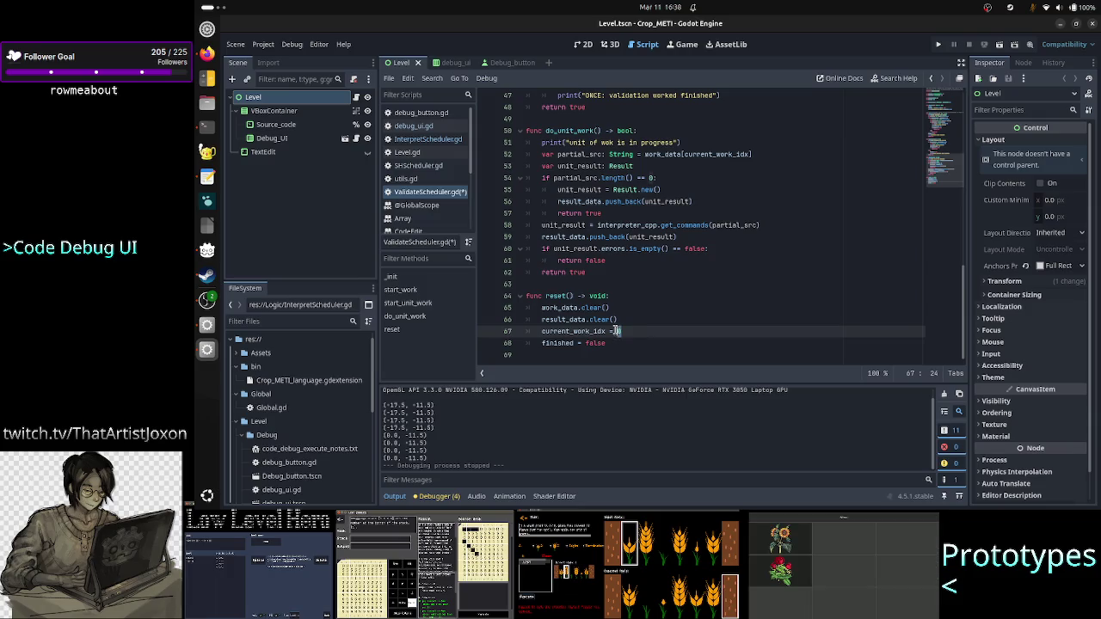
{"action": "scroll", "coordinate": [689, 254], "scroll_direction": "up", "scroll_amount": 15}
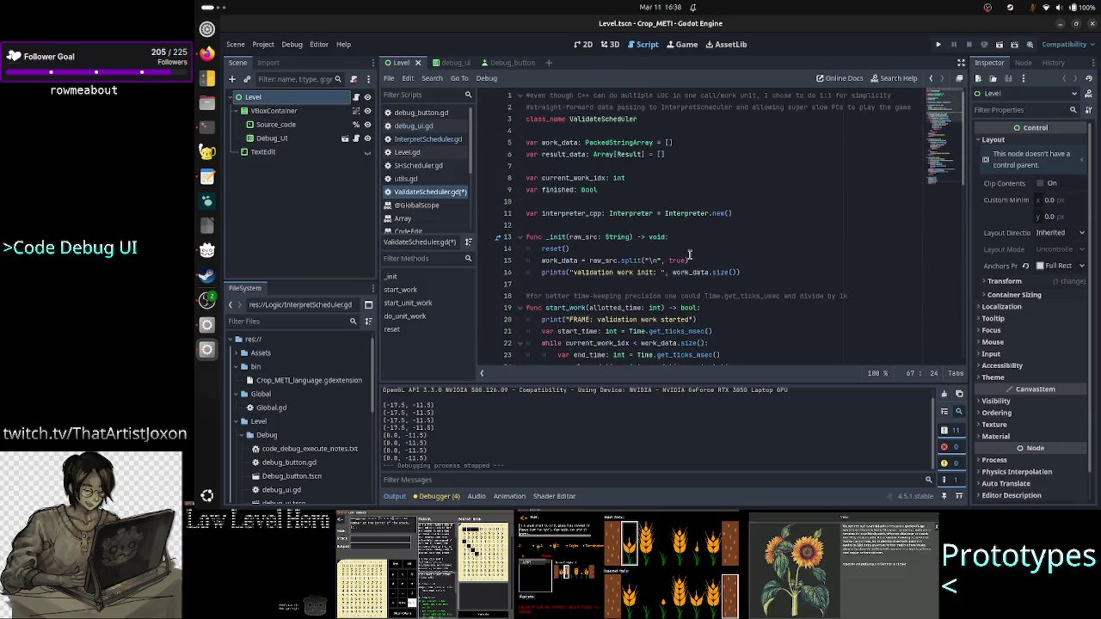
{"action": "double_click", "coordinate": [619, 142]}
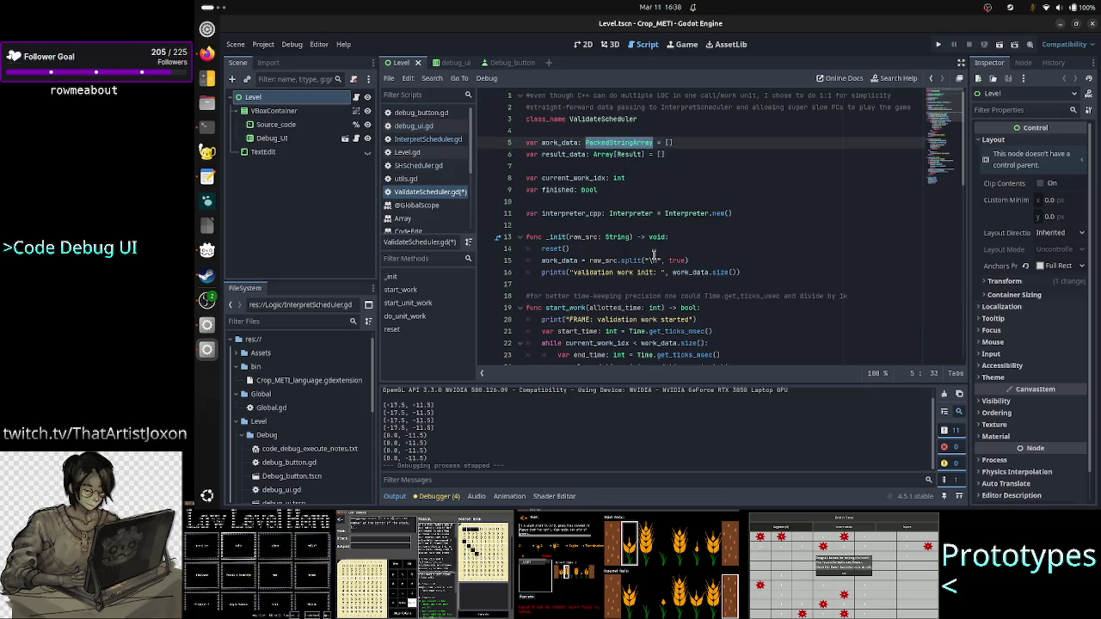
{"action": "scroll", "coordinate": [666, 295], "scroll_direction": "down", "scroll_amount": 3}
{"action": "scroll", "coordinate": [666, 295], "scroll_direction": "up", "scroll_amount": 2}
{"action": "double_click", "coordinate": [556, 201]}
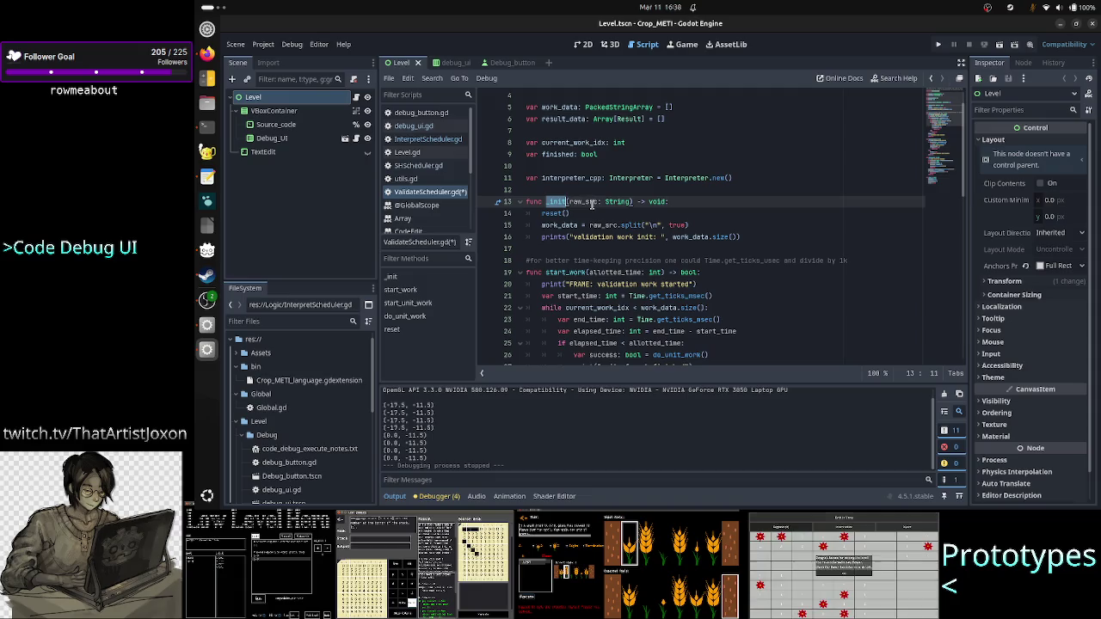
{"action": "double_click", "coordinate": [592, 203]}
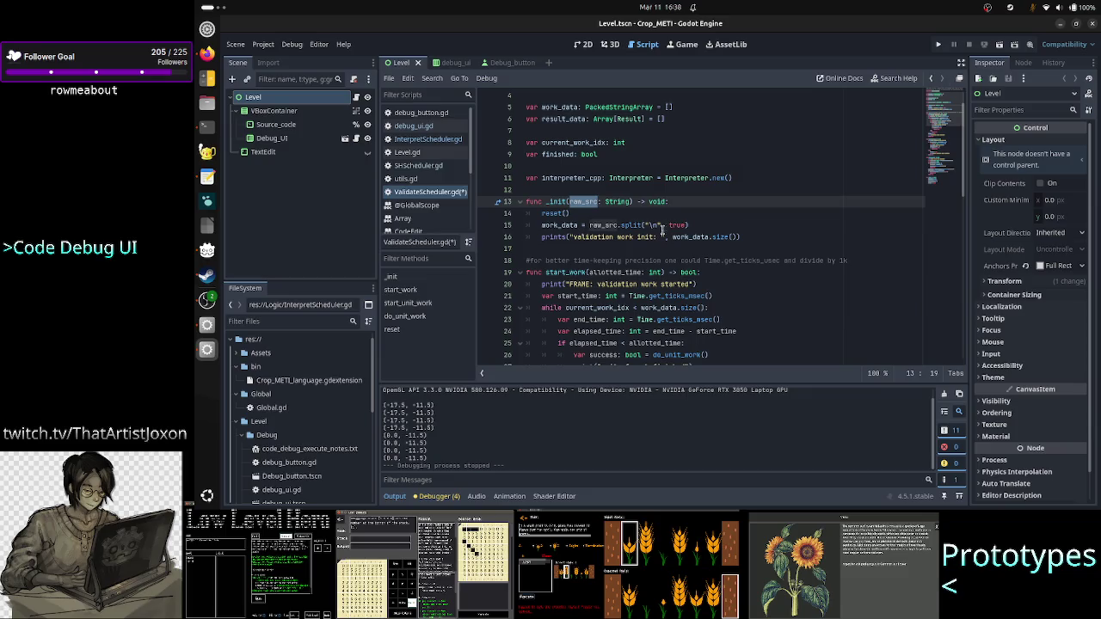
{"action": "left_click", "coordinate": [708, 226]}
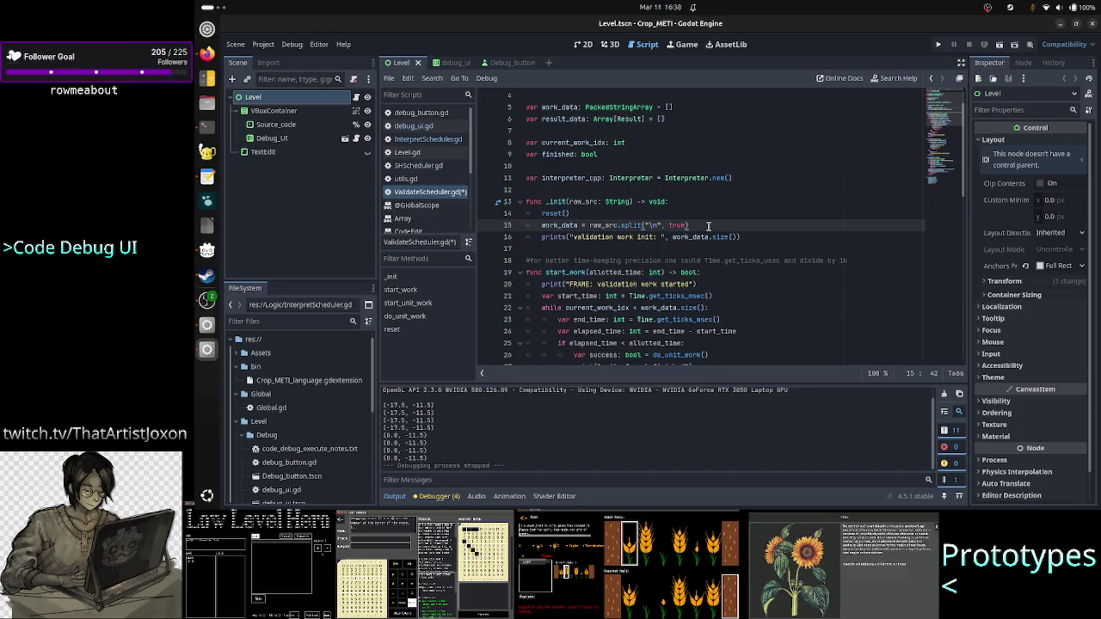
{"action": "key", "text": "Return"}
Start an 'if work_data.is_empty()' check on line 16 via autocomplete, then erase it back to 'i'
{"action": "type", "text": "if "}
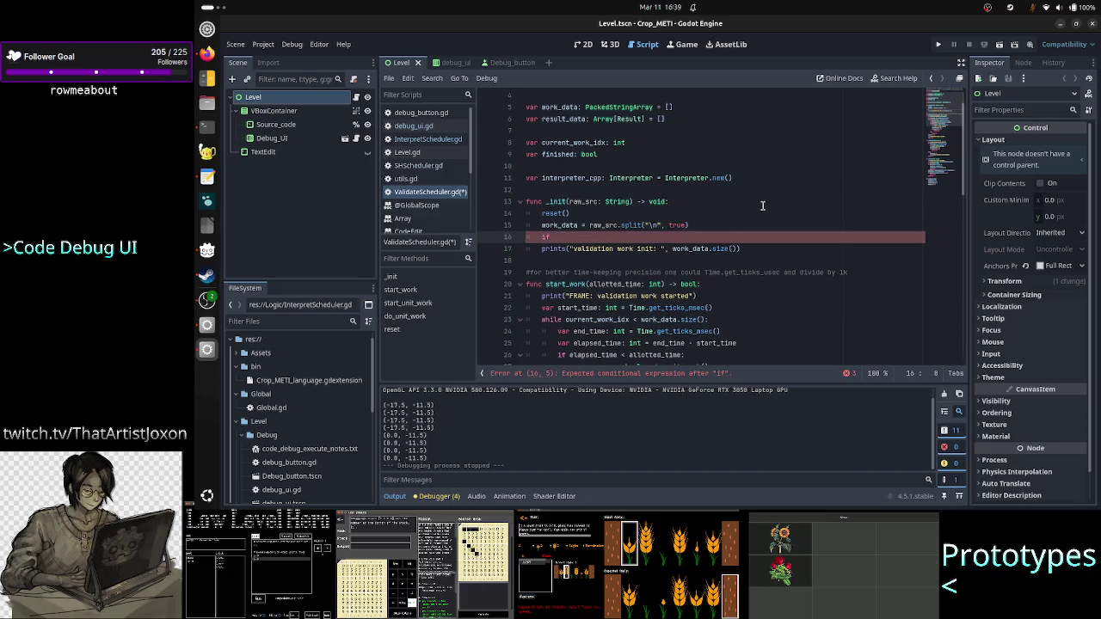
{"action": "type", "text": "work"}
{"action": "key", "text": "Return"}
{"action": "scroll", "coordinate": [761, 193], "scroll_direction": "up", "scroll_amount": 1}
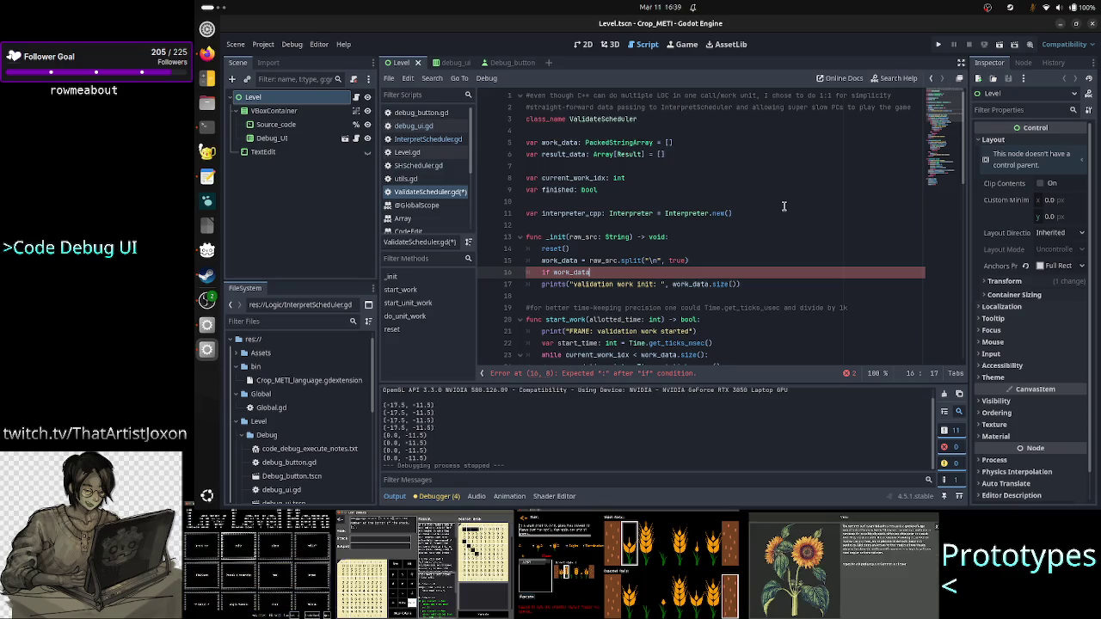
{"action": "type", "text": ".e"}
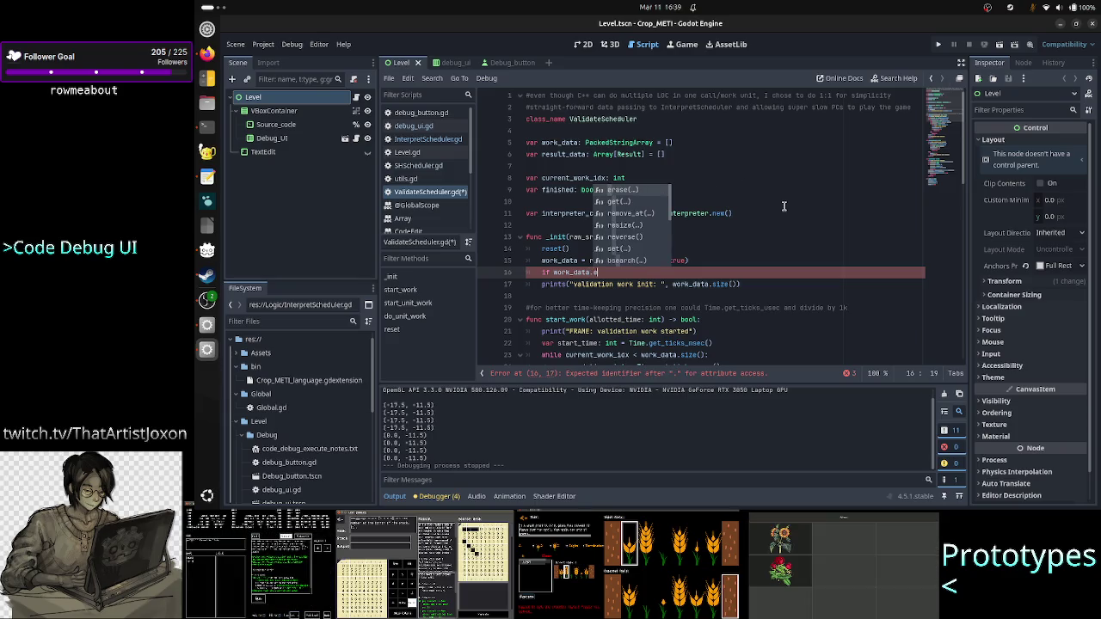
{"action": "key", "text": "BackSpace"}
{"action": "type", "text": "is"}
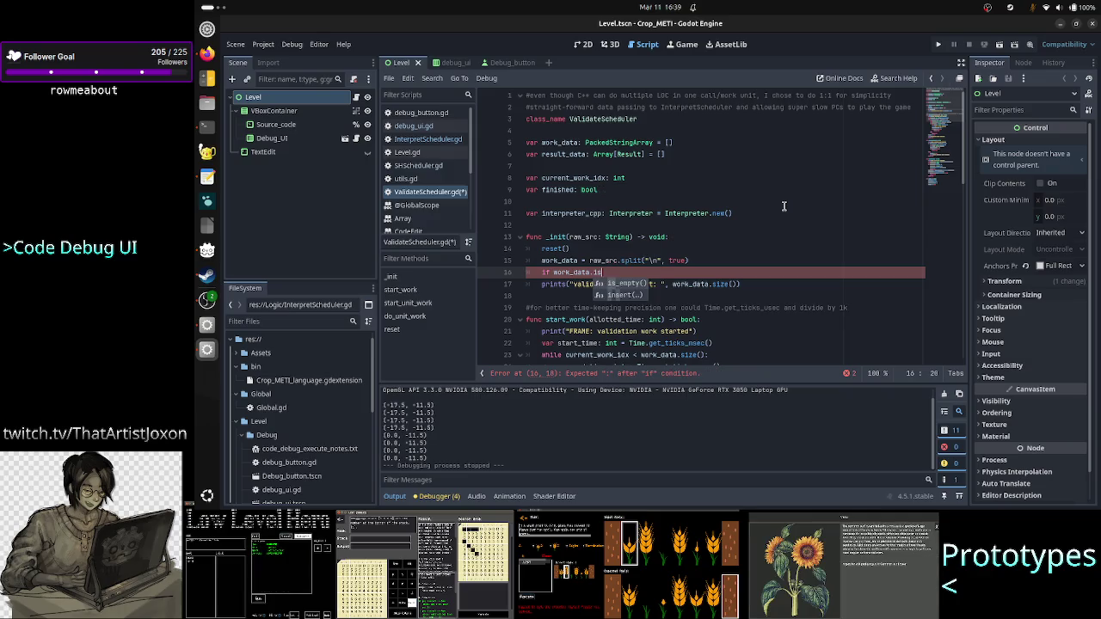
{"action": "key", "text": "Return"}
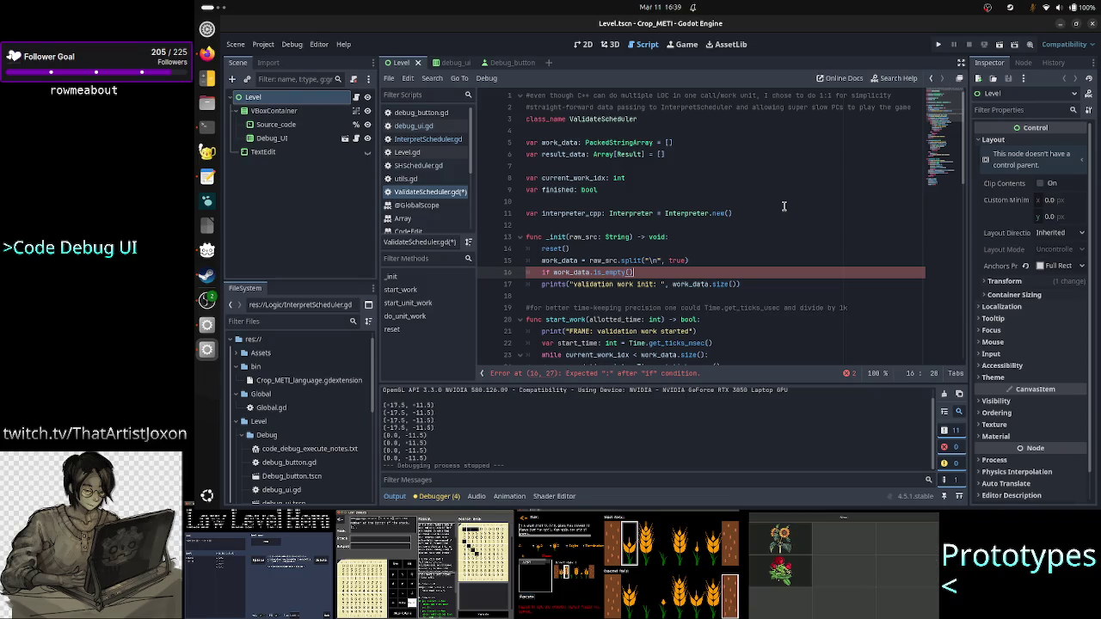
{"action": "key", "text": "BackSpace"}
{"action": "key", "text": "BackSpace"}
{"action": "key", "text": "BackSpace"}
{"action": "key", "text": "BackSpace"}
{"action": "key", "text": "BackSpace"}
{"action": "key", "text": "BackSpace"}
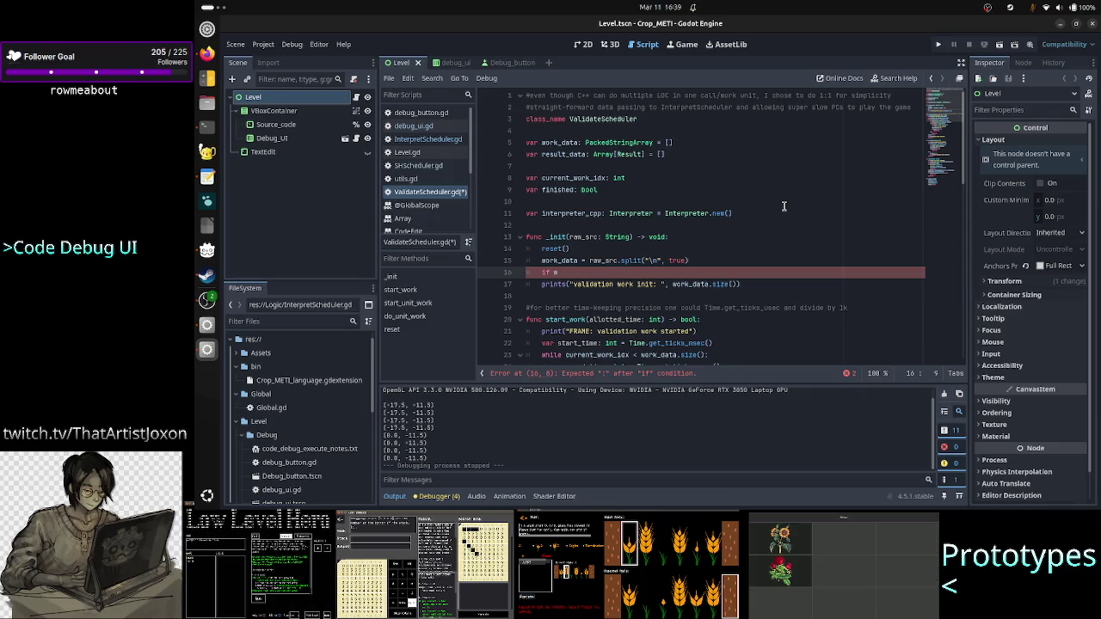
{"action": "key", "text": "BackSpace"}
{"action": "key", "text": "BackSpace"}
{"action": "key", "text": "BackSpace"}
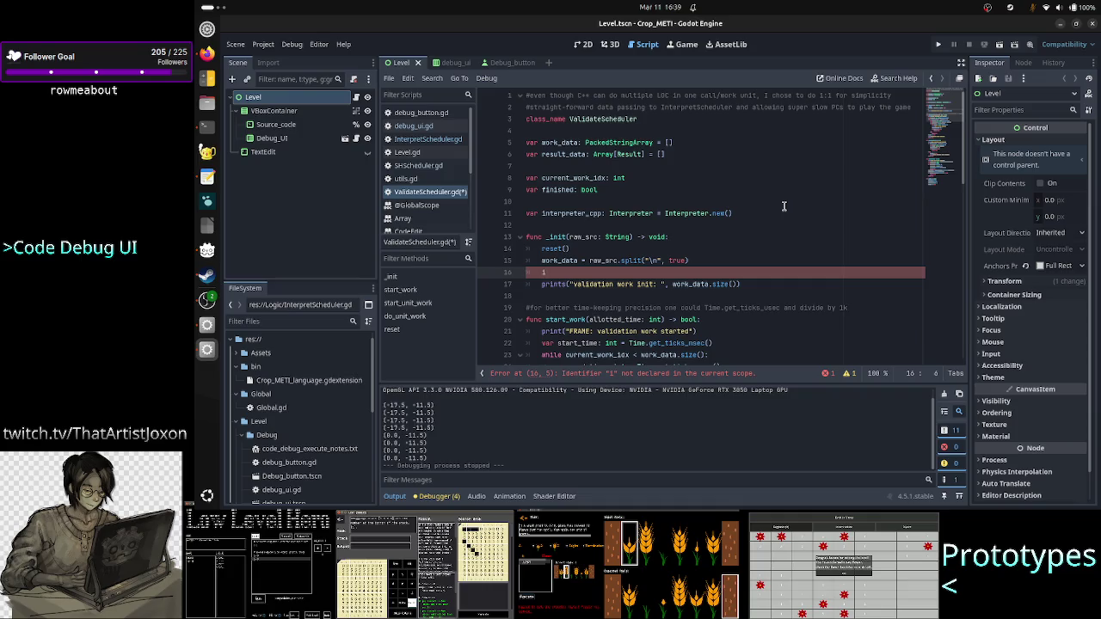
Move up through _init and select the raw_src: String parameter
{"action": "key", "text": "Up"}
{"action": "key", "text": "Up"}
{"action": "key", "text": "Up"}
{"action": "key", "text": "Home"}
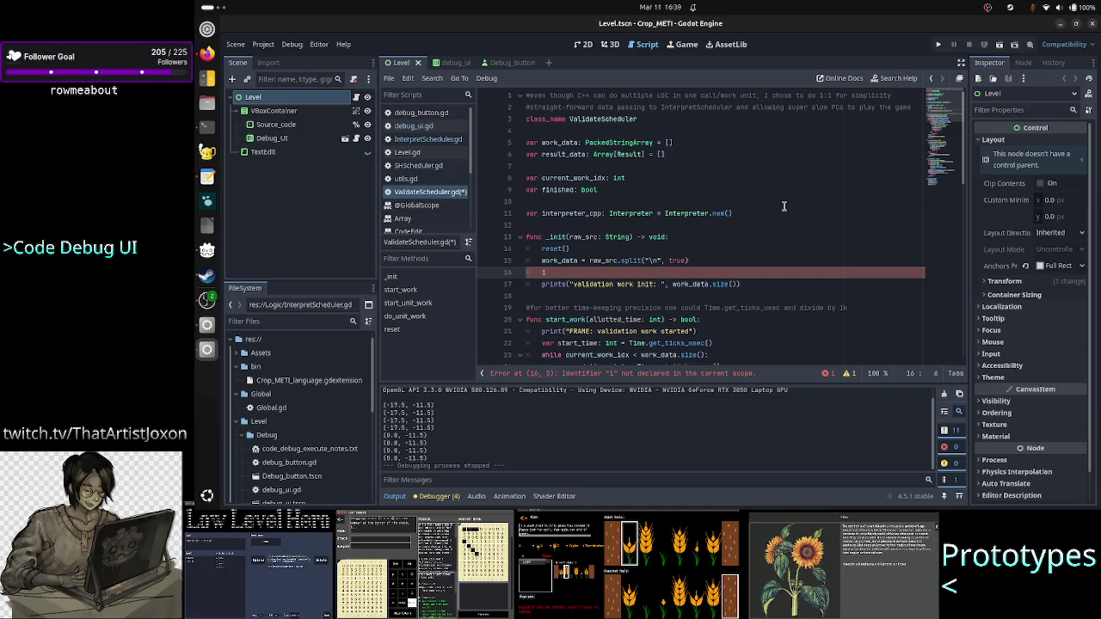
{"action": "key", "text": "Down"}
{"action": "key", "text": "Down"}
{"action": "key", "text": "Down"}
{"action": "key", "text": "Right"}
{"action": "key", "text": "Right"}
{"action": "key", "text": "Right"}
{"action": "key", "text": "Down"}
{"action": "key", "text": "Home"}
{"action": "key", "text": "Up"}
{"action": "key", "text": "Up"}
{"action": "key", "text": "Right"}
{"action": "key", "text": "Right"}
{"action": "key", "text": "Right"}
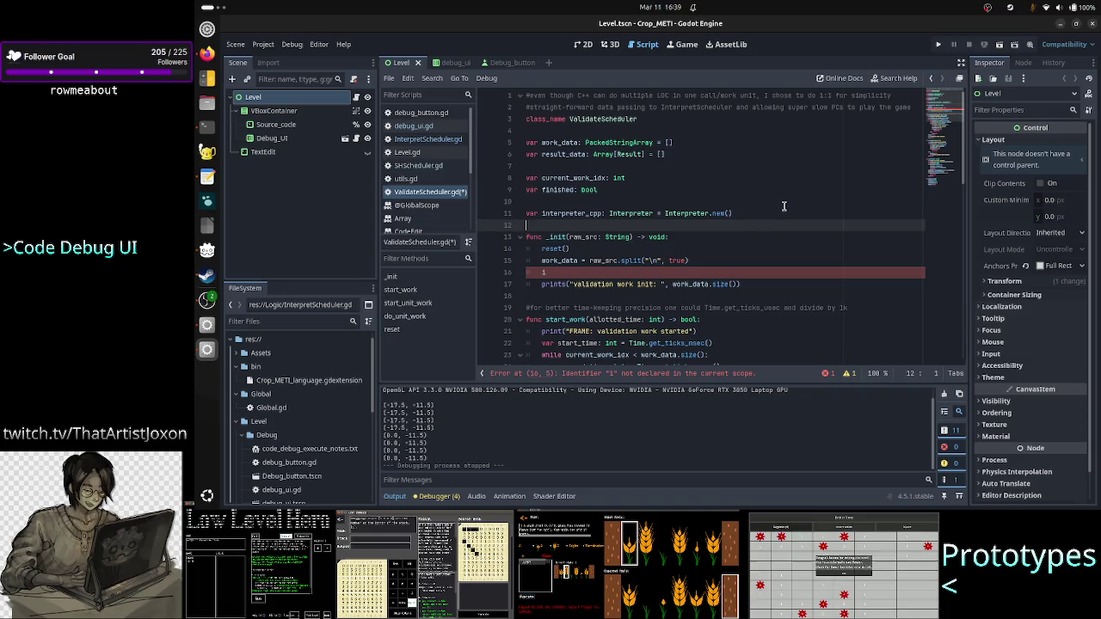
{"action": "key", "text": "shift+Right"}
{"action": "key", "text": "shift+Right"}
{"action": "key", "text": "shift+Right"}
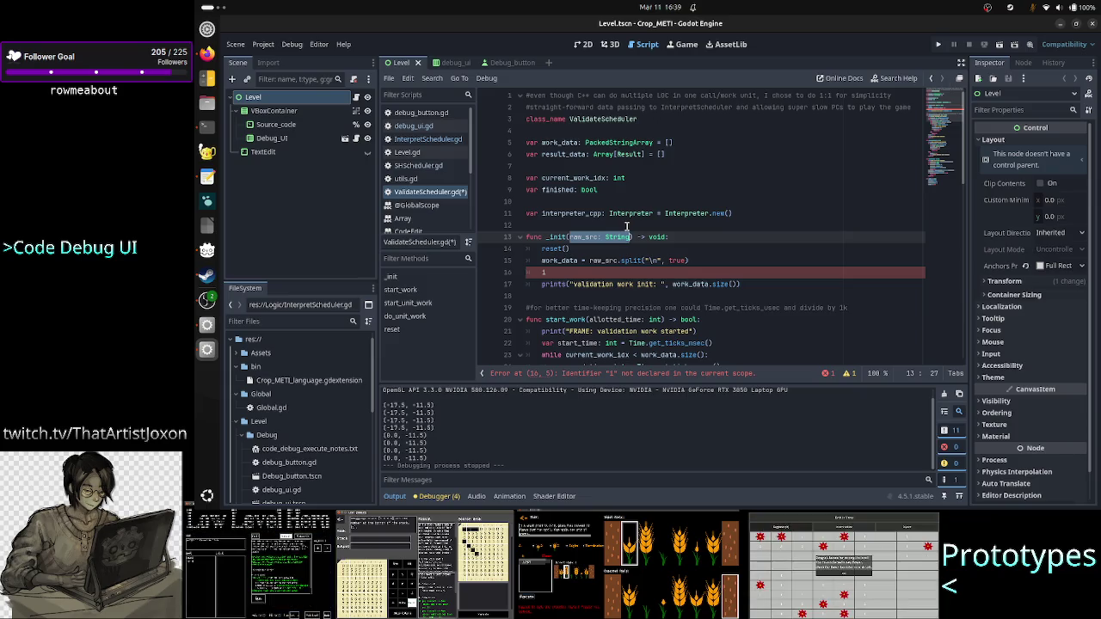
Quit the Result.h view, switch to the ANTLR build tab, and list the src and parent folders
{"action": "left_click", "coordinate": [205, 128]}
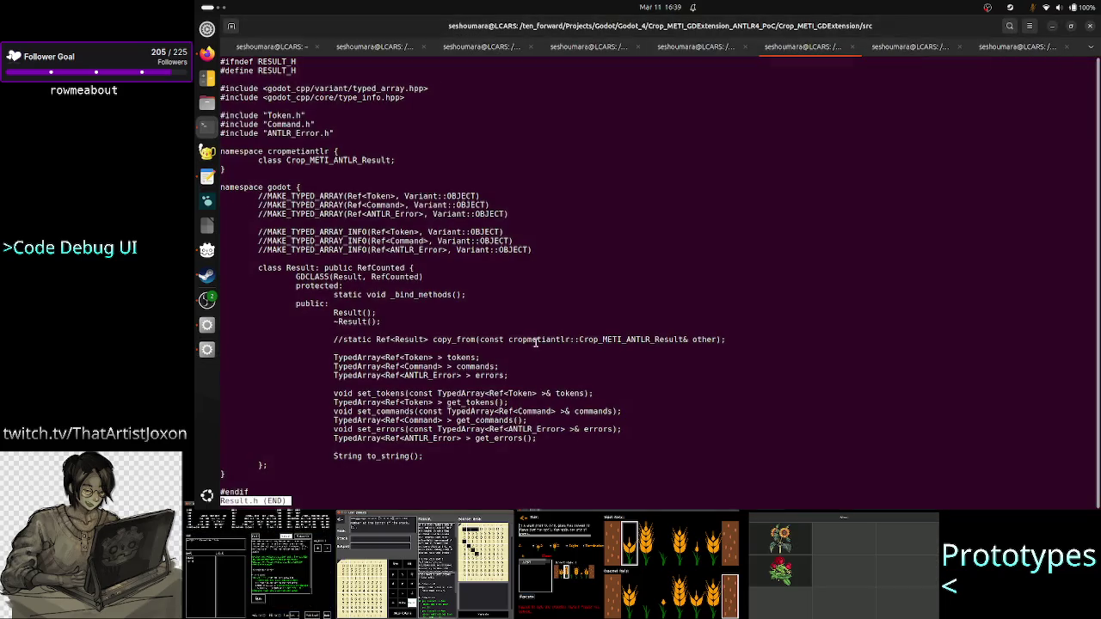
{"action": "key", "text": "q"}
{"action": "left_click", "coordinate": [706, 50]}
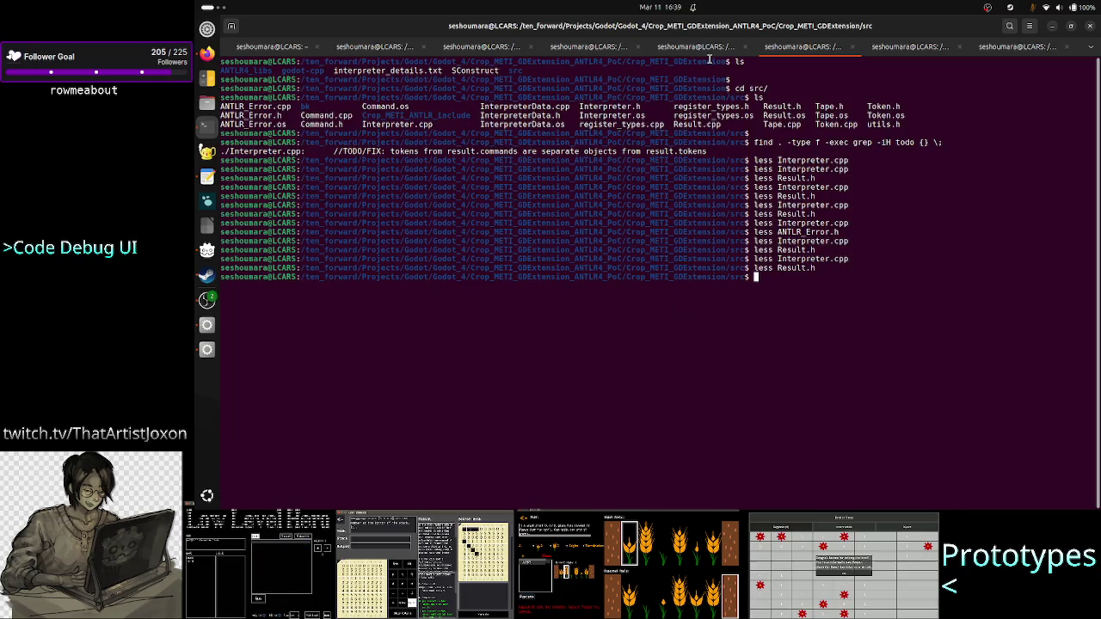
{"action": "type", "text": "ls Crop_METIToken.h"}
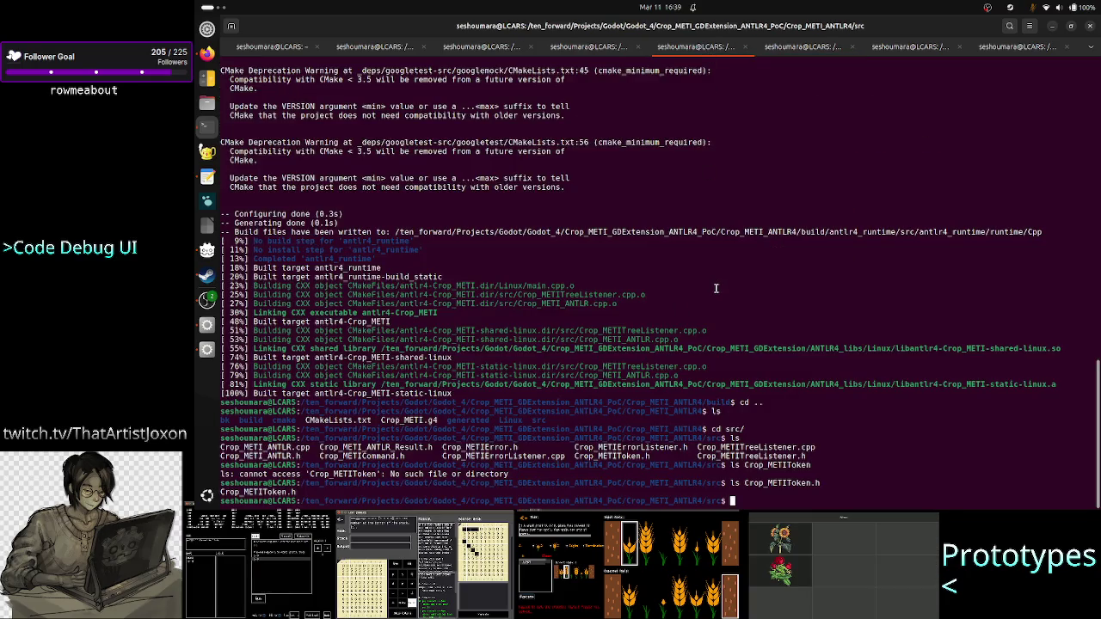
{"action": "key", "text": "Return"}
{"action": "type", "text": "cd .."}
{"action": "key", "text": "Return"}
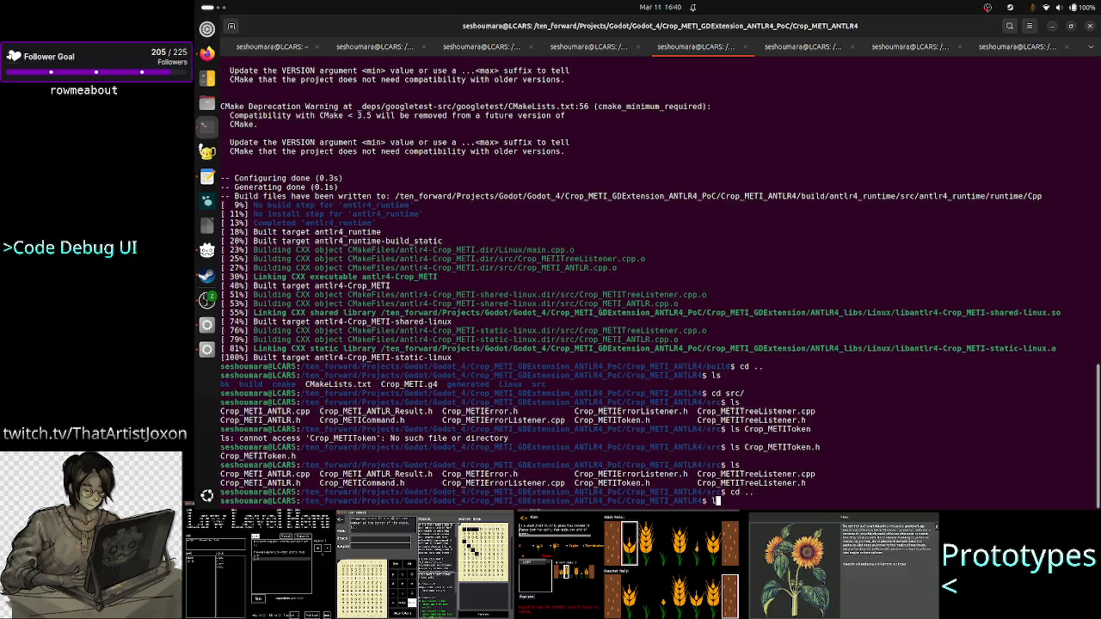
{"action": "type", "text": "ls"}
{"action": "key", "text": "Return"}
Open Crop_METI.g4 in less from its first line and select command+ in the script rule
{"action": "type", "text": "less Crop_METI.g4"}
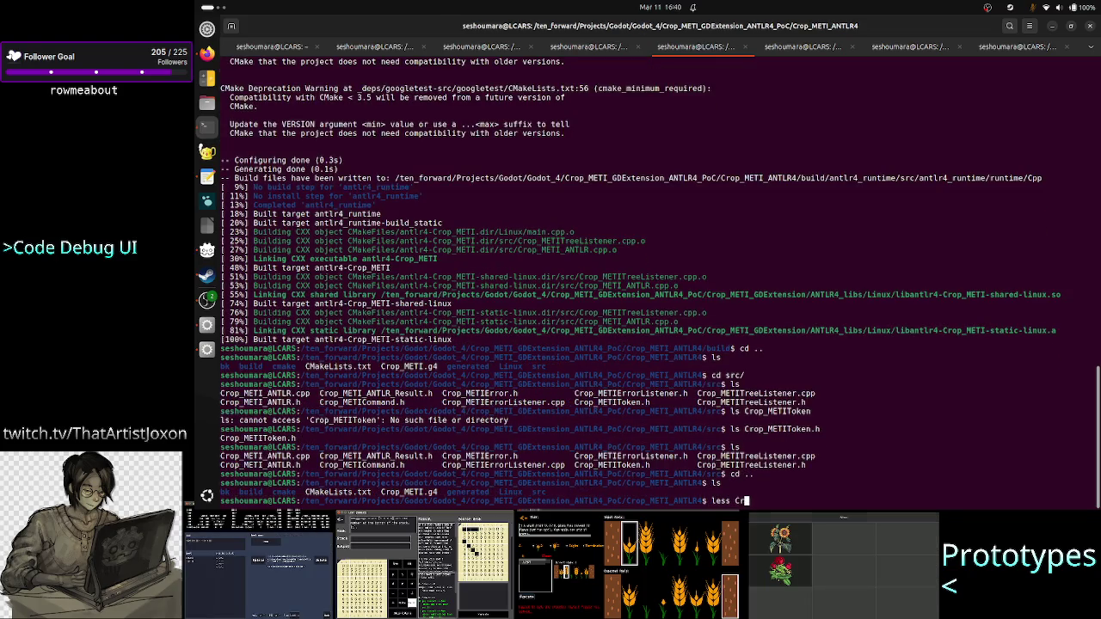
{"action": "key", "text": "Return"}
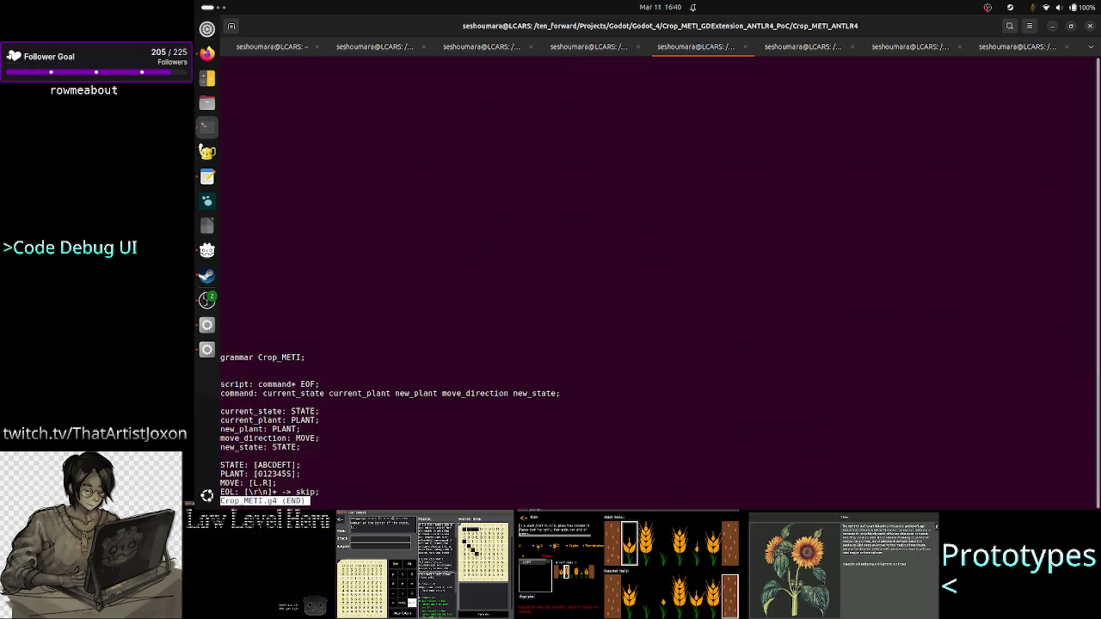
{"action": "key", "text": "g"}
{"action": "double_click", "coordinate": [277, 89]}
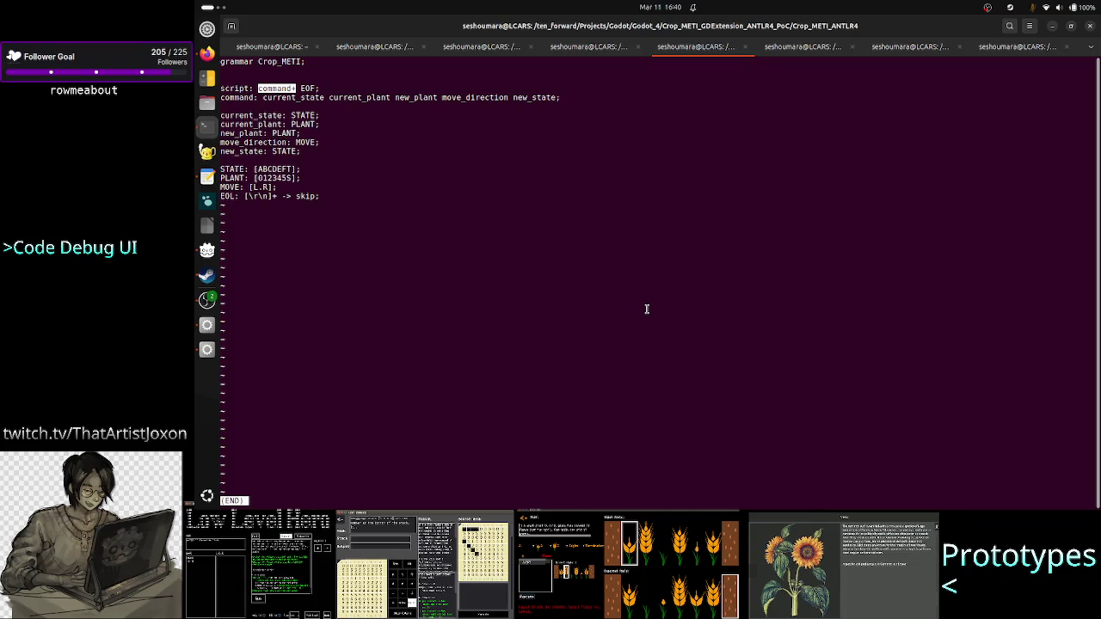
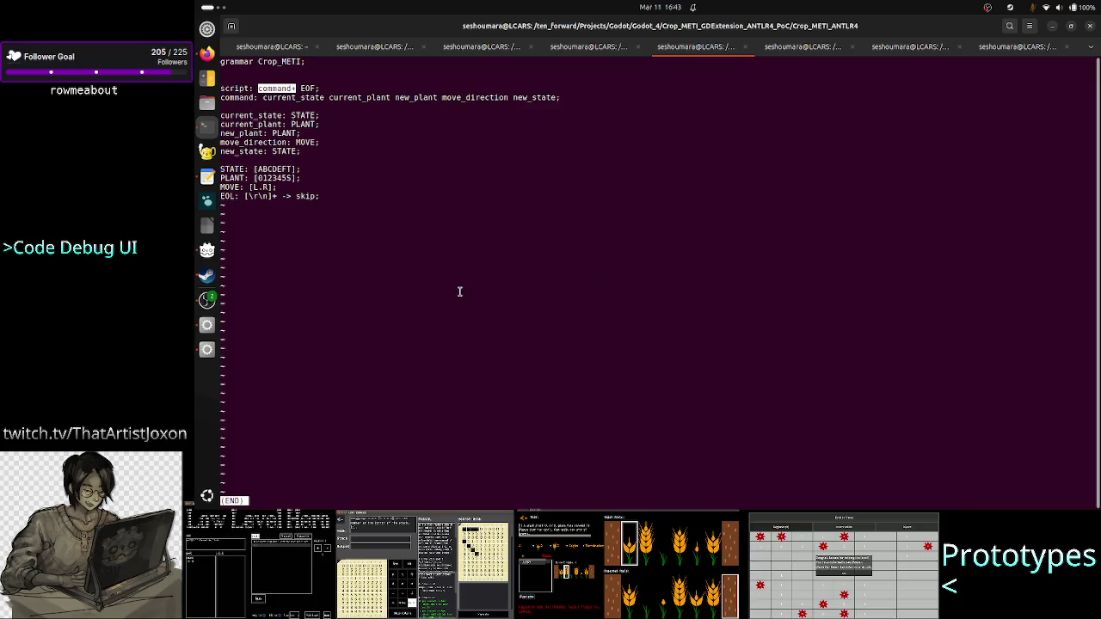
Select the word 'skip' in the EOL rule of the Crop_METI.g4 grammar
{"action": "double_click", "coordinate": [306, 196]}
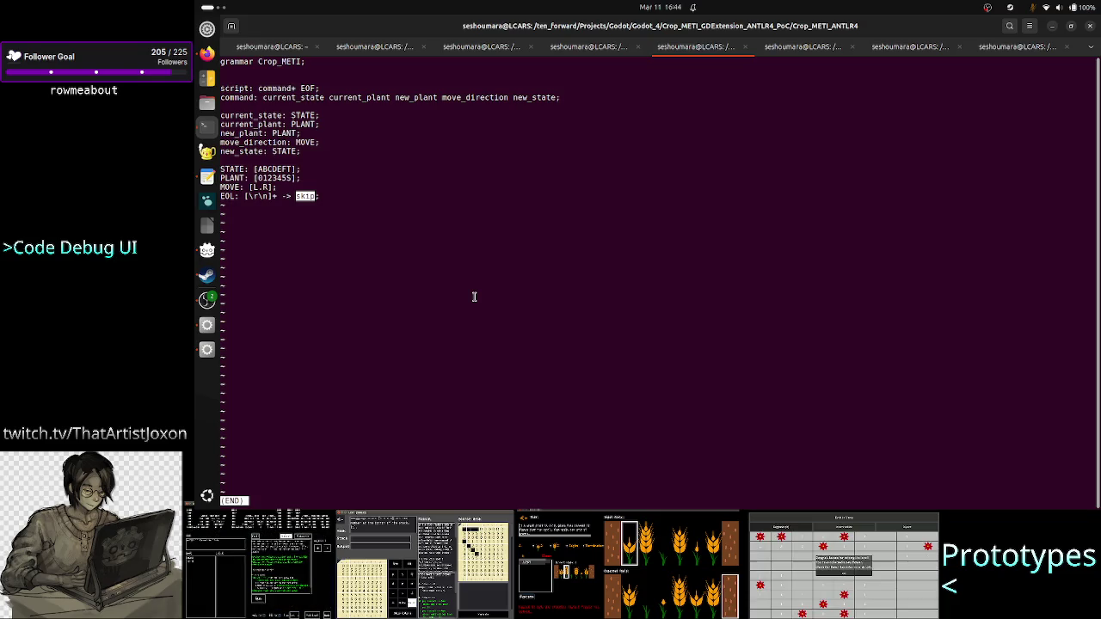
List the project files, create an empty TODO file with touch, and open it in vim
{"action": "type", "text": "q"}
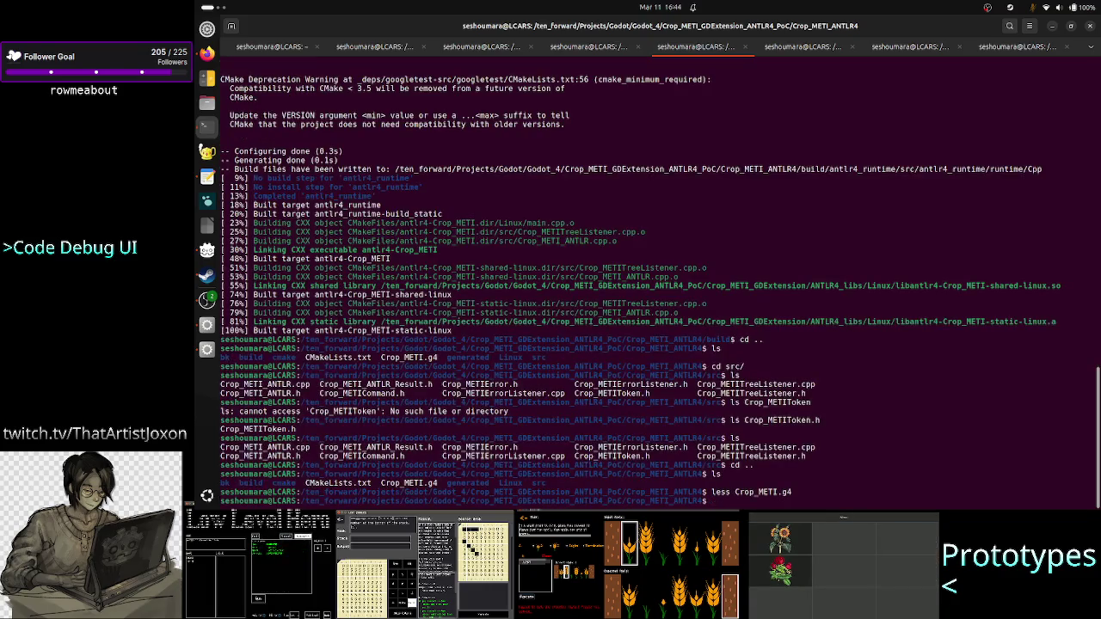
{"action": "type", "text": "ls"}
{"action": "key", "text": "Return"}
{"action": "type", "text": "va"}
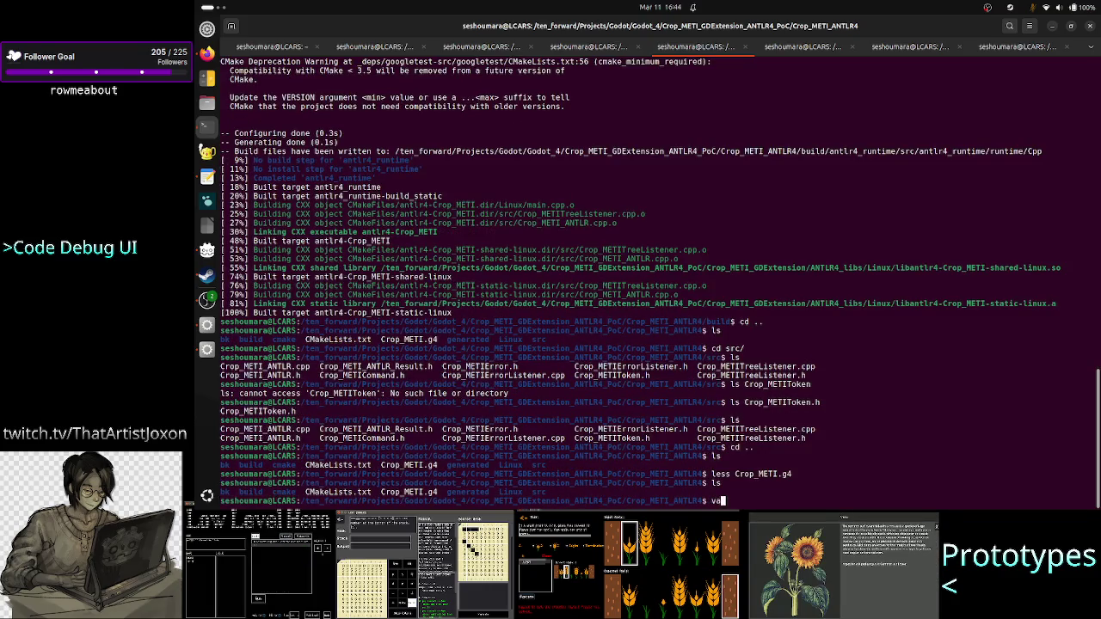
{"action": "key", "text": "BackSpace"}
{"action": "key", "text": "BackSpace"}
{"action": "type", "text": "t"}
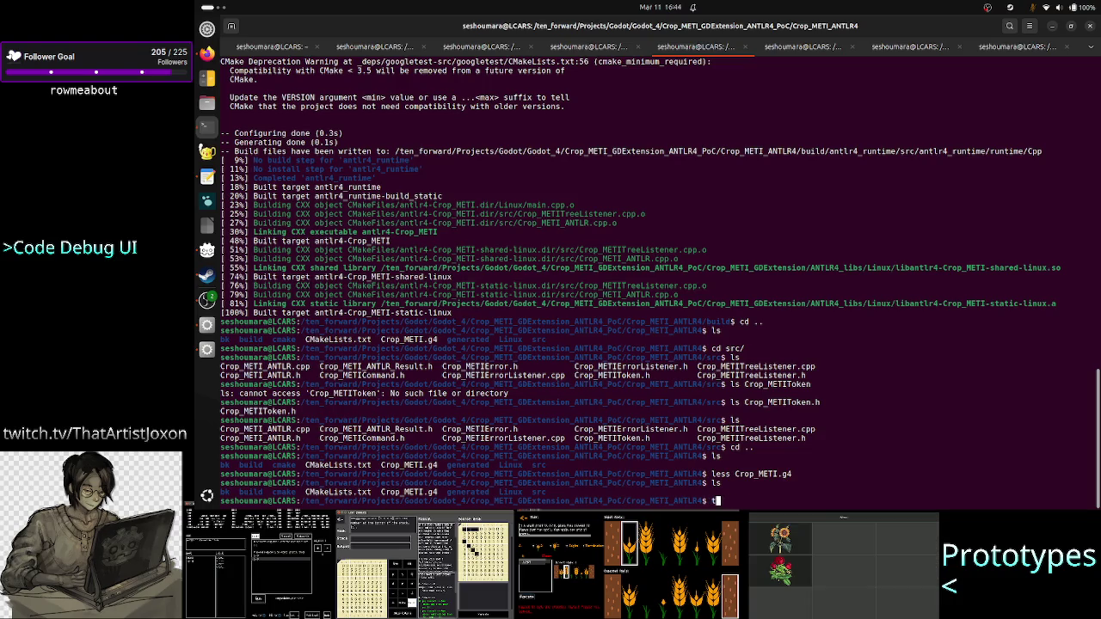
{"action": "type", "text": "ouch TODO"}
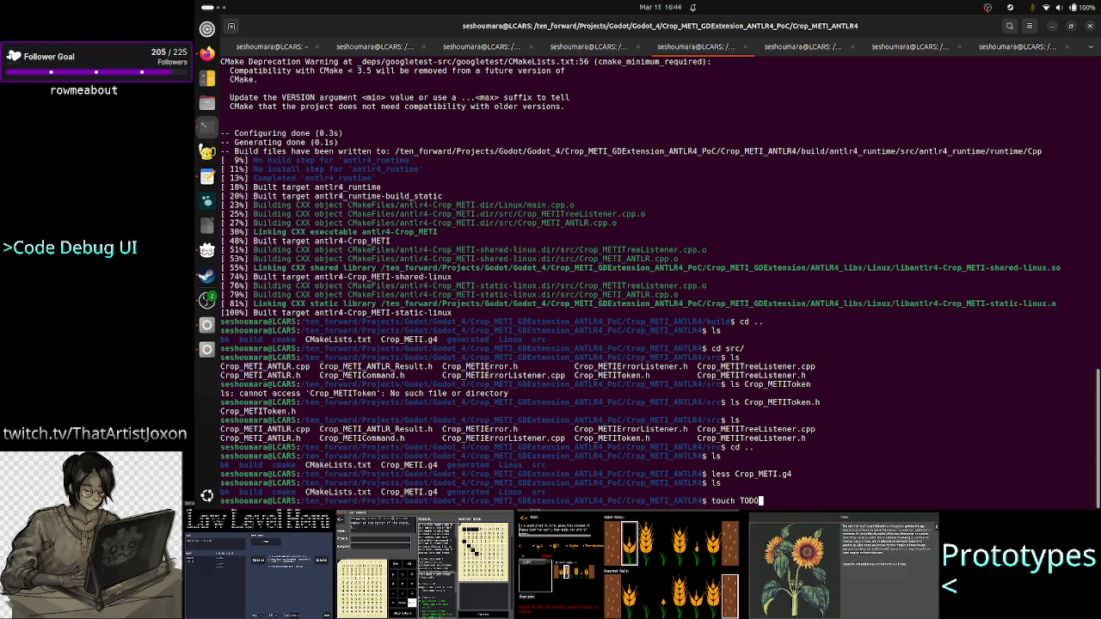
{"action": "key", "text": "Return"}
{"action": "type", "text": "vim "}
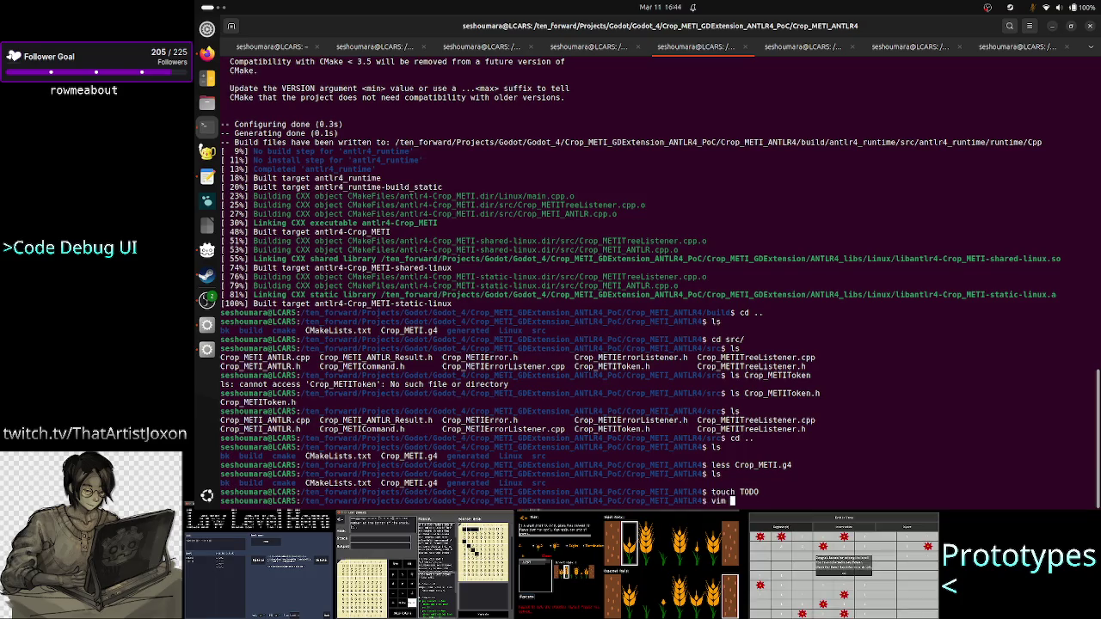
{"action": "type", "text": "ToDO"}
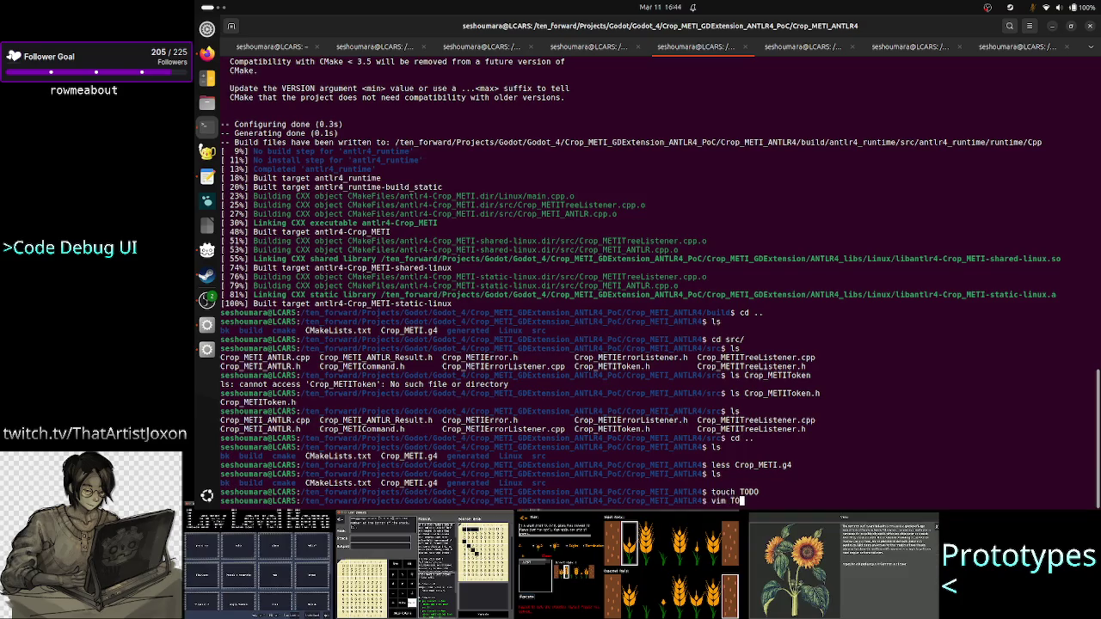
{"action": "key", "text": "Return"}
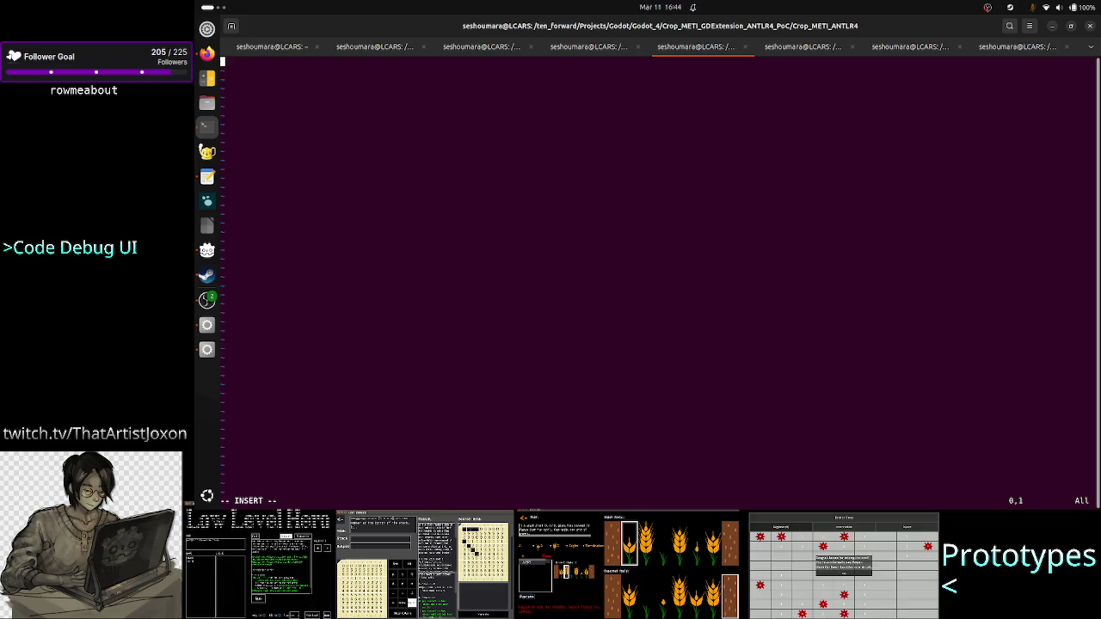
Write 'add comment support for the language' in TODO and start an indented line below
{"action": "type", "text": "iadd "}
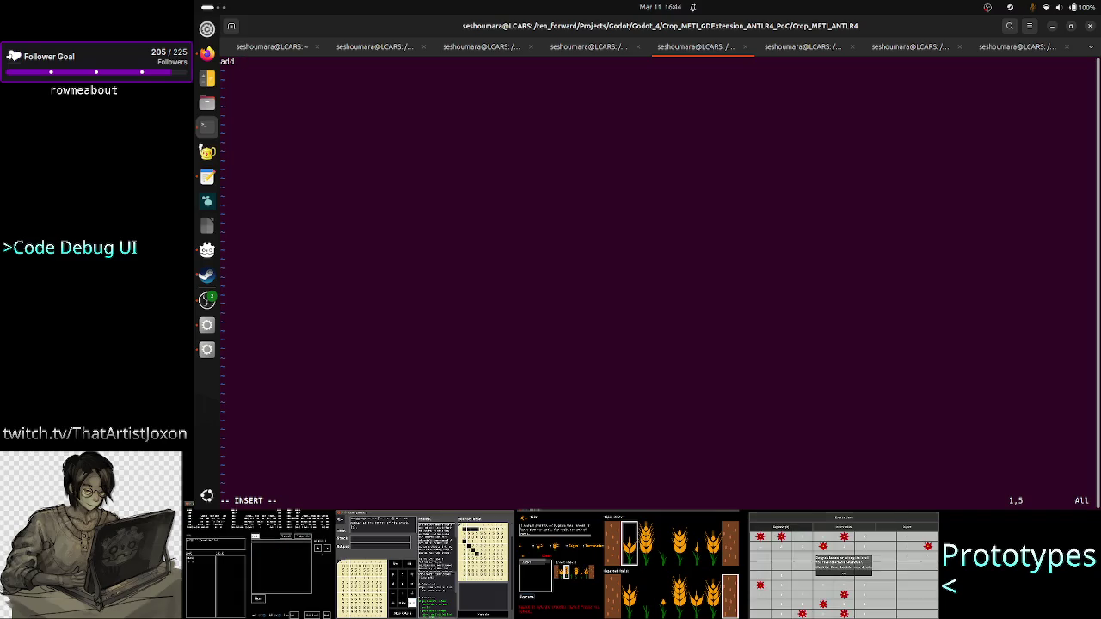
{"action": "type", "text": "co"}
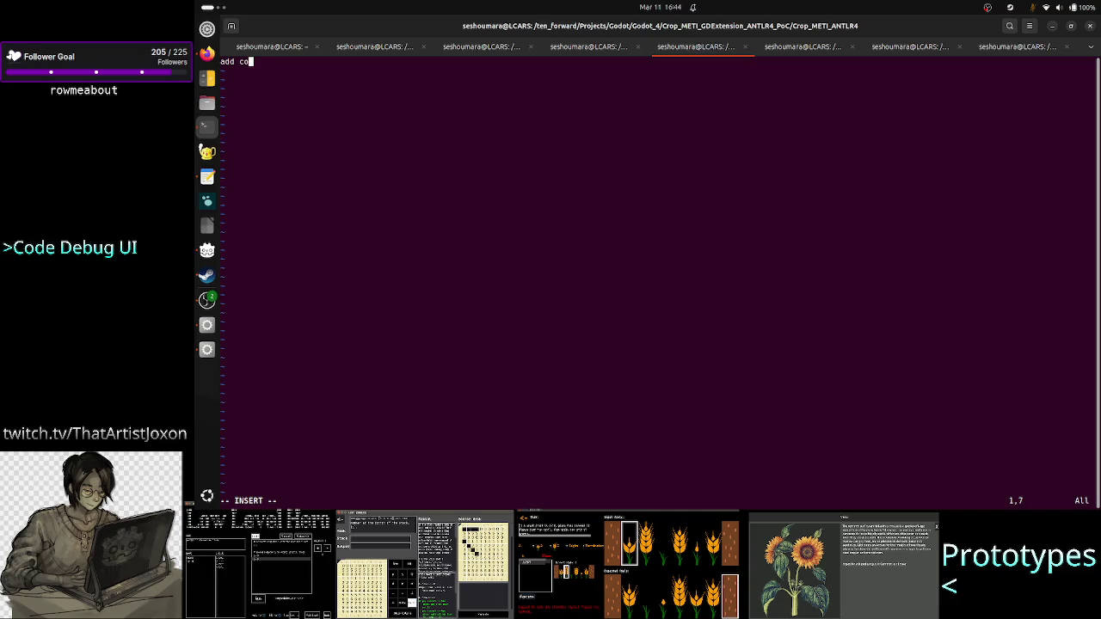
{"action": "type", "text": "mment "}
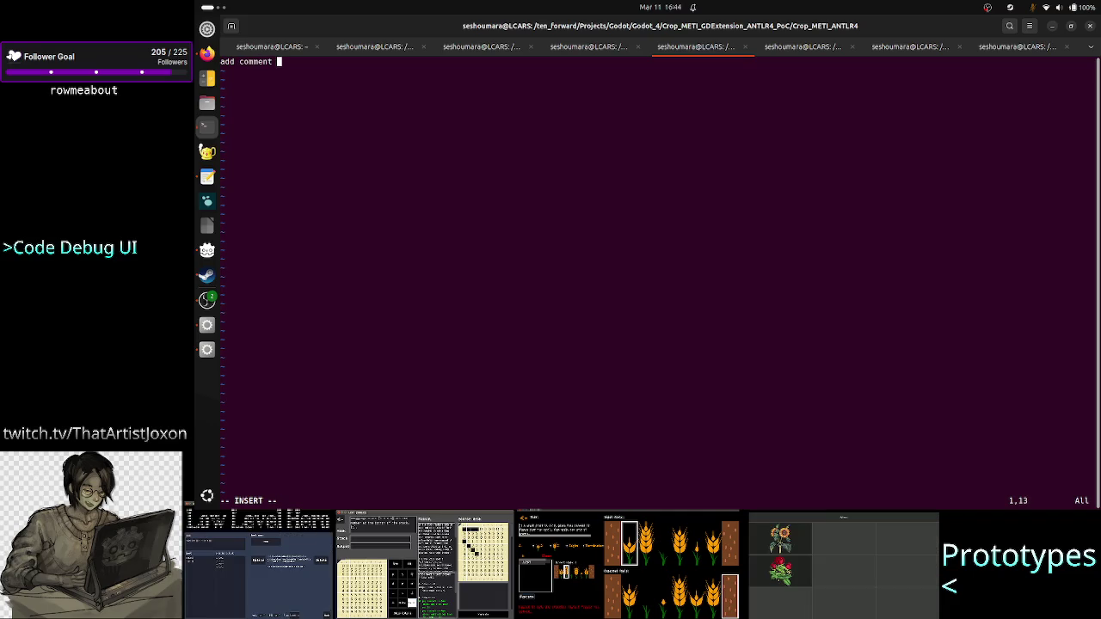
{"action": "type", "text": "into"}
{"action": "key", "text": "BackSpace"}
{"action": "key", "text": "BackSpace"}
{"action": "key", "text": "BackSpace"}
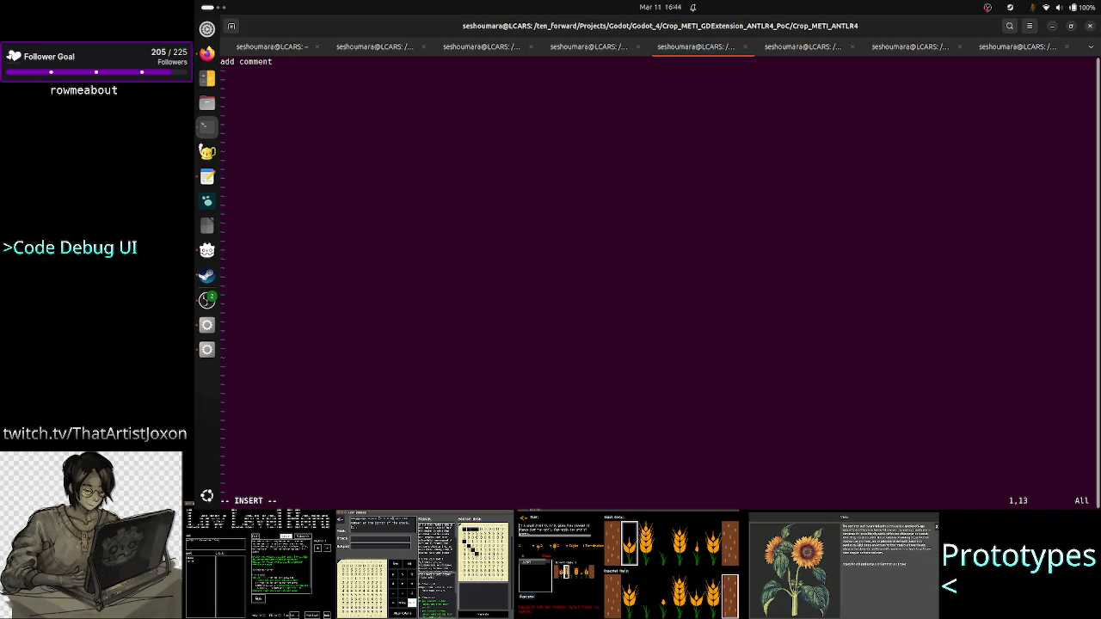
{"action": "key", "text": "Left"}
{"action": "key", "text": "Left"}
{"action": "key", "text": "Right"}
{"action": "key", "text": "Right"}
{"action": "type", "text": "support for the language"}
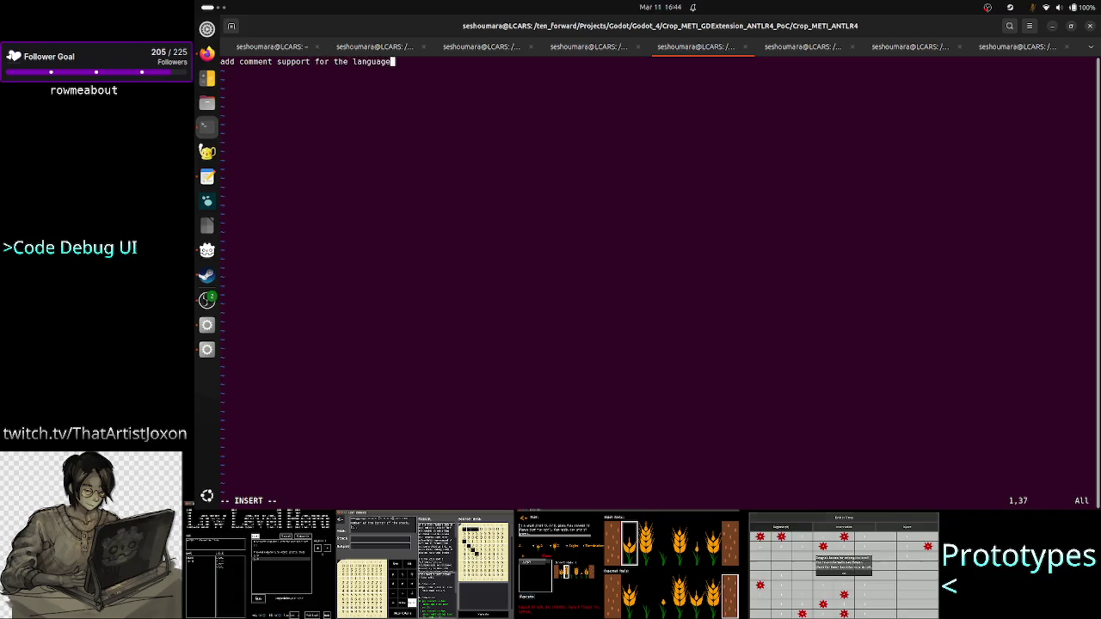
{"action": "key", "text": "Return"}
{"action": "key", "text": "Tab"}
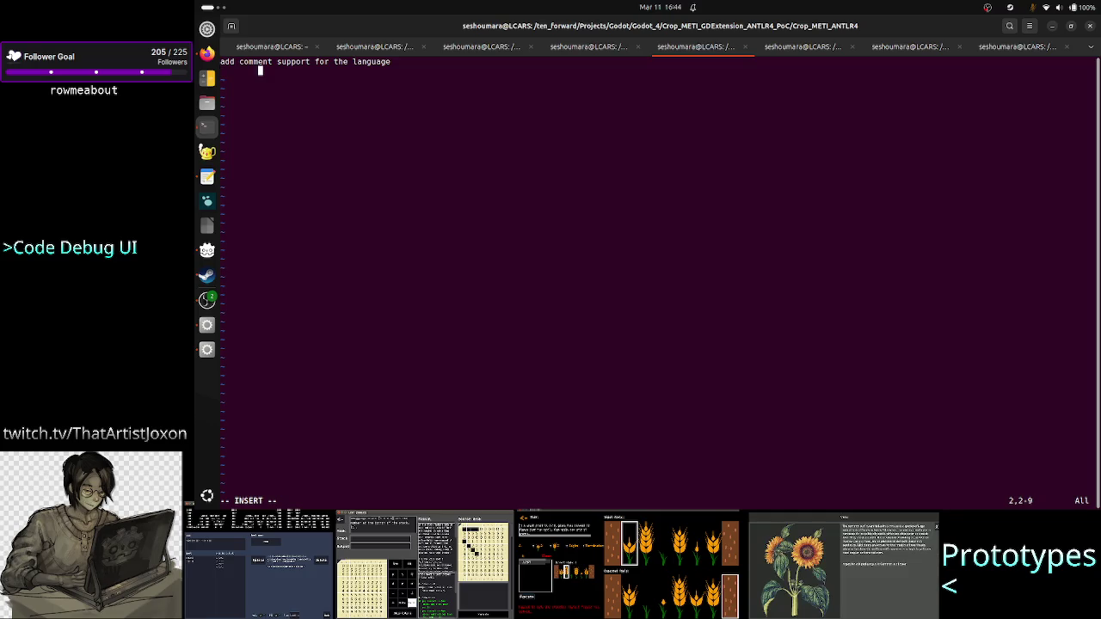
Add the note 'best would be to skip the comment, i.e. not add it into the parse tree!'
{"action": "type", "text": "best would be"}
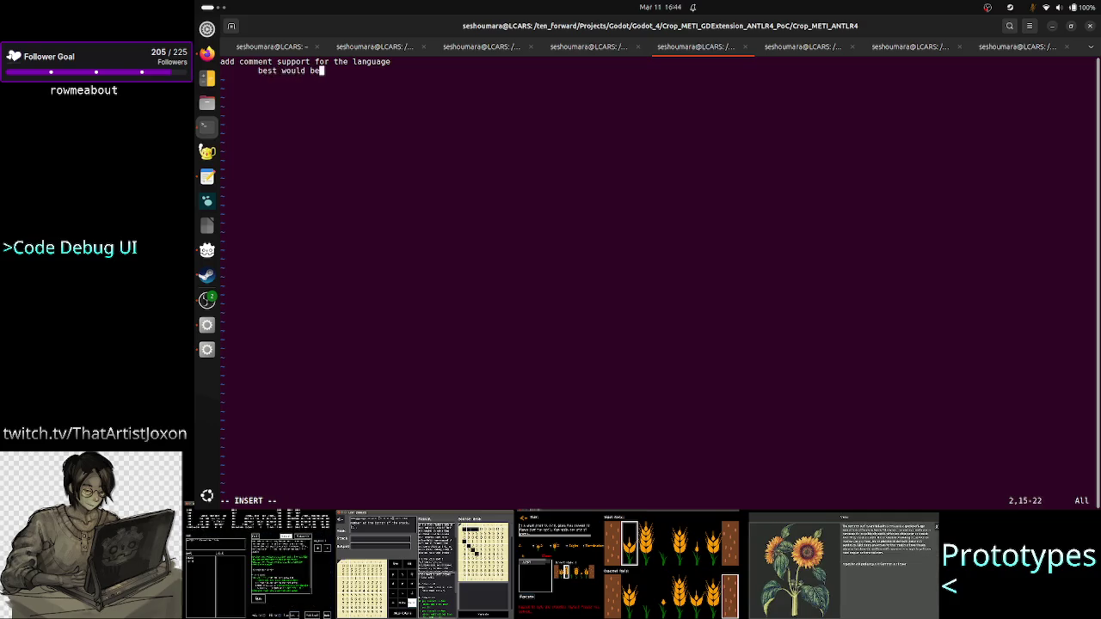
{"action": "type", "text": " if "}
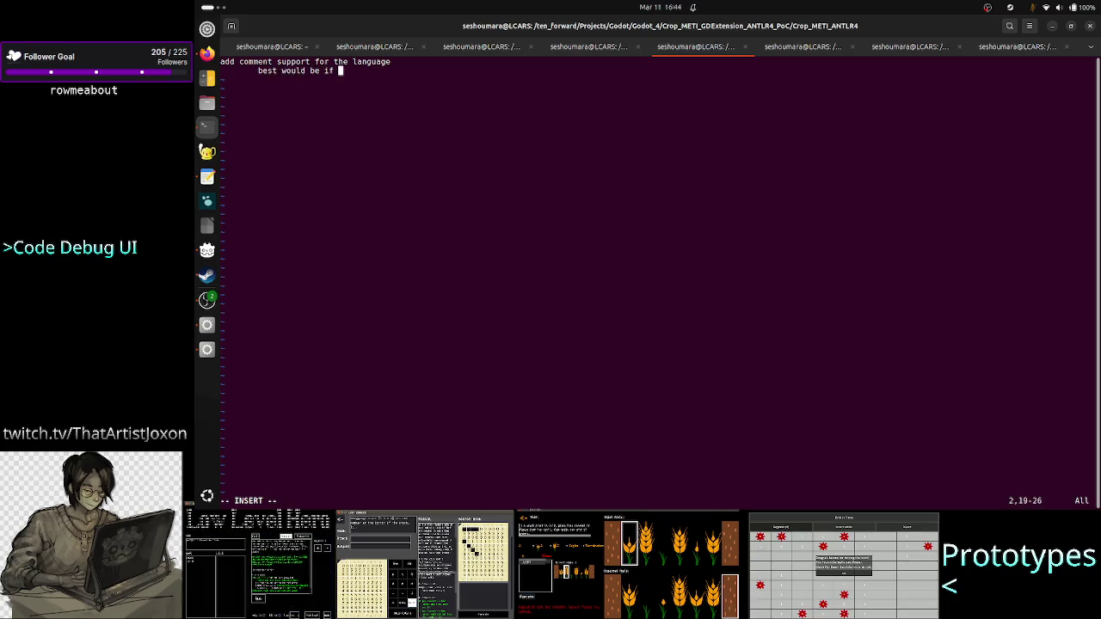
{"action": "type", "text": "the comment is"}
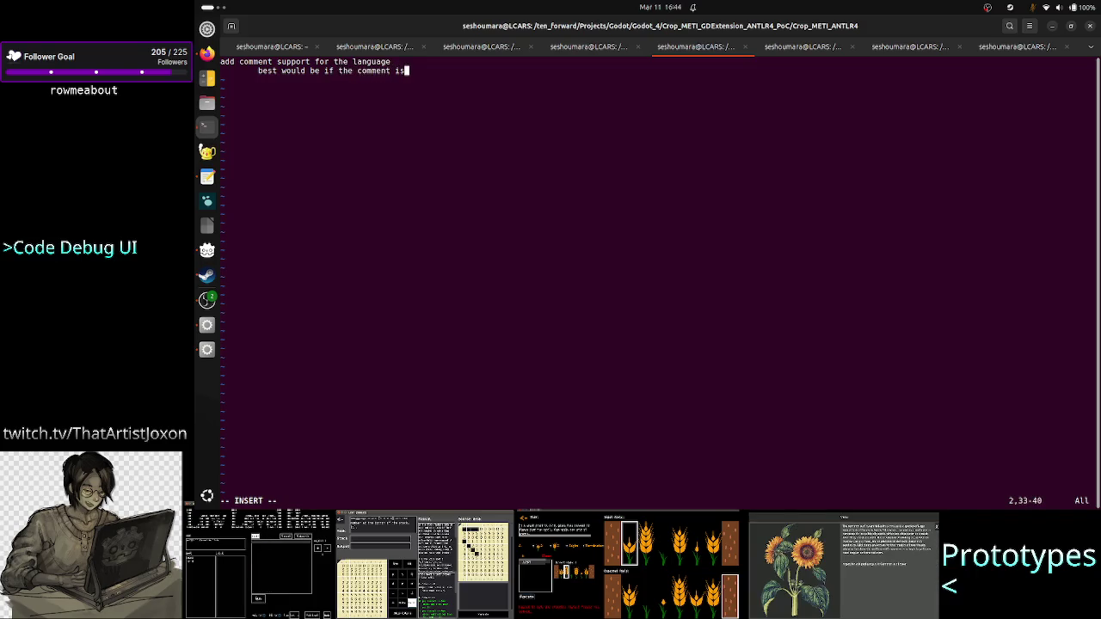
{"action": "type", "text": " skippe"}
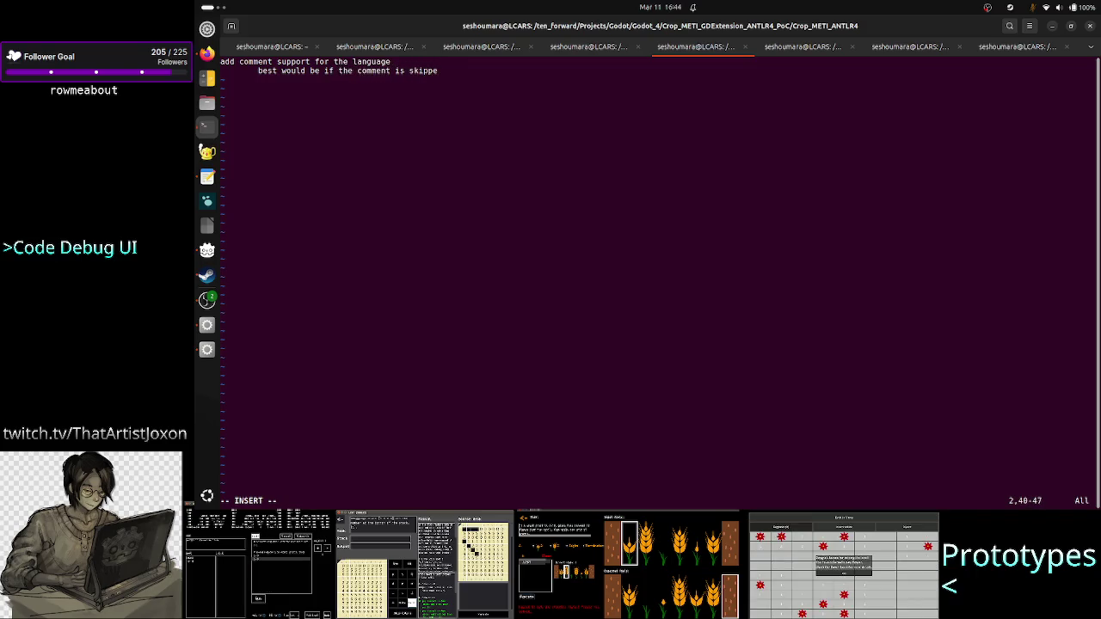
{"action": "type", "text": "d from a"}
{"action": "key", "text": "BackSpace"}
{"action": "key", "text": "BackSpace"}
{"action": "key", "text": "BackSpace"}
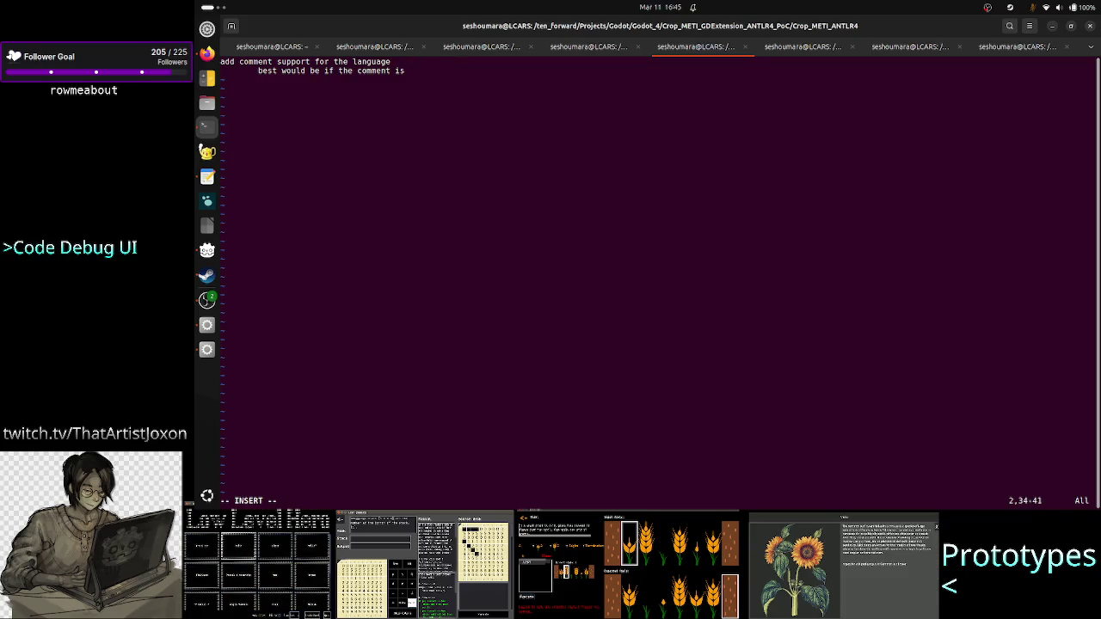
{"action": "key", "text": "BackSpace"}
{"action": "key", "text": "BackSpace"}
{"action": "key", "text": "BackSpace"}
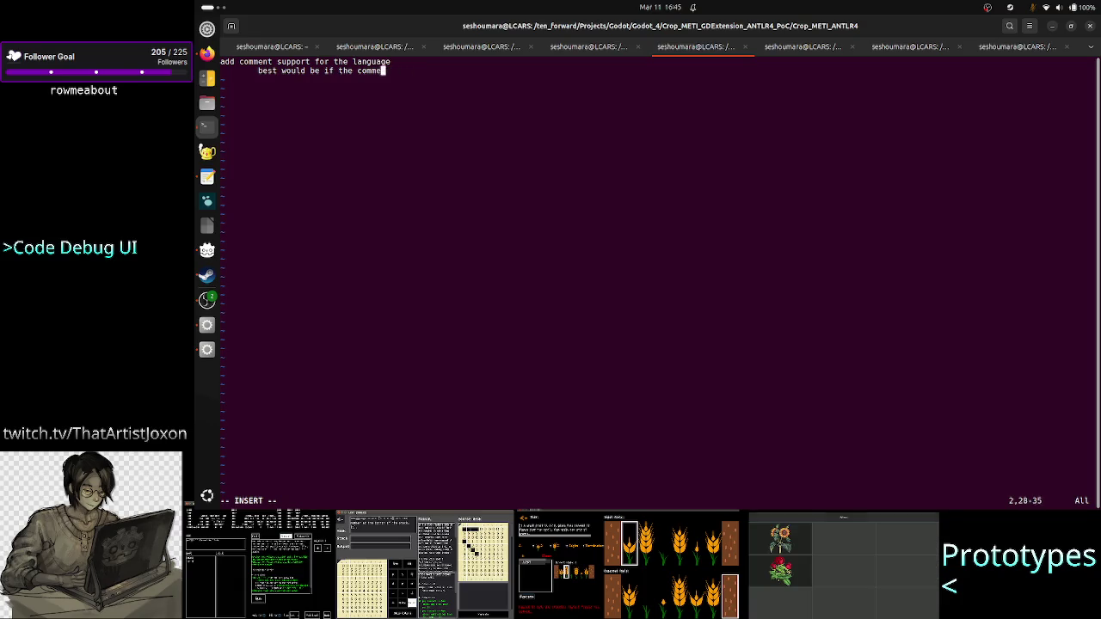
{"action": "type", "text": "o skip"}
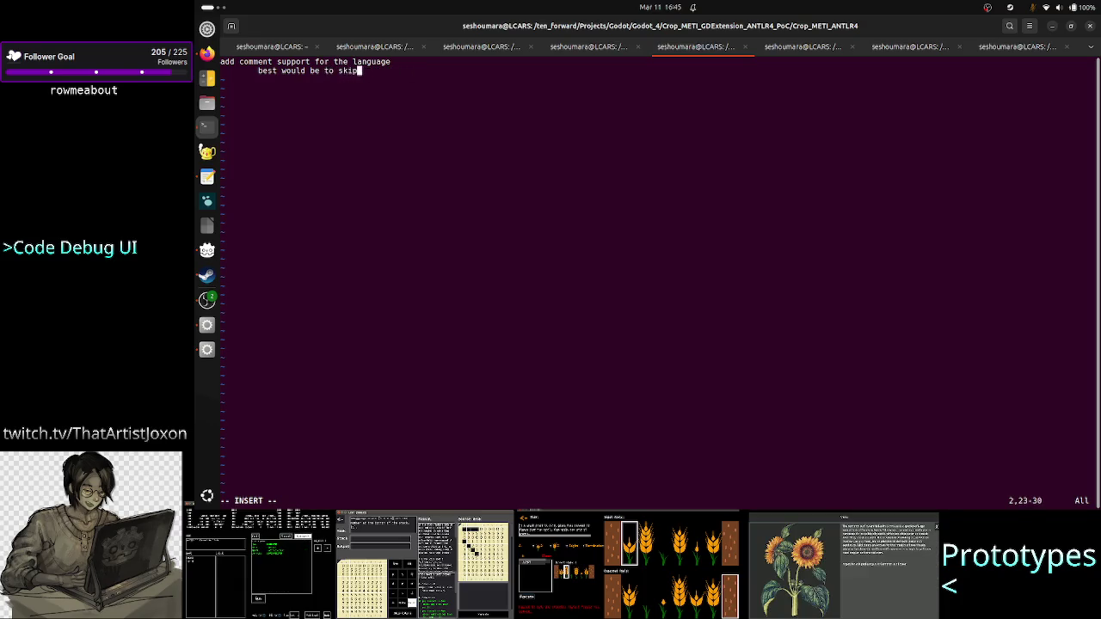
{"action": "type", "text": " the co"}
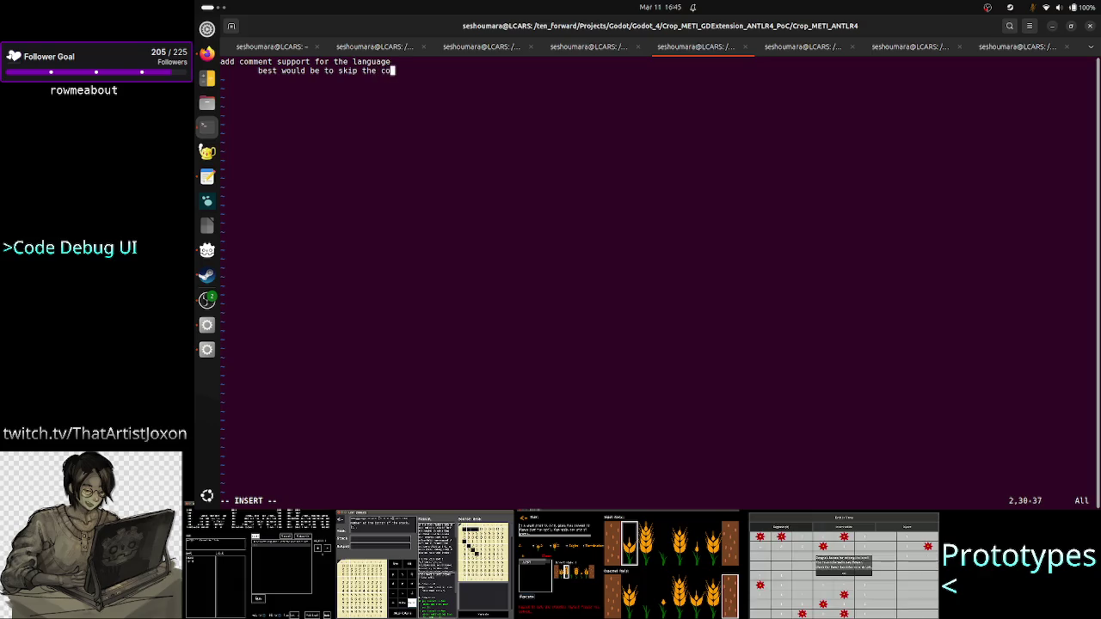
{"action": "type", "text": "mment, i."}
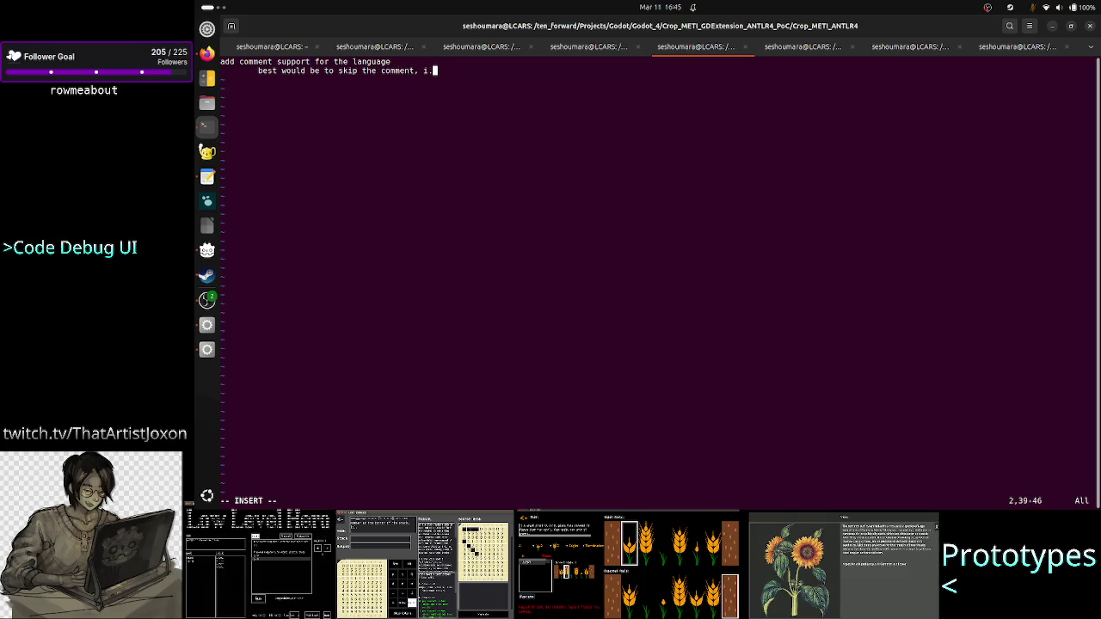
{"action": "type", "text": "e. not "}
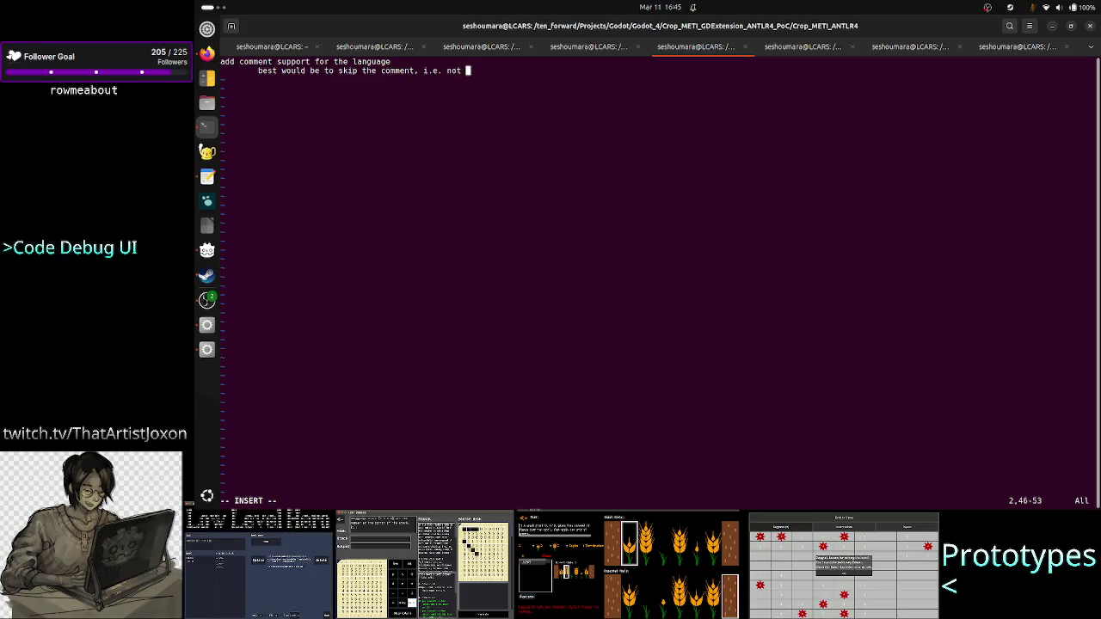
{"action": "type", "text": "add it "}
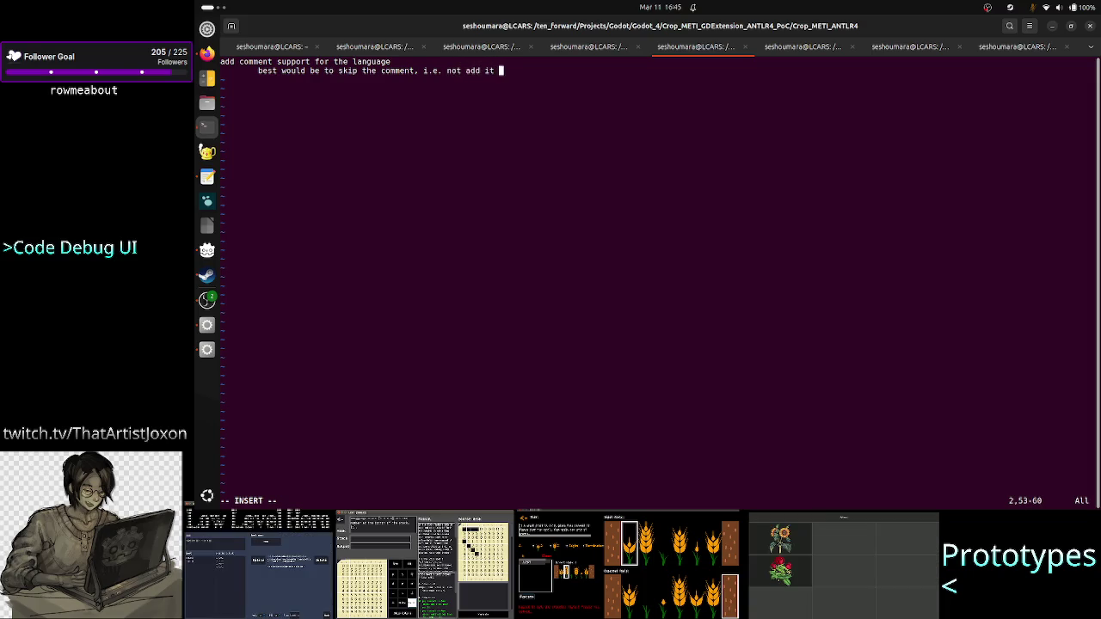
{"action": "type", "text": "into the parse"}
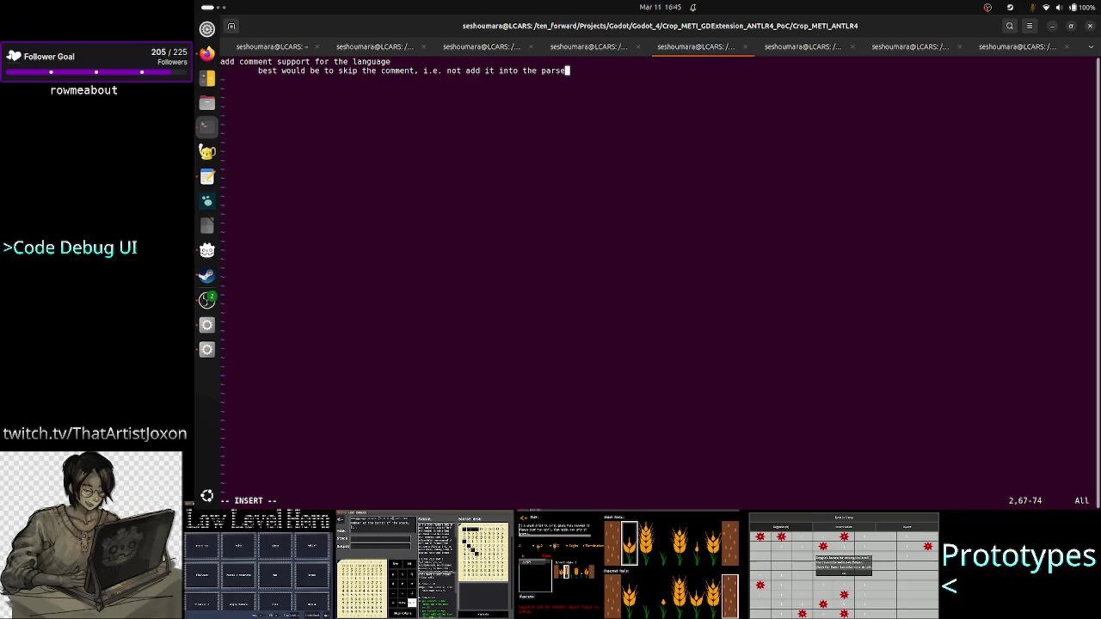
{"action": "type", "text": " tree!"}
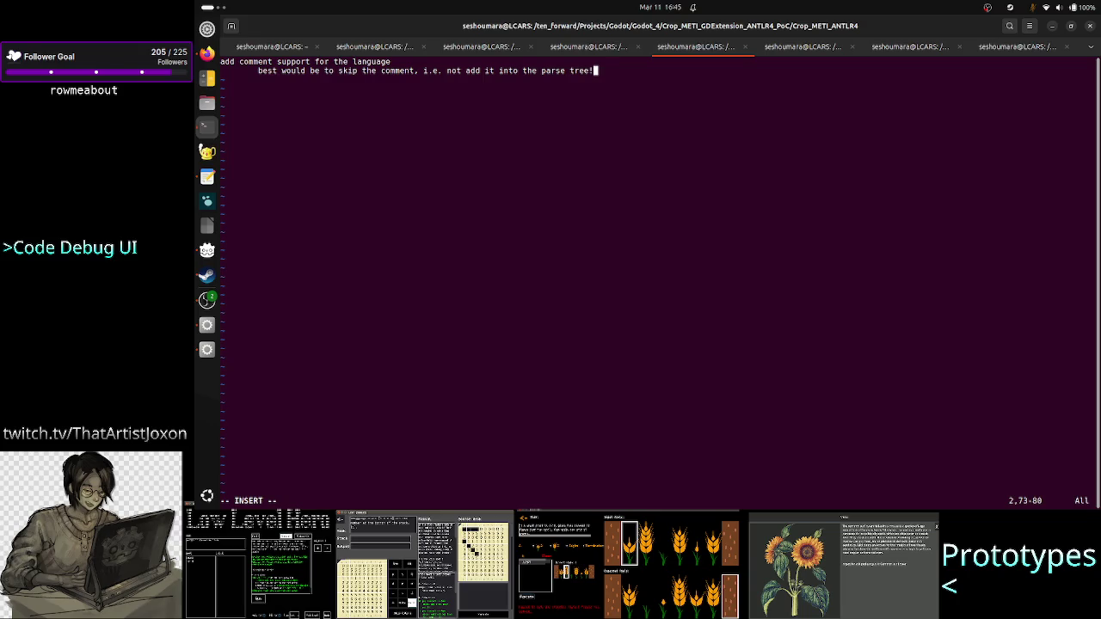
{"action": "key", "text": "Escape"}
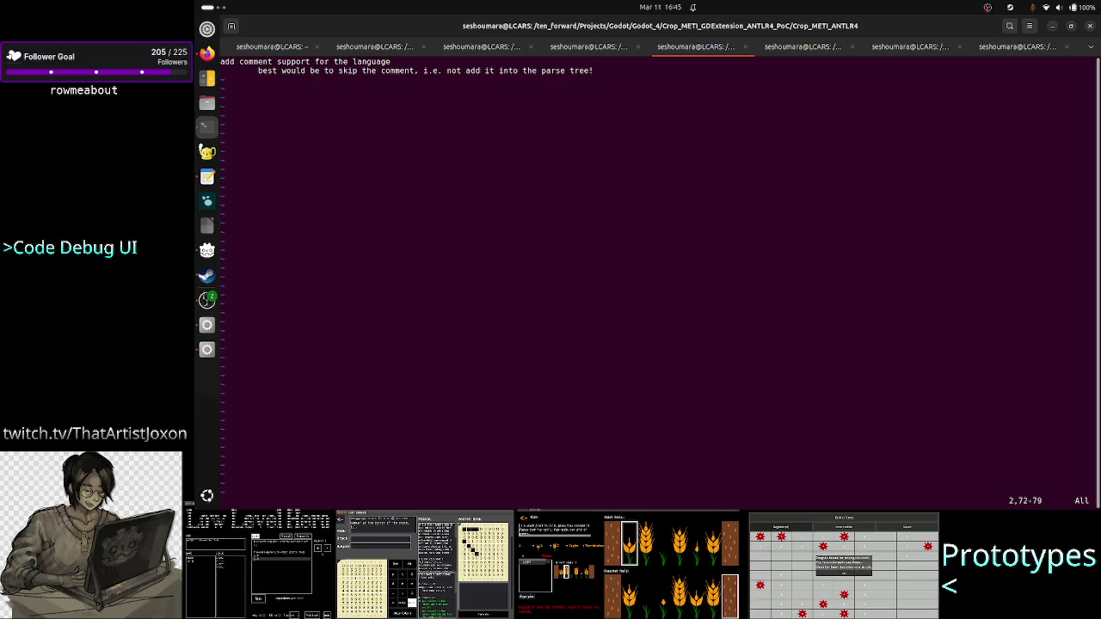
Save TODO and quit vim with :wq, then clear the terminal and list the files
{"action": "type", "text": ":wq"}
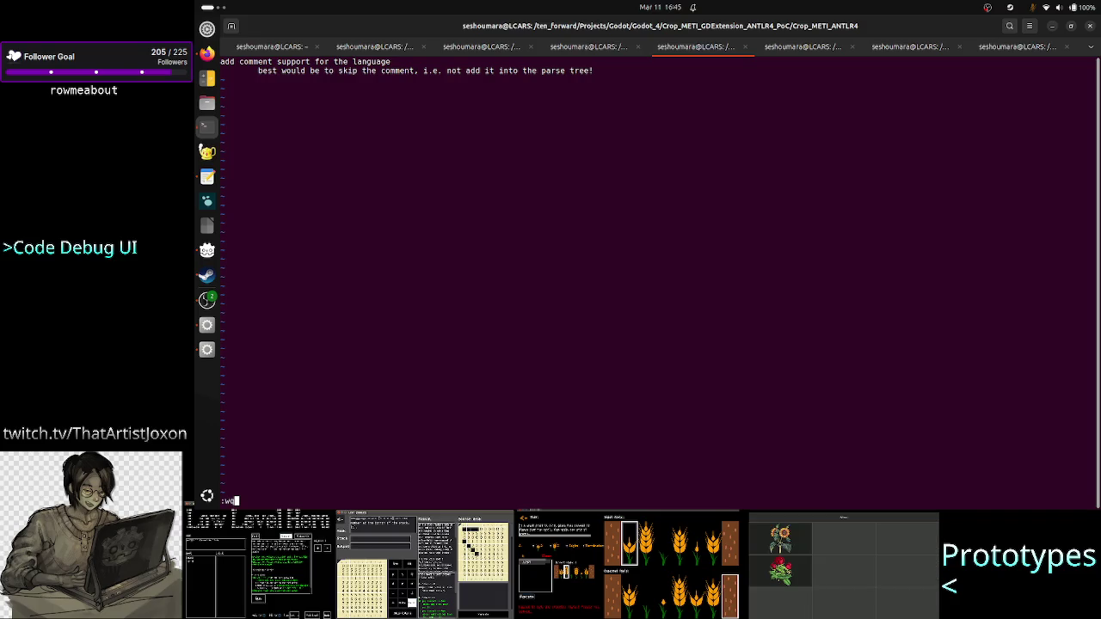
{"action": "key", "text": "Return"}
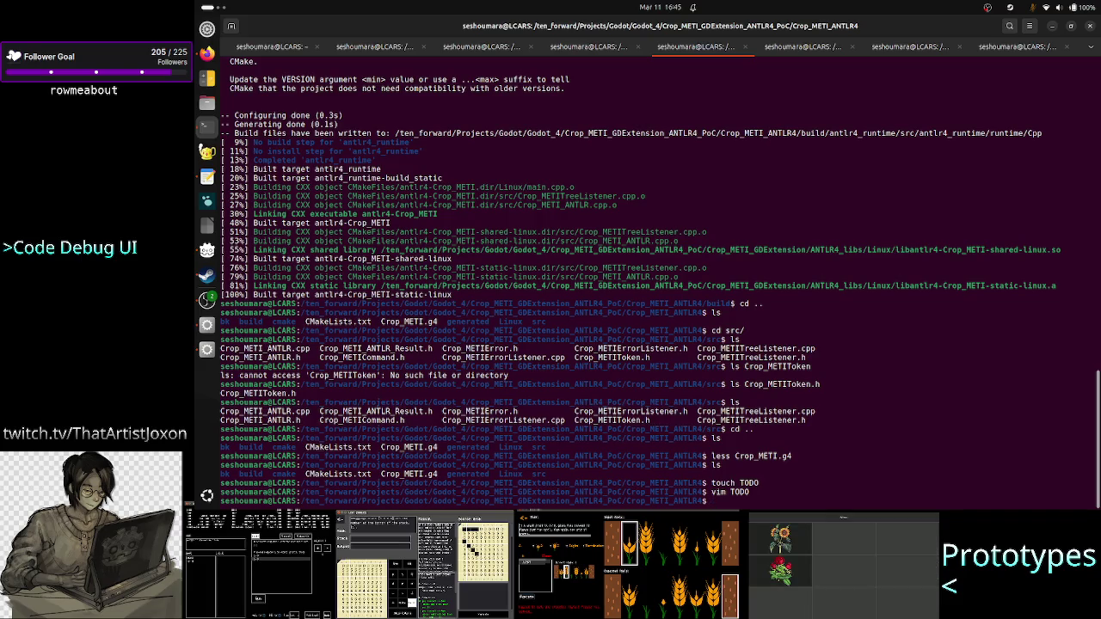
{"action": "type", "text": "clear"}
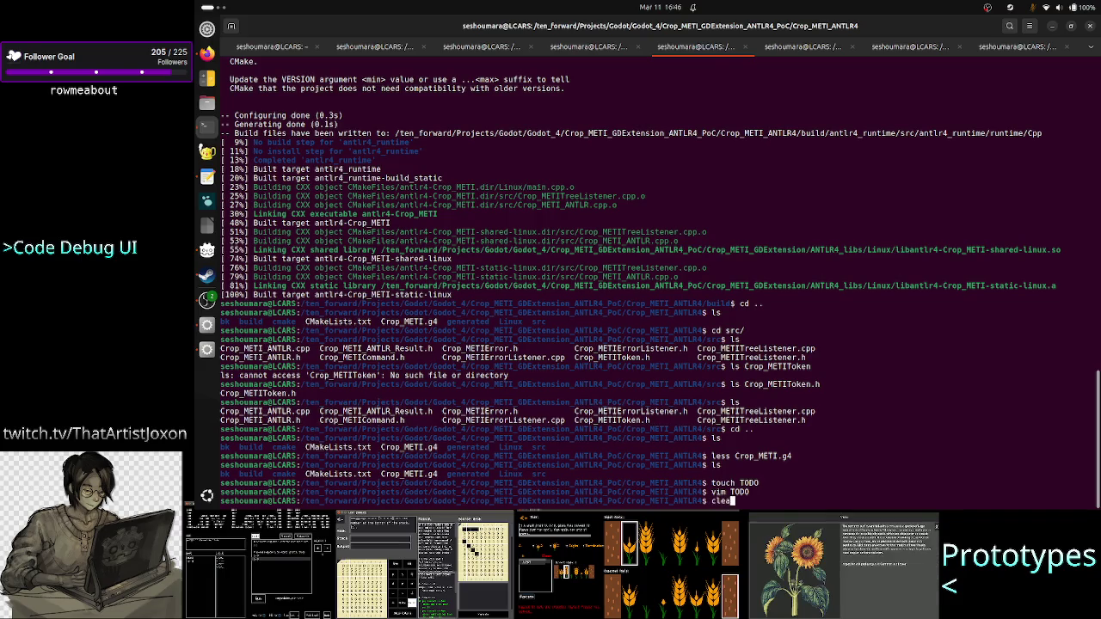
{"action": "key", "text": "Return"}
{"action": "type", "text": "ls"}
{"action": "key", "text": "Return"}
{"action": "key", "text": "alt+Tab"}
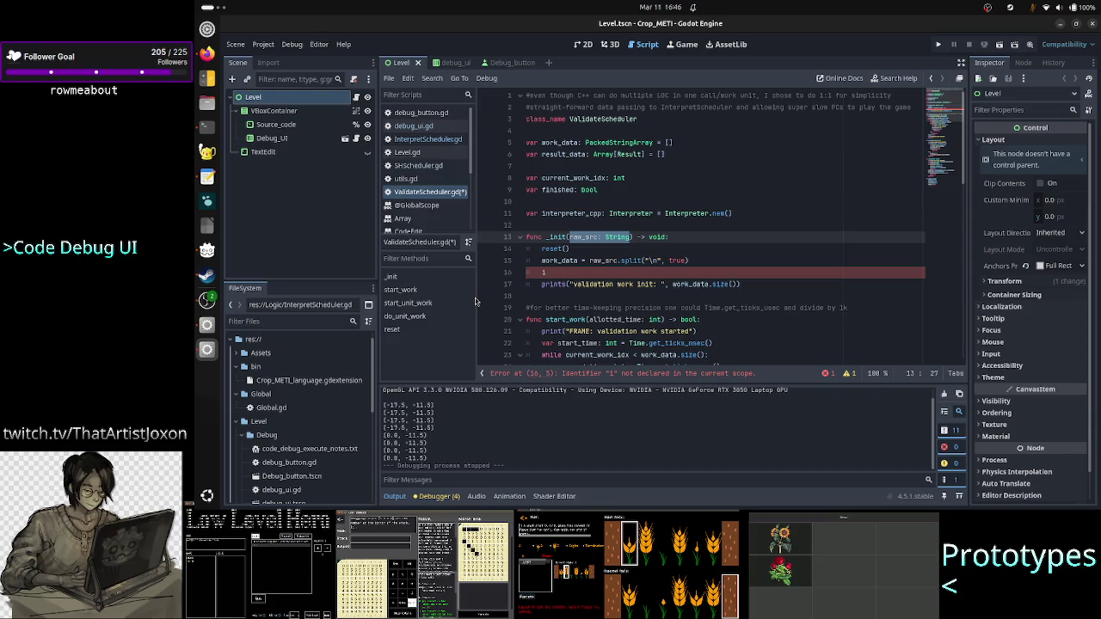
Review the lines of _init, including work_data, and insert a blank line above _init
{"action": "key", "text": "Down"}
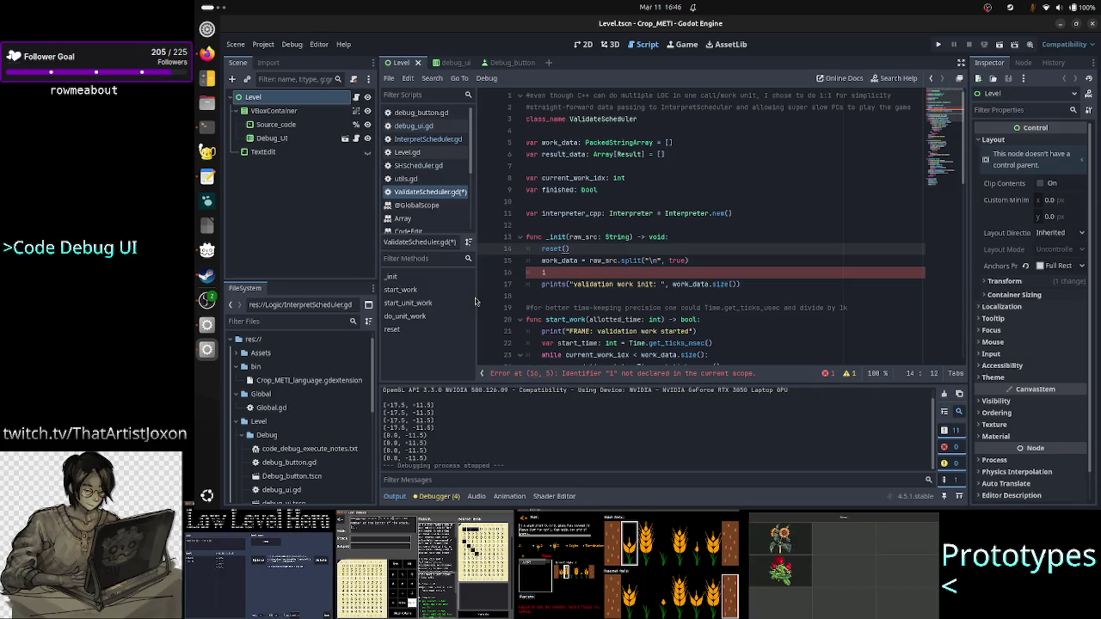
{"action": "key", "text": "Down"}
{"action": "key", "text": "Down"}
{"action": "key", "text": "Up"}
{"action": "key", "text": "Up"}
{"action": "key", "text": "Up"}
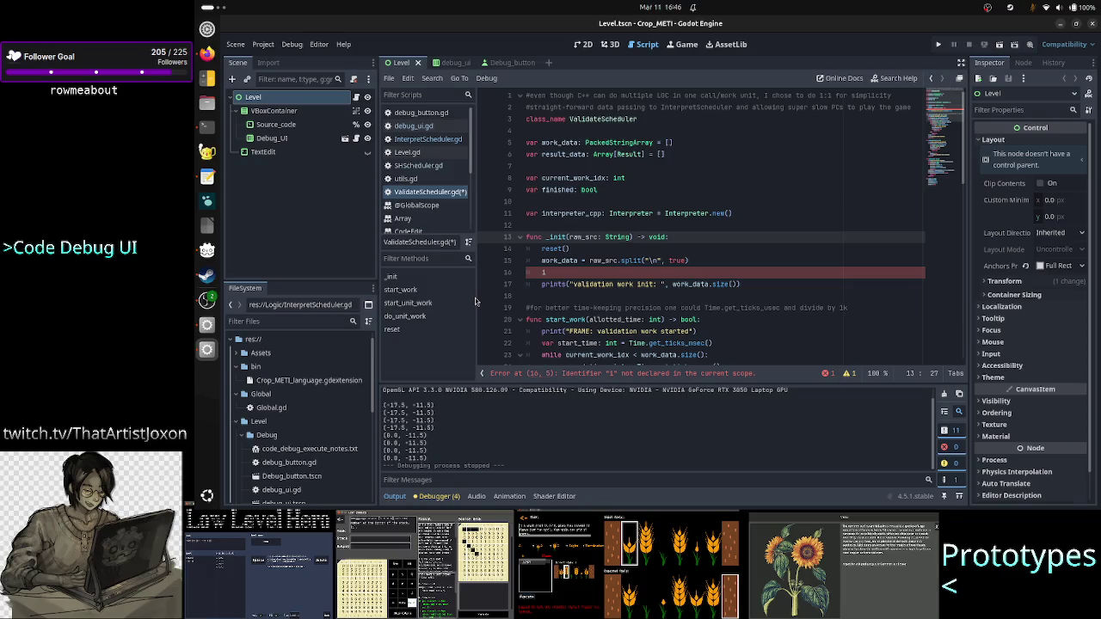
{"action": "key", "text": "Down"}
{"action": "key", "text": "Down"}
{"action": "key", "text": "Down"}
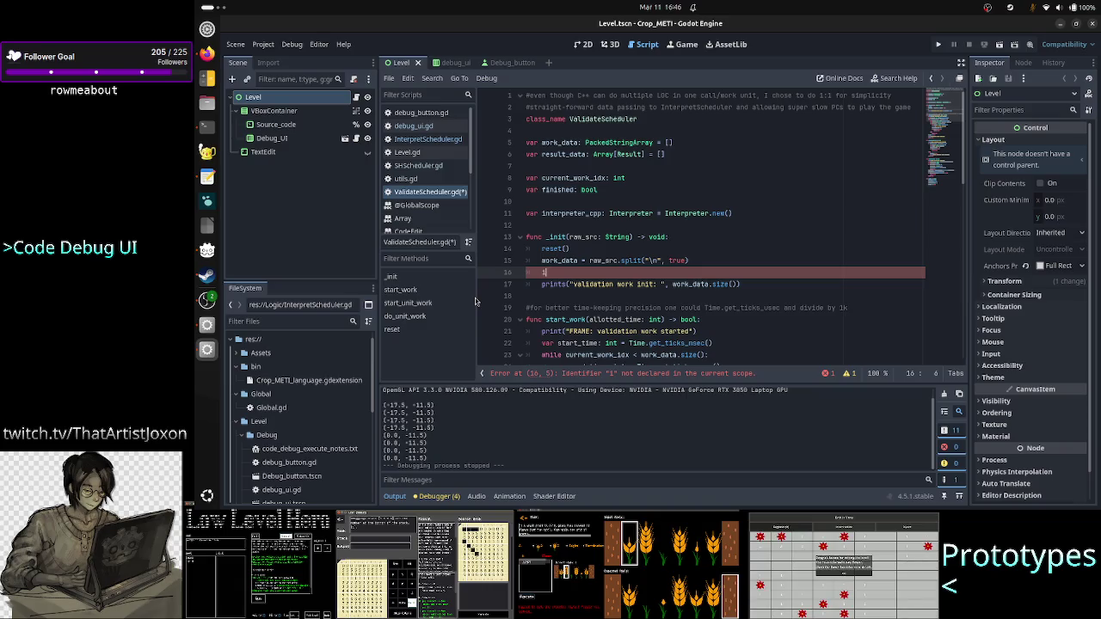
{"action": "key", "text": "Up"}
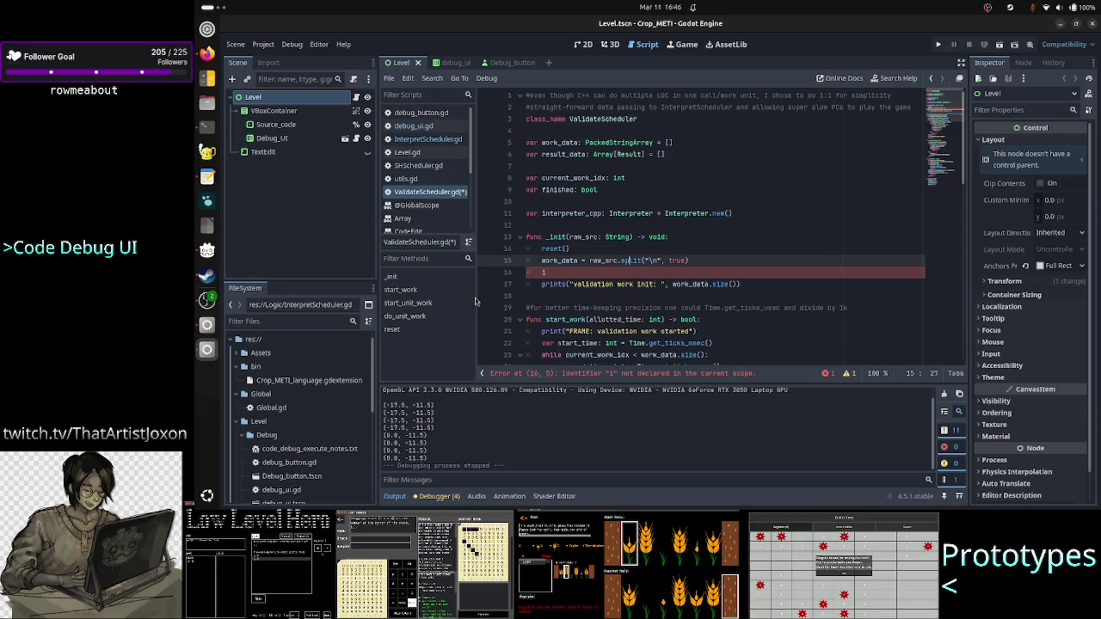
{"action": "key", "text": "Up"}
{"action": "key", "text": "Up"}
{"action": "key", "text": "Left"}
{"action": "key", "text": "Left"}
{"action": "key", "text": "Left"}
{"action": "key", "text": "Down"}
{"action": "key", "text": "Down"}
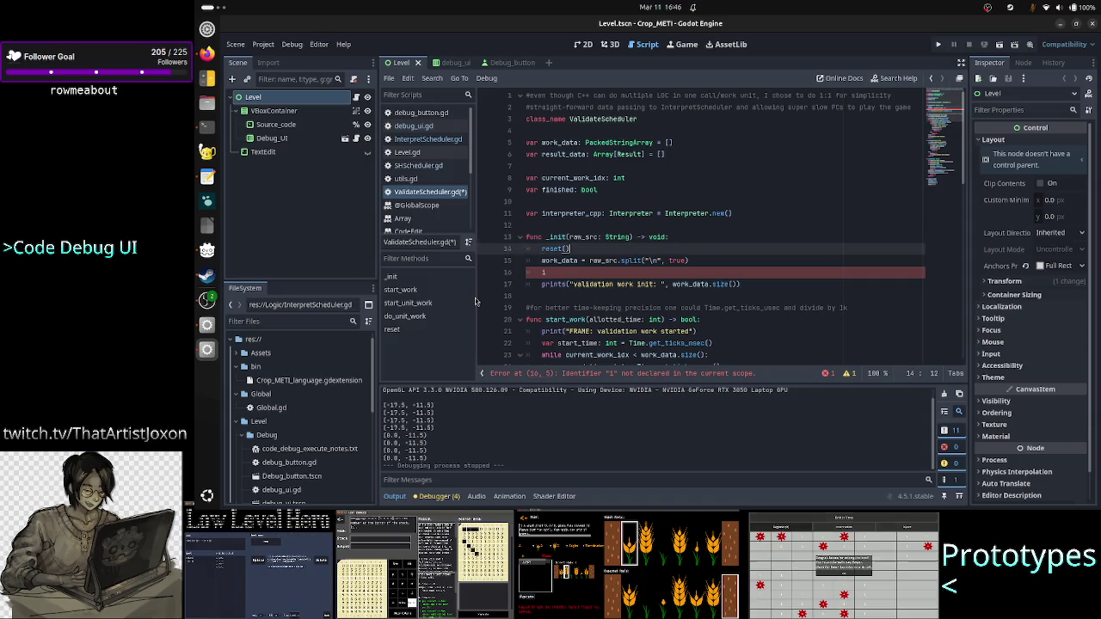
{"action": "key", "text": "Right"}
{"action": "key", "text": "Right"}
{"action": "key", "text": "Right"}
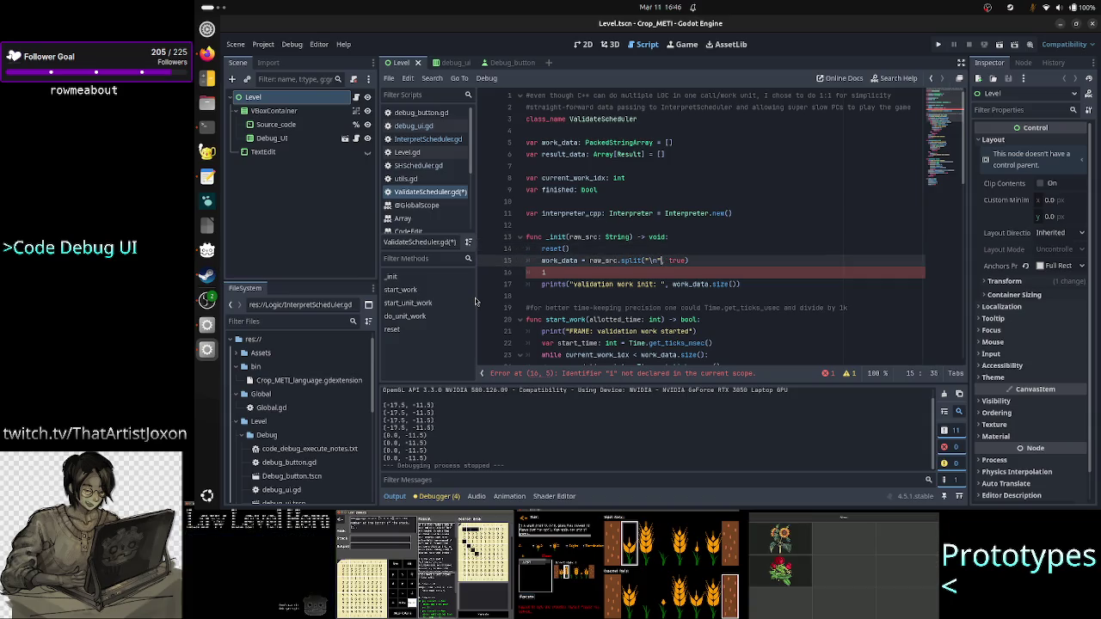
{"action": "key", "text": "Left"}
{"action": "key", "text": "Left"}
{"action": "key", "text": "Left"}
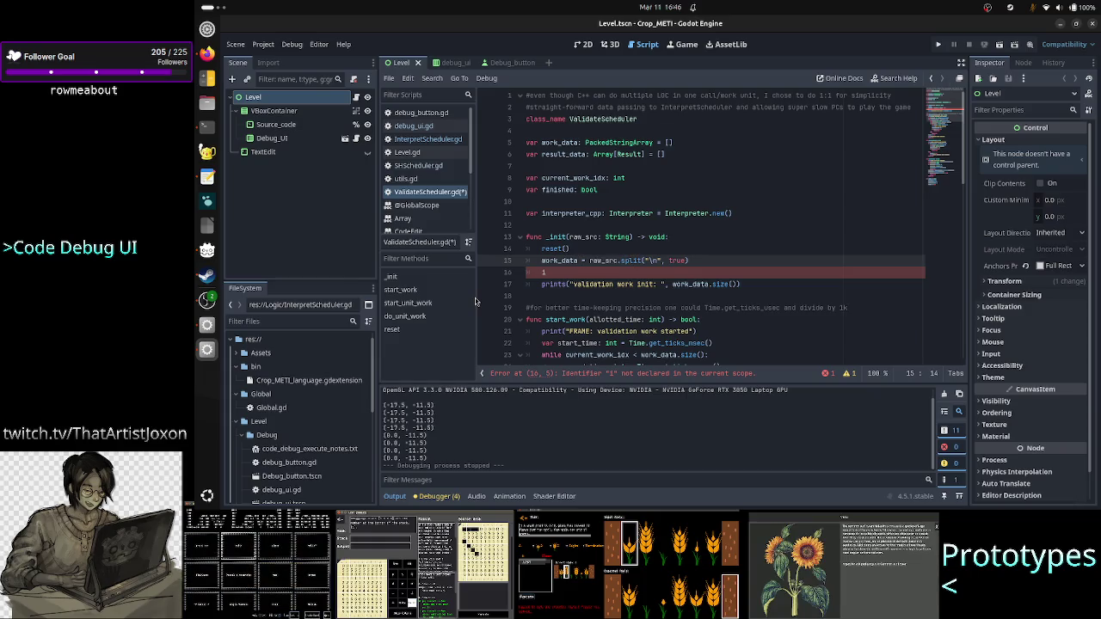
{"action": "key", "text": "shift+Left"}
{"action": "key", "text": "shift+Left"}
{"action": "key", "text": "shift+Left"}
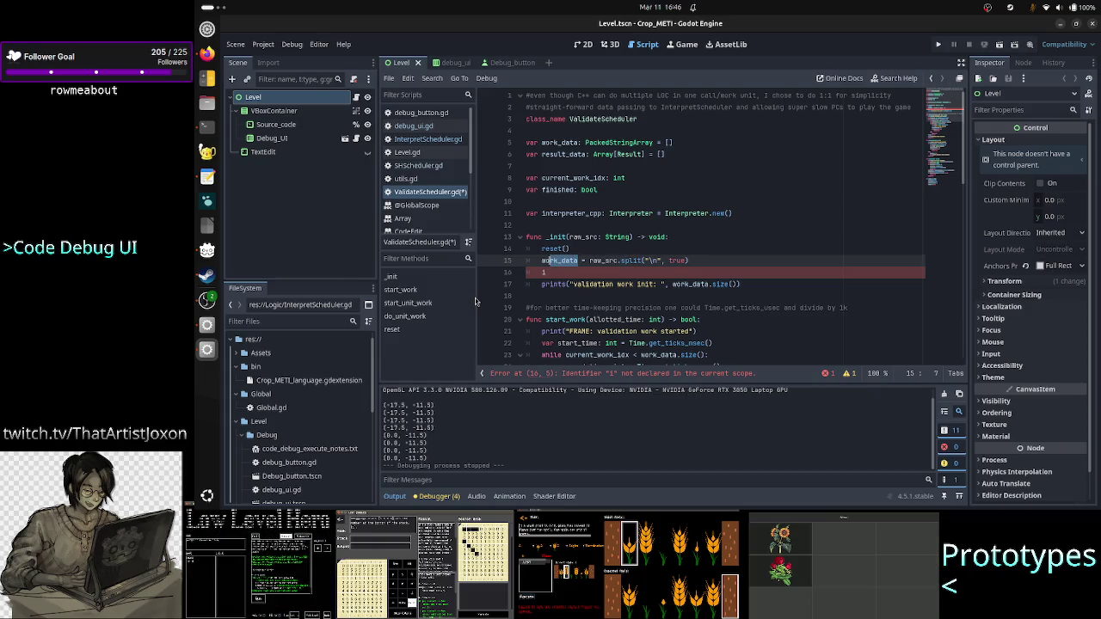
{"action": "key", "text": "shift+Left"}
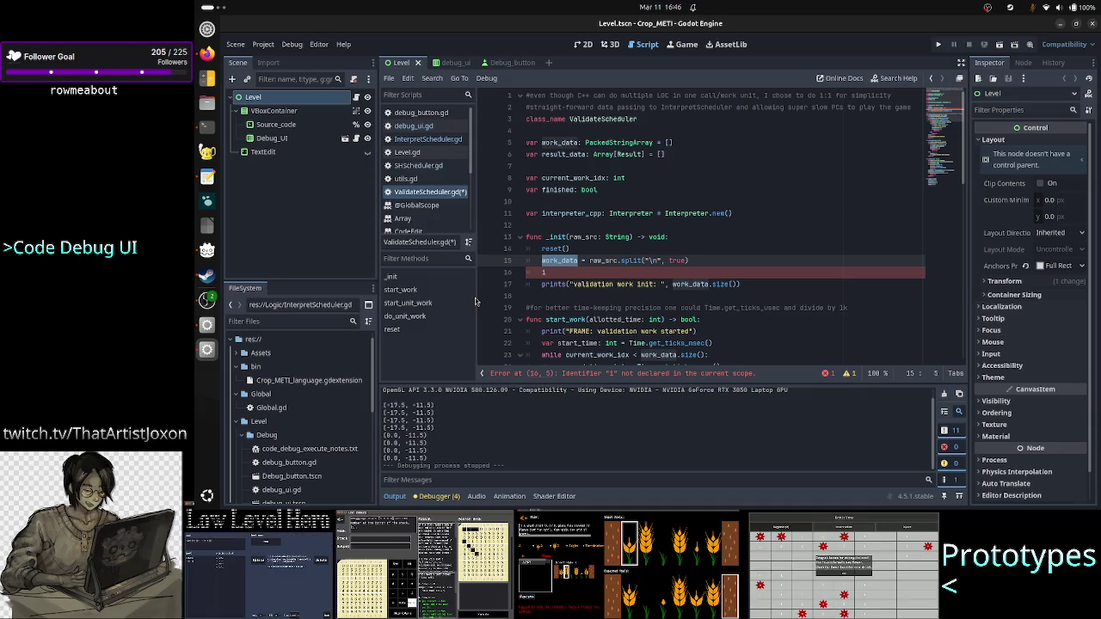
{"action": "key", "text": "Right"}
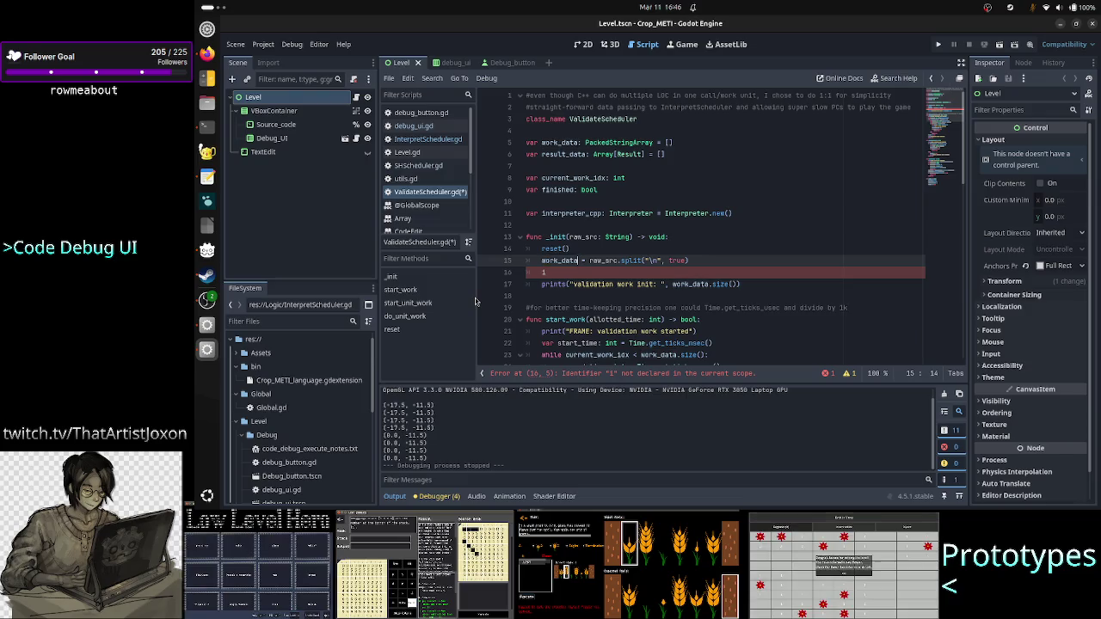
{"action": "key", "text": "Down"}
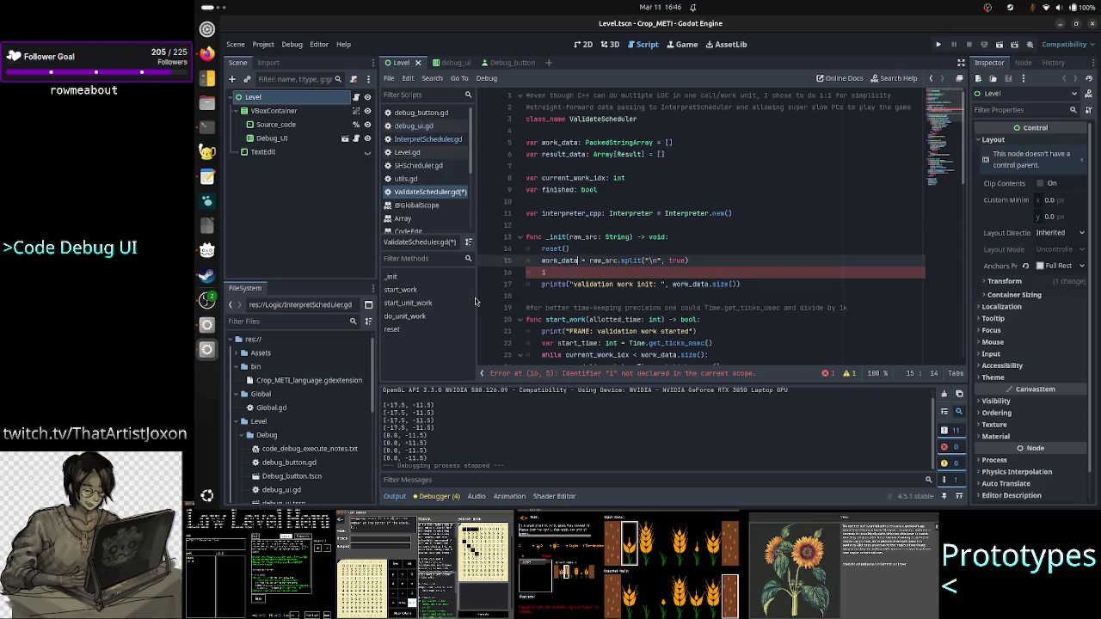
{"action": "key", "text": "Up"}
{"action": "key", "text": "Up"}
{"action": "key", "text": "Up"}
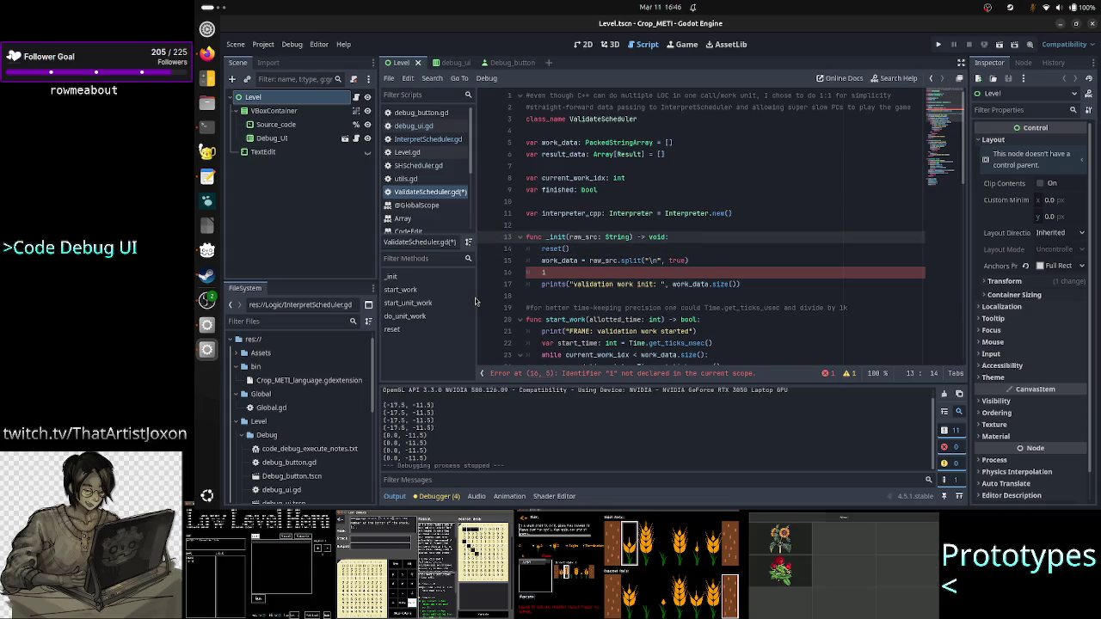
{"action": "key", "text": "Up"}
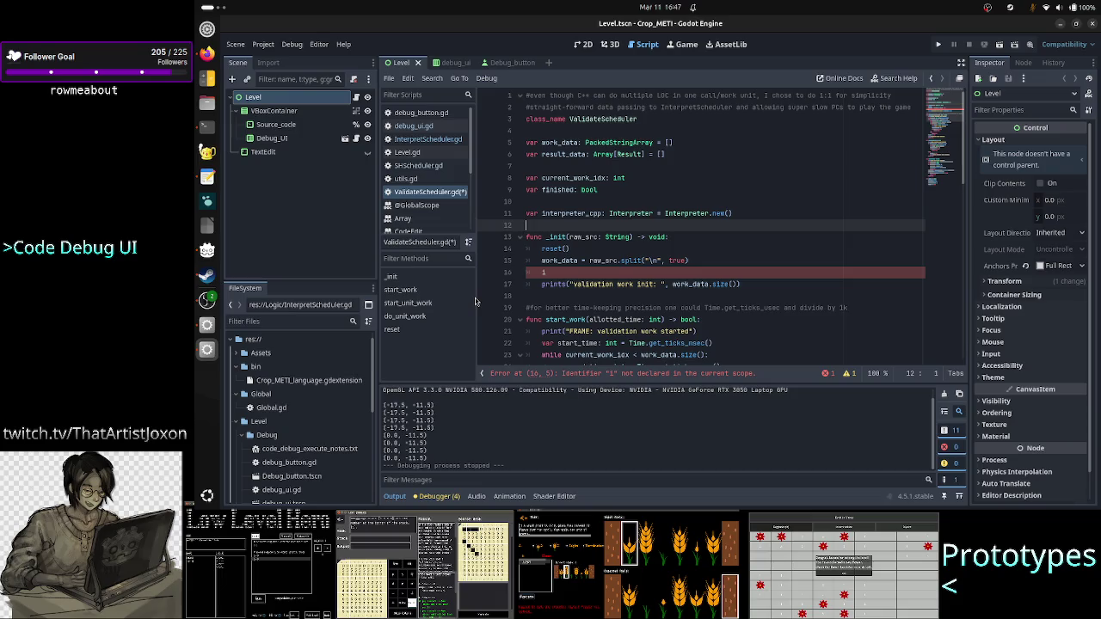
{"action": "key", "text": "Return"}
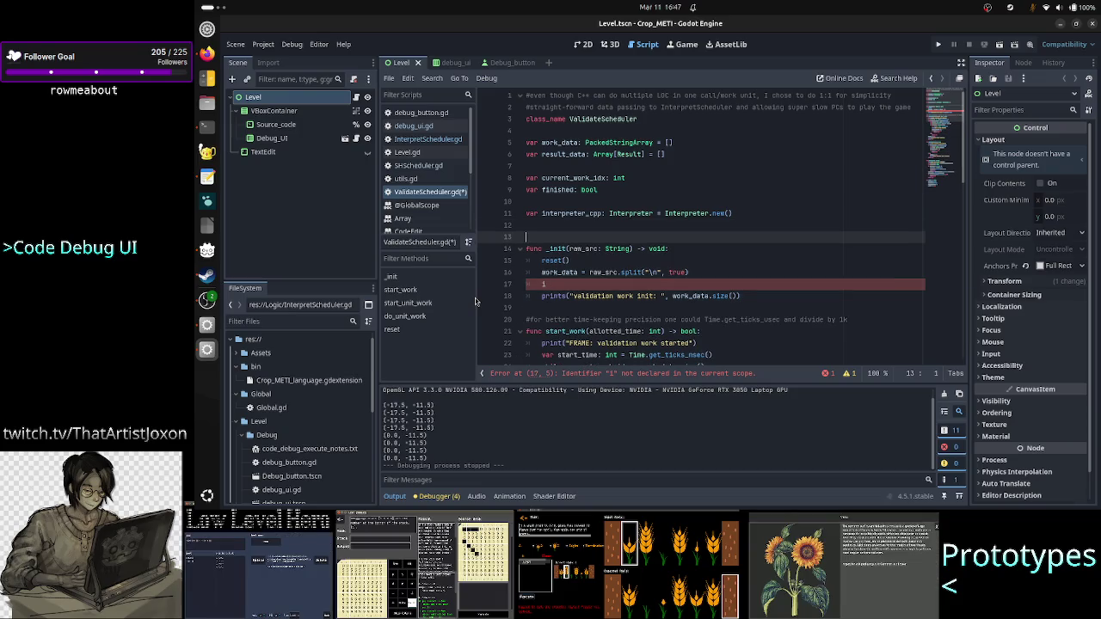
Retype the true argument in raw_src.split("\n", true), checking split()'s parameter hint
{"action": "key", "text": "Down"}
{"action": "key", "text": "Down"}
{"action": "key", "text": "Down"}
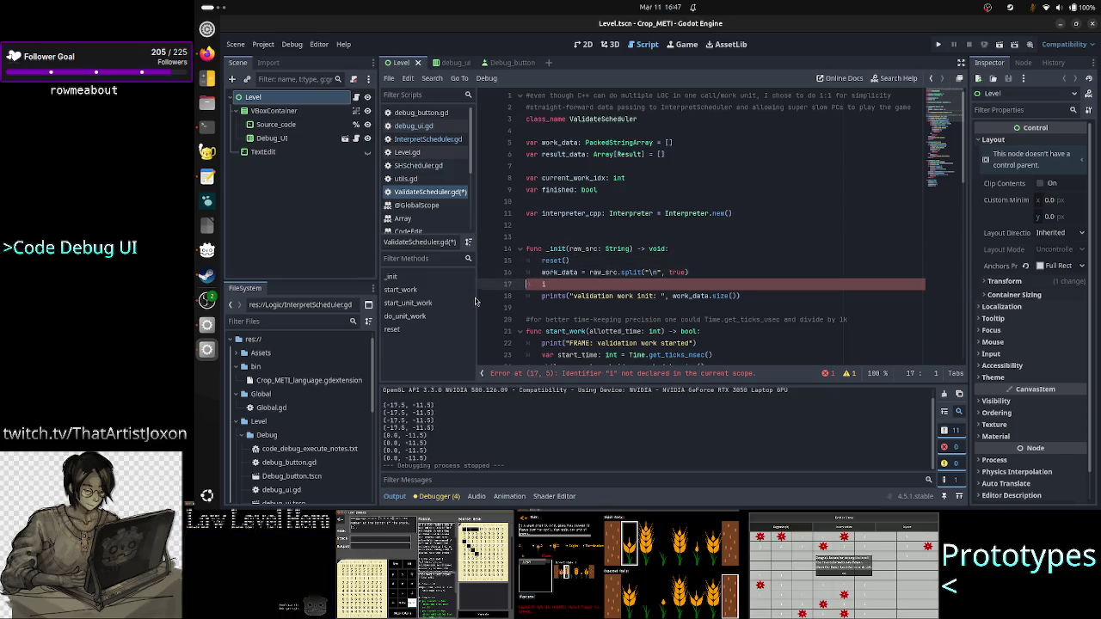
{"action": "key", "text": "End"}
{"action": "key", "text": "shift+Left"}
{"action": "key", "text": "shift+Left"}
{"action": "key", "text": "shift+Left"}
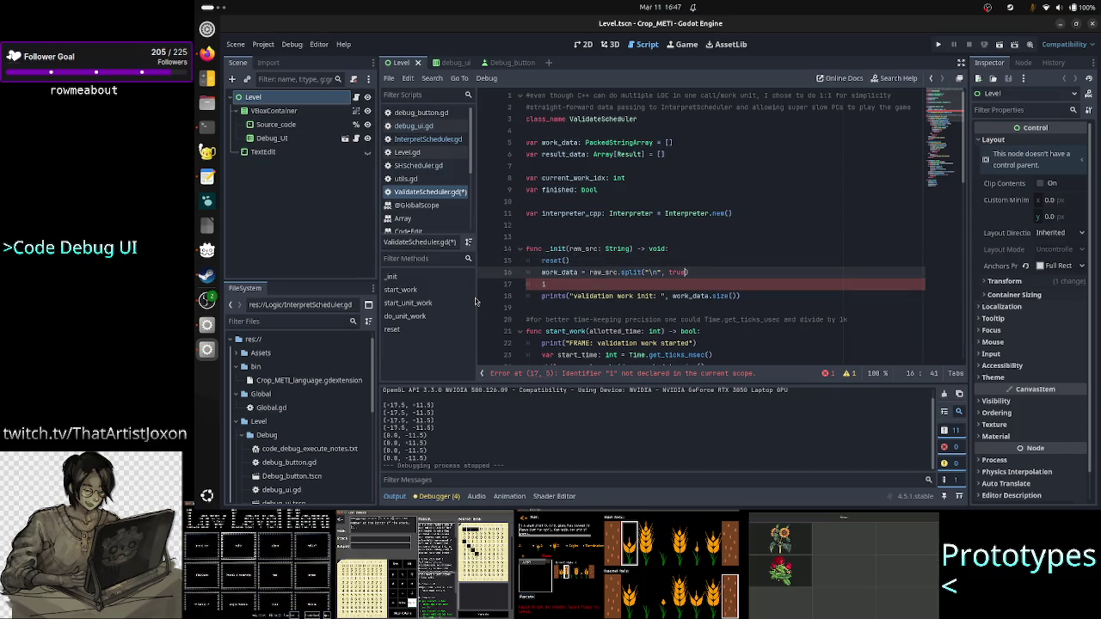
{"action": "key", "text": "shift+Left"}
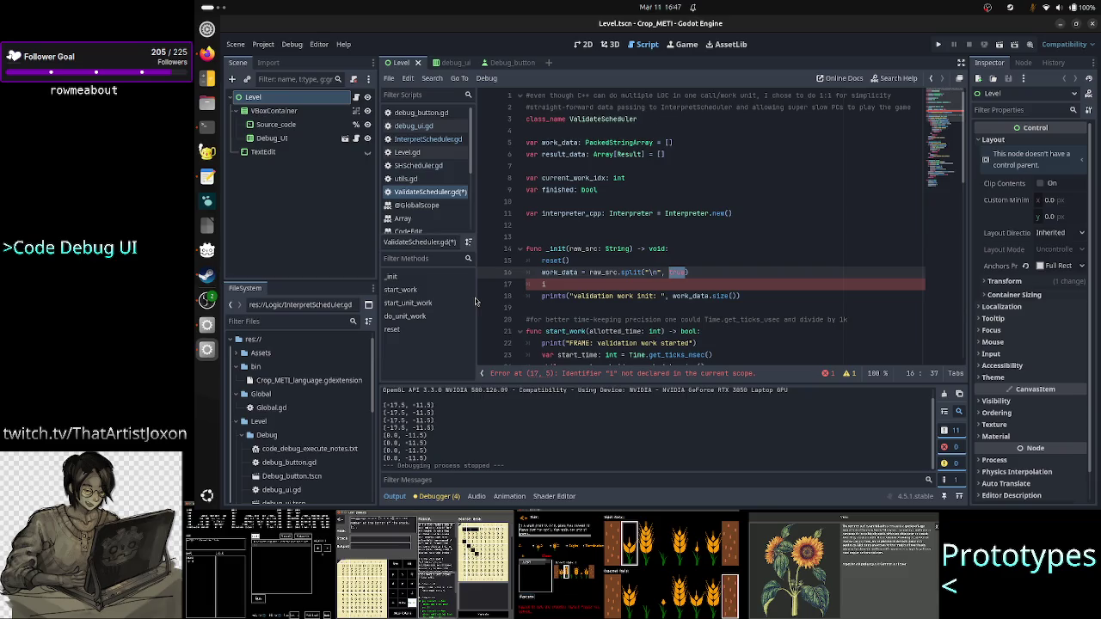
{"action": "type", "text": "true"}
{"action": "key", "text": "BackSpace"}
{"action": "key", "text": "BackSpace"}
{"action": "key", "text": "BackSpace"}
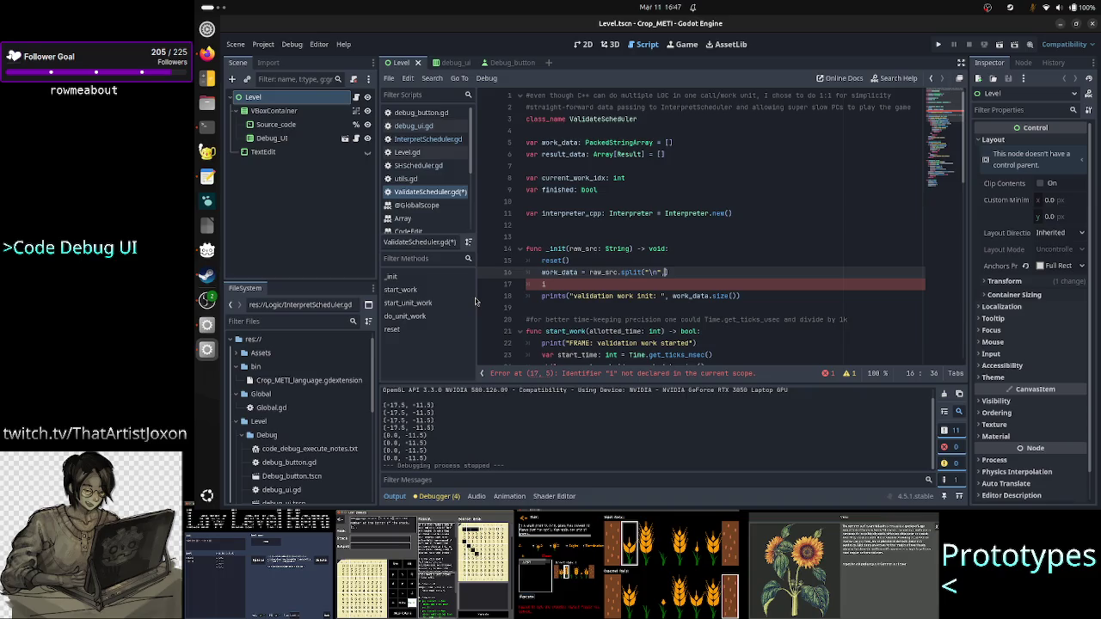
{"action": "key", "text": "ctrl+space"}
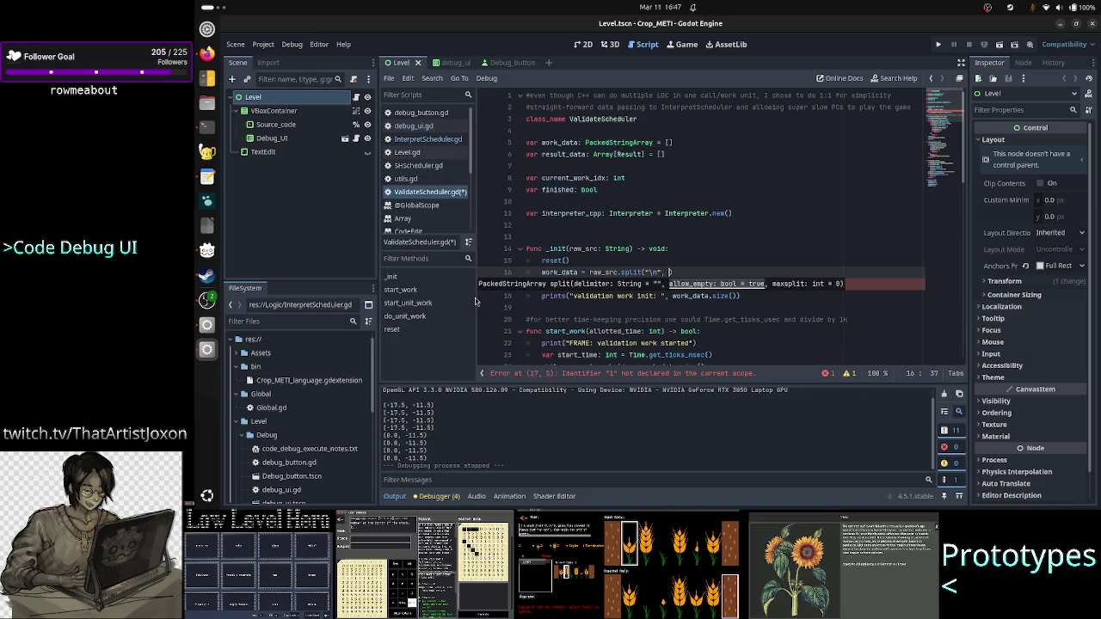
{"action": "type", "text": "true"}
{"action": "key", "text": "Escape"}
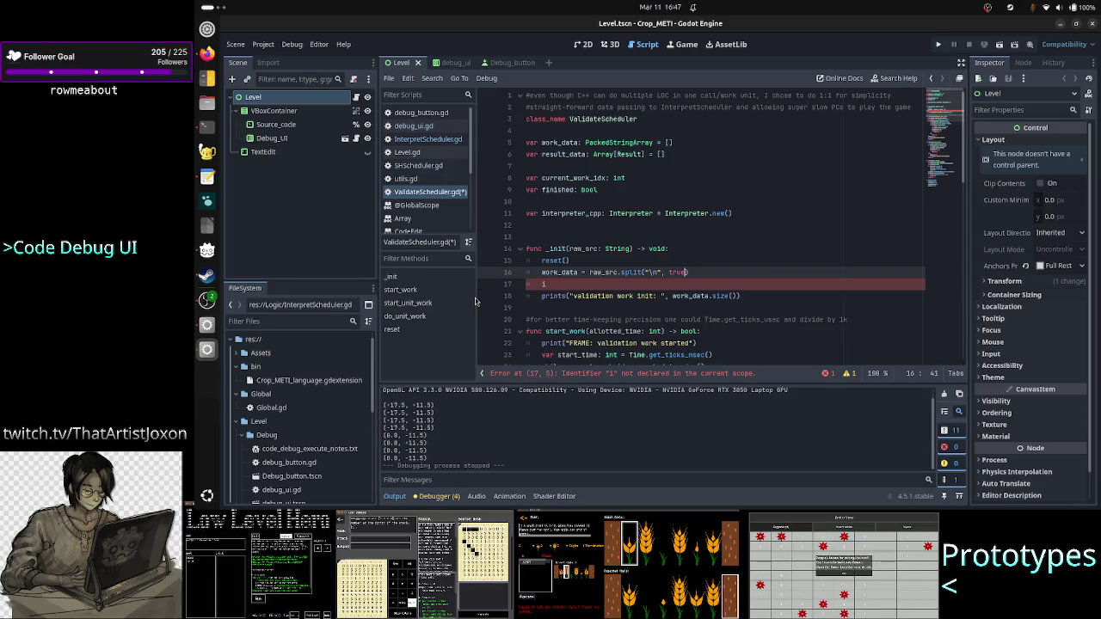
Add extra blank lines above _init, then remove them again
{"action": "key", "text": "Up"}
{"action": "key", "text": "Up"}
{"action": "key", "text": "Up"}
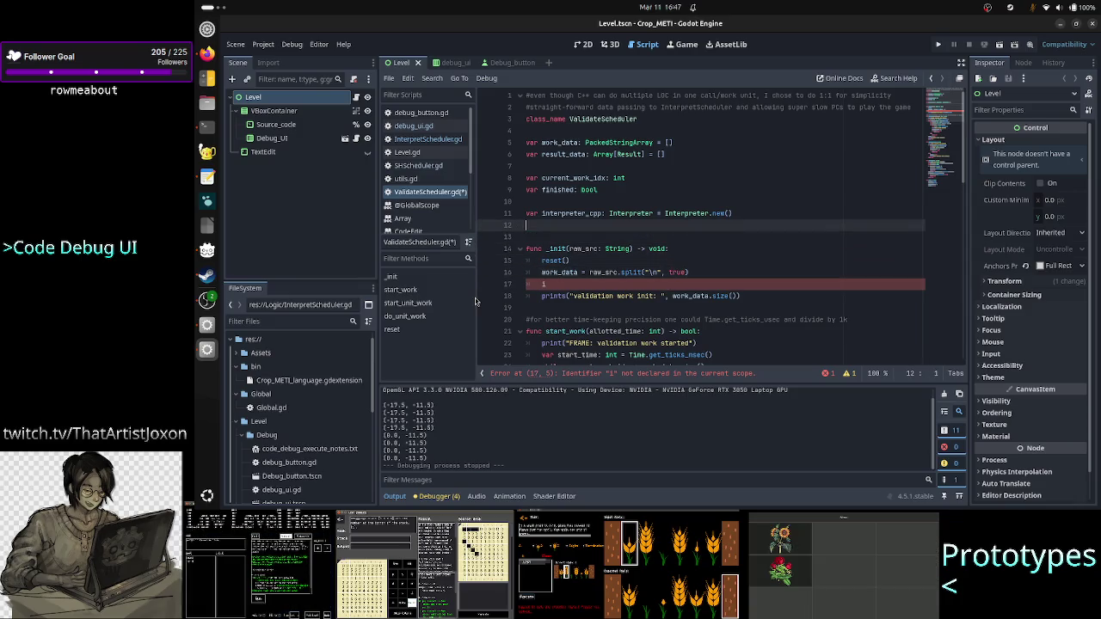
{"action": "key", "text": "Return"}
{"action": "key", "text": "Return"}
{"action": "key", "text": "Return"}
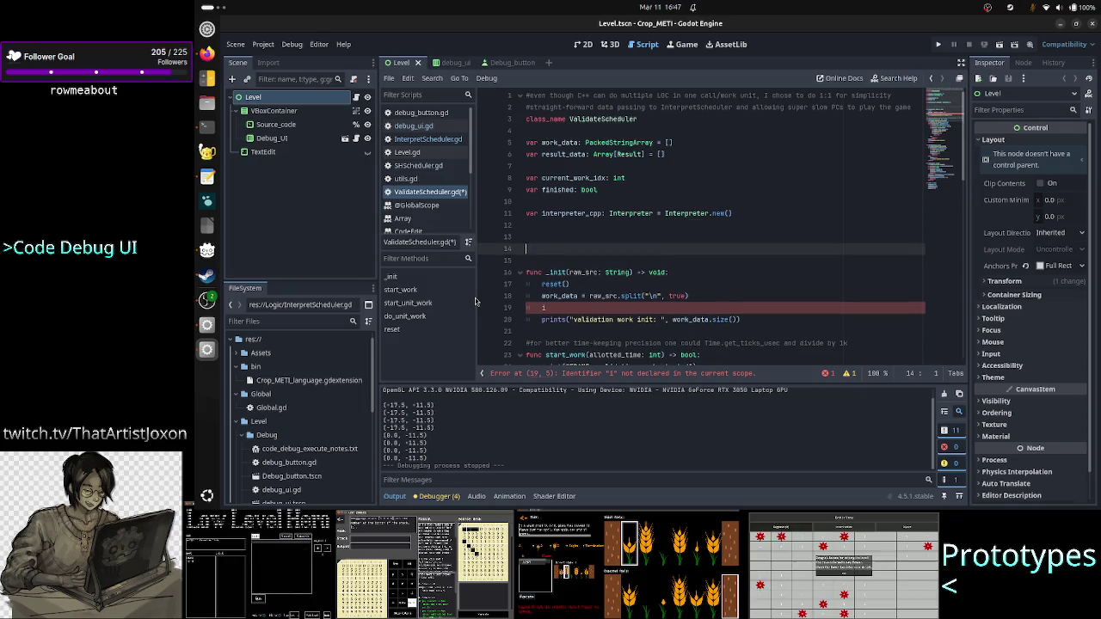
{"action": "key", "text": "Up"}
{"action": "key", "text": "Up"}
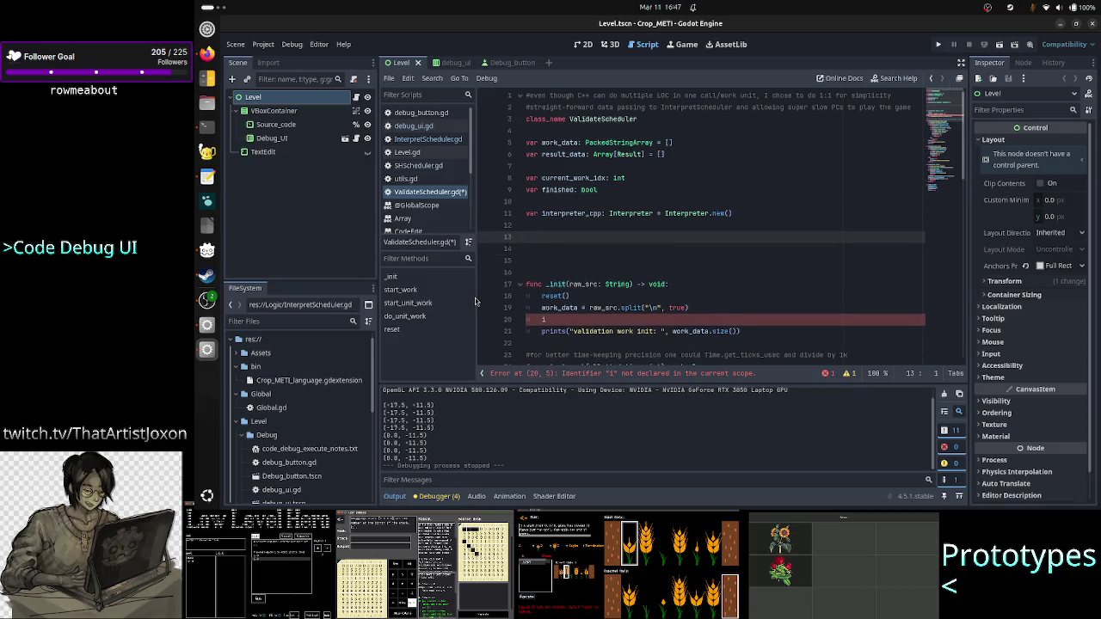
{"action": "key", "text": "Down"}
{"action": "key", "text": "Down"}
{"action": "key", "text": "Down"}
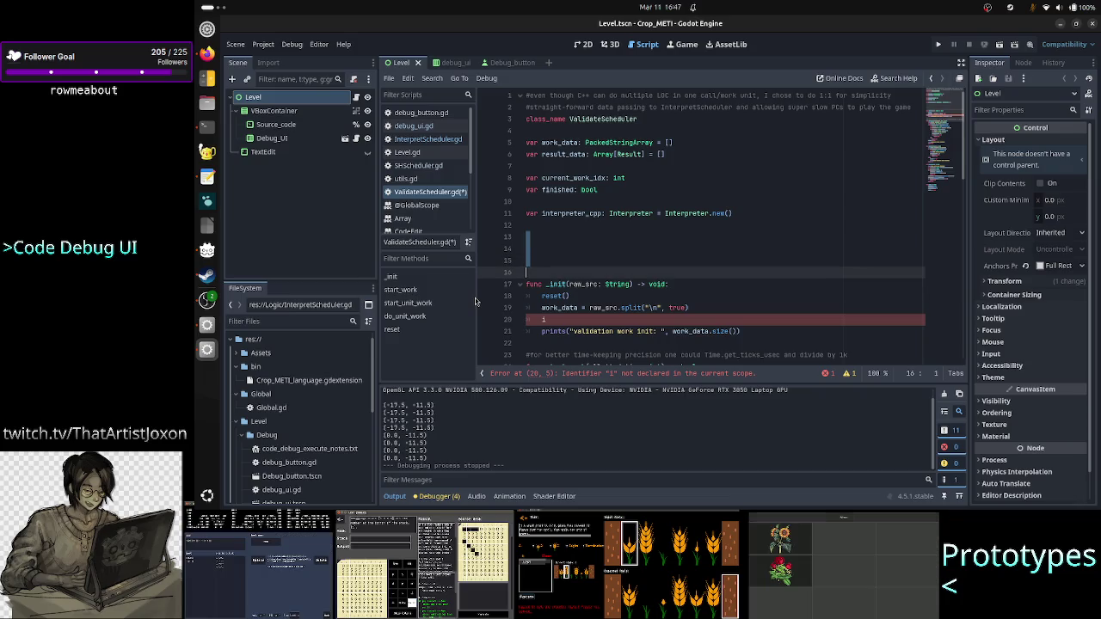
{"action": "double_click", "coordinate": [678, 308]}
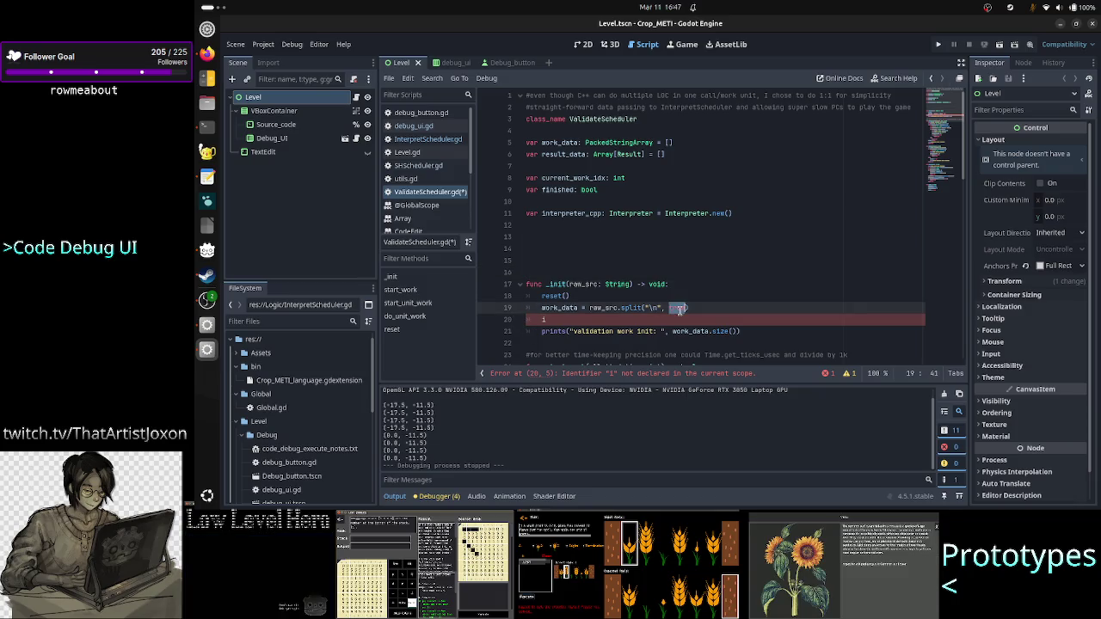
{"action": "left_click", "coordinate": [554, 274]}
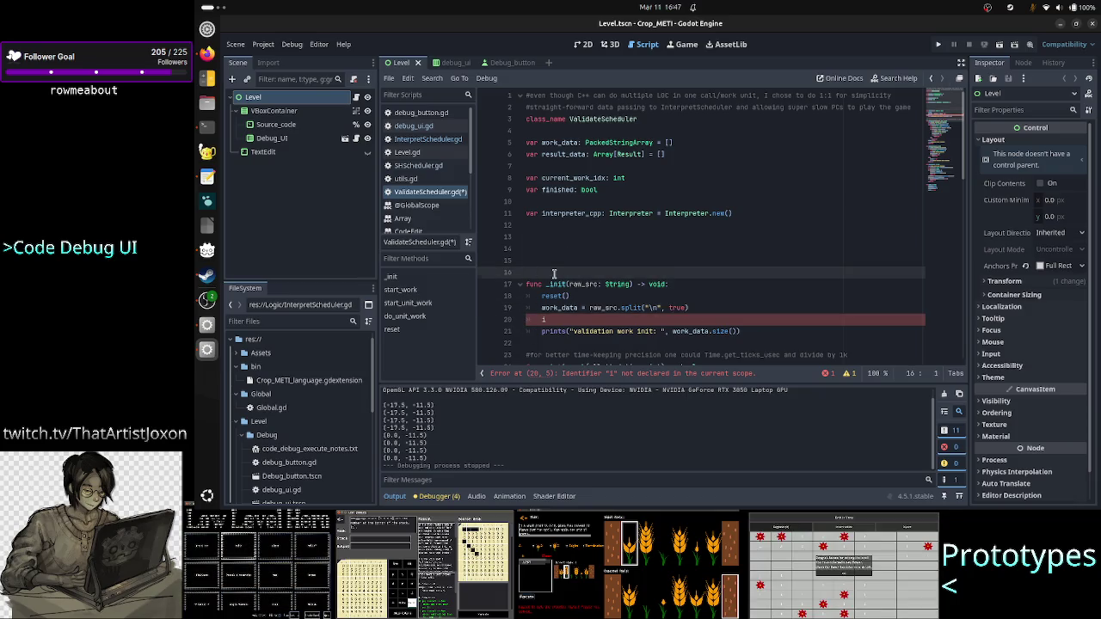
{"action": "key", "text": "BackSpace"}
{"action": "key", "text": "BackSpace"}
{"action": "key", "text": "BackSpace"}
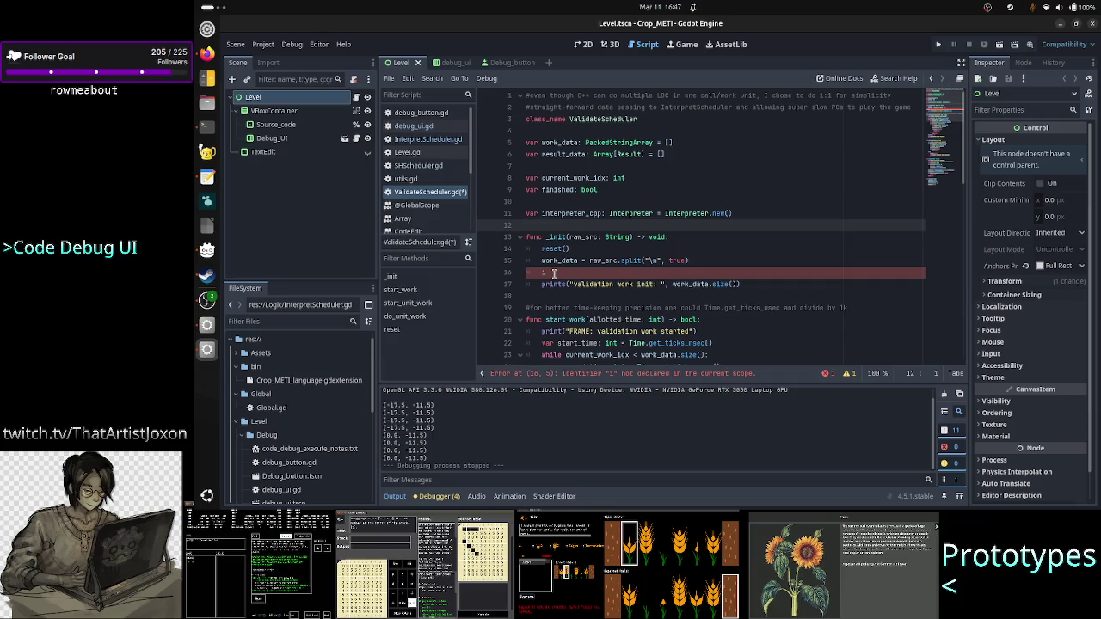
Inspect the work_data = raw_src.split call and begin a new line beneath it
{"action": "key", "text": "Down"}
{"action": "key", "text": "Down"}
{"action": "key", "text": "Down"}
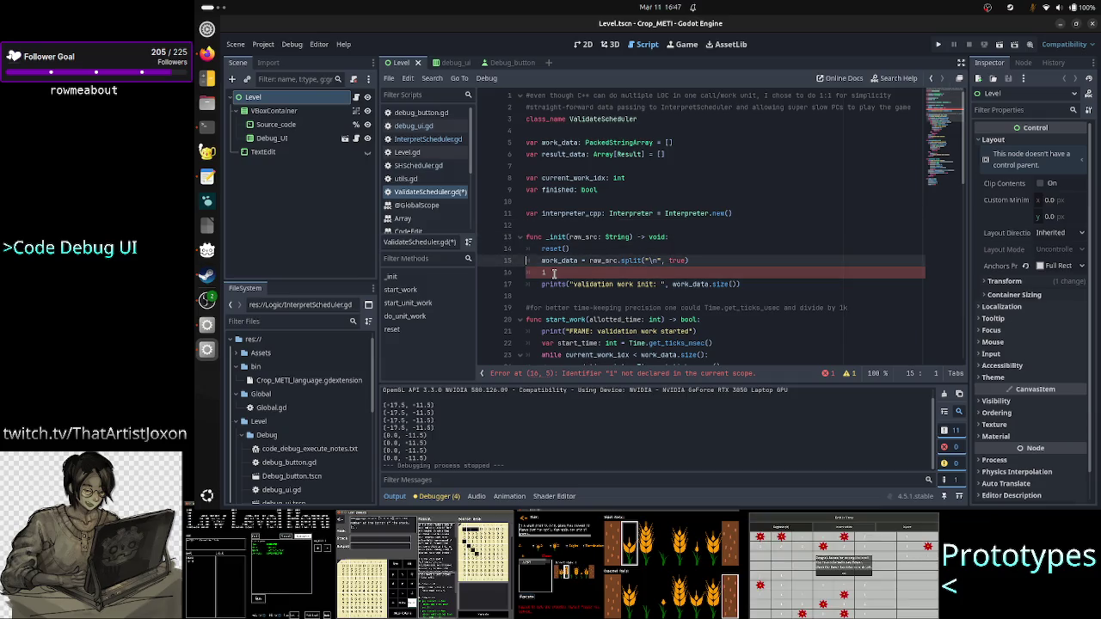
{"action": "key", "text": "shift+Right"}
{"action": "key", "text": "shift+Right"}
{"action": "key", "text": "shift+Right"}
{"action": "key", "text": "ctrl+Right"}
{"action": "key", "text": "ctrl+Right"}
{"action": "key", "text": "ctrl+Right"}
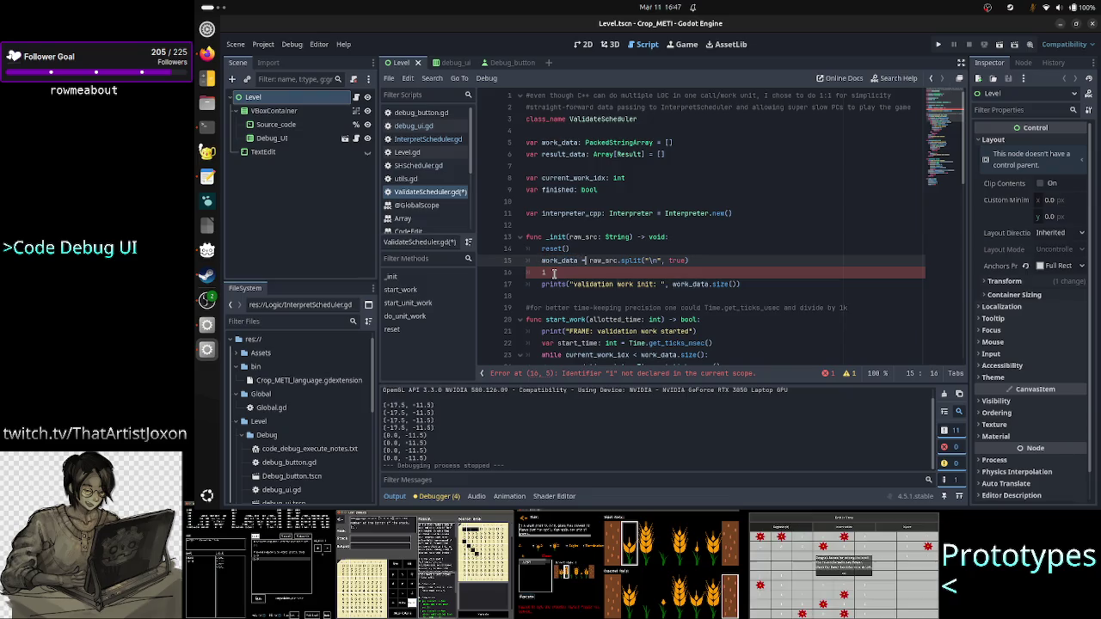
{"action": "key", "text": "shift+Right"}
{"action": "key", "text": "shift+Right"}
{"action": "key", "text": "shift+Right"}
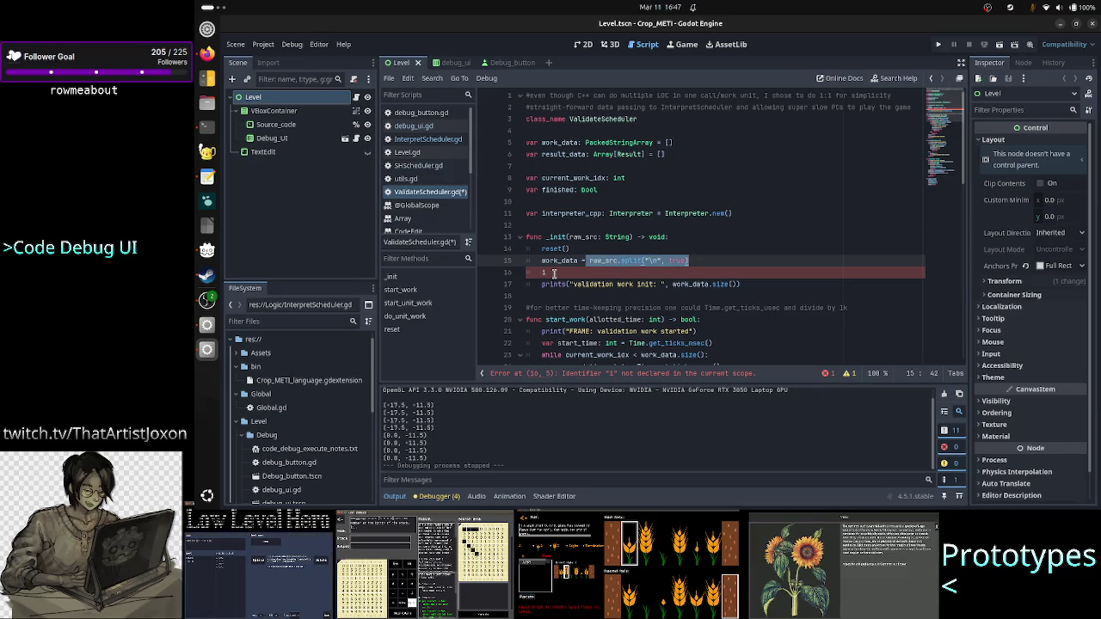
{"action": "key", "text": "Right"}
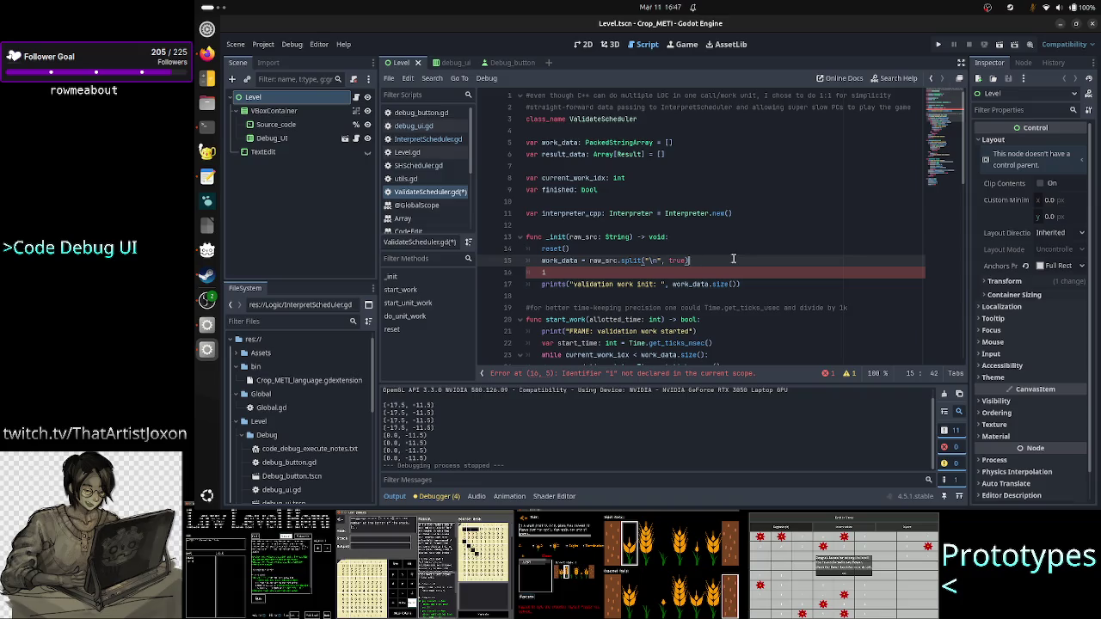
{"action": "key", "text": "Down"}
{"action": "type", "text": "n"}
{"action": "key", "text": "Escape"}
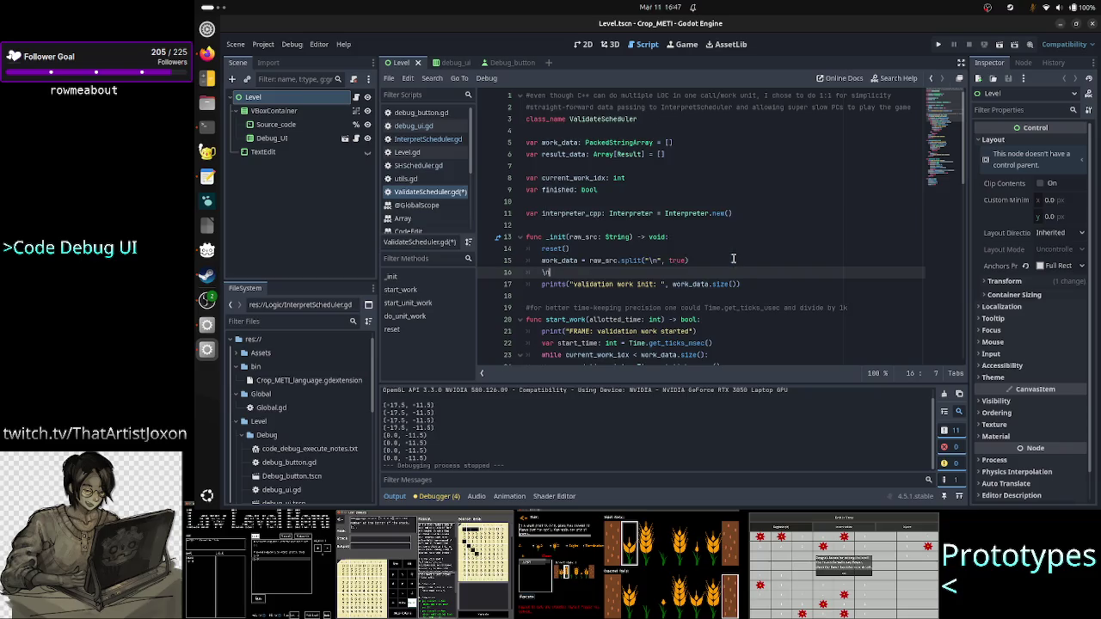
Delete the stray line under the split call and scroll through the script and back
{"action": "key", "text": "BackSpace"}
{"action": "key", "text": "BackSpace"}
{"action": "key", "text": "BackSpace"}
{"action": "key", "text": "Up"}
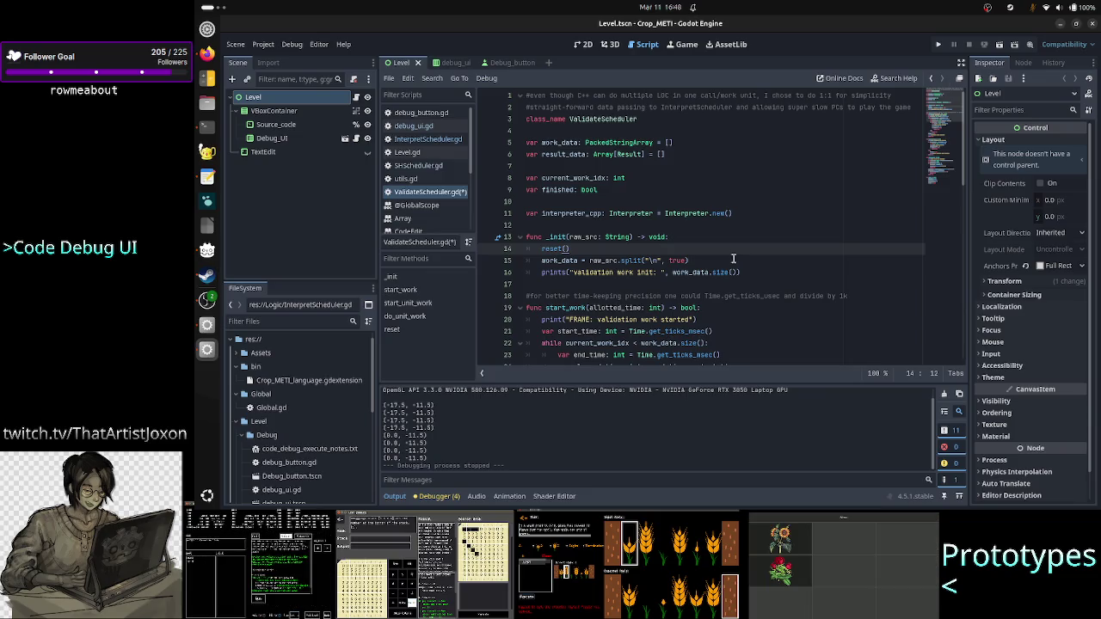
{"action": "scroll", "coordinate": [775, 241], "scroll_direction": "down", "scroll_amount": 10}
{"action": "scroll", "coordinate": [775, 241], "scroll_direction": "down", "scroll_amount": 5}
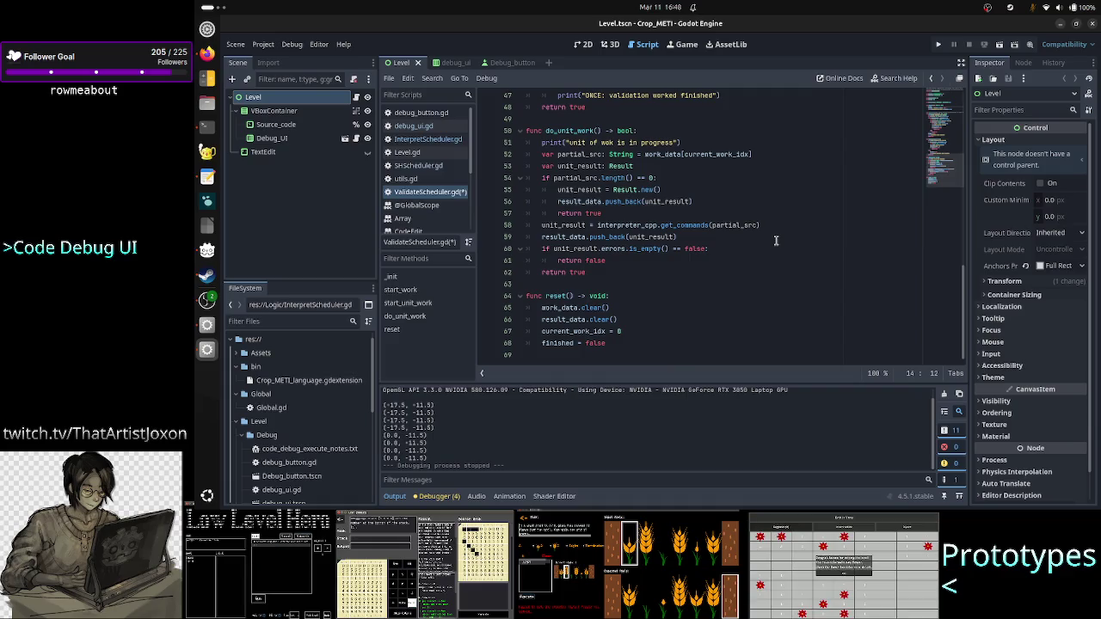
{"action": "scroll", "coordinate": [775, 241], "scroll_direction": "up", "scroll_amount": 9}
{"action": "scroll", "coordinate": [776, 241], "scroll_direction": "up", "scroll_amount": 3}
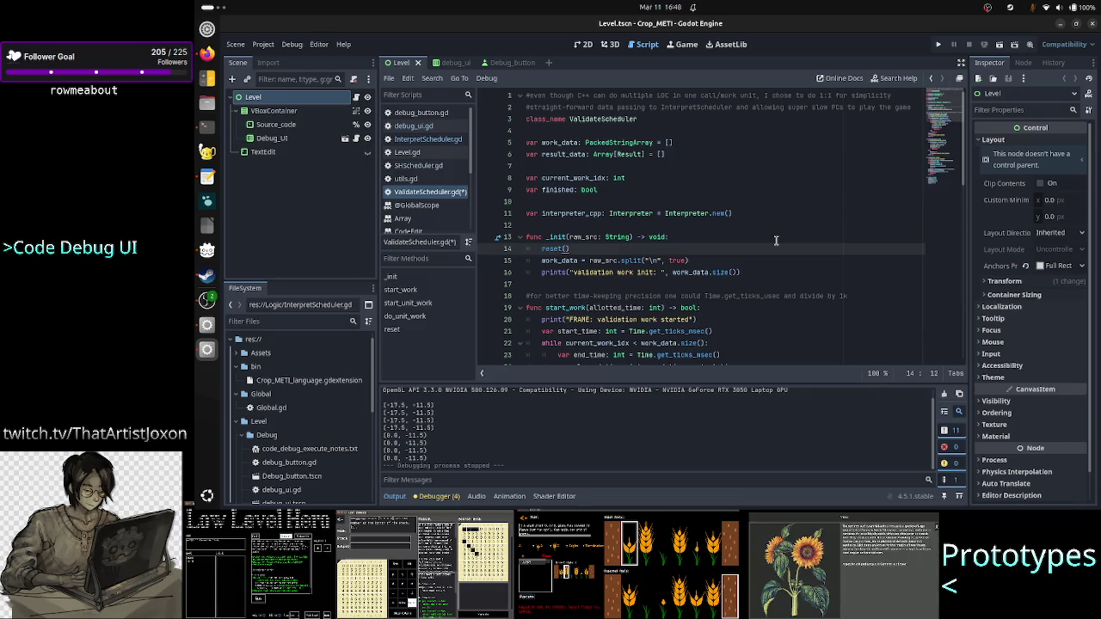
{"action": "left_click", "coordinate": [775, 241]}
{"action": "key", "text": "Up"}
{"action": "key", "text": "Return"}
{"action": "key", "text": "Return"}
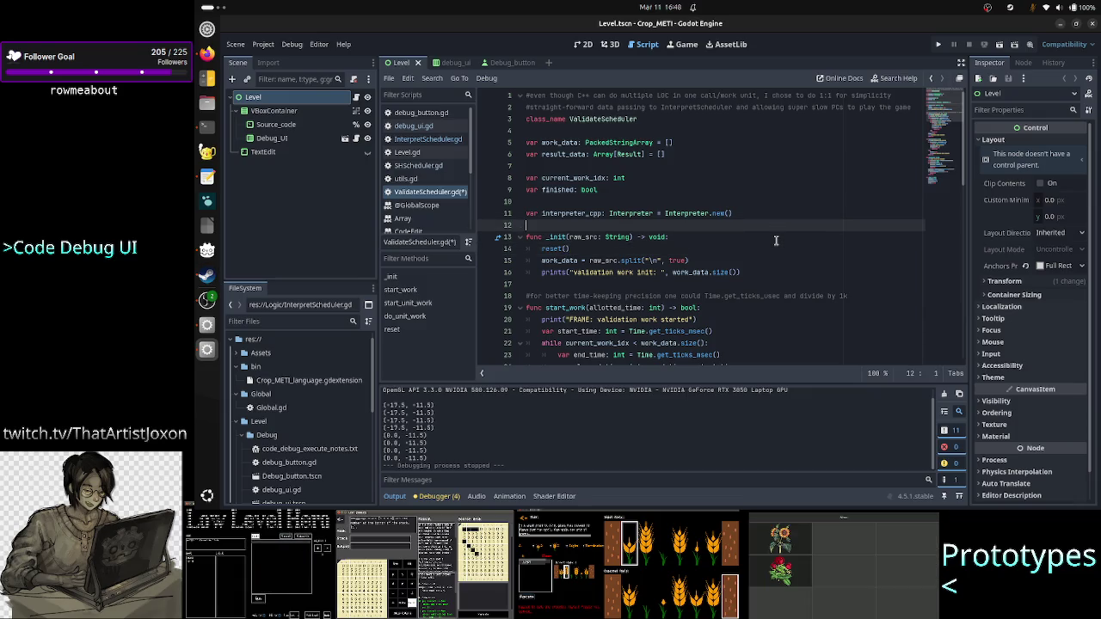
{"action": "key", "text": "Up"}
{"action": "type", "text": "func _ini"}
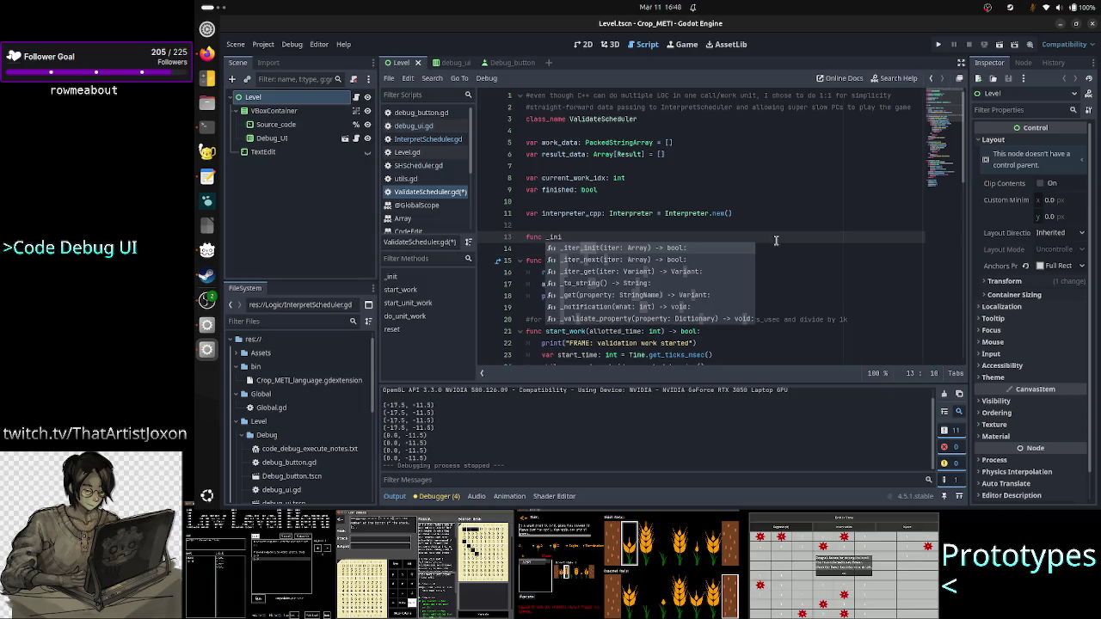
{"action": "type", "text": "t"}
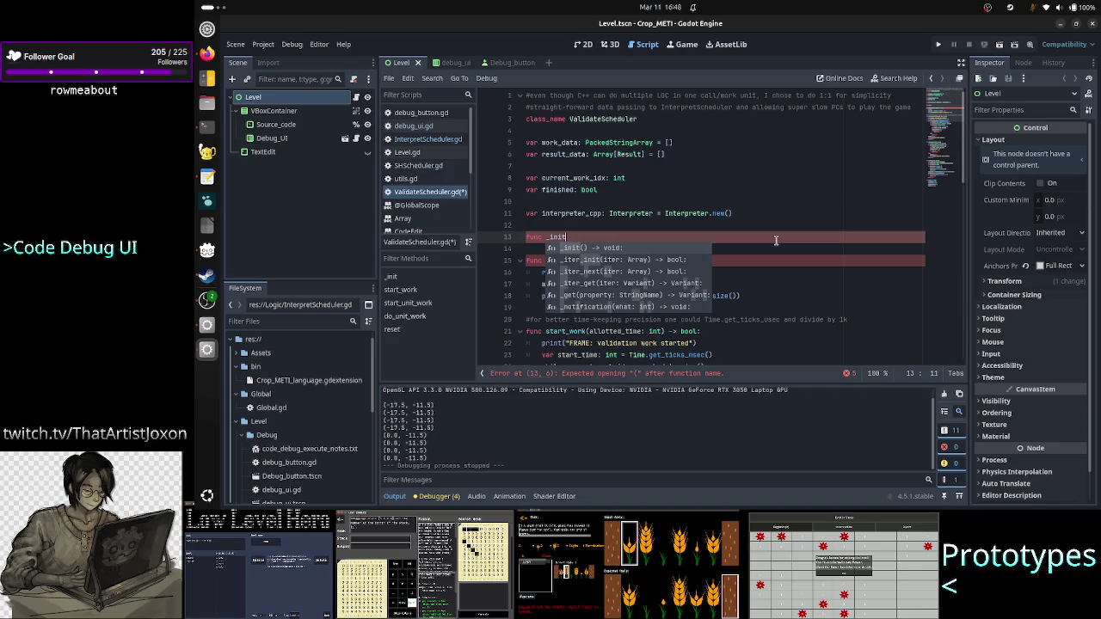
{"action": "key", "text": "BackSpace"}
{"action": "key", "text": "BackSpace"}
{"action": "key", "text": "BackSpace"}
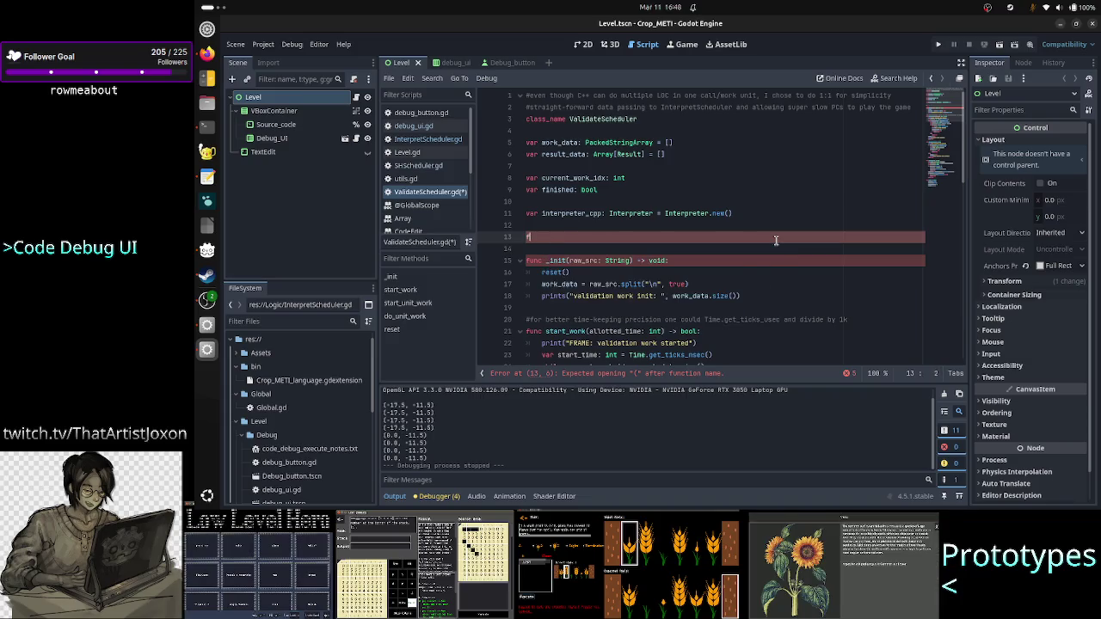
{"action": "key", "text": "Delete"}
{"action": "key", "text": "Delete"}
{"action": "key", "text": "End"}
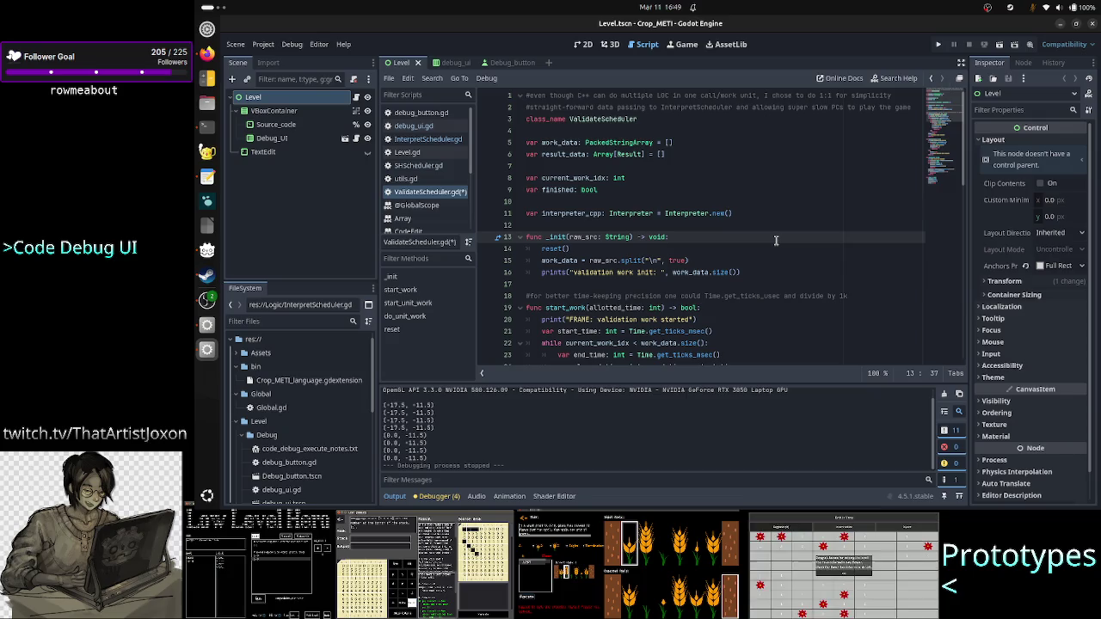
{"action": "key", "text": "ctrl+shift+Return"}
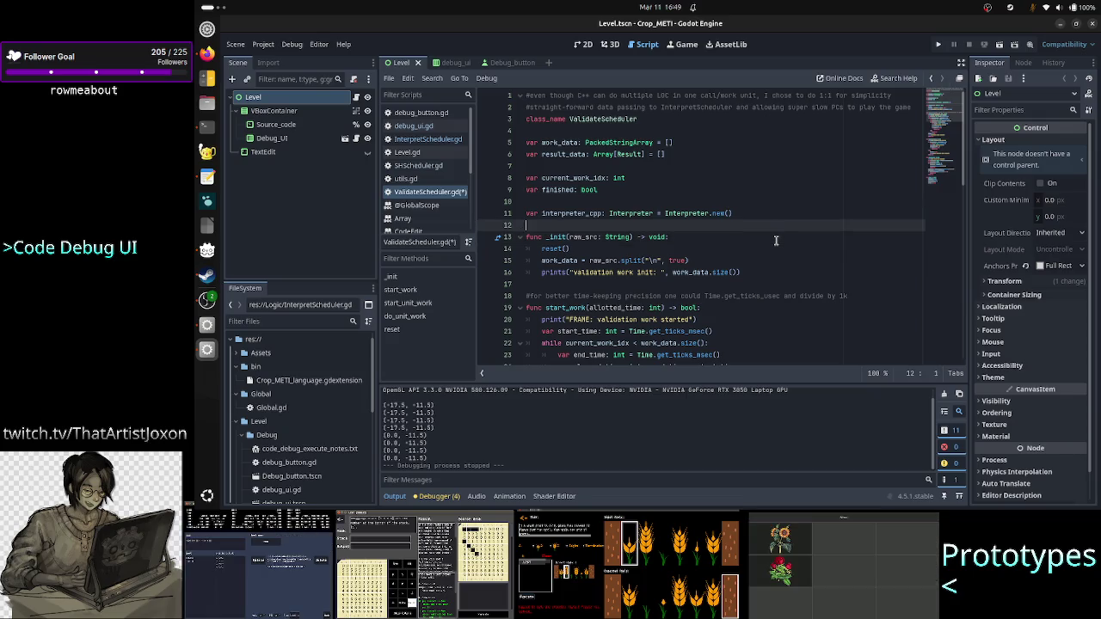
{"action": "type", "text": "#"}
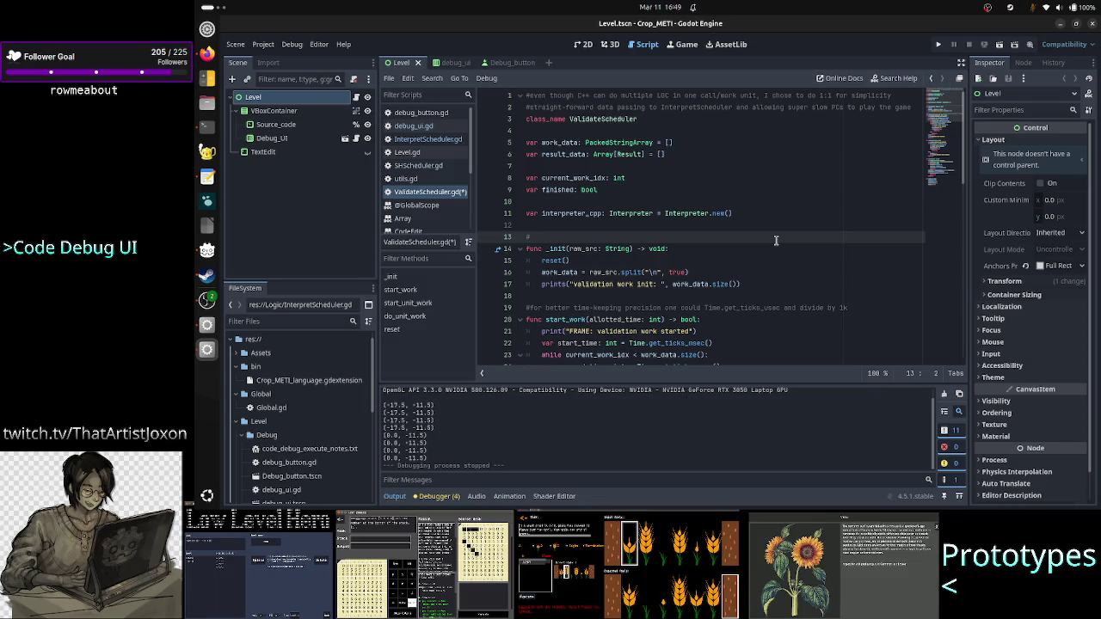
{"action": "type", "text": "never "}
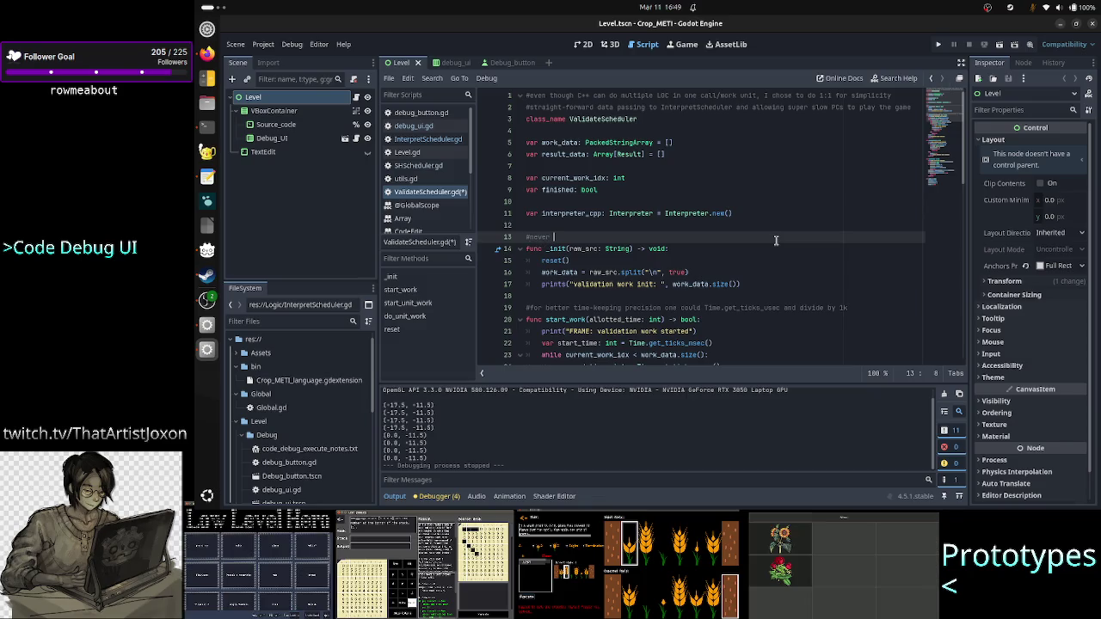
{"action": "type", "text": "pass an em"}
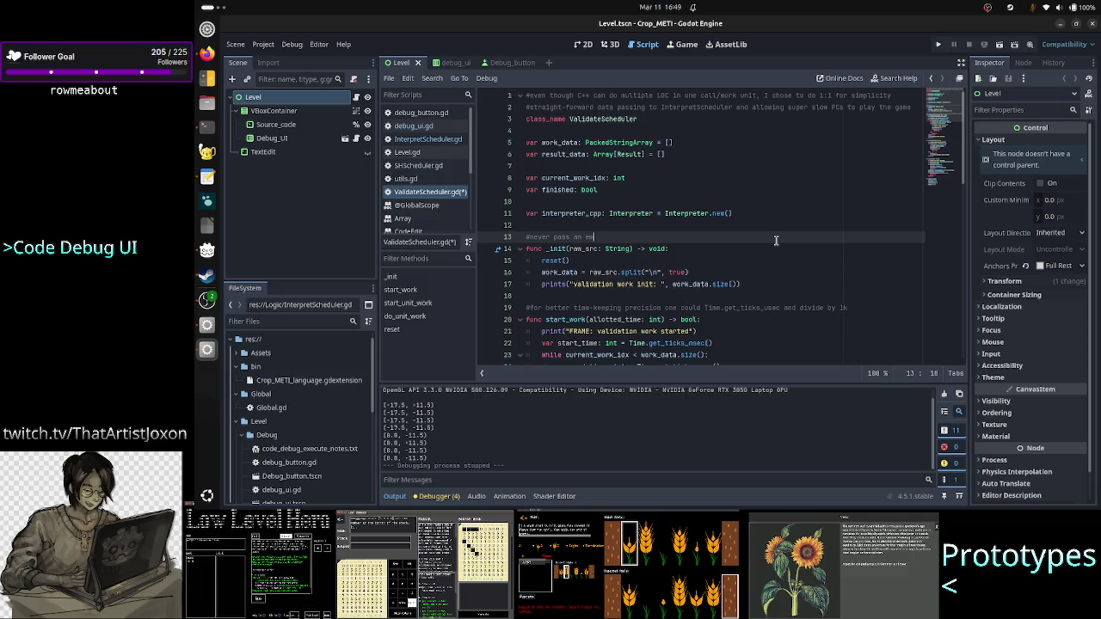
{"action": "type", "text": "pty src"}
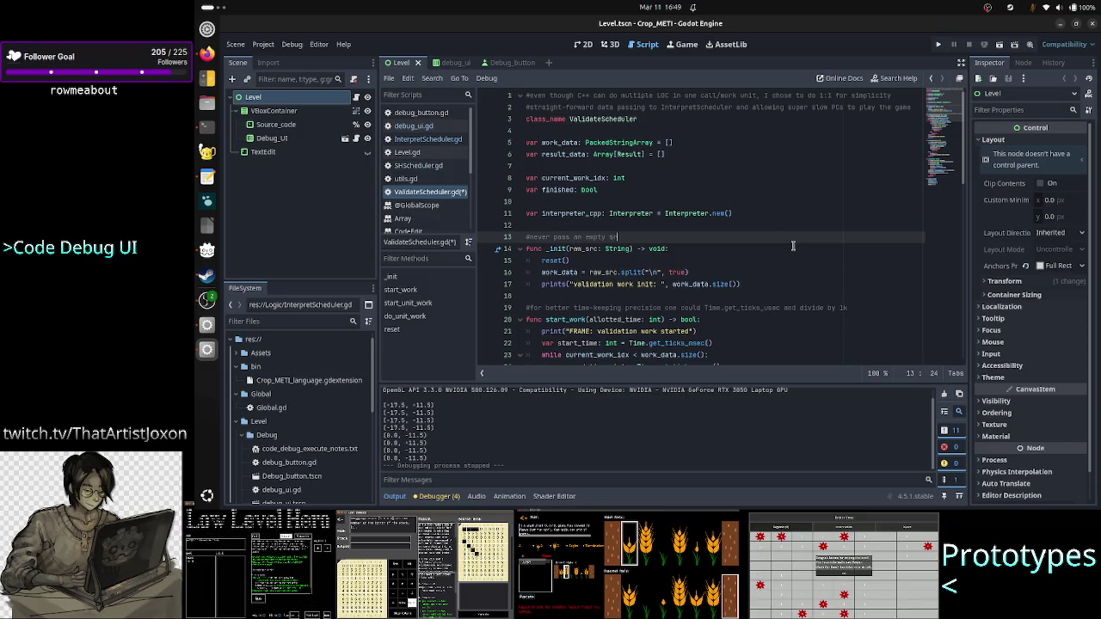
{"action": "type", "text": "in"}
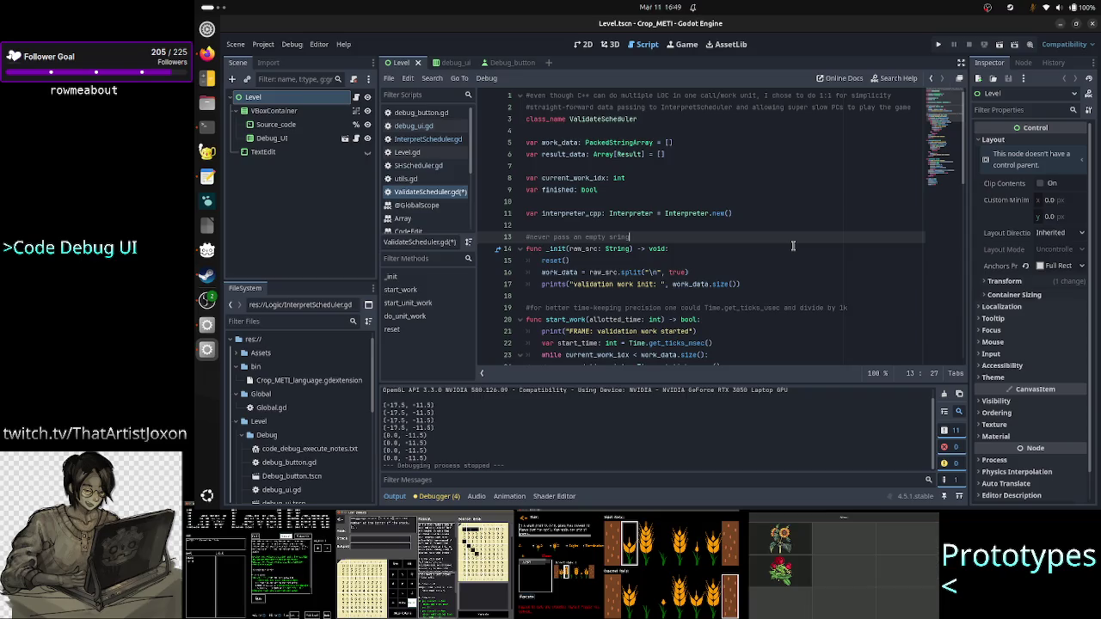
{"action": "double_click", "coordinate": [558, 143]}
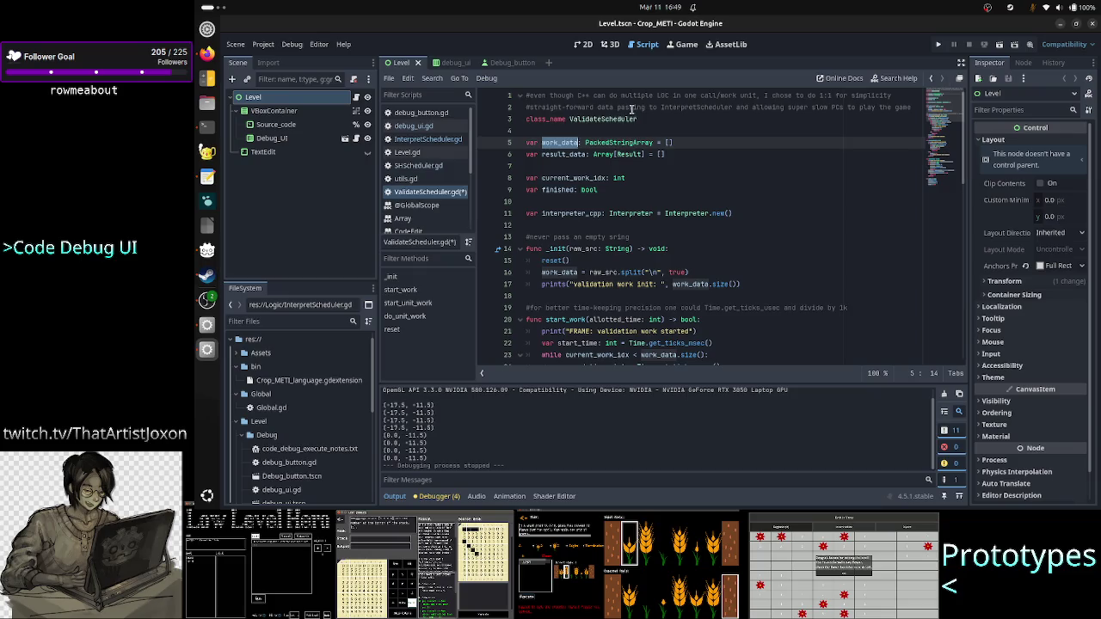
{"action": "triple_click", "coordinate": [674, 231]}
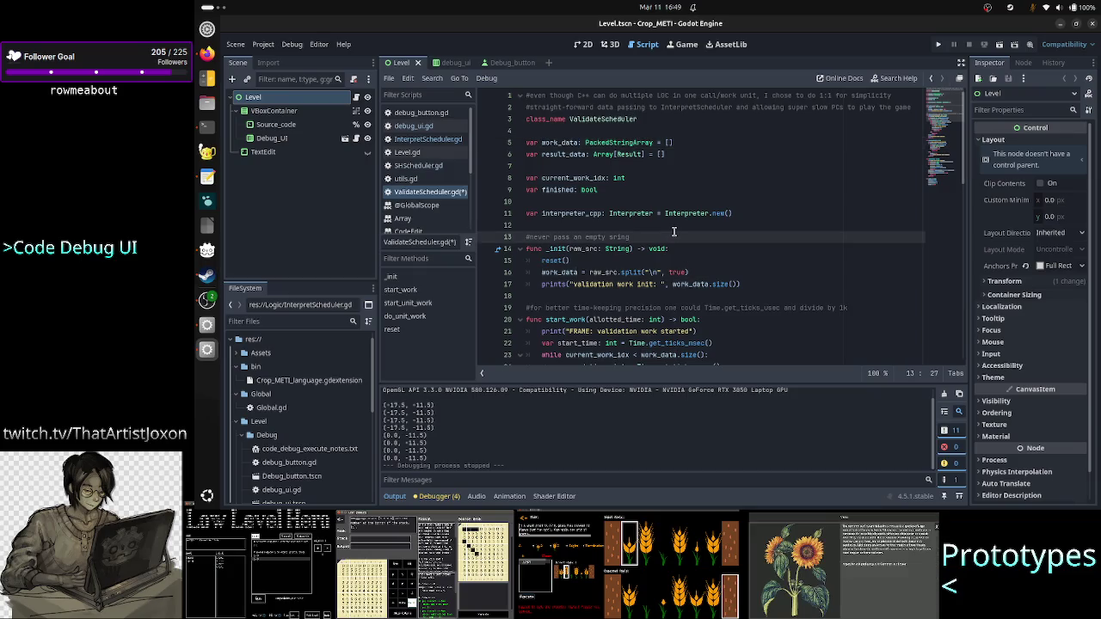
{"action": "key", "text": "BackSpace"}
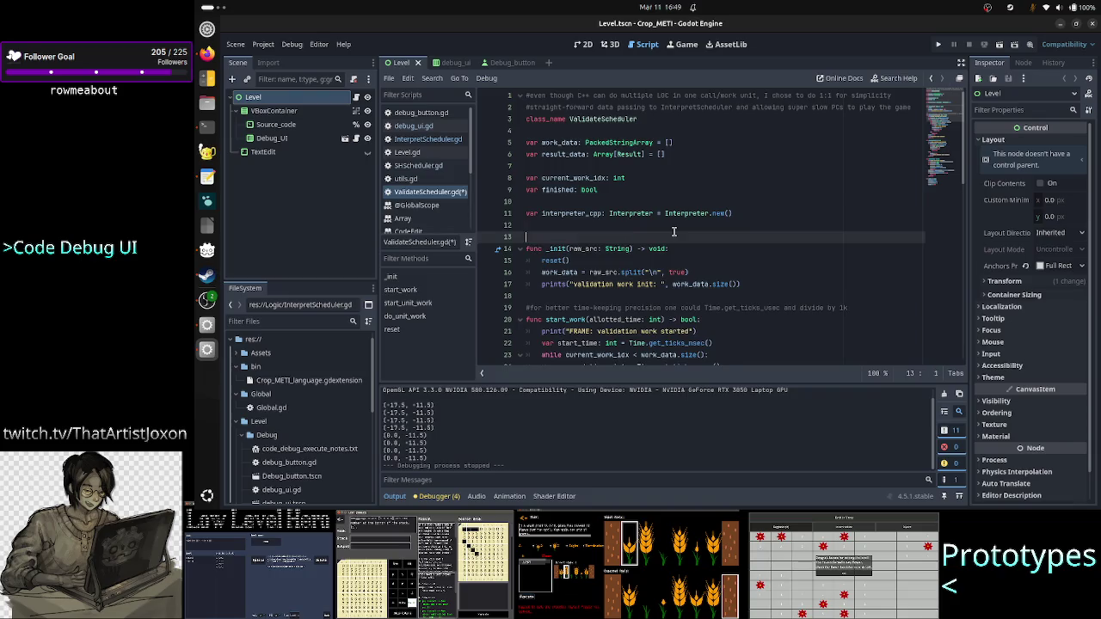
{"action": "key", "text": "Delete"}
{"action": "key", "text": "Down"}
{"action": "key", "text": "Down"}
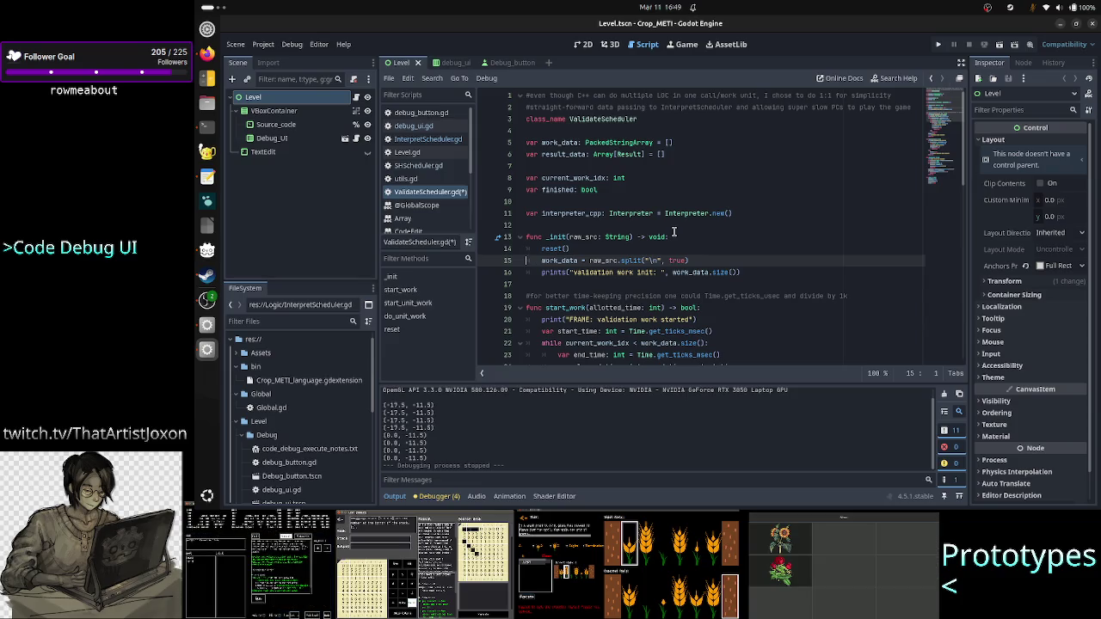
{"action": "key", "text": "Return"}
Write the comment '#this could be empty!' just above the work_data split line
{"action": "key", "text": "Up"}
{"action": "key", "text": "Tab"}
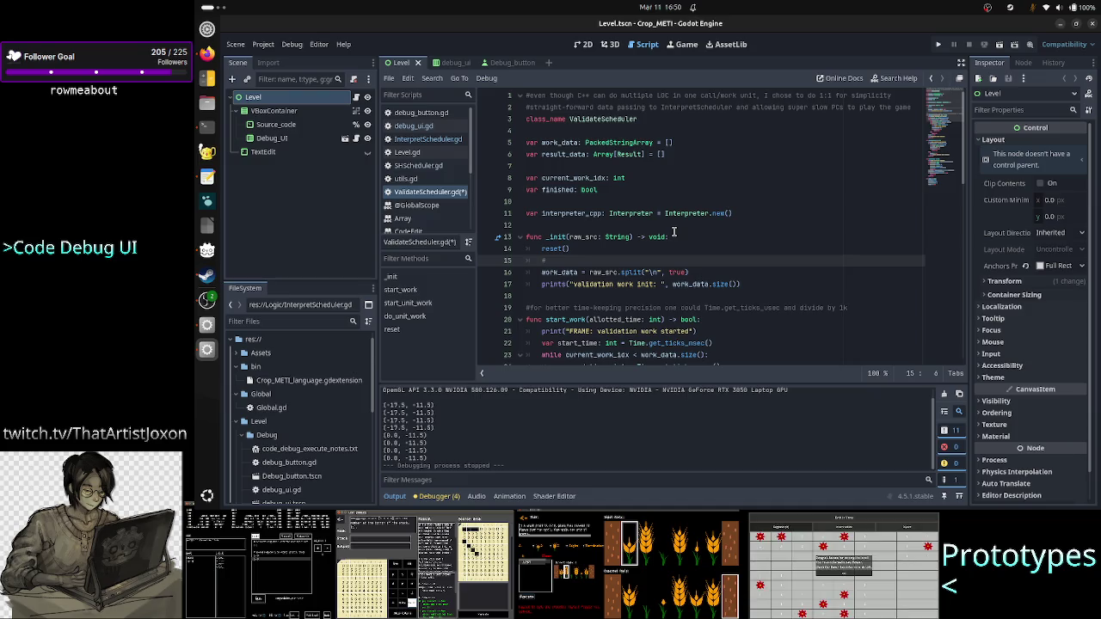
{"action": "type", "text": "the"}
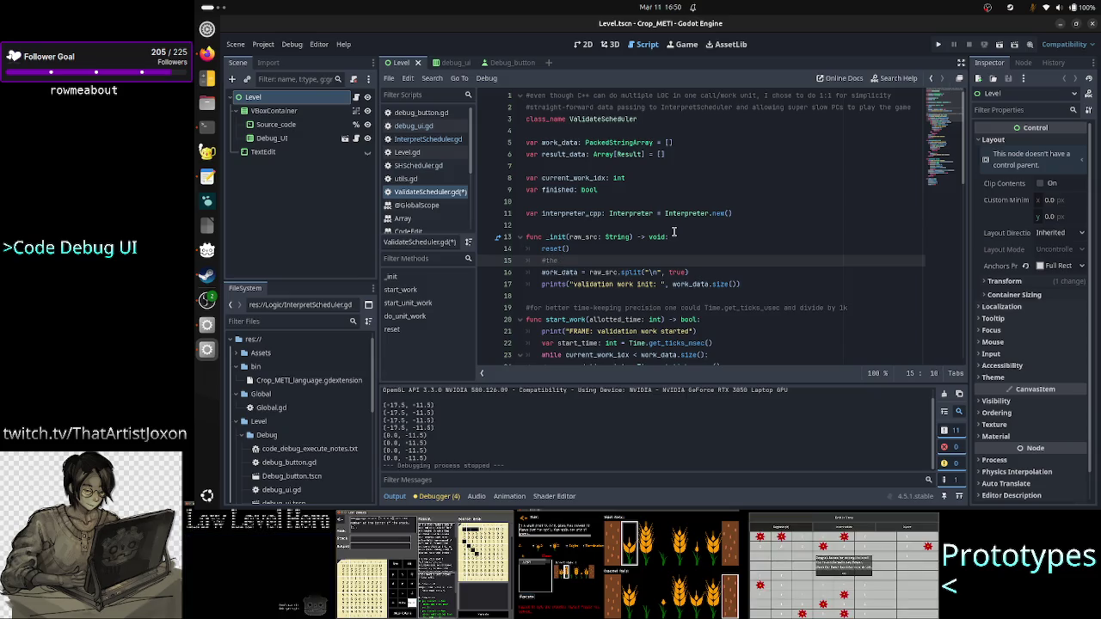
{"action": "key", "text": "BackSpace"}
{"action": "key", "text": "BackSpace"}
{"action": "type", "text": "is c"}
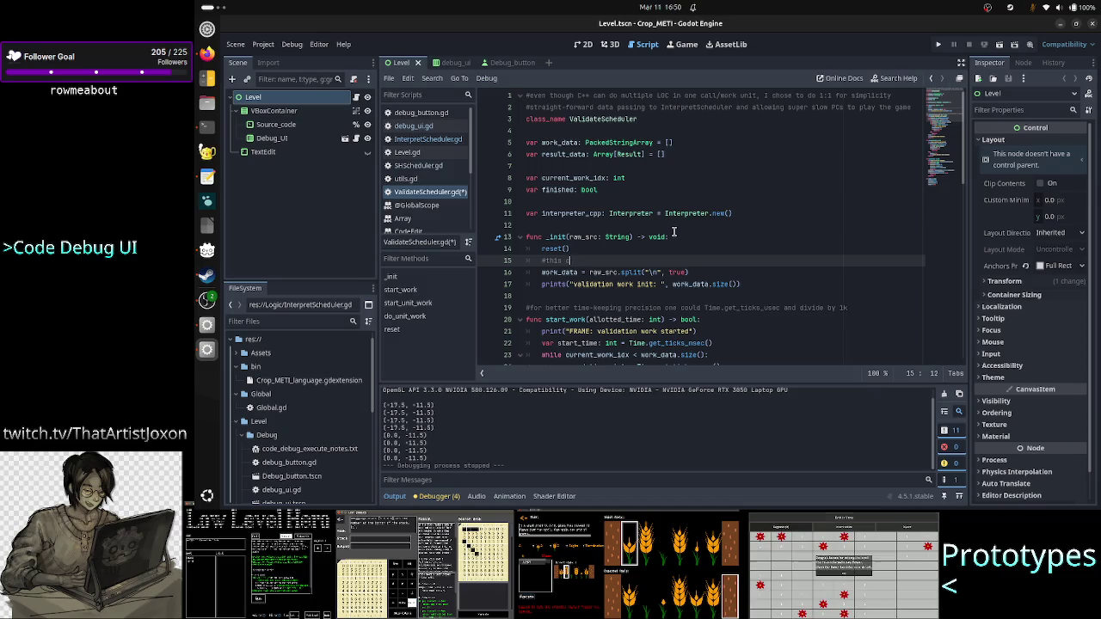
{"action": "type", "text": "ould be em"}
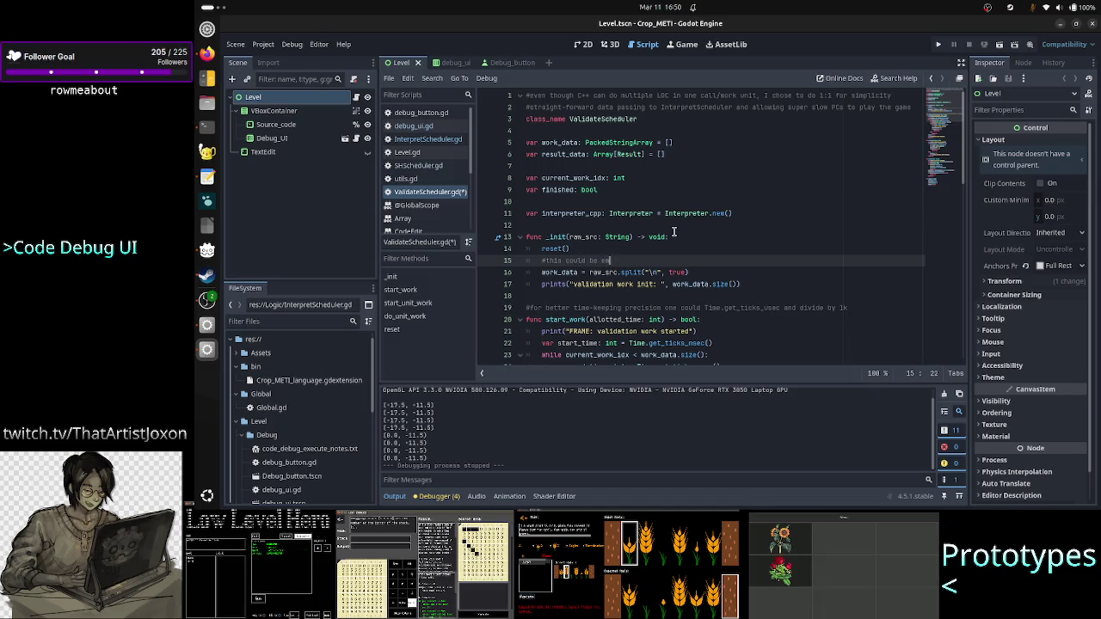
{"action": "type", "text": "pty!"}
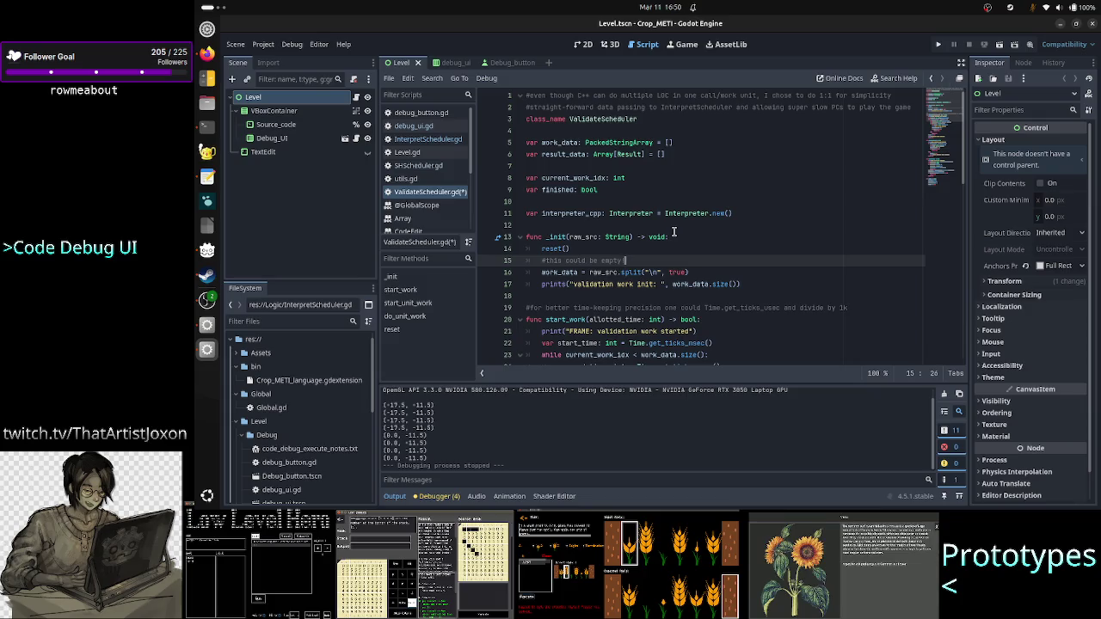
{"action": "key", "text": "Down"}
{"action": "key", "text": "Home"}
{"action": "key", "text": "Home"}
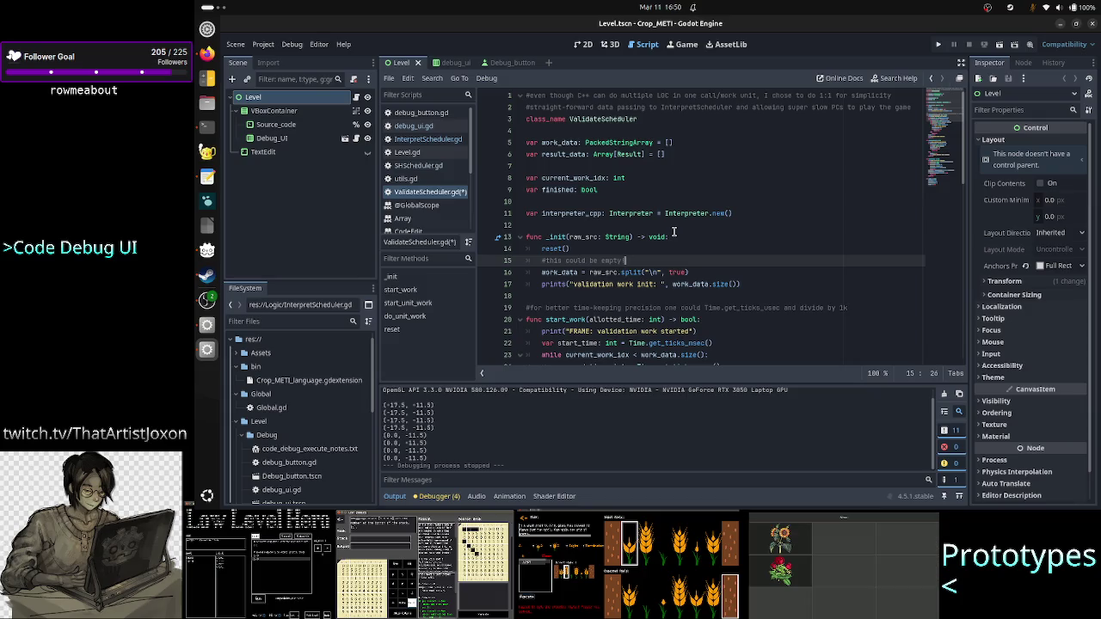
Move from the _init header down to the start_work header
{"action": "key", "text": "Up"}
{"action": "key", "text": "Up"}
{"action": "left_click", "coordinate": [673, 236]}
{"action": "triple_click", "coordinate": [674, 236]}
{"action": "key", "text": "Right"}
{"action": "key", "text": "Right"}
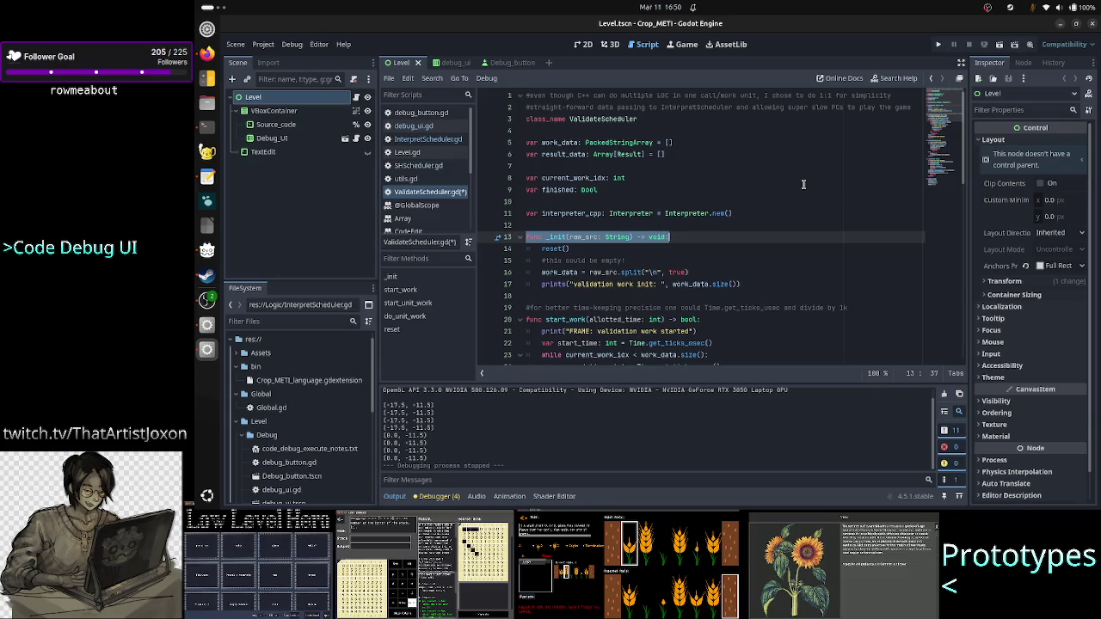
{"action": "key", "text": "Down"}
{"action": "key", "text": "Down"}
{"action": "key", "text": "Down"}
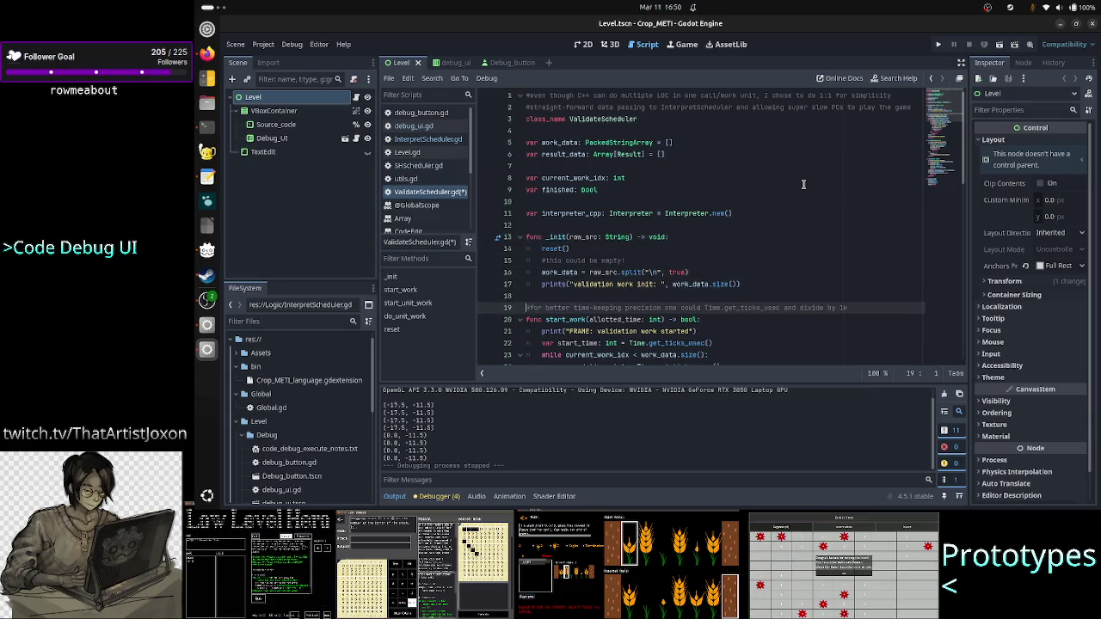
{"action": "key", "text": "Down"}
{"action": "key", "text": "Down"}
{"action": "key", "text": "Down"}
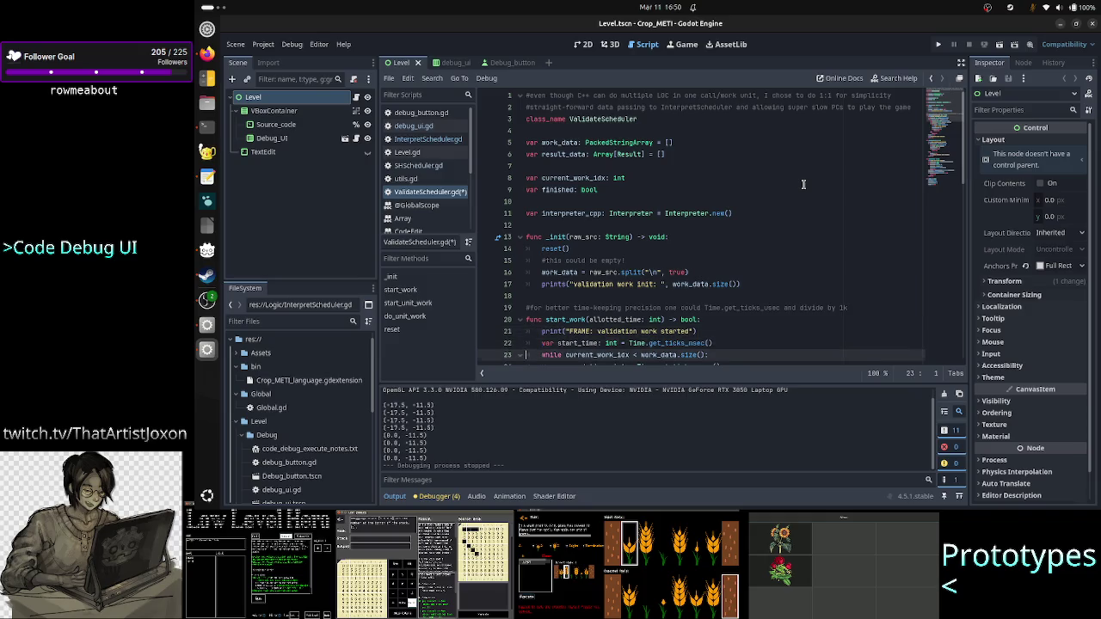
{"action": "key", "text": "Up"}
{"action": "key", "text": "Up"}
{"action": "key", "text": "Up"}
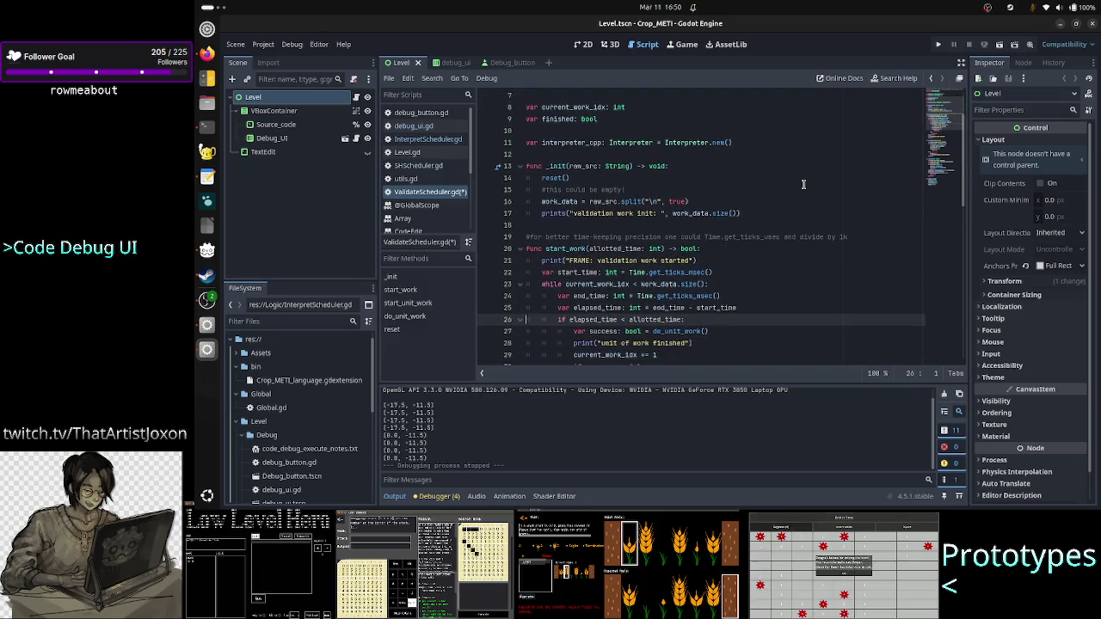
Open a new line after the 'validation work started' print in start_work
{"action": "key", "text": "Right"}
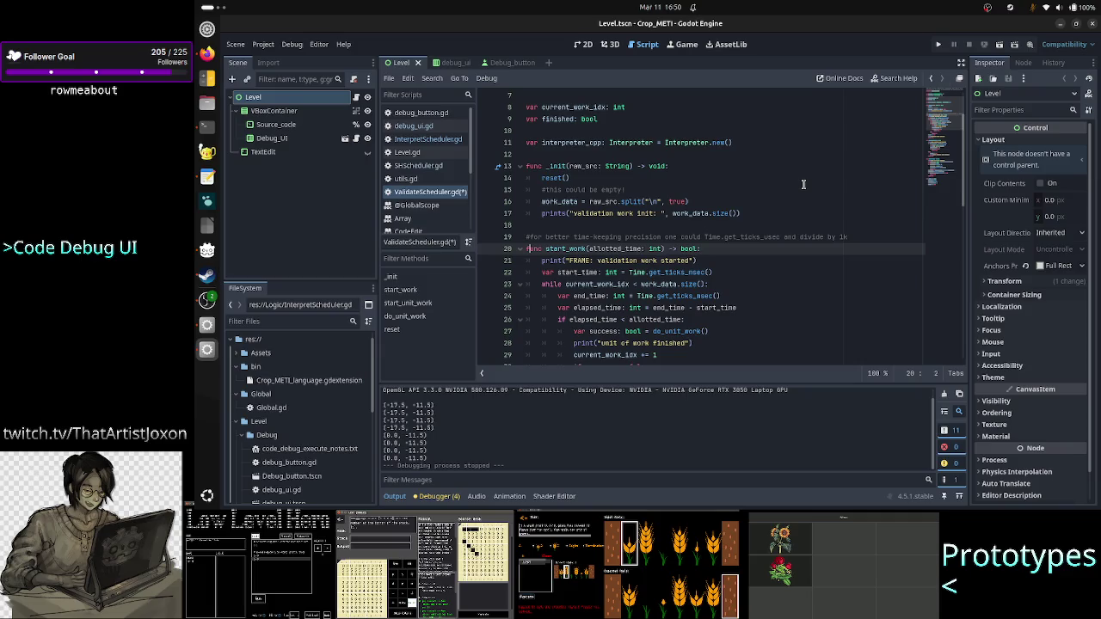
{"action": "key", "text": "Right"}
{"action": "key", "text": "Right"}
{"action": "key", "text": "Right"}
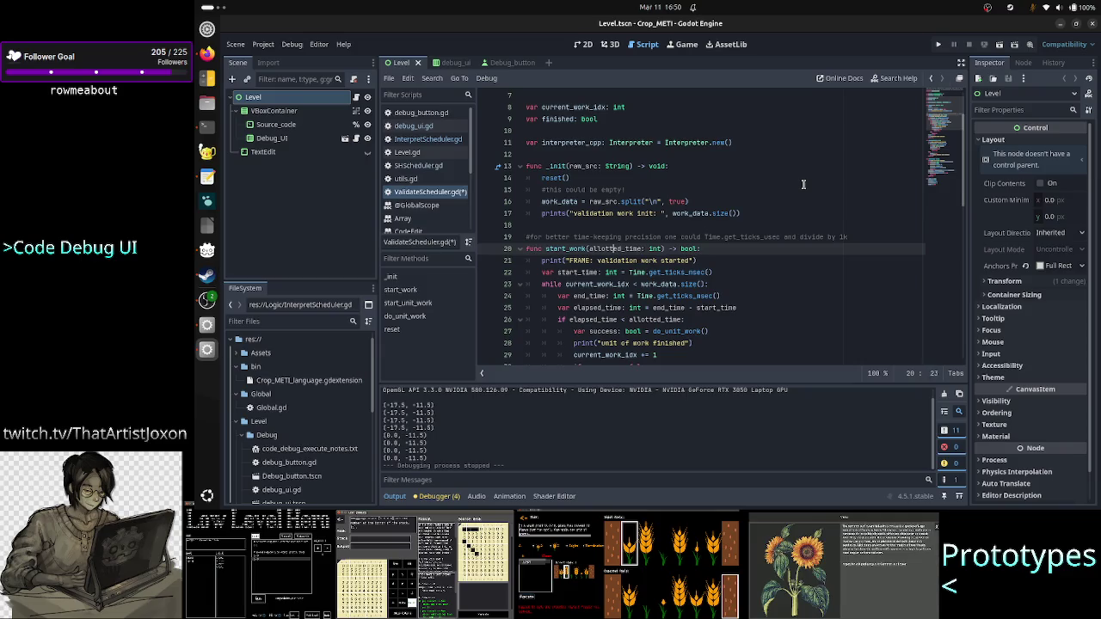
{"action": "key", "text": "Down"}
{"action": "key", "text": "Right"}
{"action": "key", "text": "Right"}
{"action": "key", "text": "Right"}
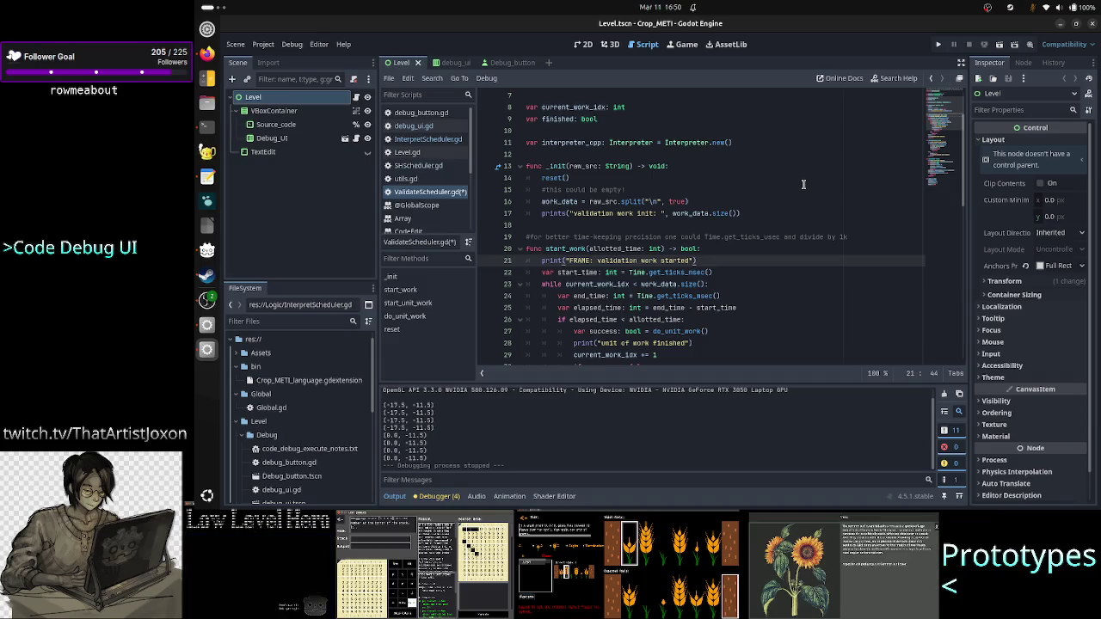
{"action": "key", "text": "Return"}
{"action": "key", "text": "Return"}
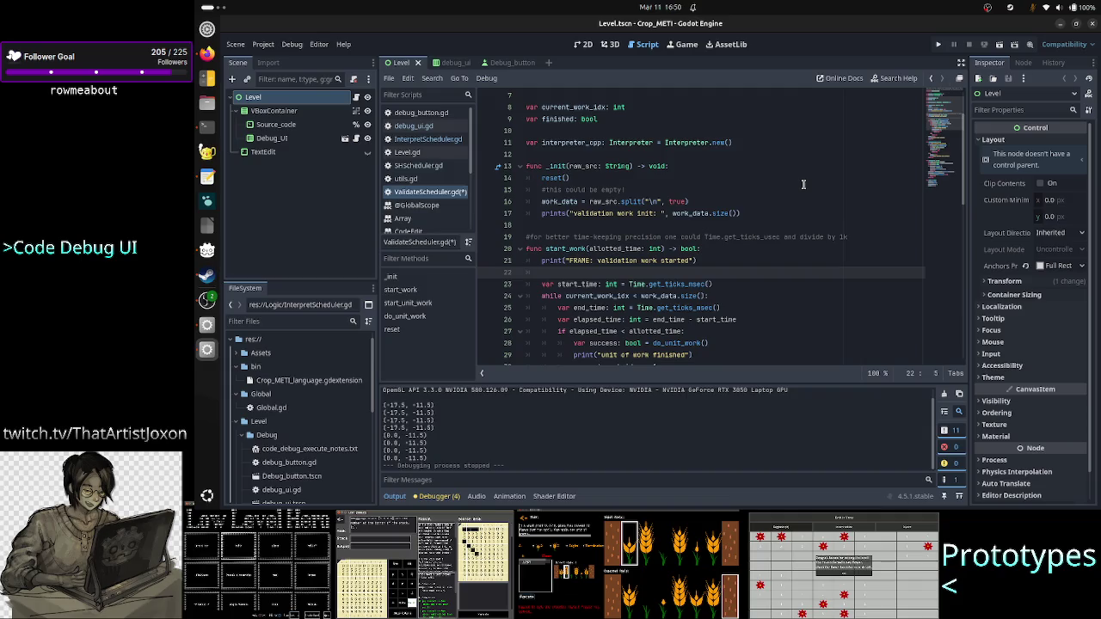
{"action": "key", "text": "Up"}
Write the condition 'if work_data.is_empty():' using autocompletion
{"action": "type", "text": "if"}
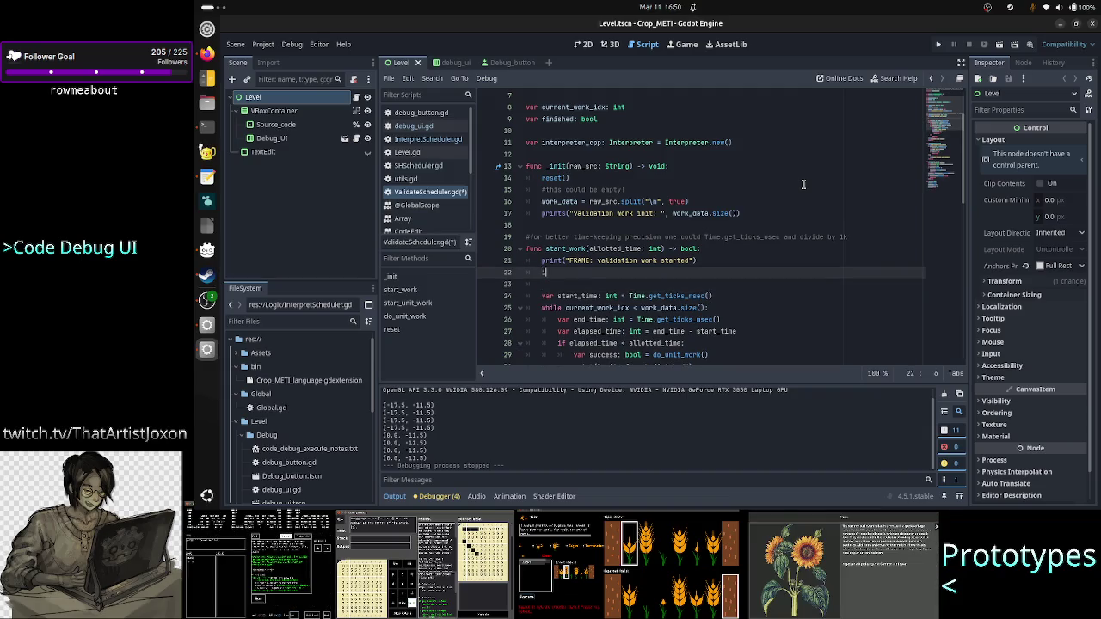
{"action": "scroll", "coordinate": [837, 168], "scroll_direction": "up", "scroll_amount": 1}
{"action": "scroll", "coordinate": [838, 169], "scroll_direction": "up", "scroll_amount": 2}
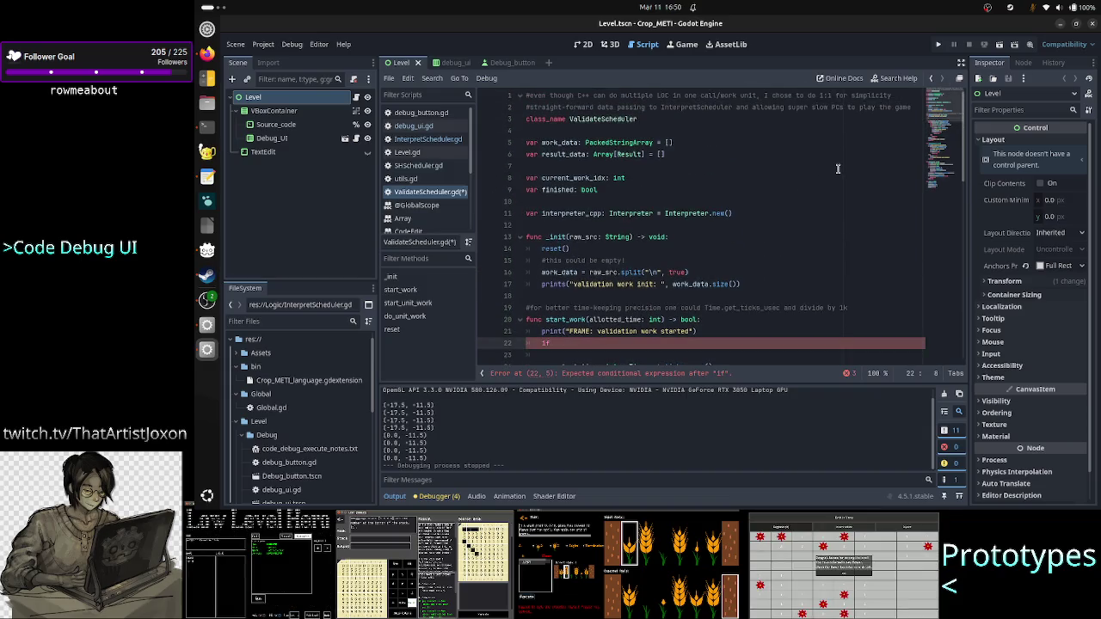
{"action": "scroll", "coordinate": [837, 169], "scroll_direction": "down", "scroll_amount": 1}
{"action": "type", "text": "work_"}
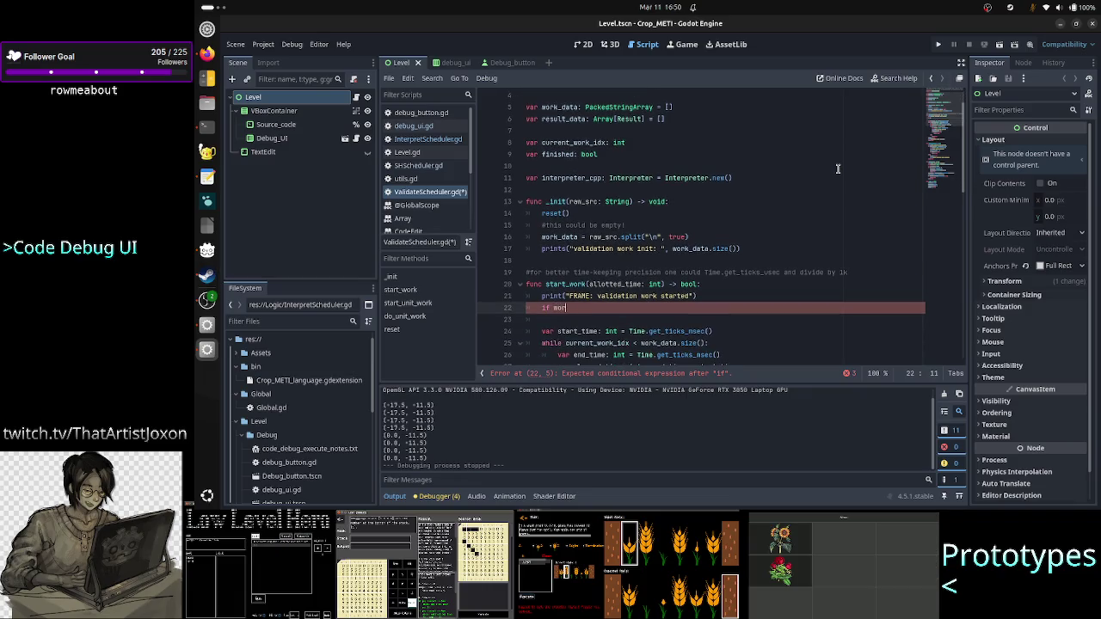
{"action": "key", "text": "Return"}
{"action": "type", "text": "."}
{"action": "left_click", "coordinate": [838, 168]}
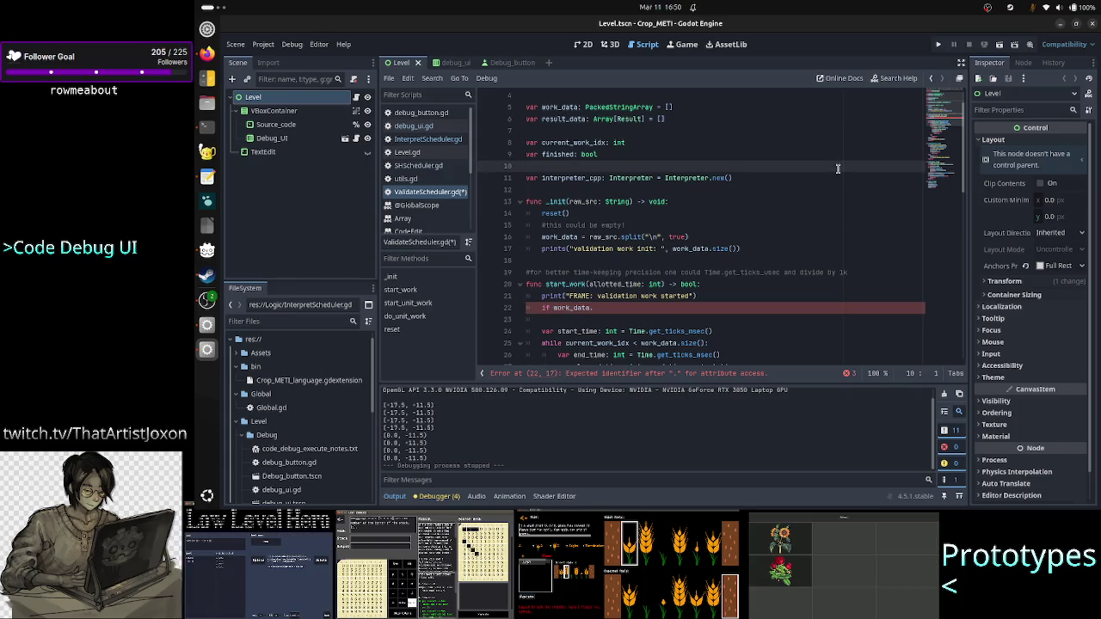
{"action": "left_click", "coordinate": [657, 308]}
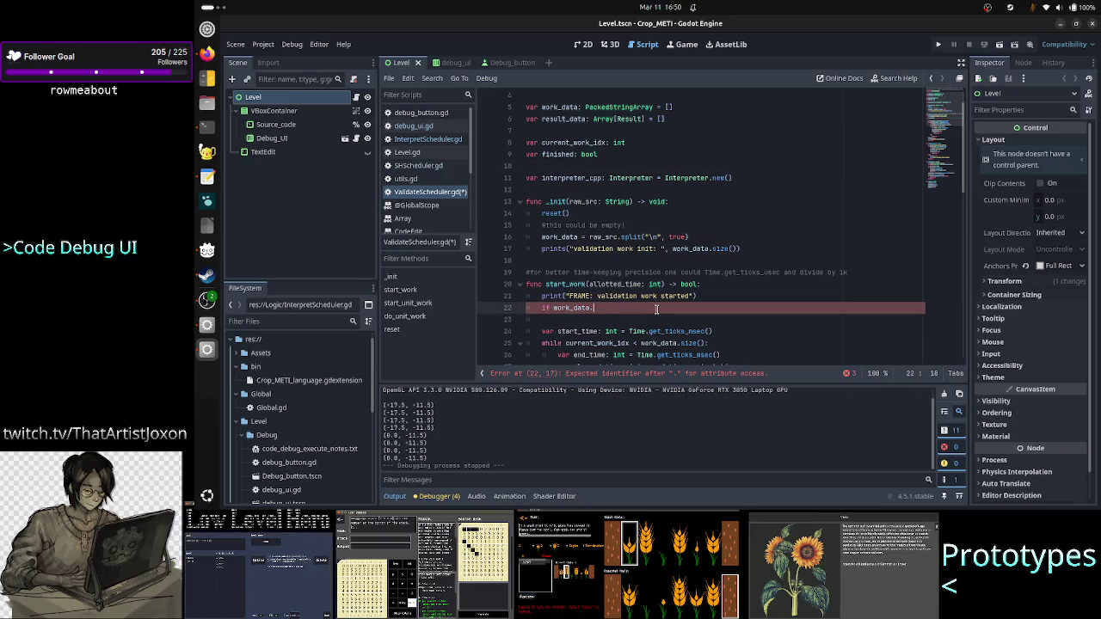
{"action": "type", "text": "is_e"}
{"action": "key", "text": "Return"}
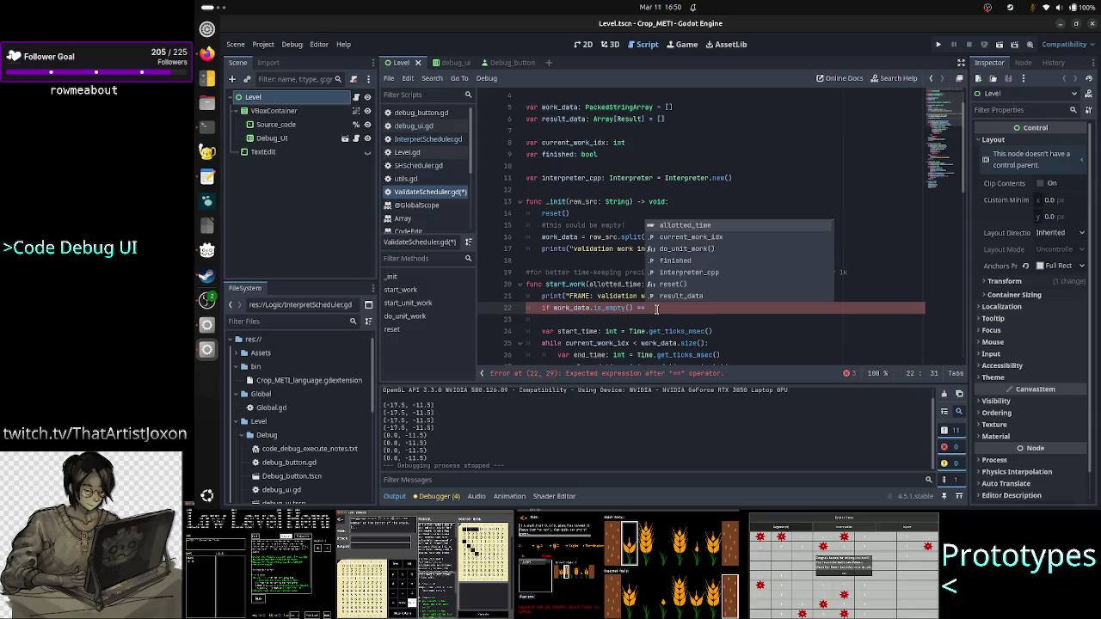
{"action": "key", "text": "BackSpace"}
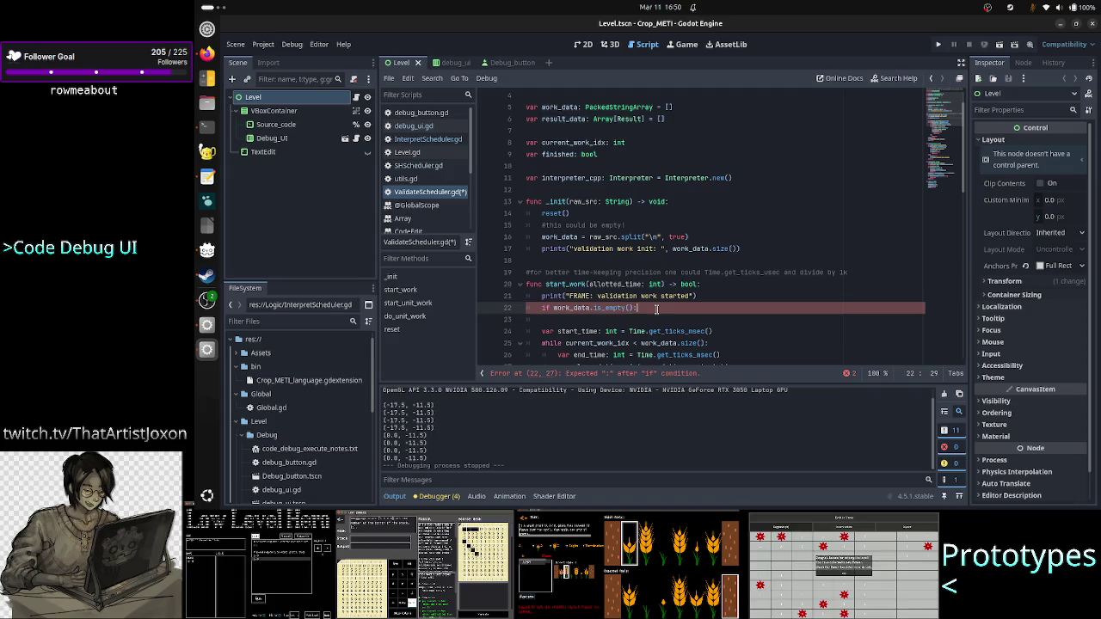
{"action": "type", "text": ":"}
{"action": "key", "text": "Return"}
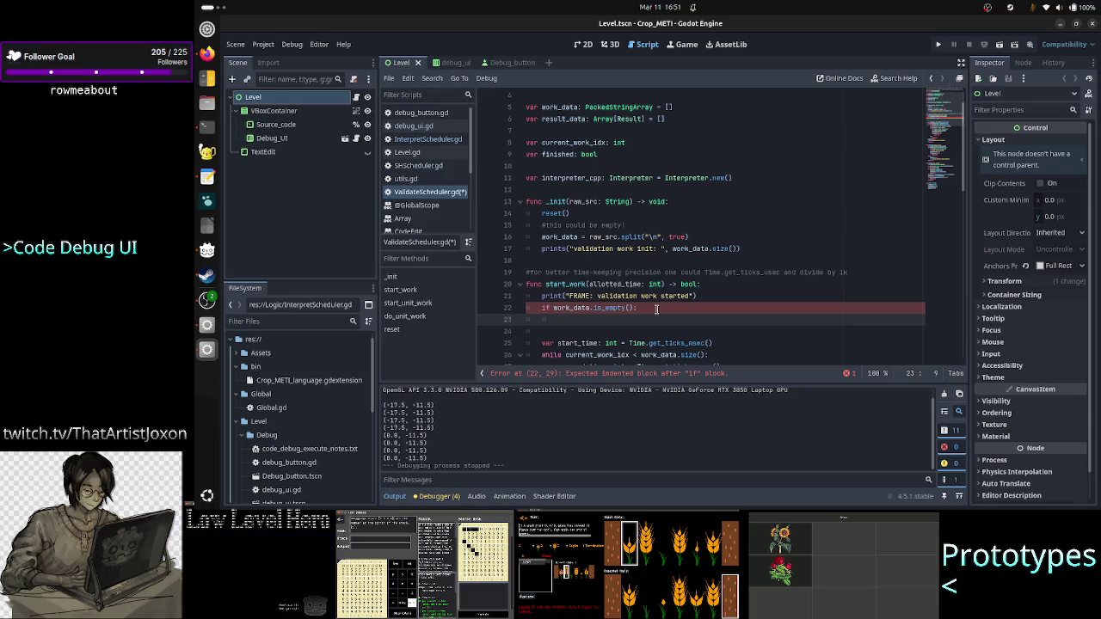
Fill the block with 'finished = true' and 'return true', removing the extra blank line
{"action": "type", "text": "fini"}
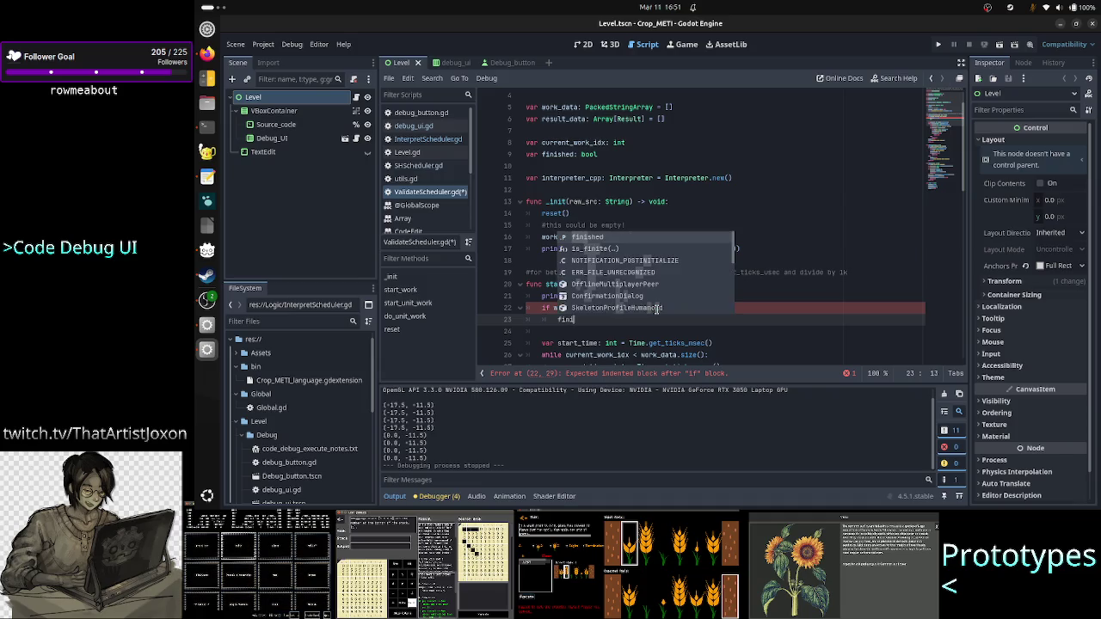
{"action": "key", "text": "Return"}
{"action": "type", "text": "= true"}
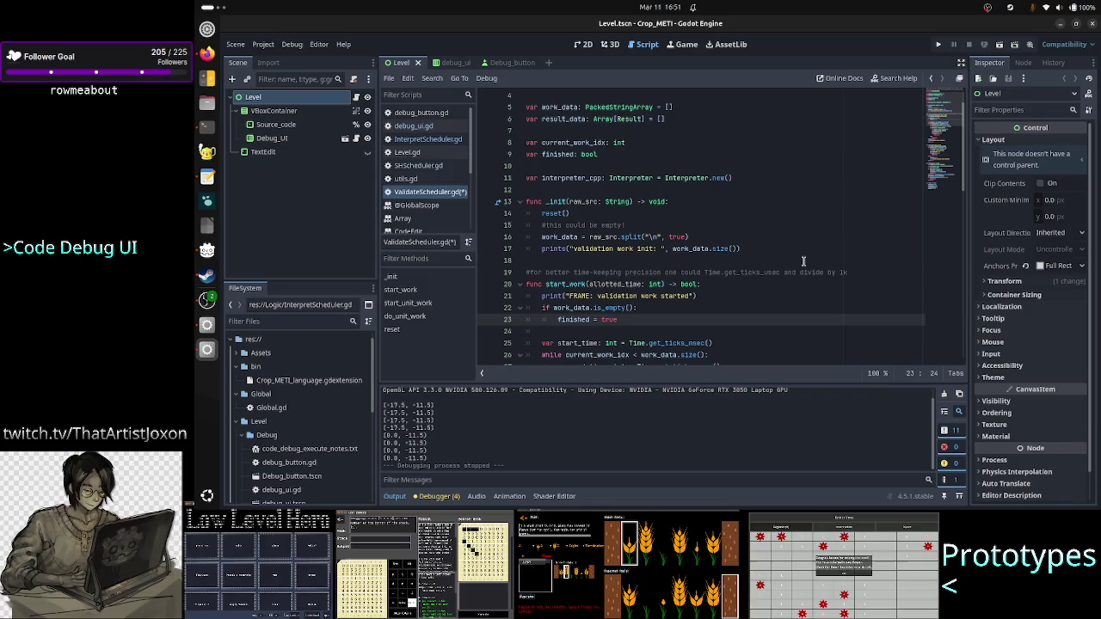
{"action": "key", "text": "Return"}
{"action": "type", "text": "return "}
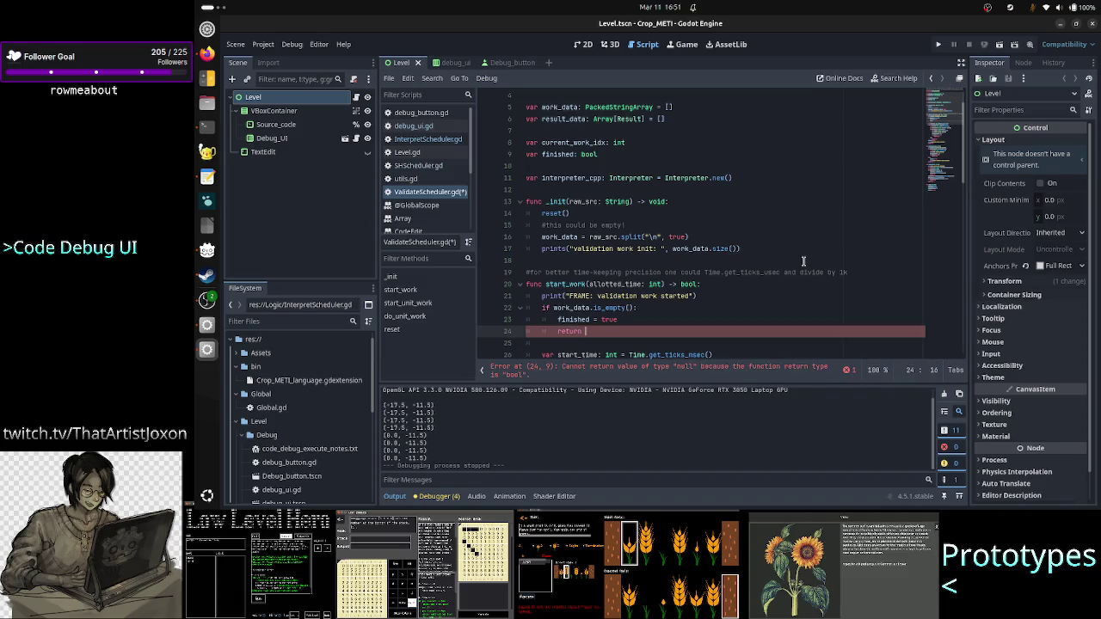
{"action": "type", "text": "true"}
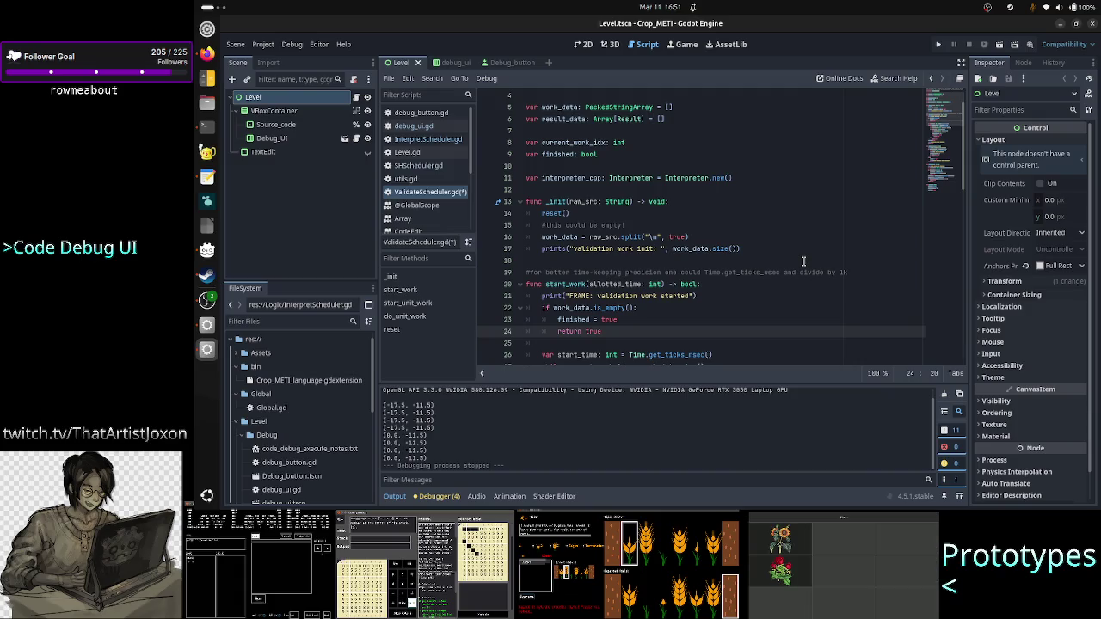
{"action": "key", "text": "Down"}
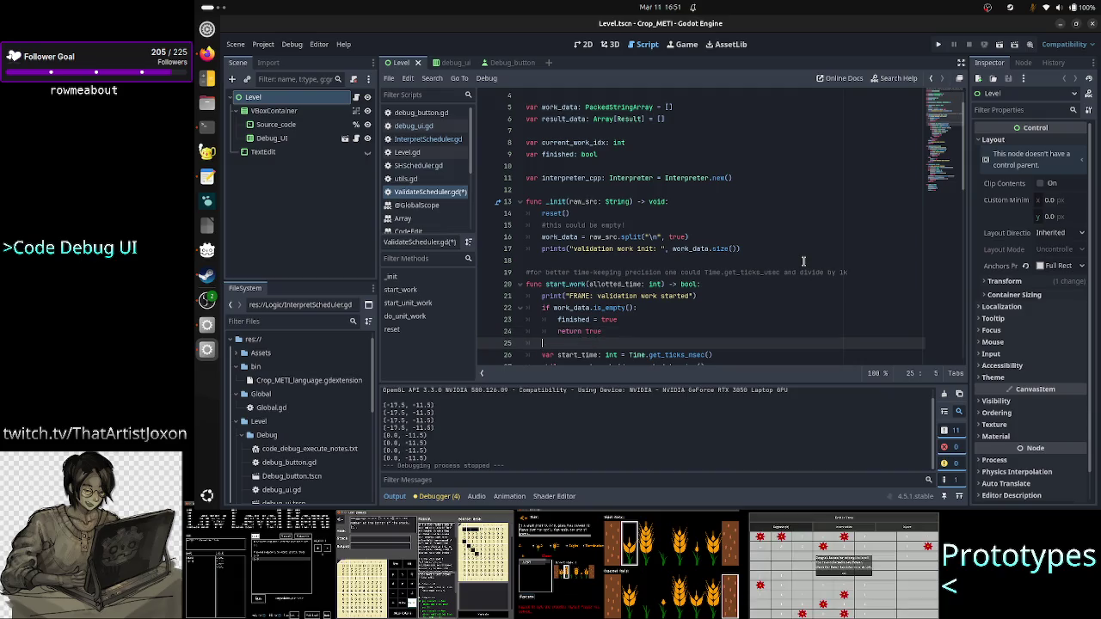
{"action": "key", "text": "Delete"}
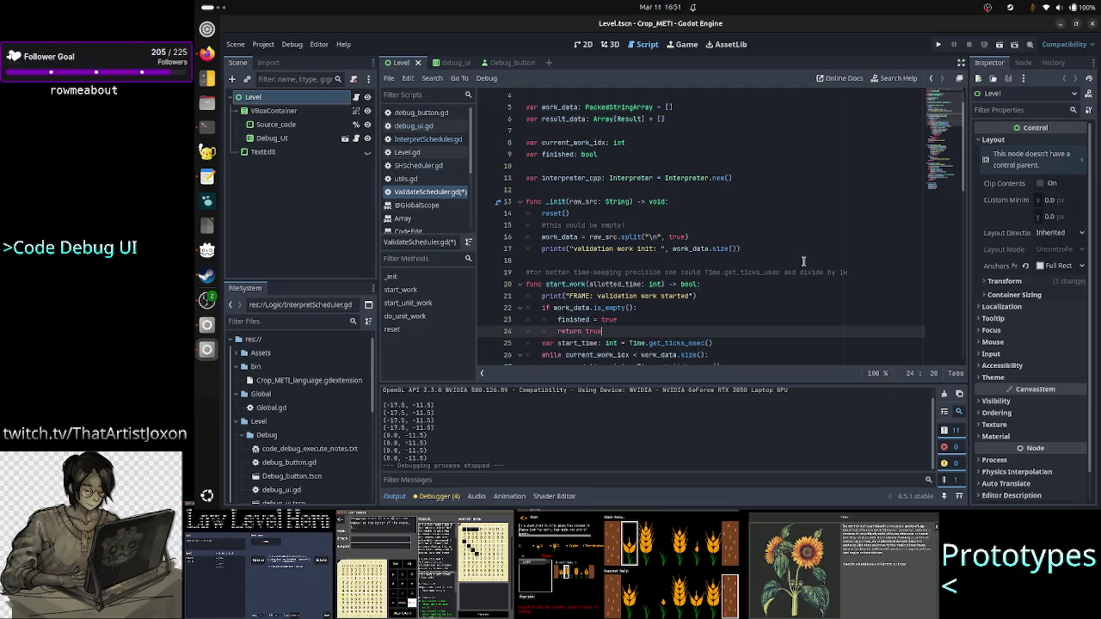
{"action": "key", "text": "Down"}
{"action": "key", "text": "Down"}
{"action": "key", "text": "Down"}
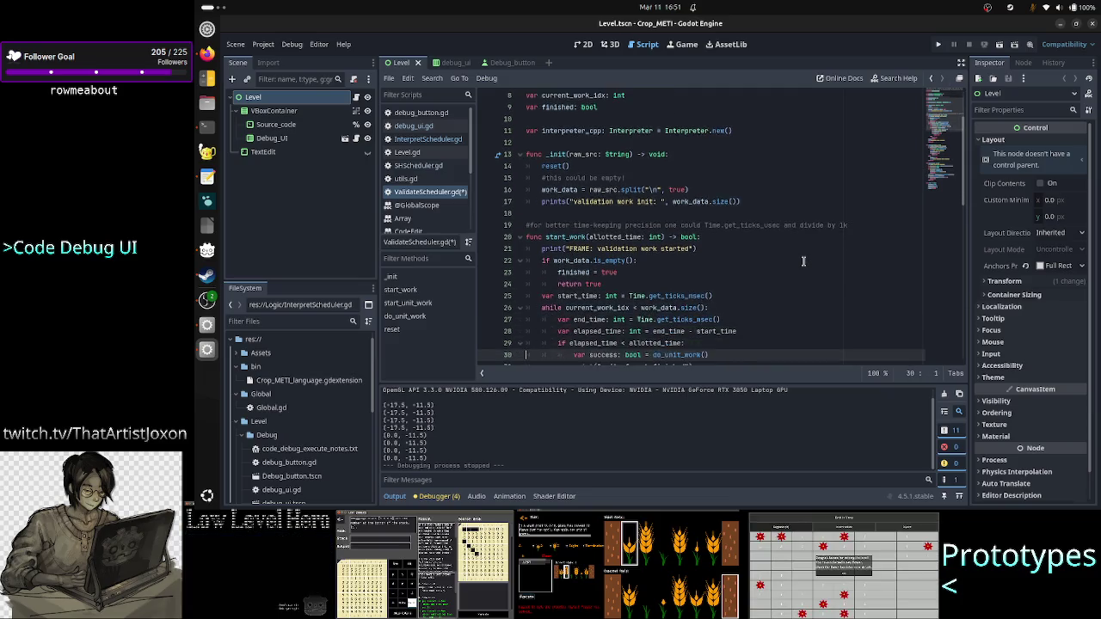
Check start_work's closing 'validation worked finished' print, then return to the empty-data block
{"action": "key", "text": "Down"}
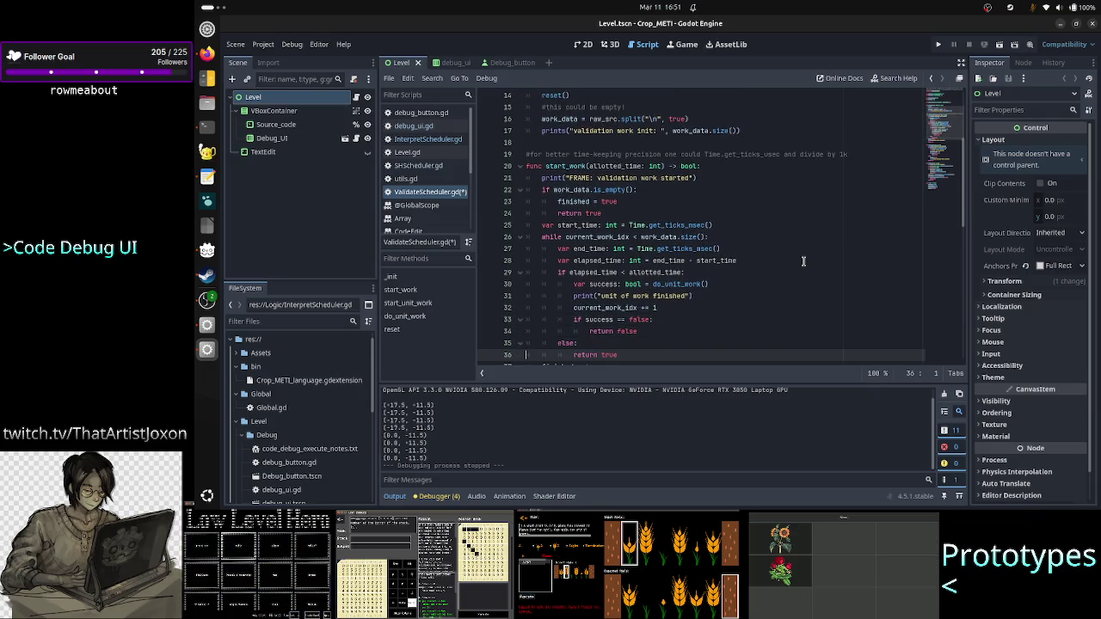
{"action": "key", "text": "Down"}
{"action": "key", "text": "Down"}
{"action": "key", "text": "Down"}
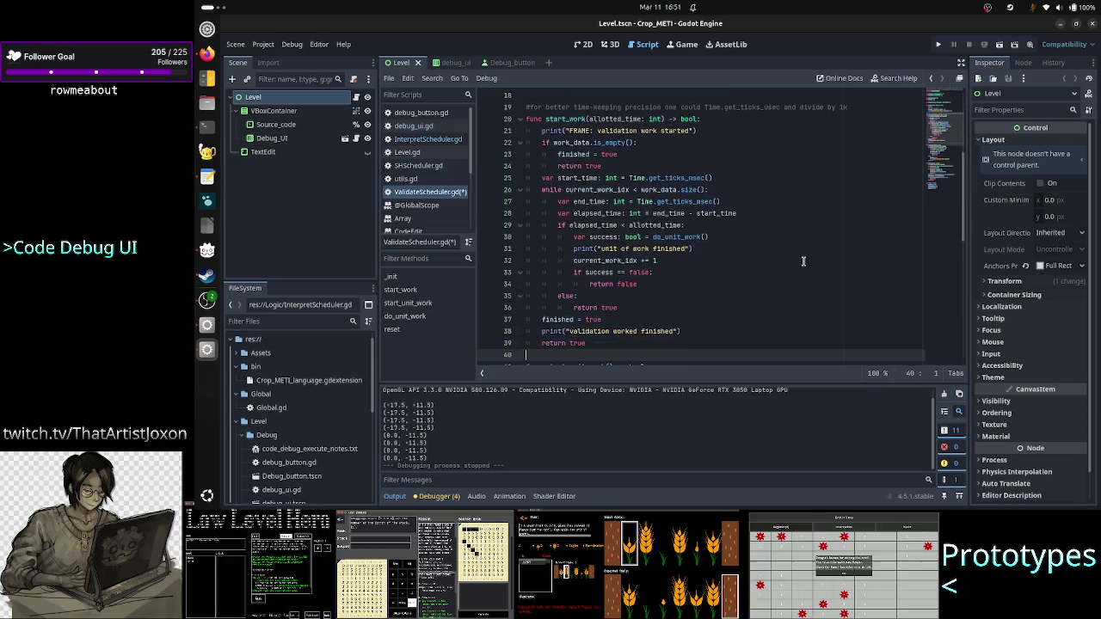
{"action": "key", "text": "Up"}
{"action": "key", "text": "shift+End"}
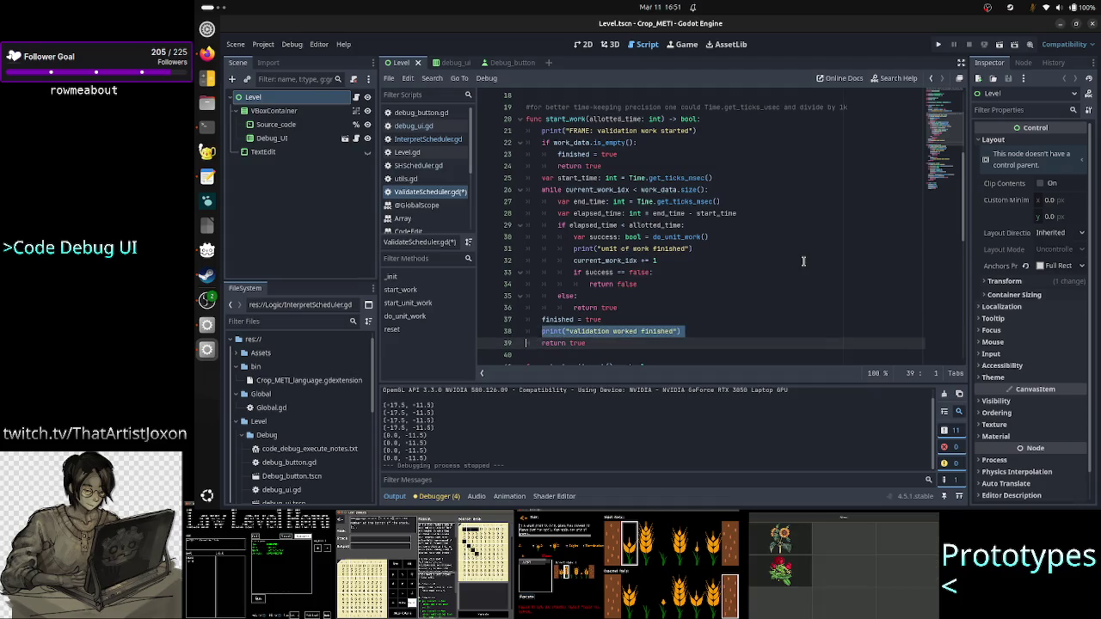
{"action": "key", "text": "Up"}
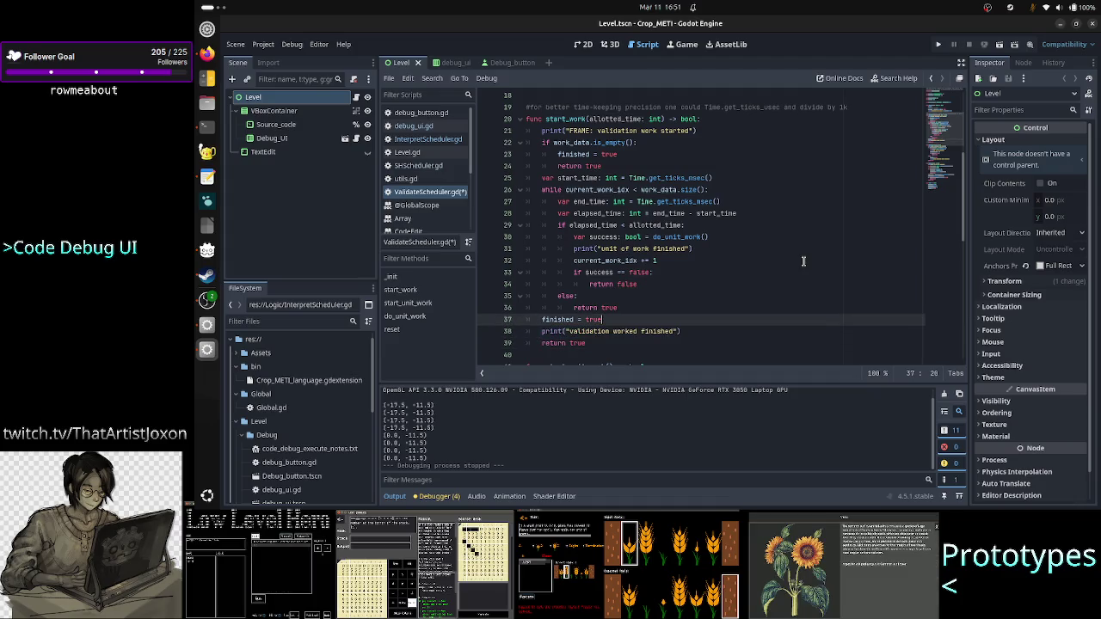
{"action": "key", "text": "Up"}
{"action": "key", "text": "Up"}
{"action": "key", "text": "Up"}
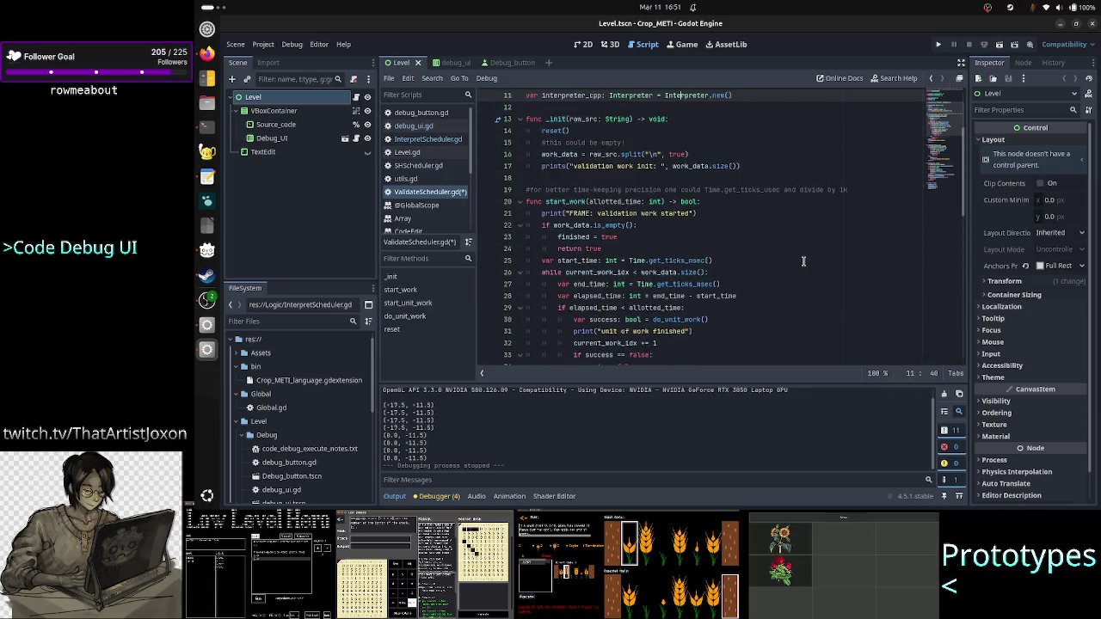
{"action": "key", "text": "Down"}
{"action": "key", "text": "Down"}
{"action": "key", "text": "Down"}
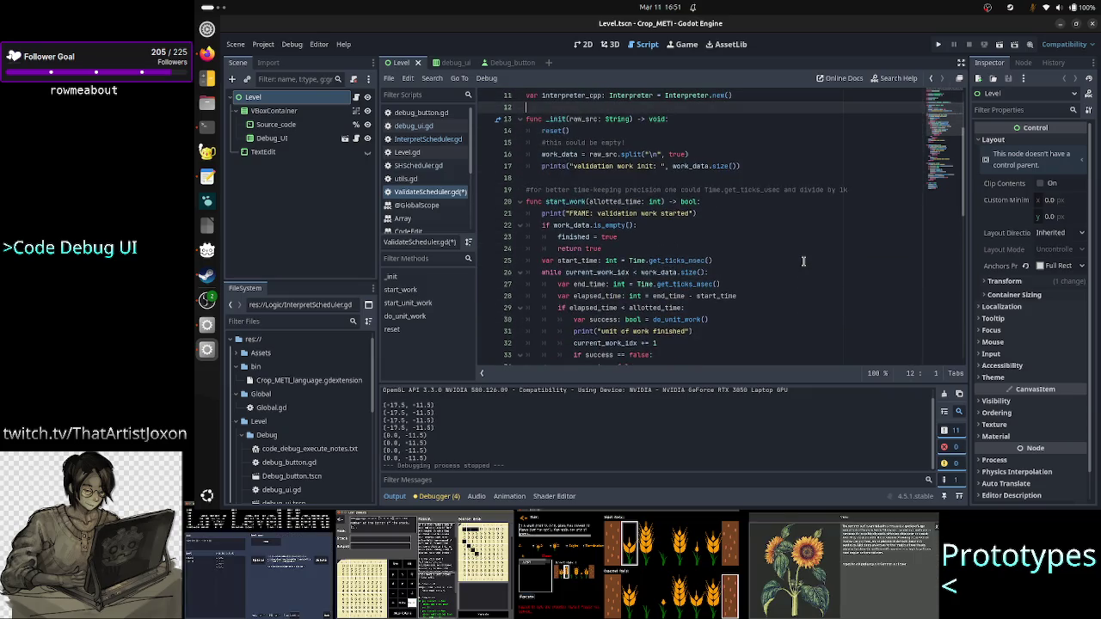
{"action": "key", "text": "End"}
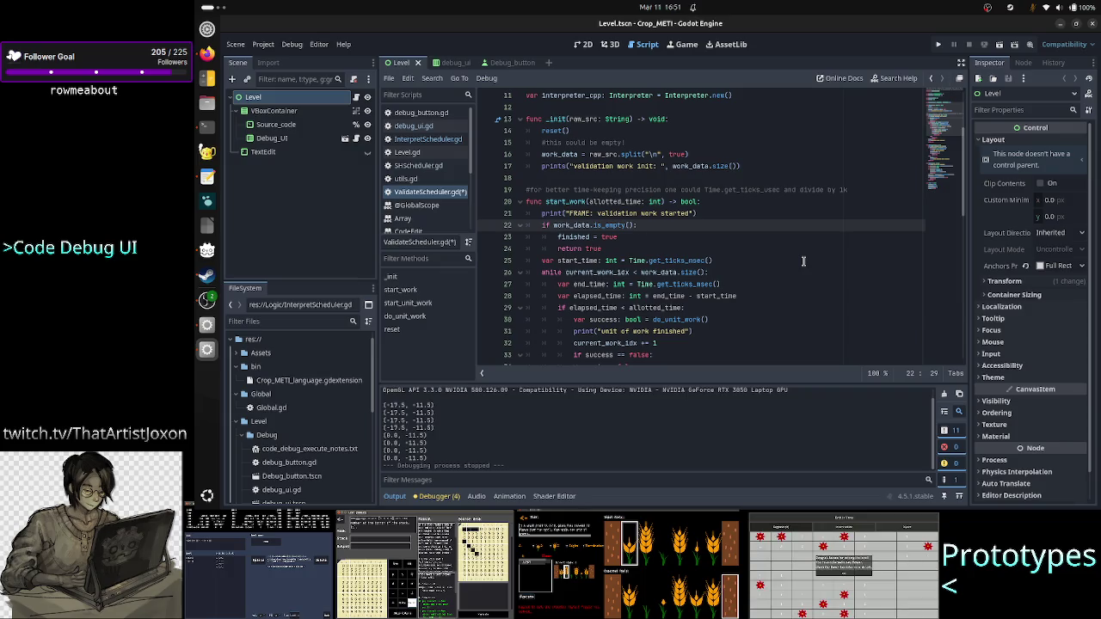
{"action": "key", "text": "Down"}
Insert print("validation worked finished") after finished = true in the is_empty block
{"action": "key", "text": "Return"}
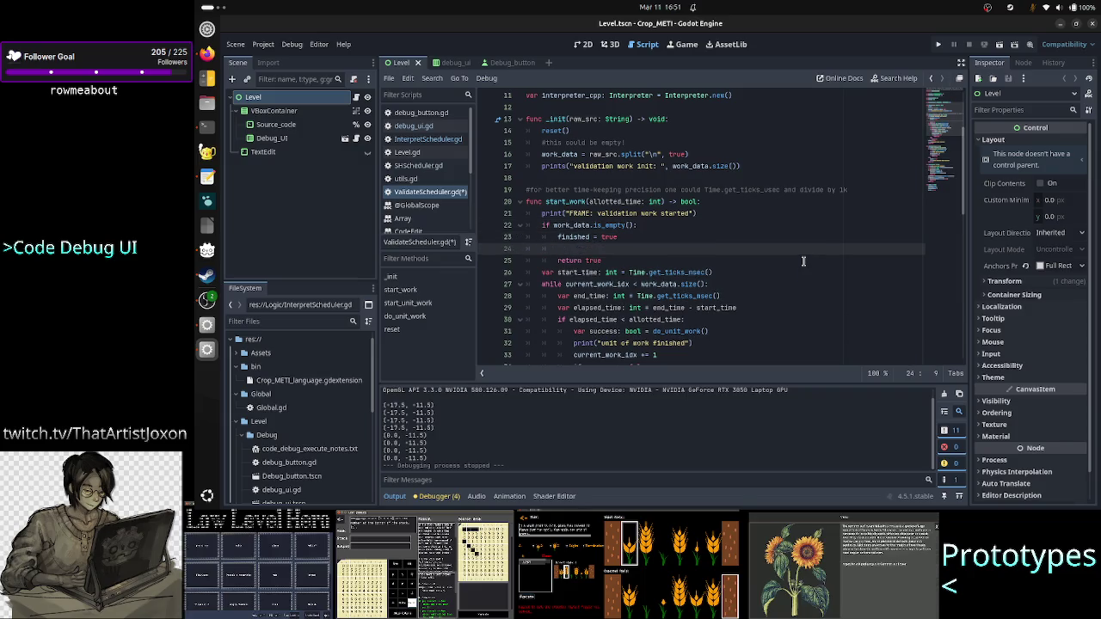
{"action": "type", "text": "print(\"validation worked finished\")"}
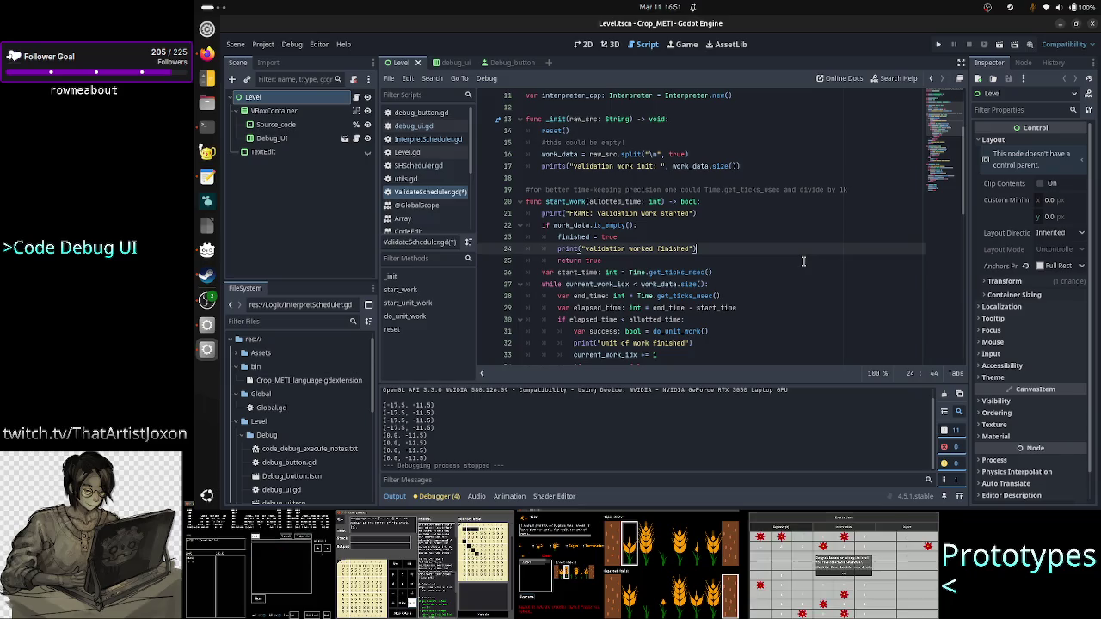
{"action": "left_click", "coordinate": [804, 262]}
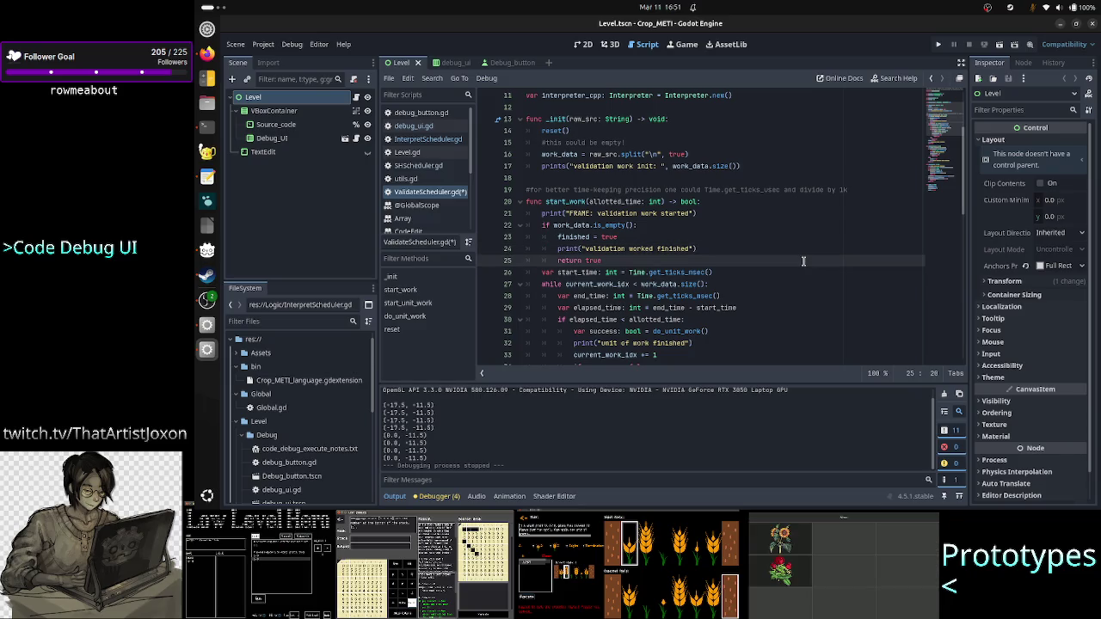
{"action": "key", "text": "Up"}
{"action": "key", "text": "Up"}
{"action": "key", "text": "Up"}
{"action": "key", "text": "Home"}
{"action": "key", "text": "shift+End"}
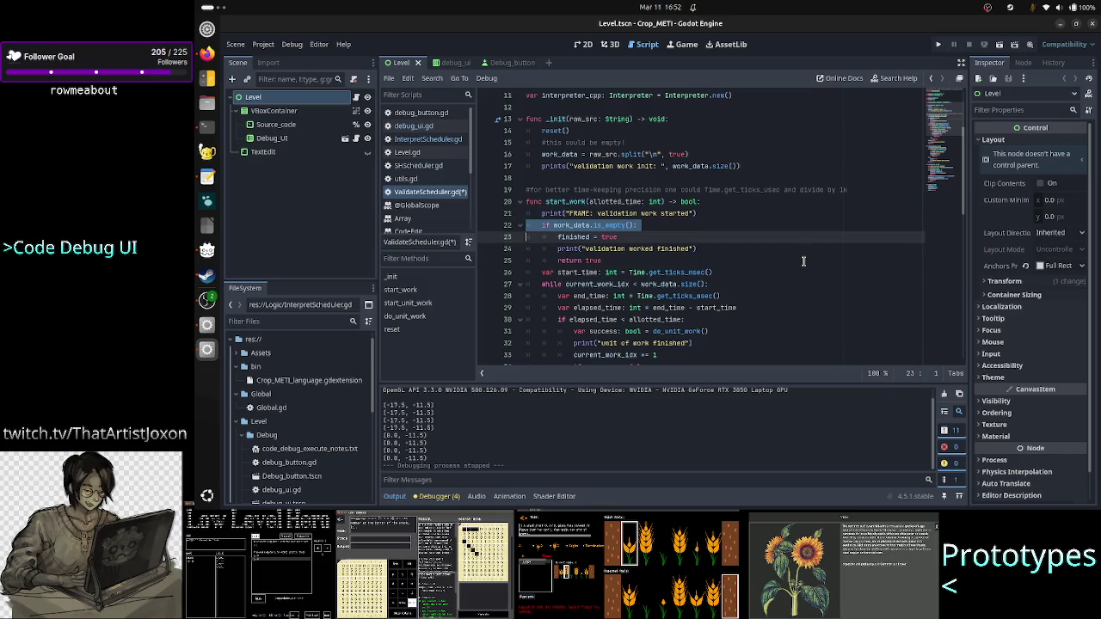
{"action": "key", "text": "Left"}
{"action": "key", "text": "Down"}
{"action": "key", "text": "Down"}
{"action": "key", "text": "Down"}
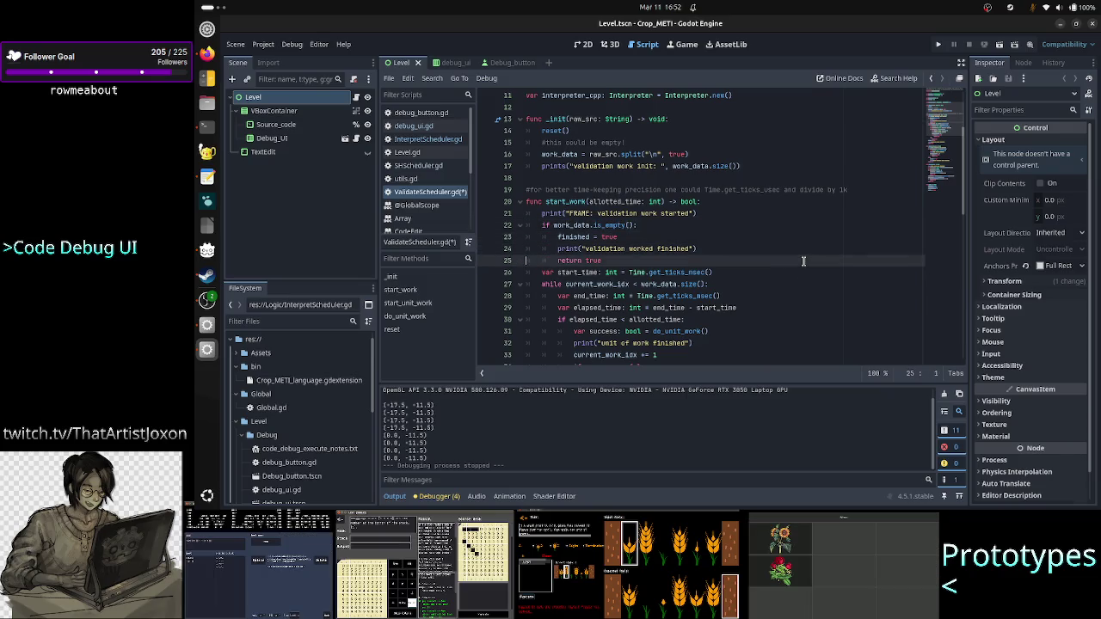
{"action": "key", "text": "shift+End"}
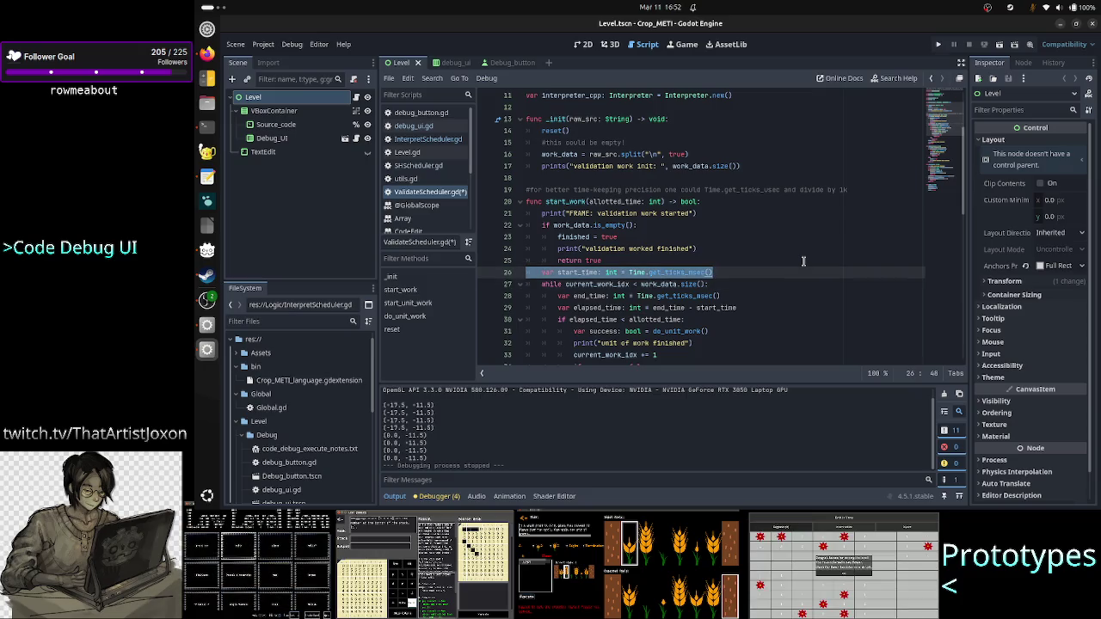
{"action": "key", "text": "Down"}
{"action": "key", "text": "Home"}
{"action": "key", "text": "shift+End"}
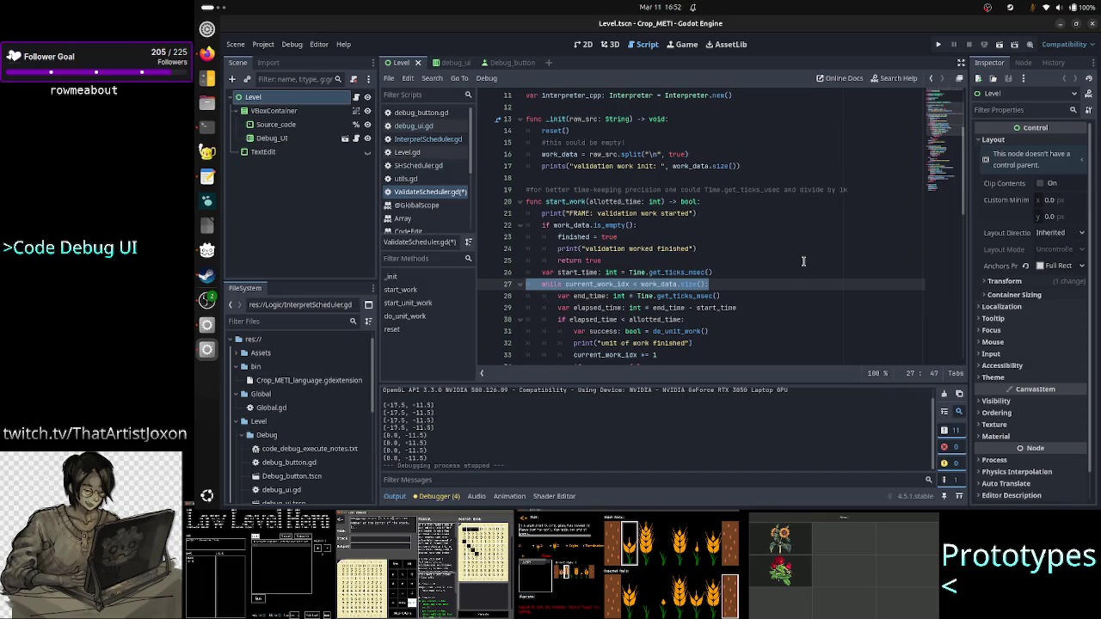
{"action": "key", "text": "Down"}
{"action": "key", "text": "Down"}
{"action": "key", "text": "Down"}
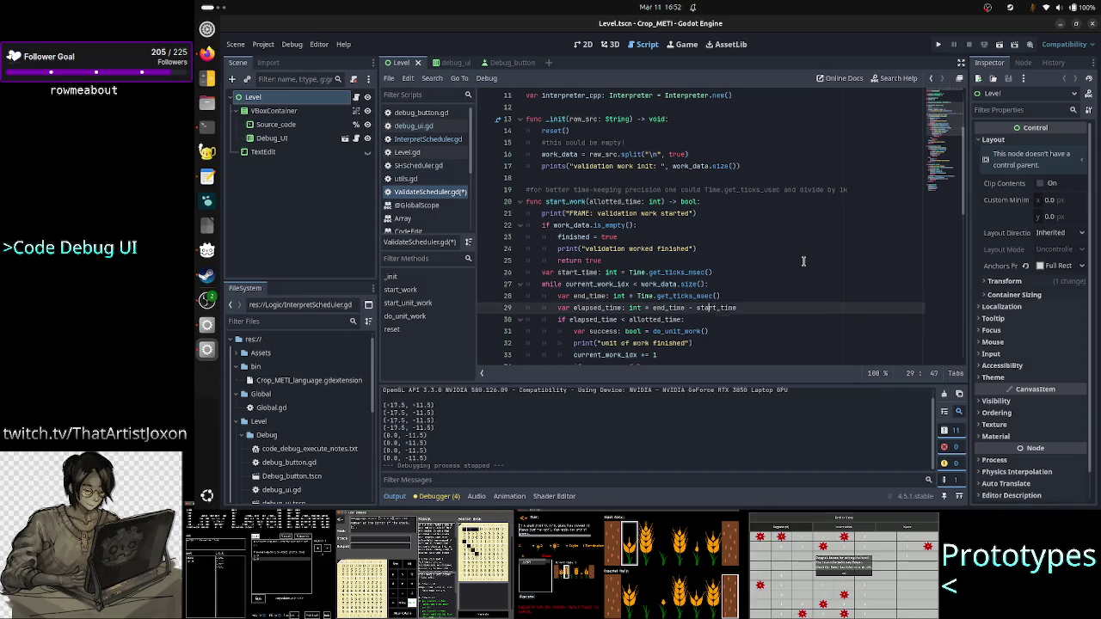
{"action": "key", "text": "Down"}
{"action": "key", "text": "Down"}
{"action": "key", "text": "Down"}
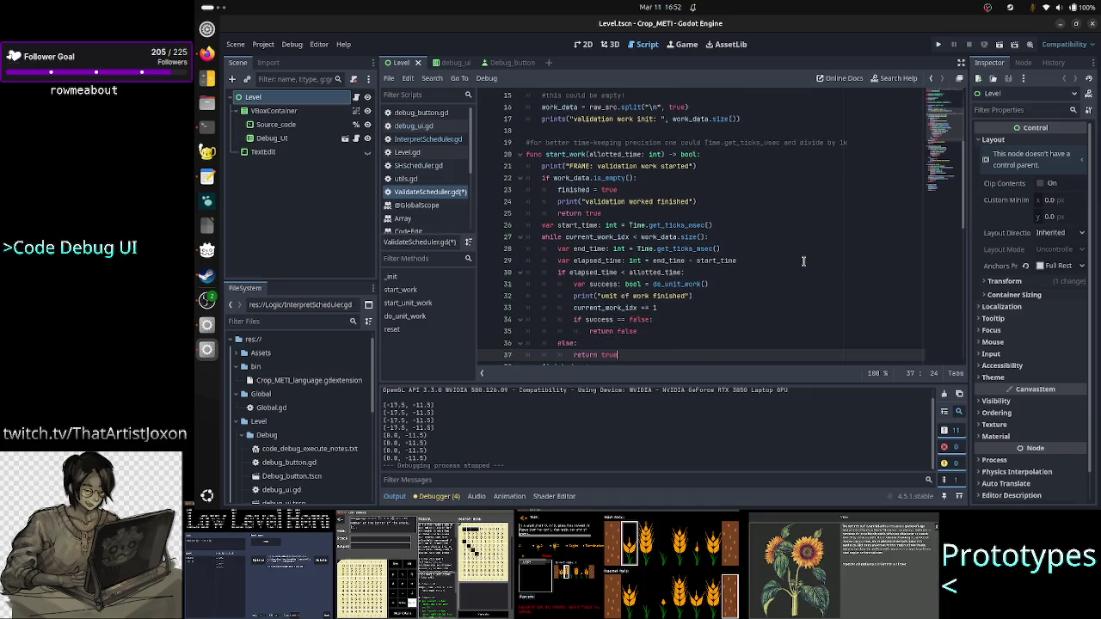
{"action": "key", "text": "Down"}
{"action": "key", "text": "Down"}
{"action": "key", "text": "Down"}
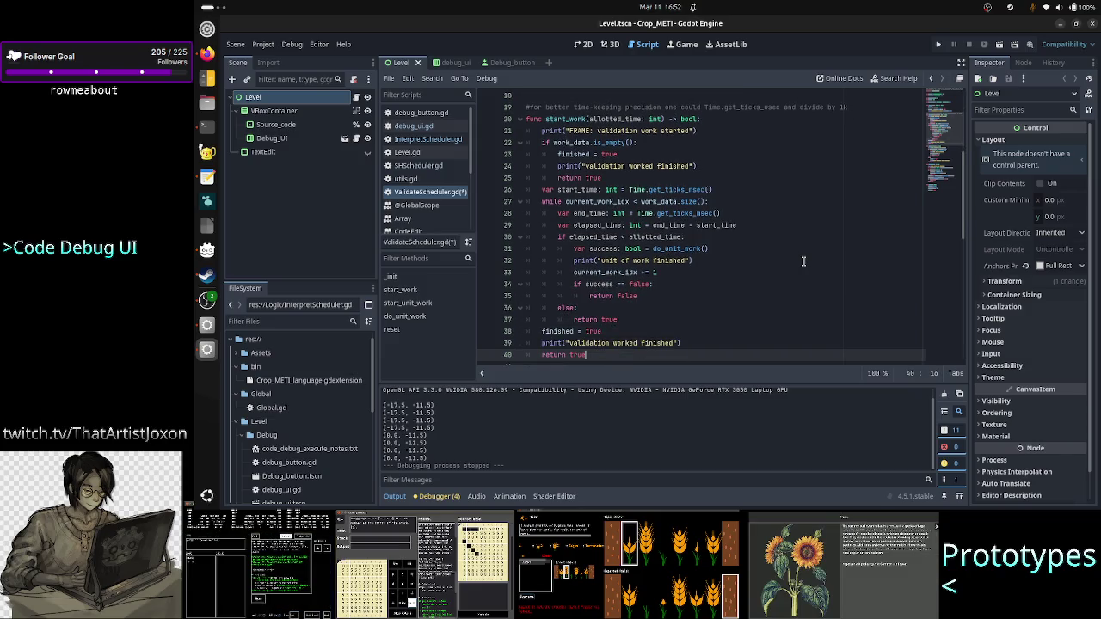
{"action": "scroll", "coordinate": [804, 261], "scroll_direction": "down", "scroll_amount": 1}
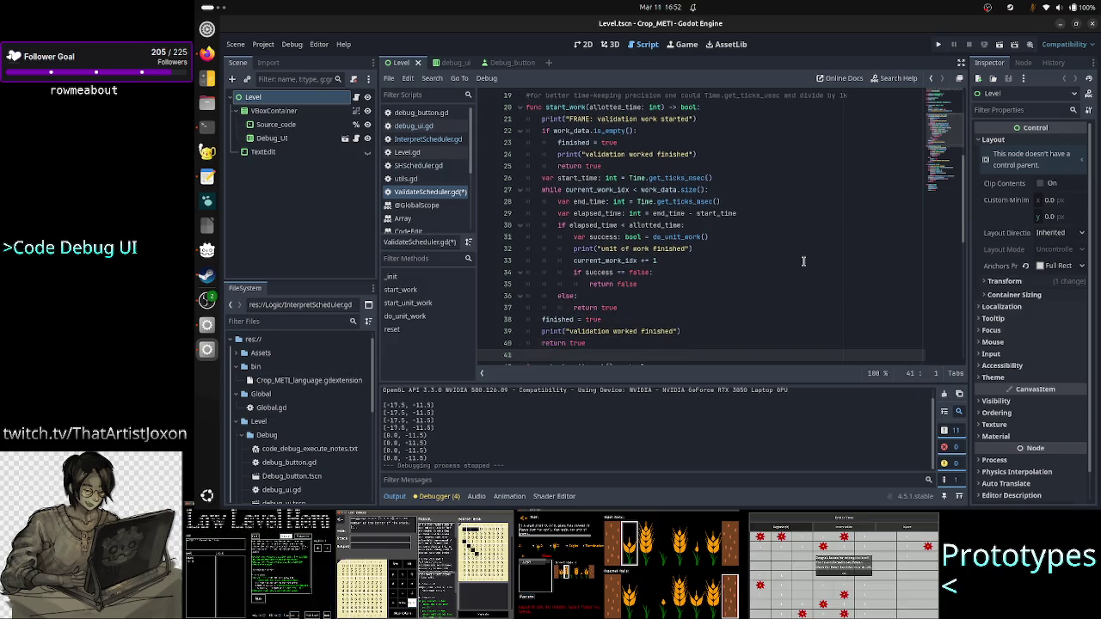
{"action": "key", "text": "Down"}
{"action": "key", "text": "Up"}
{"action": "key", "text": "Up"}
{"action": "key", "text": "Up"}
{"action": "key", "text": "Down"}
{"action": "key", "text": "Down"}
{"action": "key", "text": "Down"}
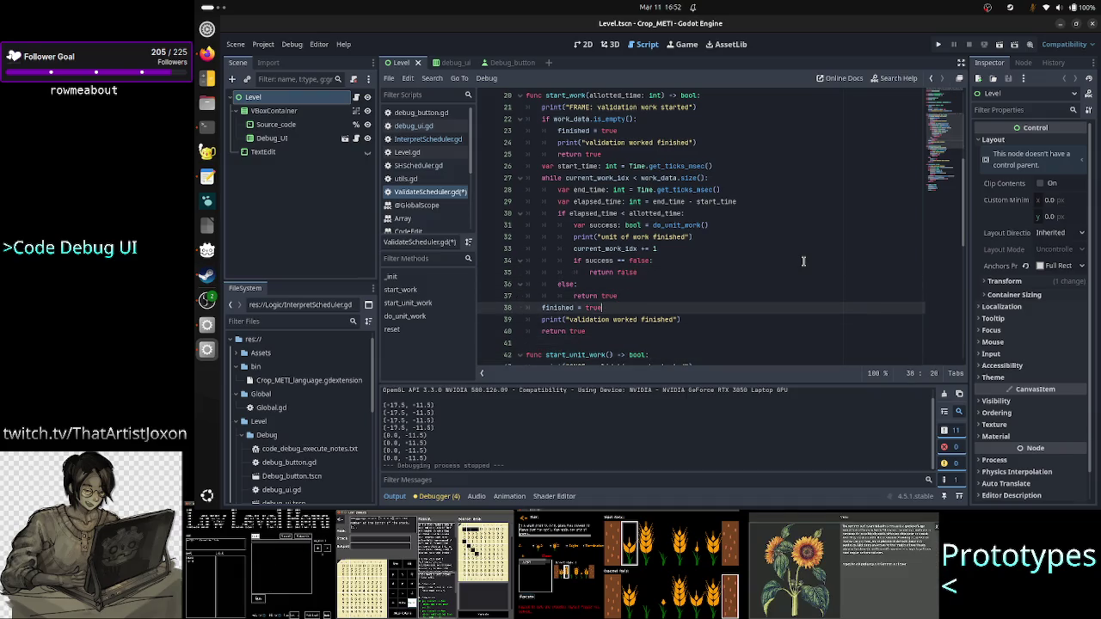
{"action": "key", "text": "End"}
{"action": "key", "text": "Down"}
{"action": "key", "text": "End"}
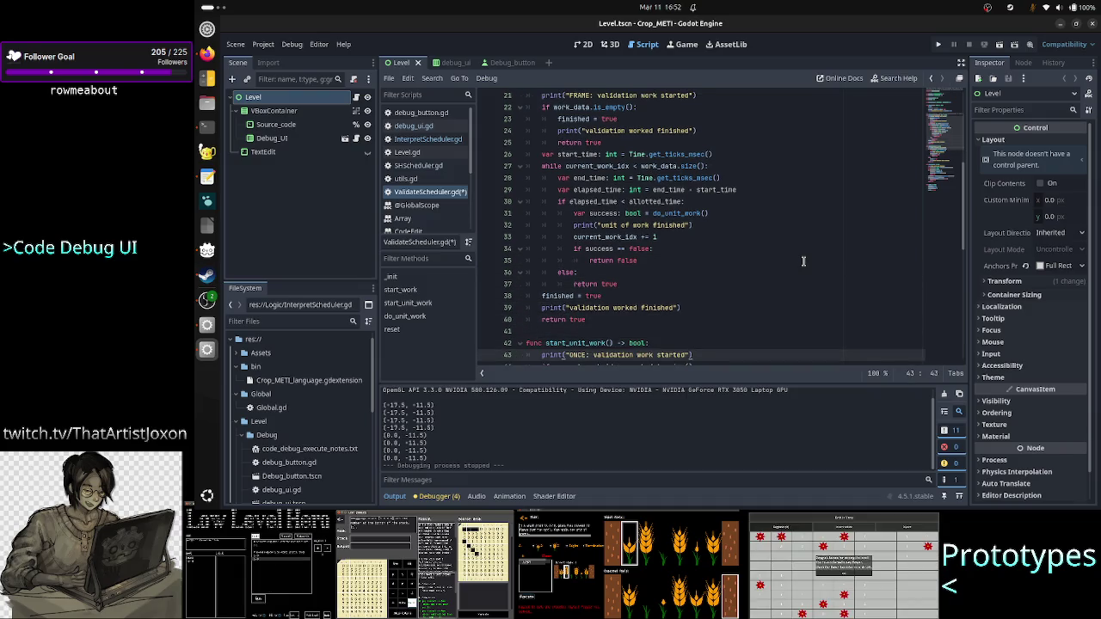
{"action": "key", "text": "Down"}
{"action": "key", "text": "End"}
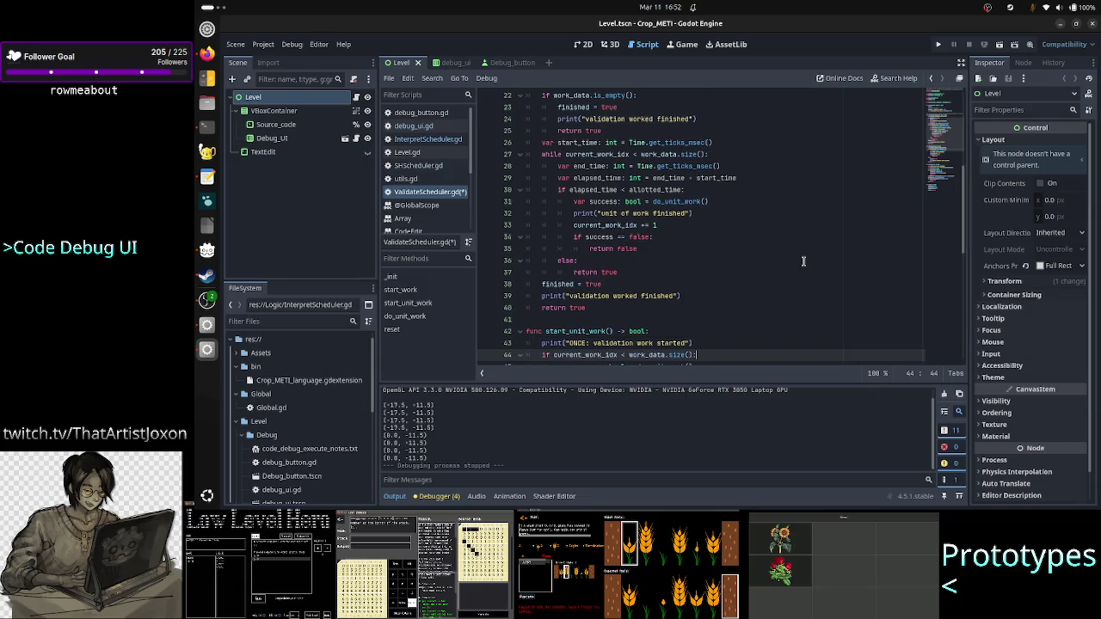
{"action": "key", "text": "Down"}
{"action": "key", "text": "End"}
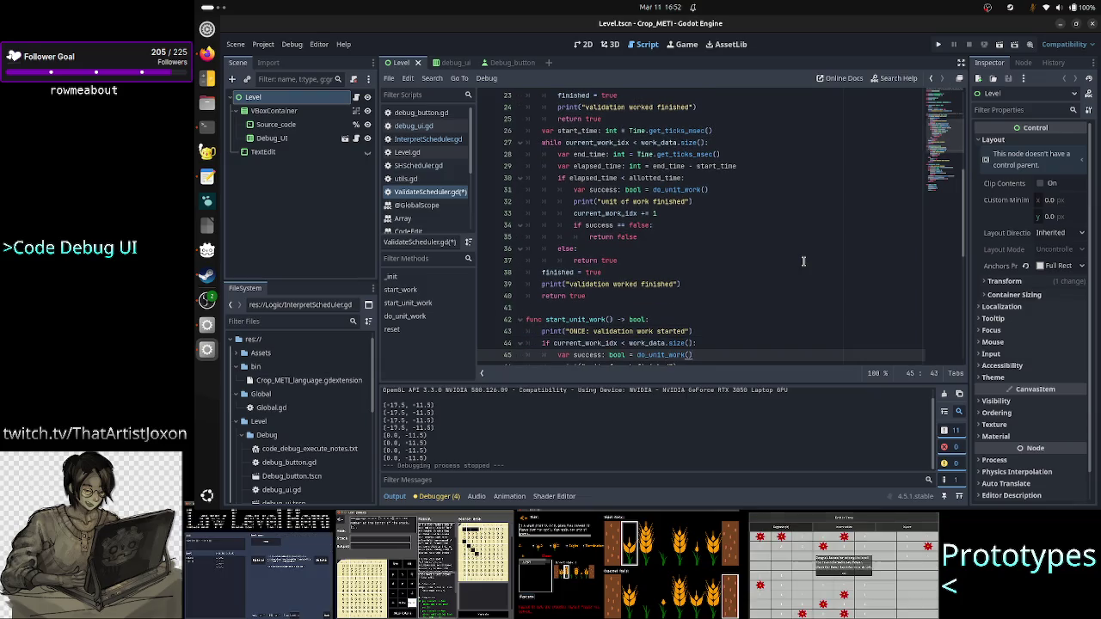
{"action": "key", "text": "Up"}
{"action": "key", "text": "Home"}
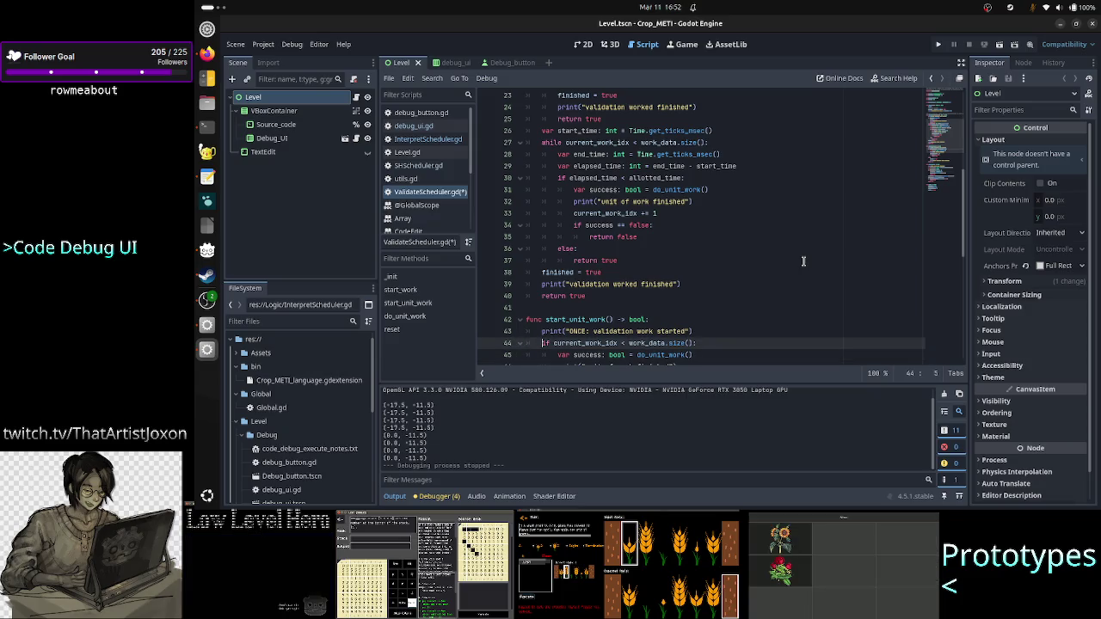
{"action": "key", "text": "Left"}
{"action": "key", "text": "Left"}
{"action": "key", "text": "Left"}
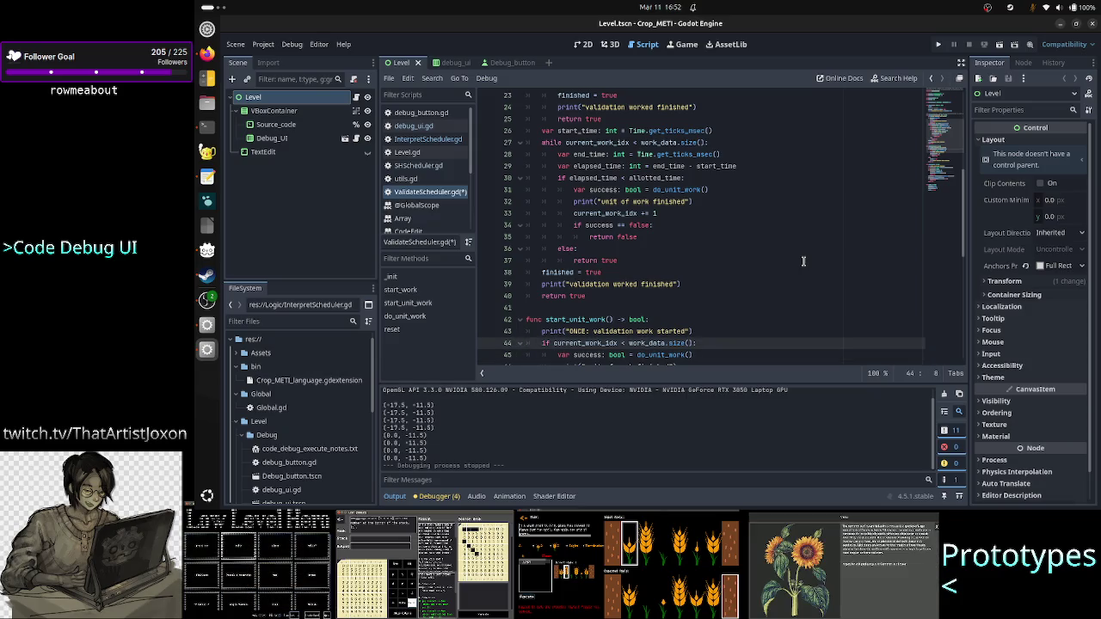
{"action": "key", "text": "shift+Right"}
{"action": "key", "text": "shift+Right"}
{"action": "key", "text": "shift+Right"}
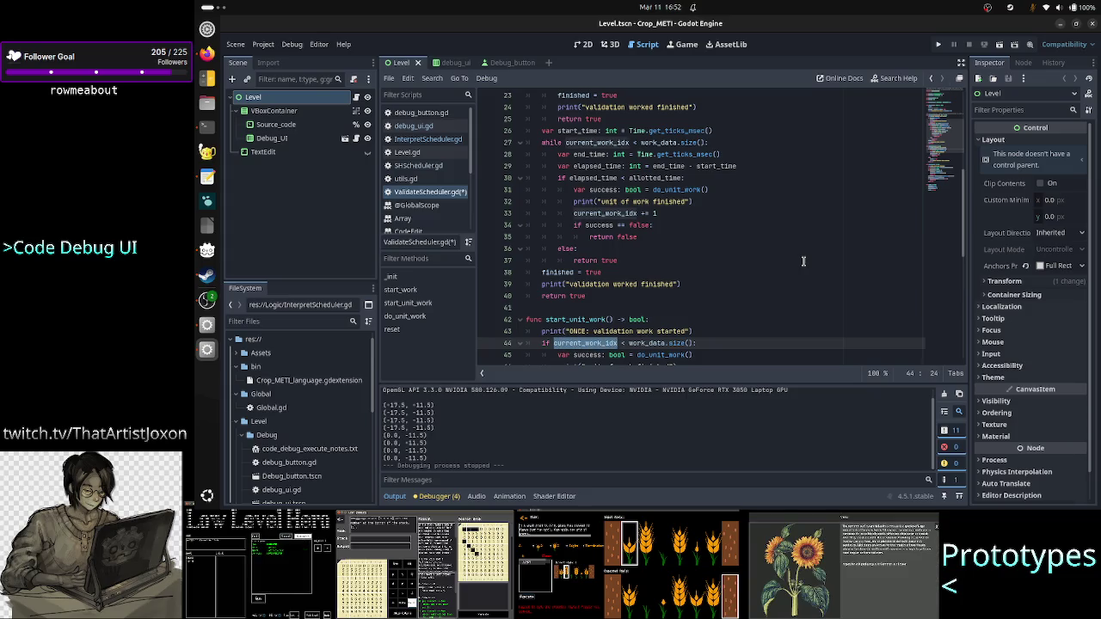
{"action": "scroll", "coordinate": [782, 212], "scroll_direction": "down", "scroll_amount": 8}
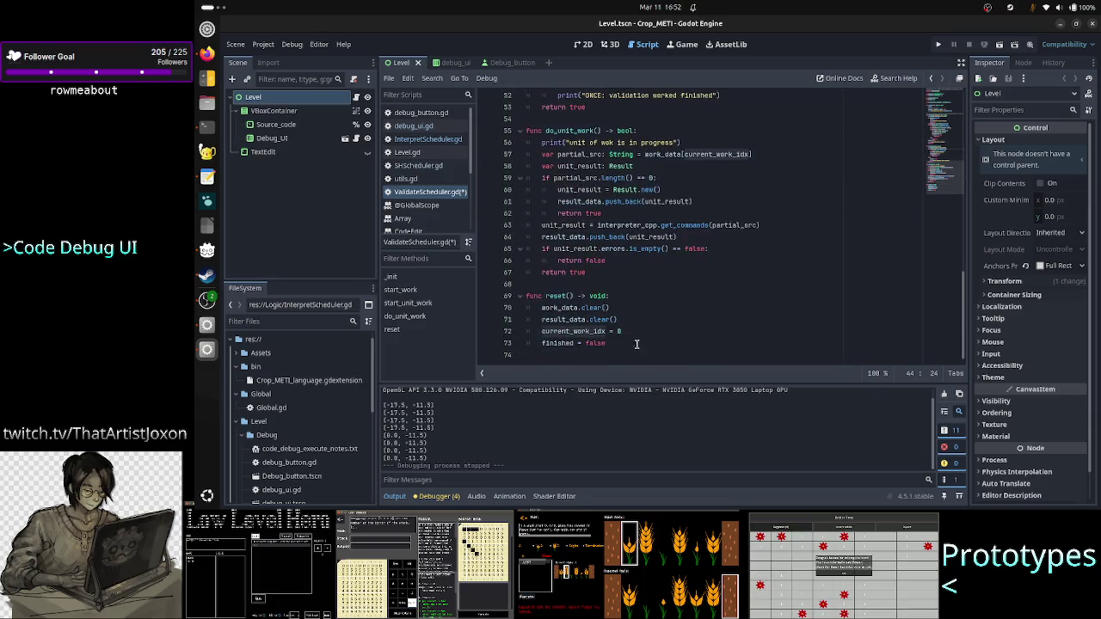
{"action": "scroll", "coordinate": [715, 293], "scroll_direction": "up", "scroll_amount": 1}
{"action": "scroll", "coordinate": [715, 294], "scroll_direction": "up", "scroll_amount": 7}
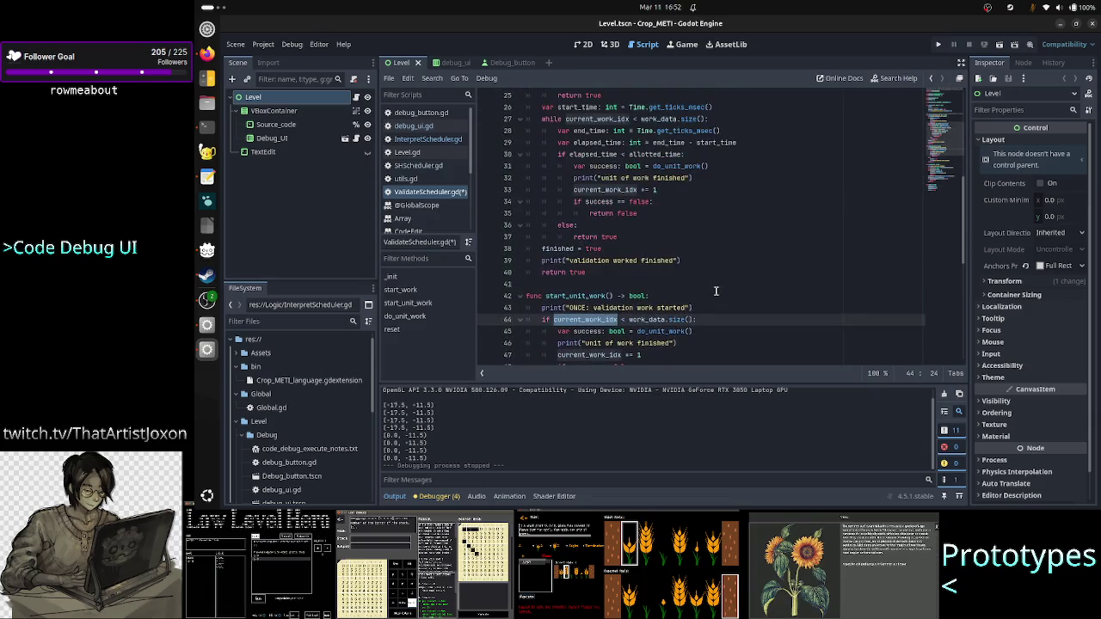
{"action": "double_click", "coordinate": [653, 319]}
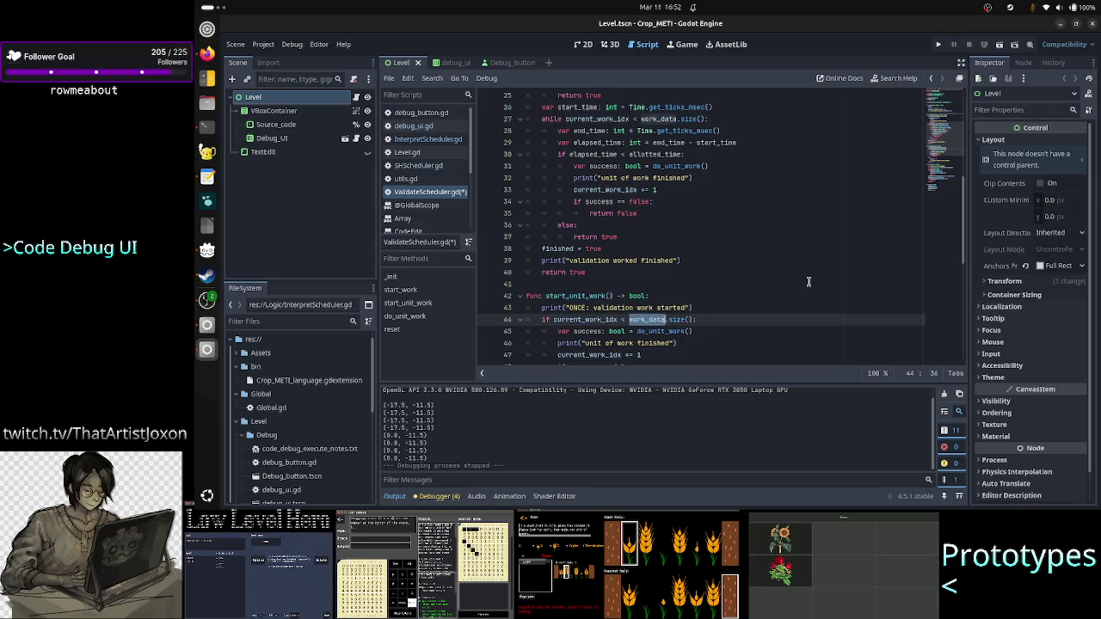
{"action": "key", "text": "Left"}
{"action": "key", "text": "Left"}
{"action": "key", "text": "Left"}
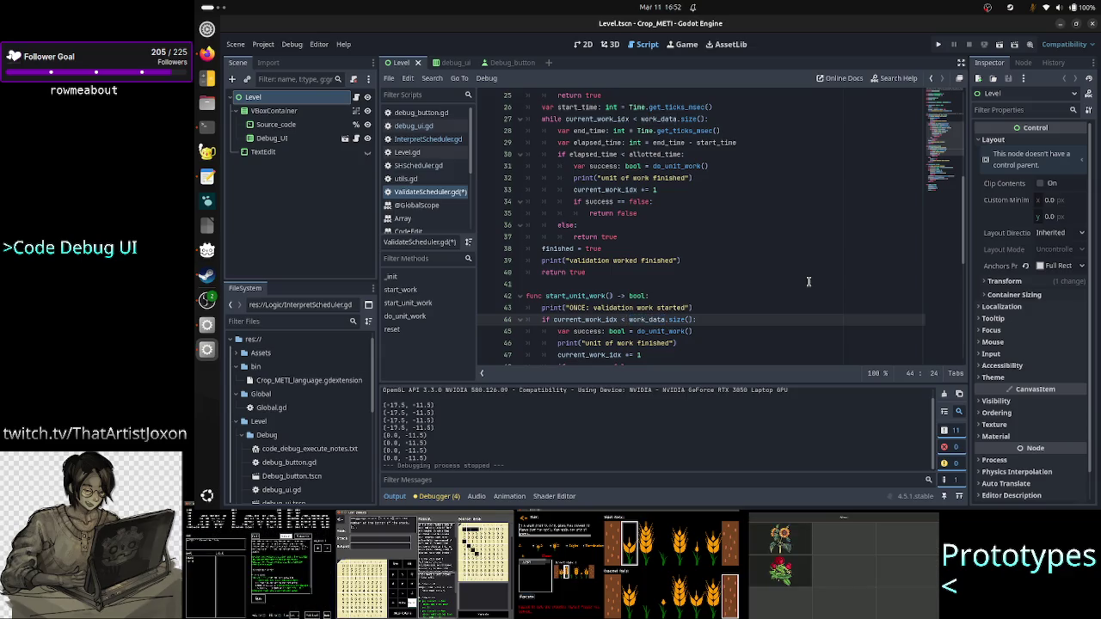
{"action": "key", "text": "shift+Left"}
{"action": "key", "text": "shift+Left"}
{"action": "key", "text": "shift+Left"}
{"action": "key", "text": "Right"}
{"action": "key", "text": "Right"}
{"action": "key", "text": "Right"}
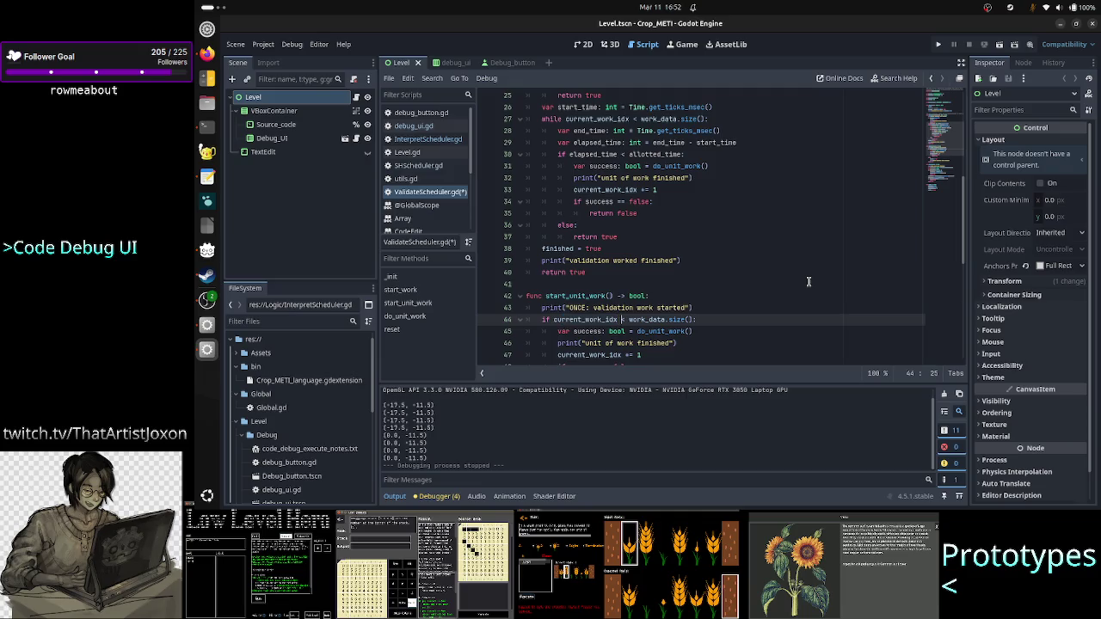
{"action": "key", "text": "Right"}
{"action": "key", "text": "Left"}
{"action": "key", "text": "Left"}
{"action": "key", "text": "Left"}
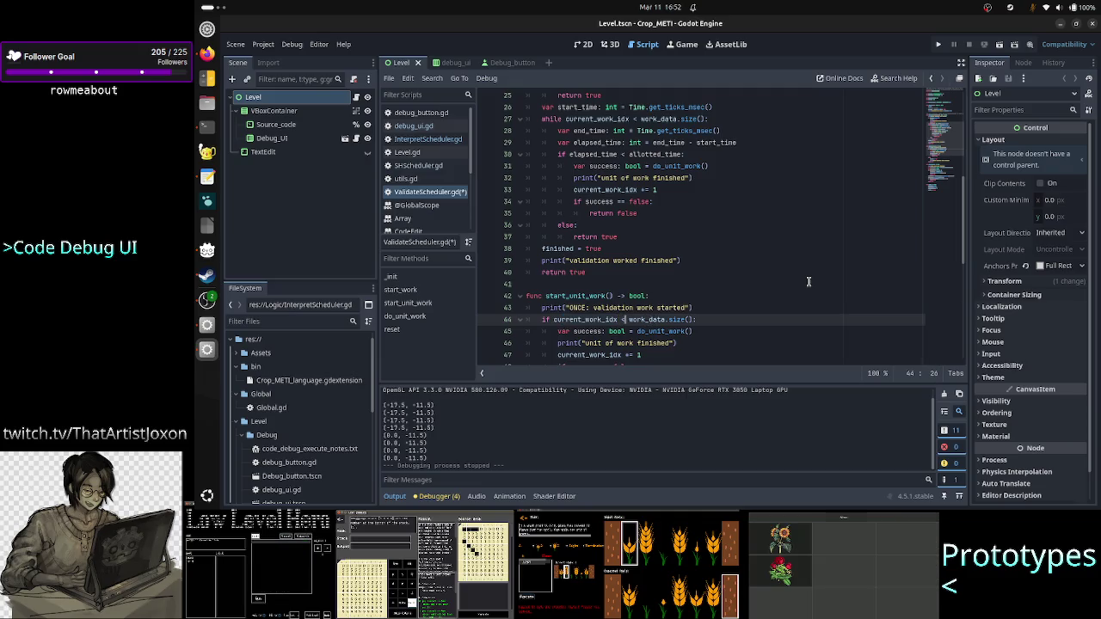
{"action": "key", "text": "shift+Right"}
{"action": "key", "text": "shift+Right"}
{"action": "key", "text": "shift+Right"}
{"action": "key", "text": "shift+Right"}
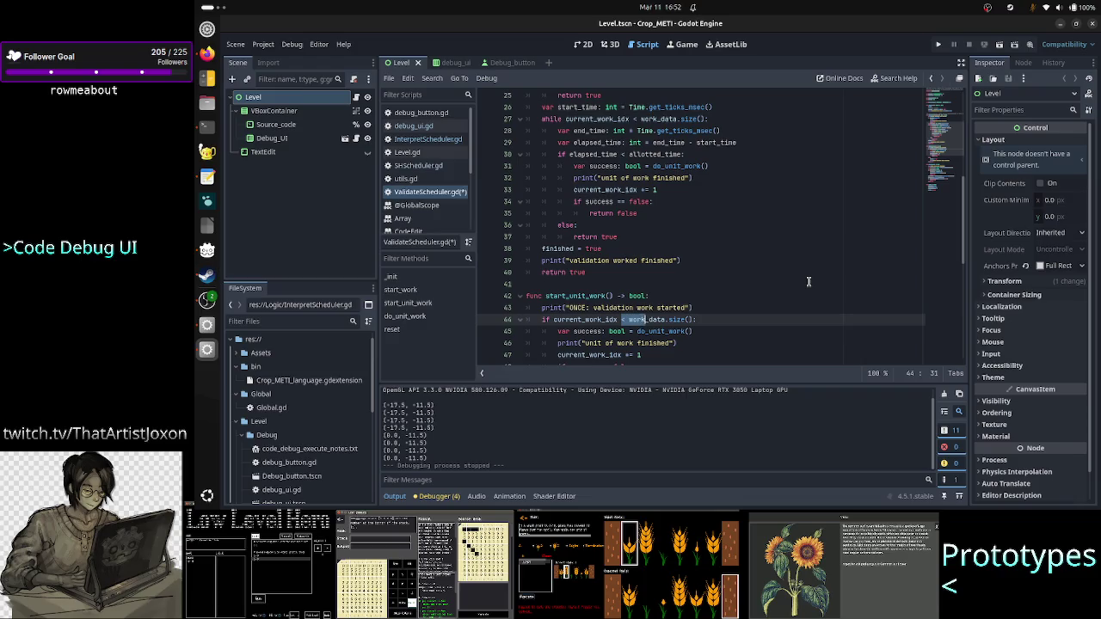
{"action": "left_click", "coordinate": [723, 319]}
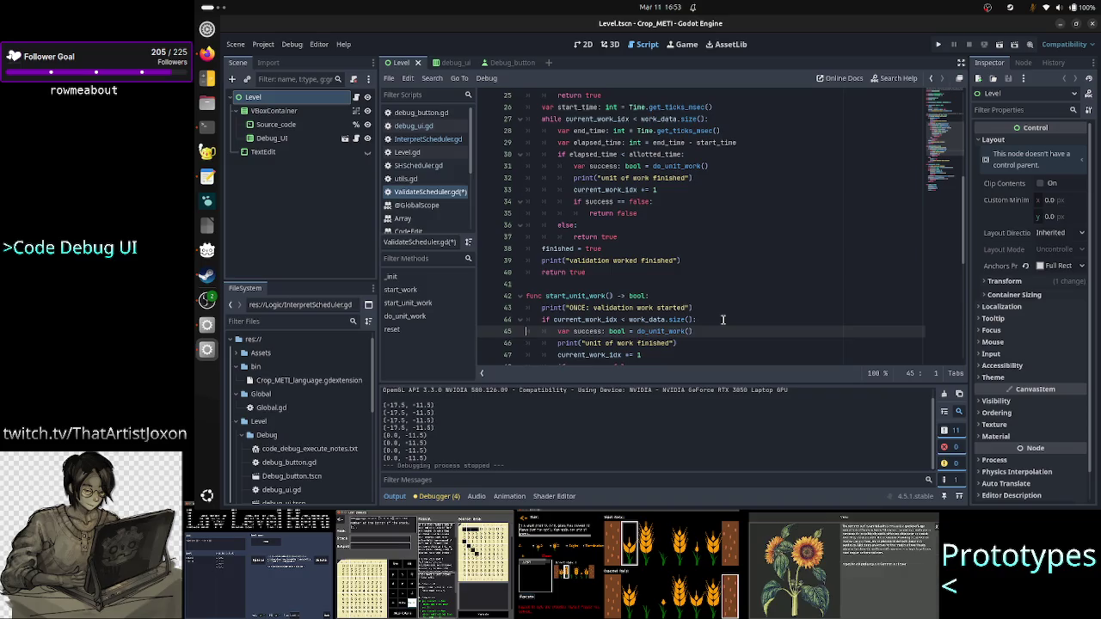
{"action": "triple_click", "coordinate": [722, 319]}
{"action": "key", "text": "shift+Down"}
{"action": "key", "text": "shift+Down"}
{"action": "key", "text": "shift+Down"}
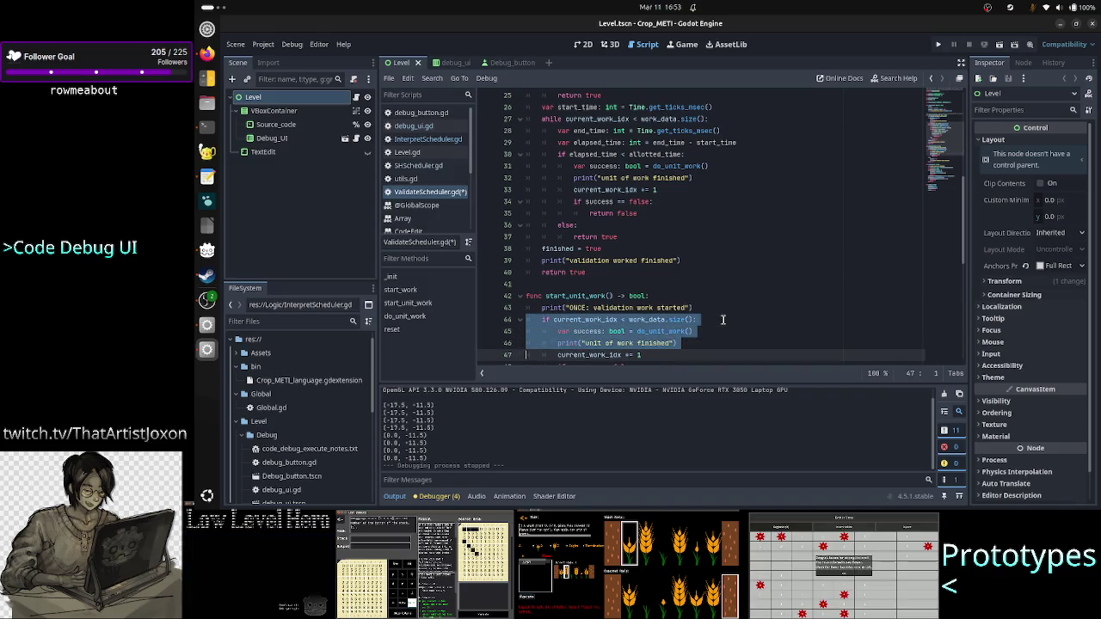
{"action": "key", "text": "shift+Down"}
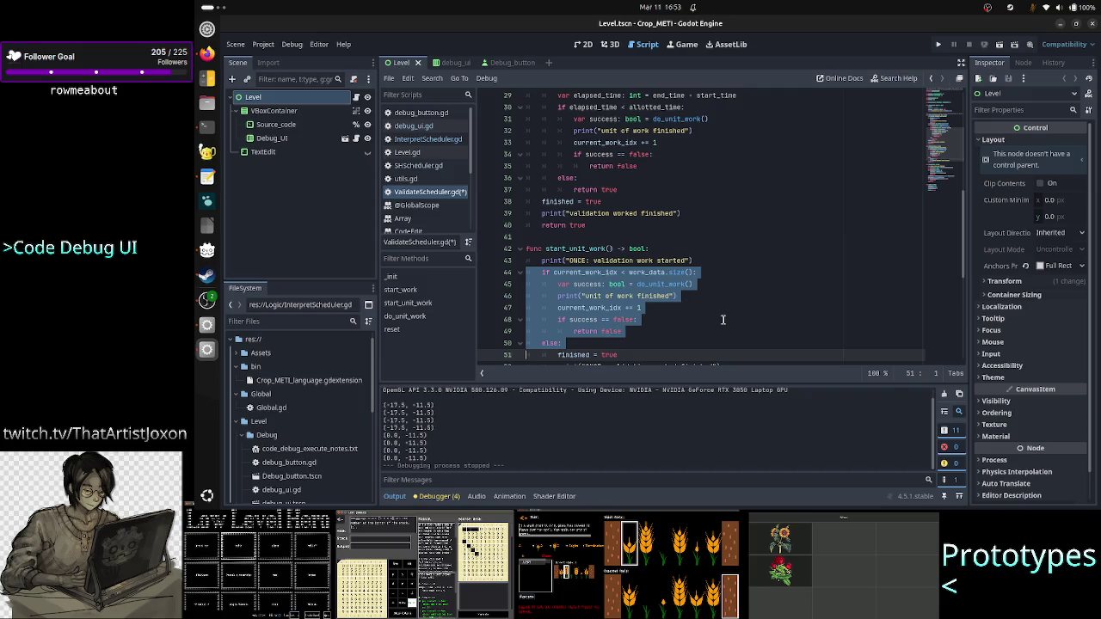
{"action": "scroll", "coordinate": [723, 319], "scroll_direction": "down", "scroll_amount": 2}
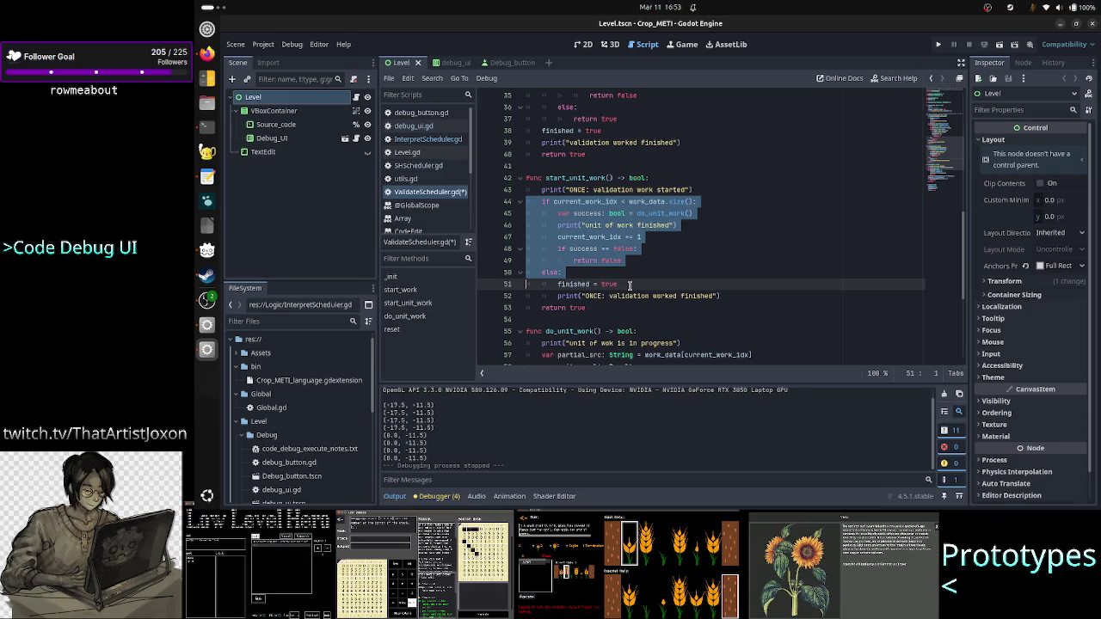
{"action": "left_click", "coordinate": [631, 285]}
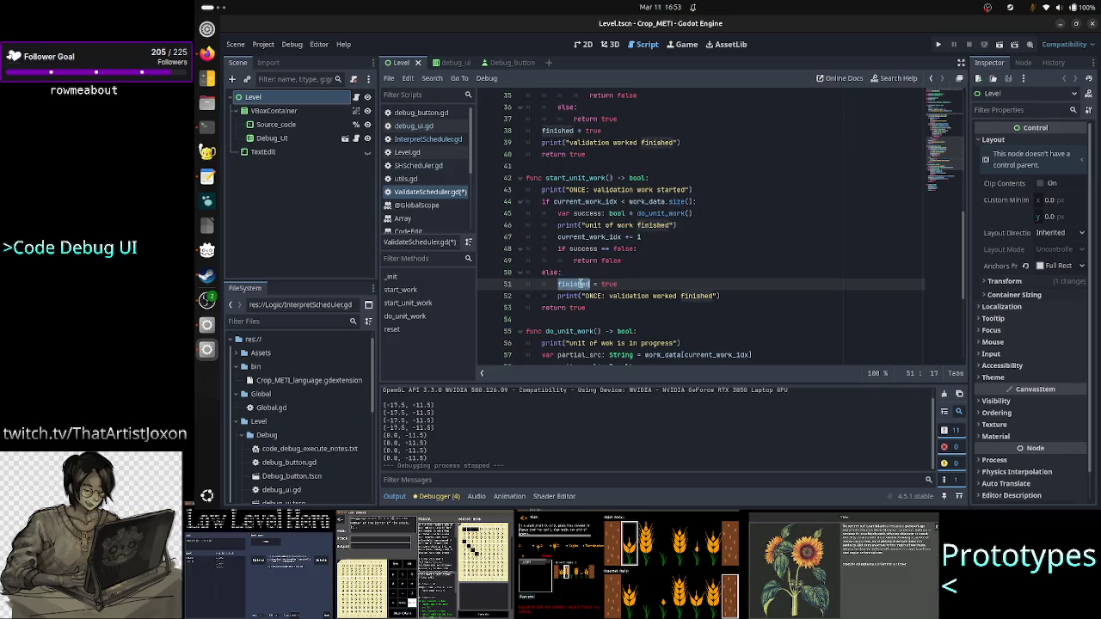
{"action": "double_click", "coordinate": [609, 284]}
{"action": "left_click_drag", "start_coordinate": [581, 296], "coordinate": [706, 296]}
{"action": "left_click", "coordinate": [706, 295]}
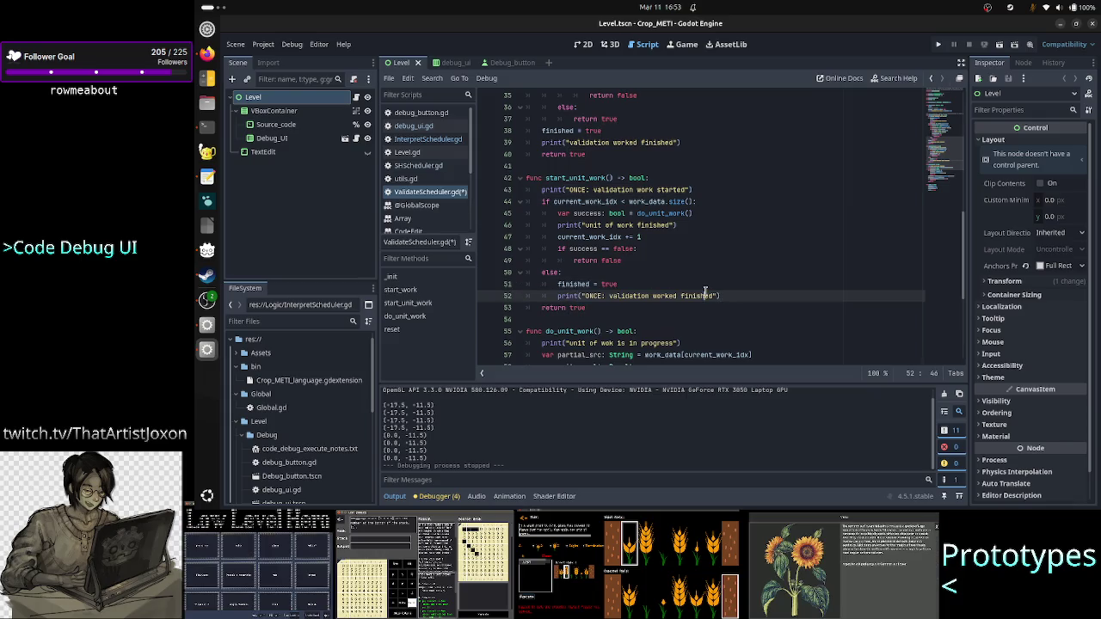
{"action": "double_click", "coordinate": [575, 308]}
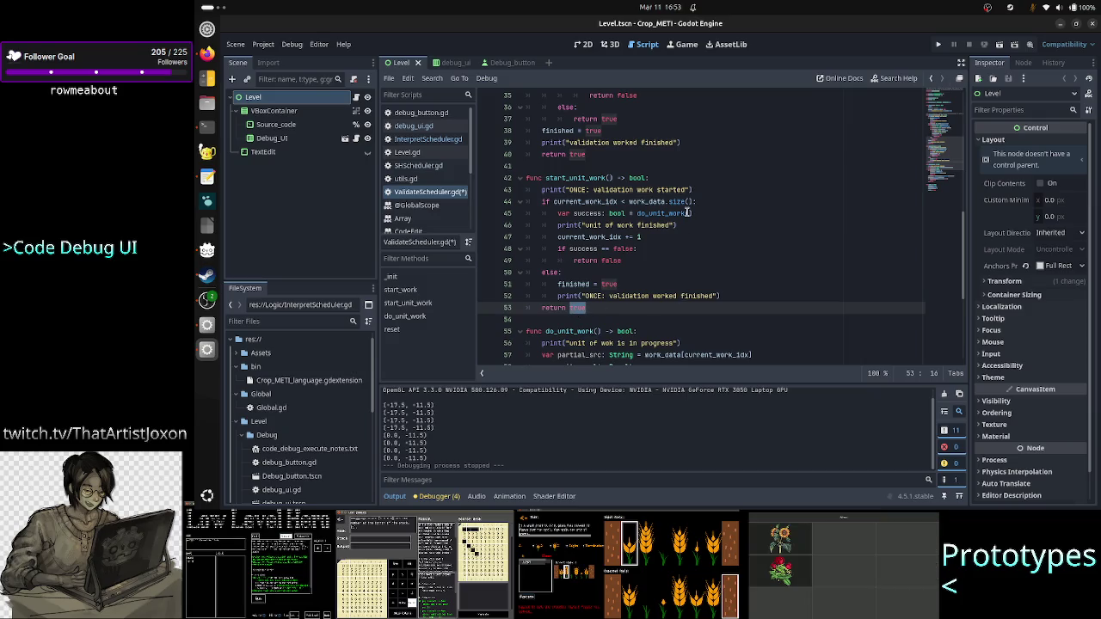
Add the comment 'last unit of work was done or there were no work units to speak of' after return false, and save
{"action": "left_click", "coordinate": [632, 261]}
{"action": "key", "text": "Return"}
{"action": "key", "text": "BackSpace"}
{"action": "key", "text": "BackSpace"}
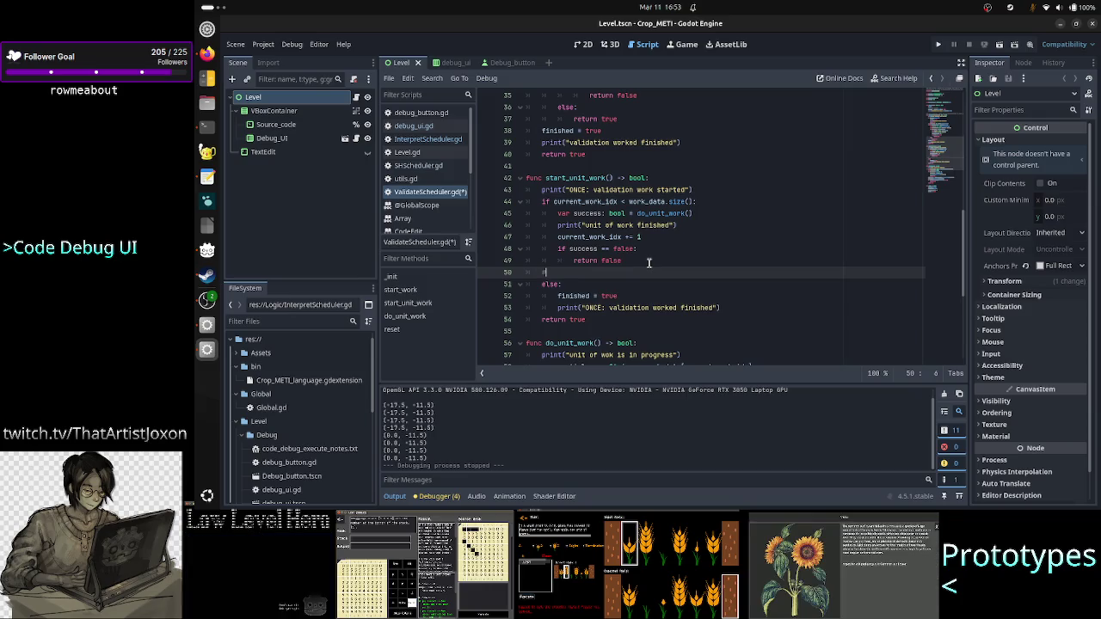
{"action": "type", "text": "all work is "}
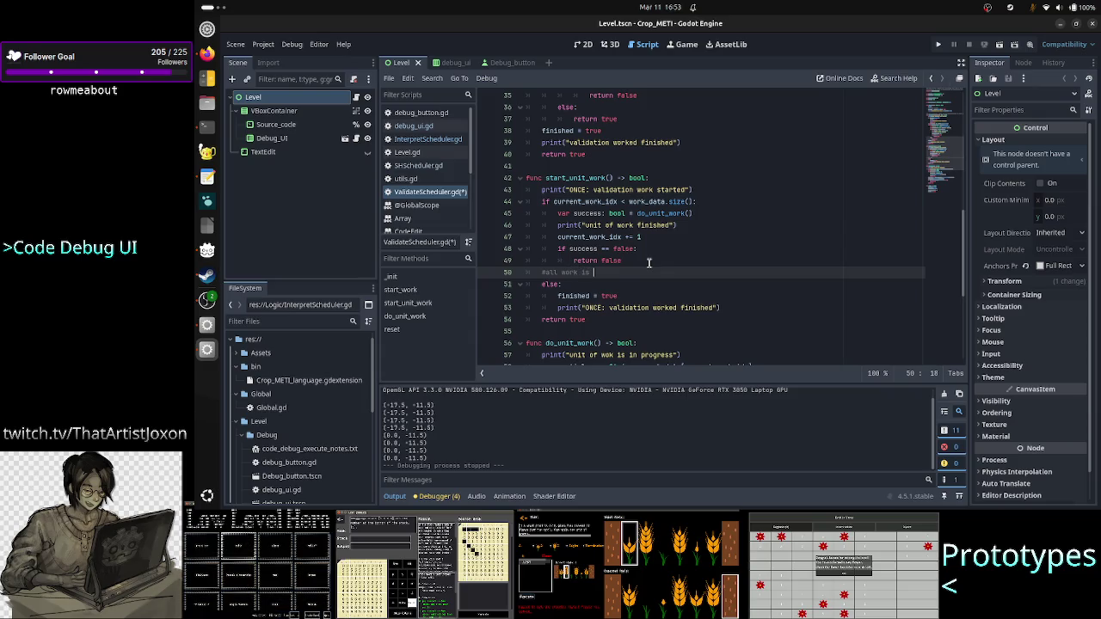
{"action": "type", "text": "don"}
{"action": "key", "text": "BackSpace"}
{"action": "key", "text": "BackSpace"}
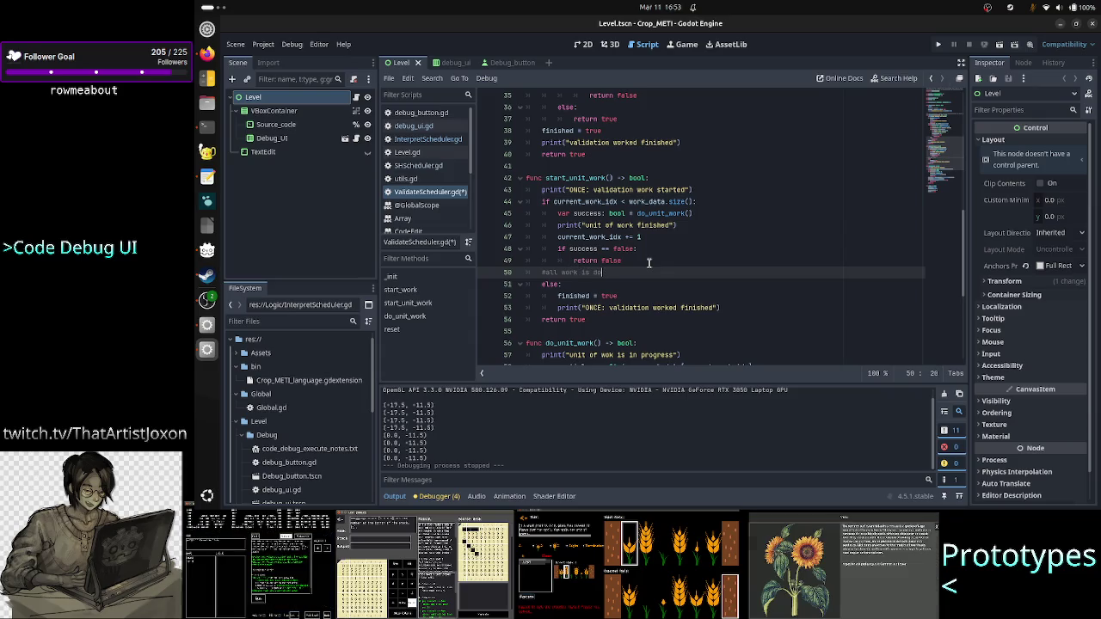
{"action": "key", "text": "BackSpace"}
{"action": "key", "text": "BackSpace"}
{"action": "key", "text": "BackSpace"}
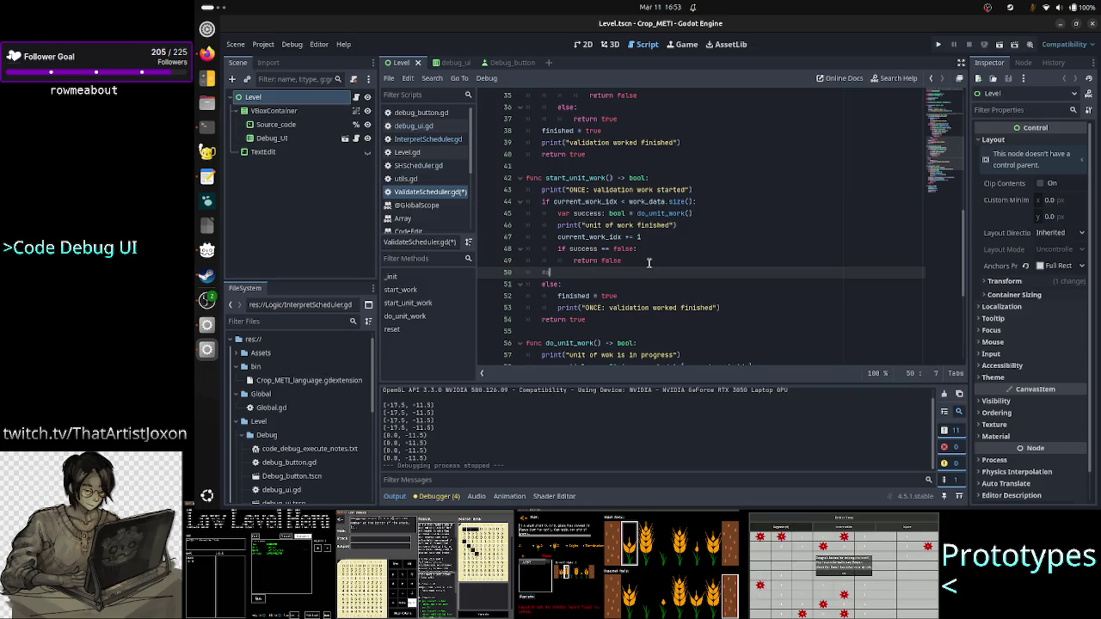
{"action": "key", "text": "BackSpace"}
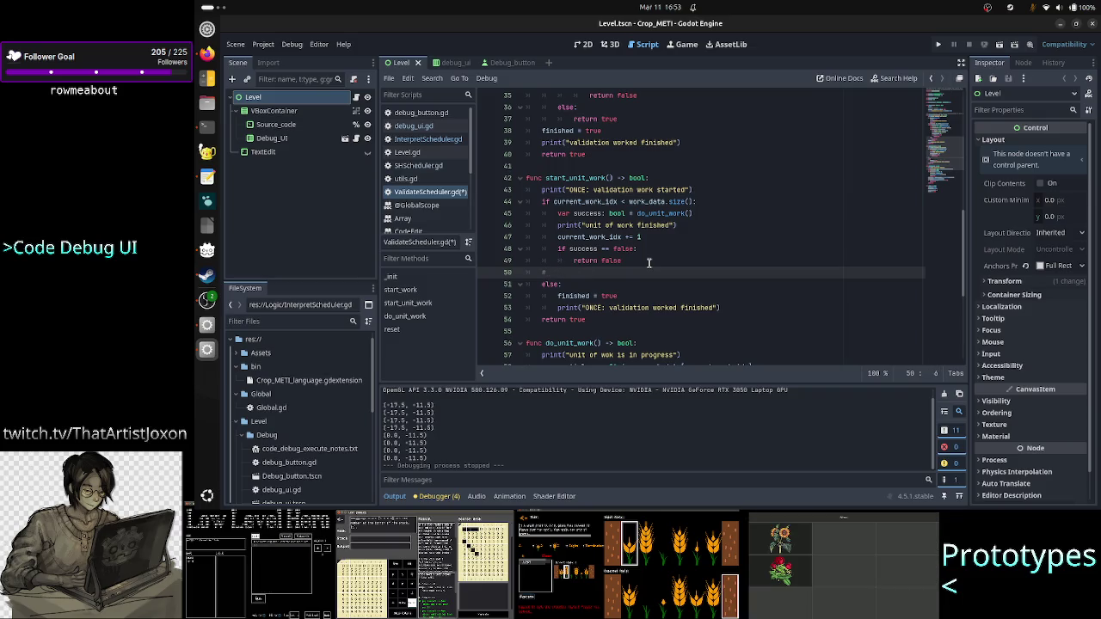
{"action": "type", "text": "last "}
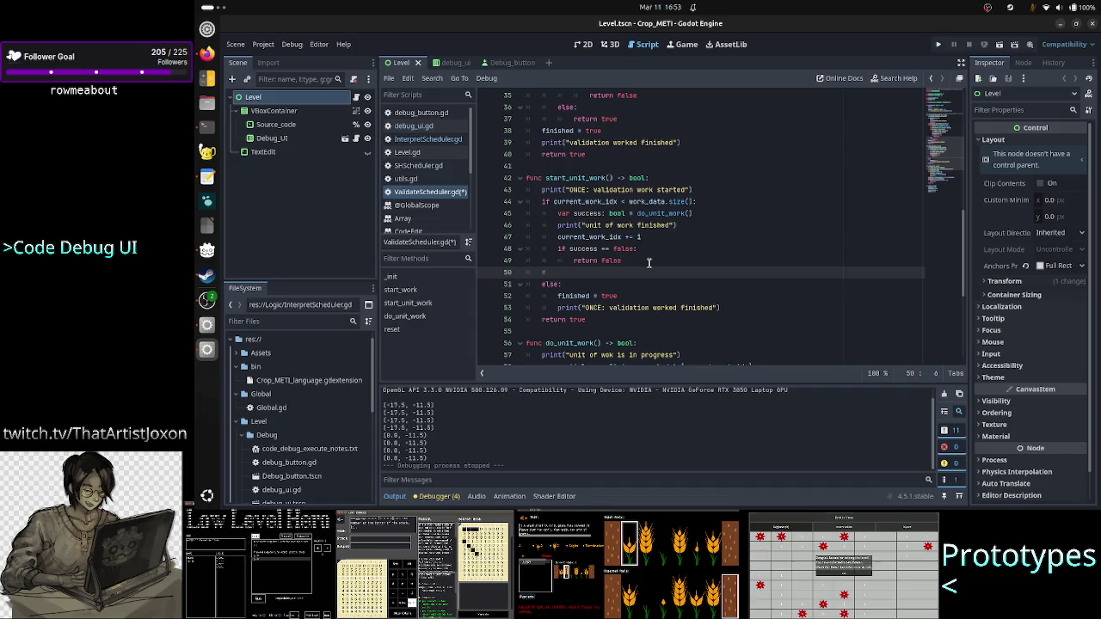
{"action": "type", "text": "unit of work was done or "}
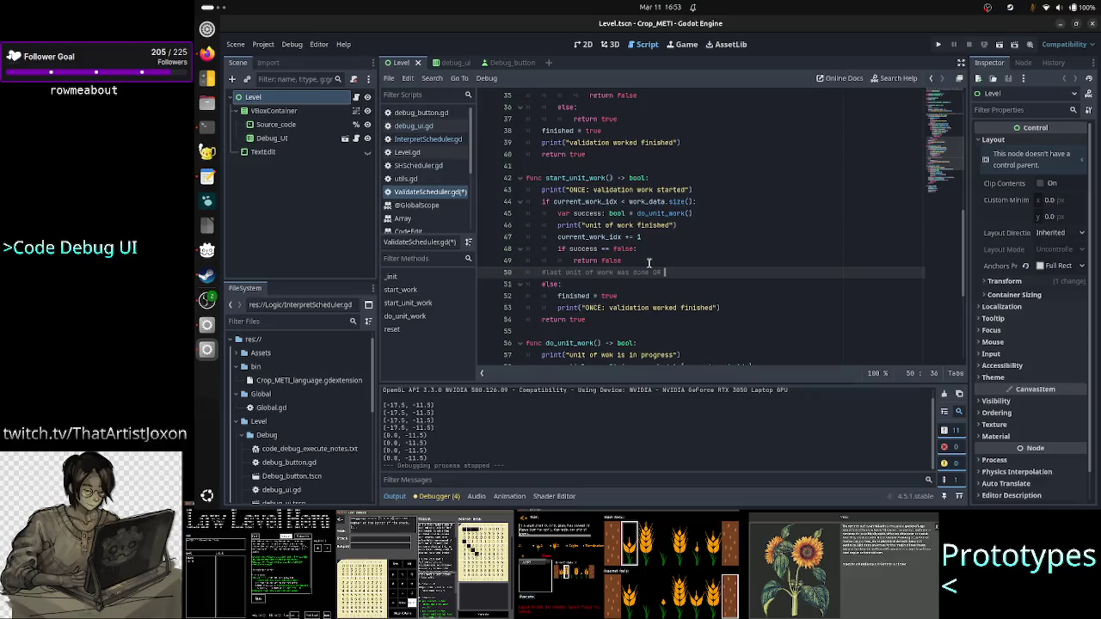
{"action": "type", "text": "tere "}
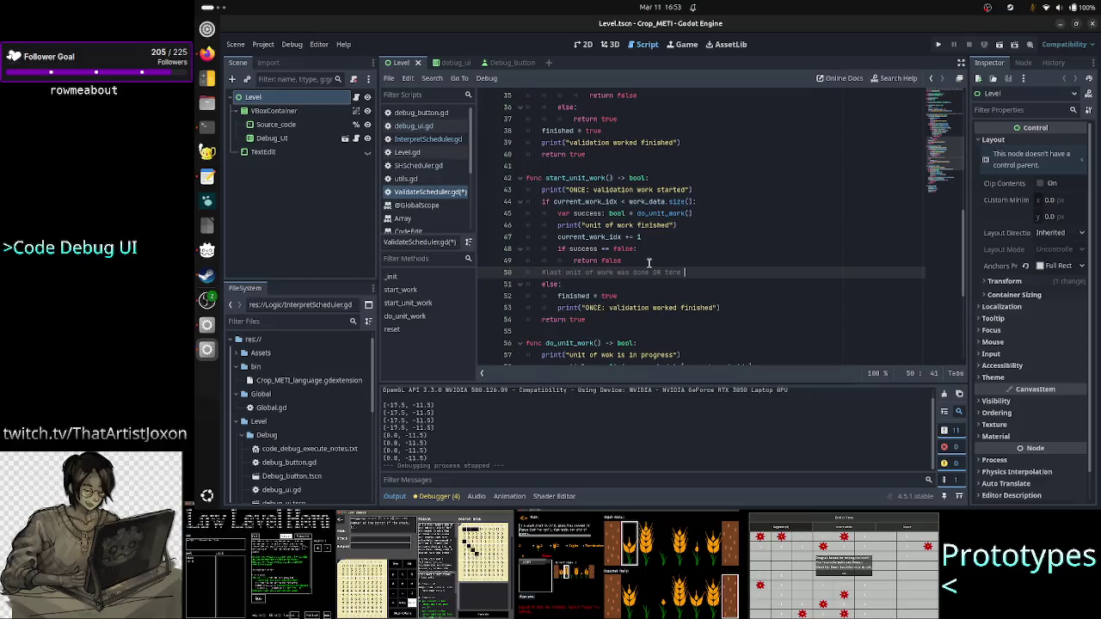
{"action": "type", "text": "ewas no "}
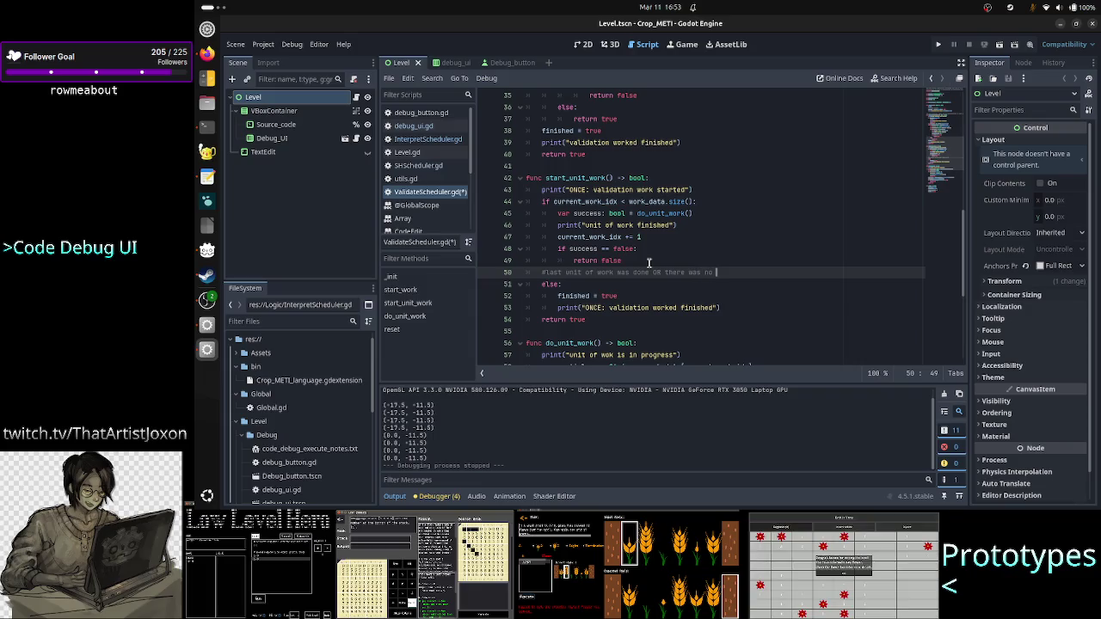
{"action": "type", "text": "work w"}
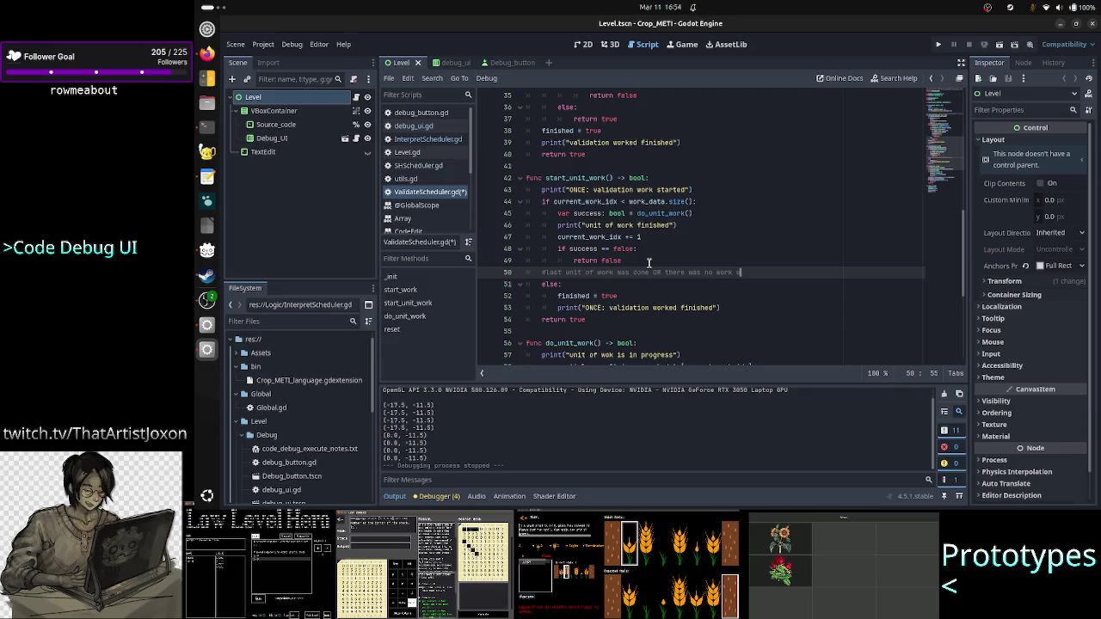
{"action": "key", "text": "BackSpace"}
{"action": "key", "text": "BackSpace"}
{"action": "type", "text": "ere wer"}
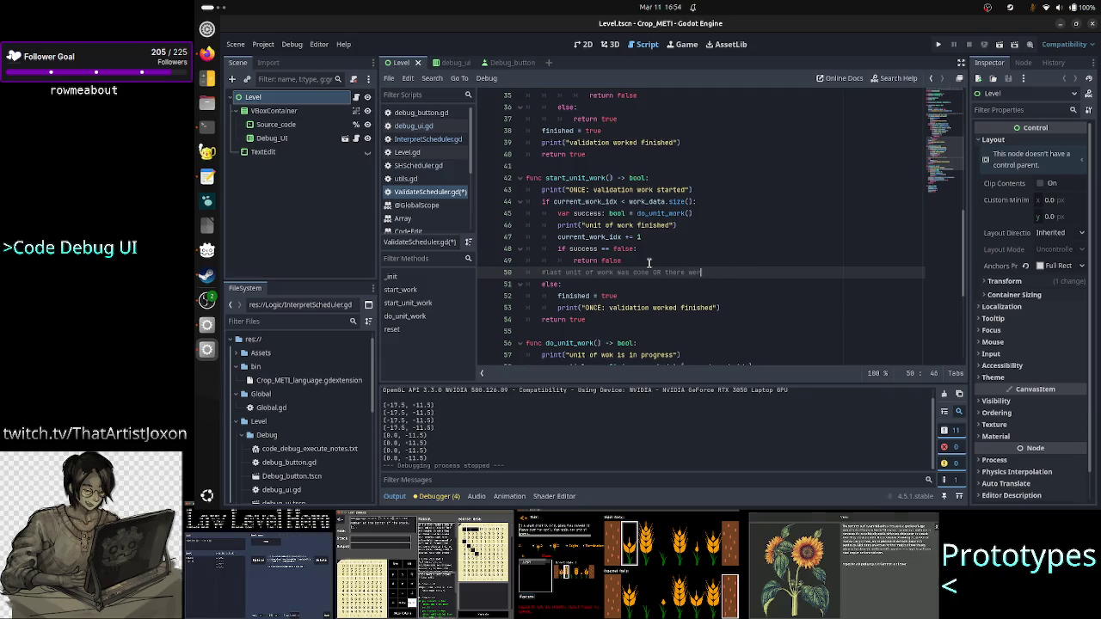
{"action": "type", "text": "e no work uni"}
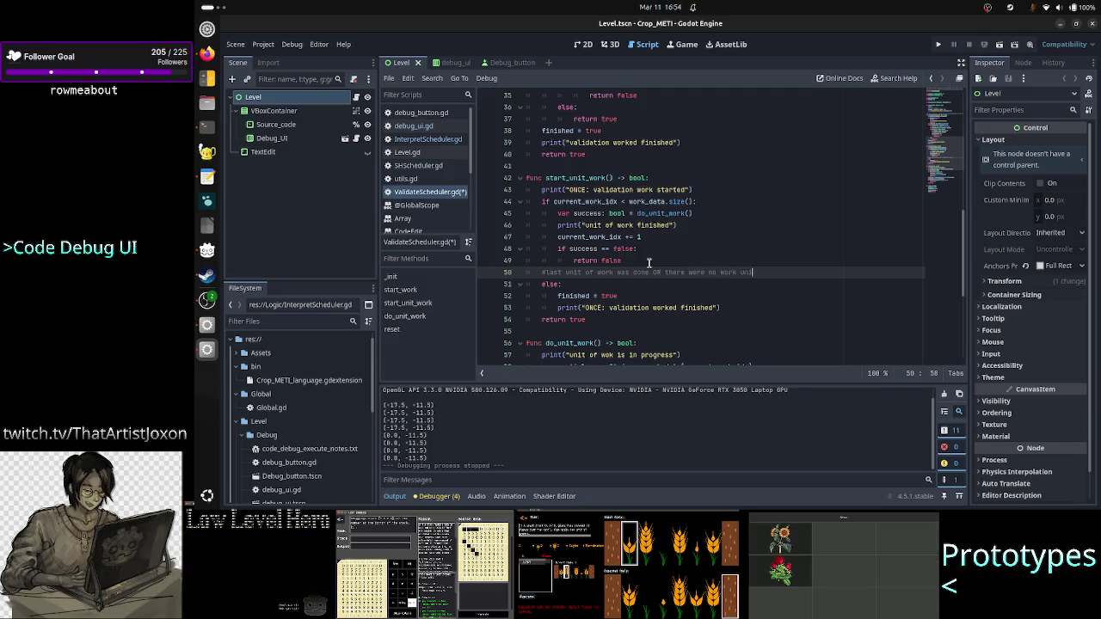
{"action": "type", "text": "ts to s"}
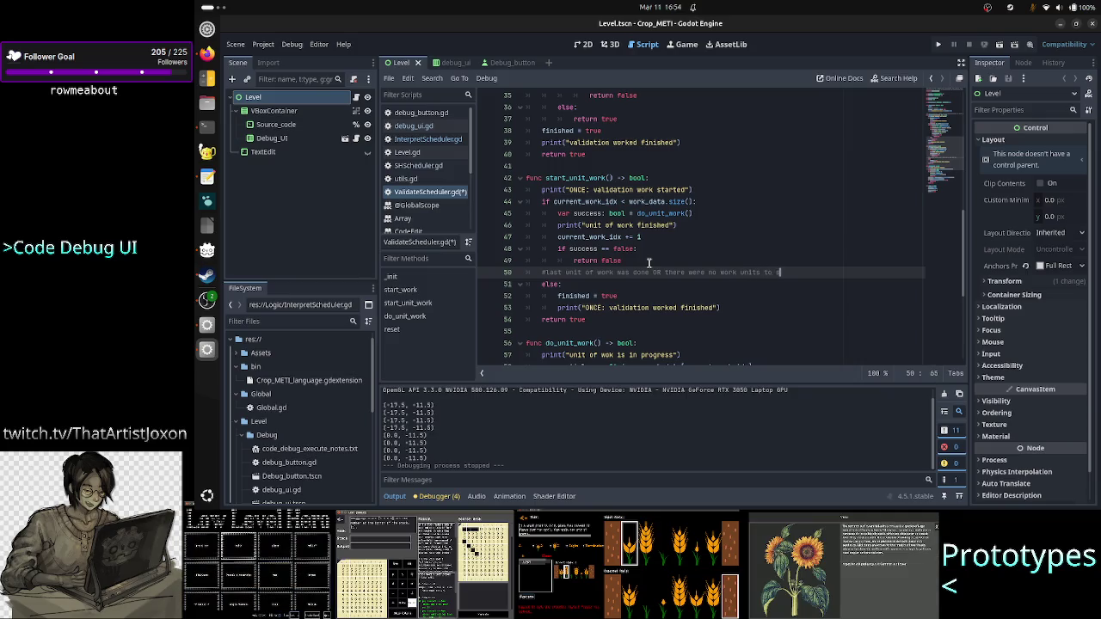
{"action": "type", "text": "peak of"}
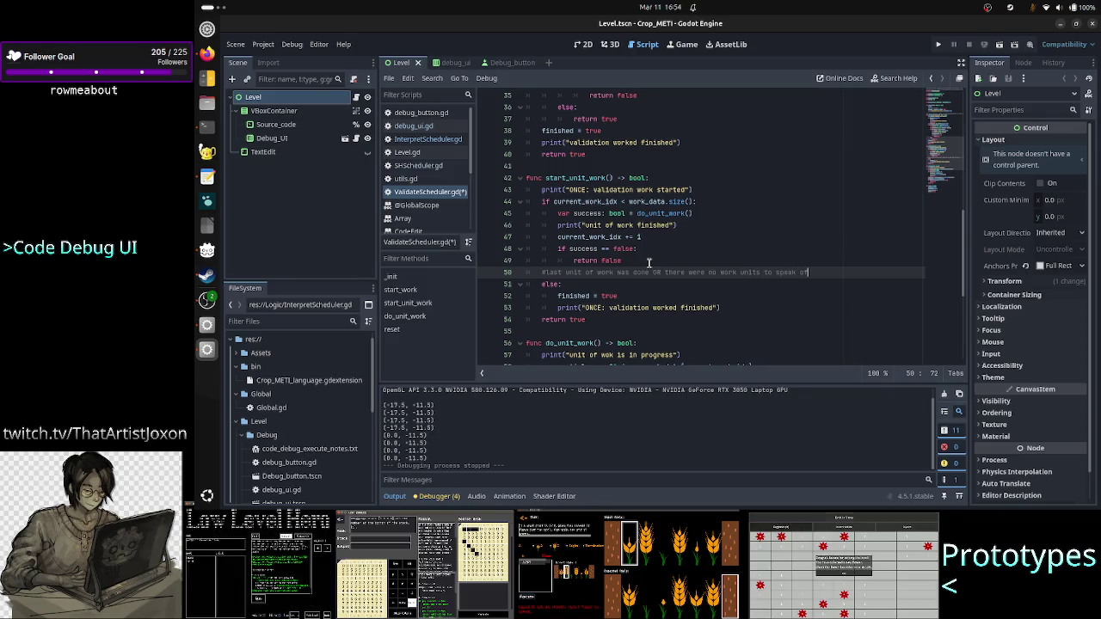
{"action": "key", "text": "ctrl+s"}
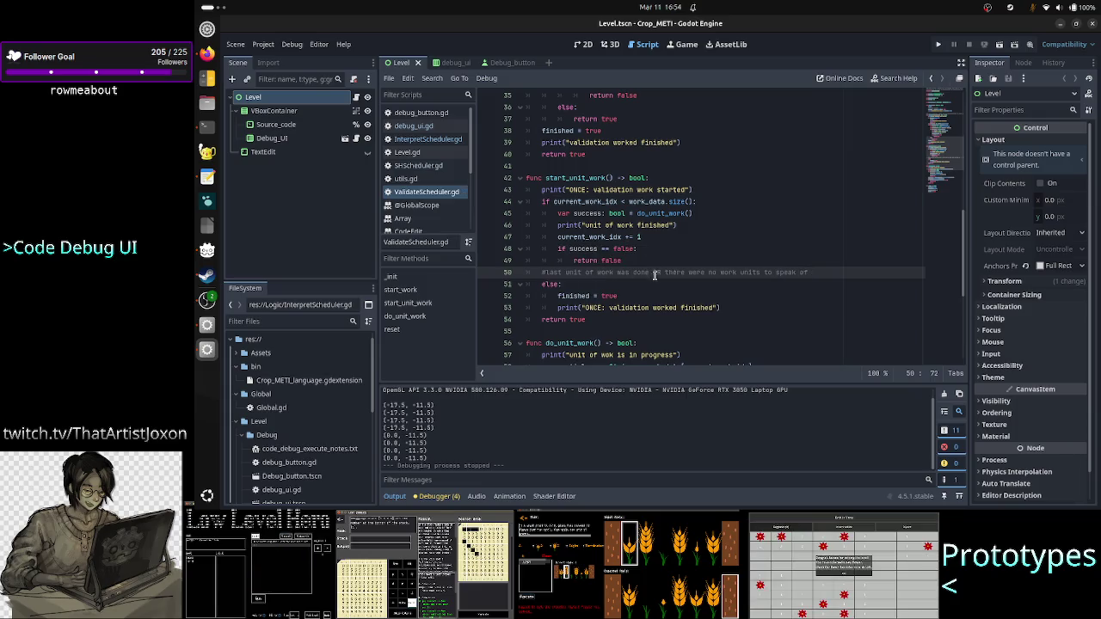
Review the else branch, selecting the finished = true and print lines
{"action": "double_click", "coordinate": [551, 285]}
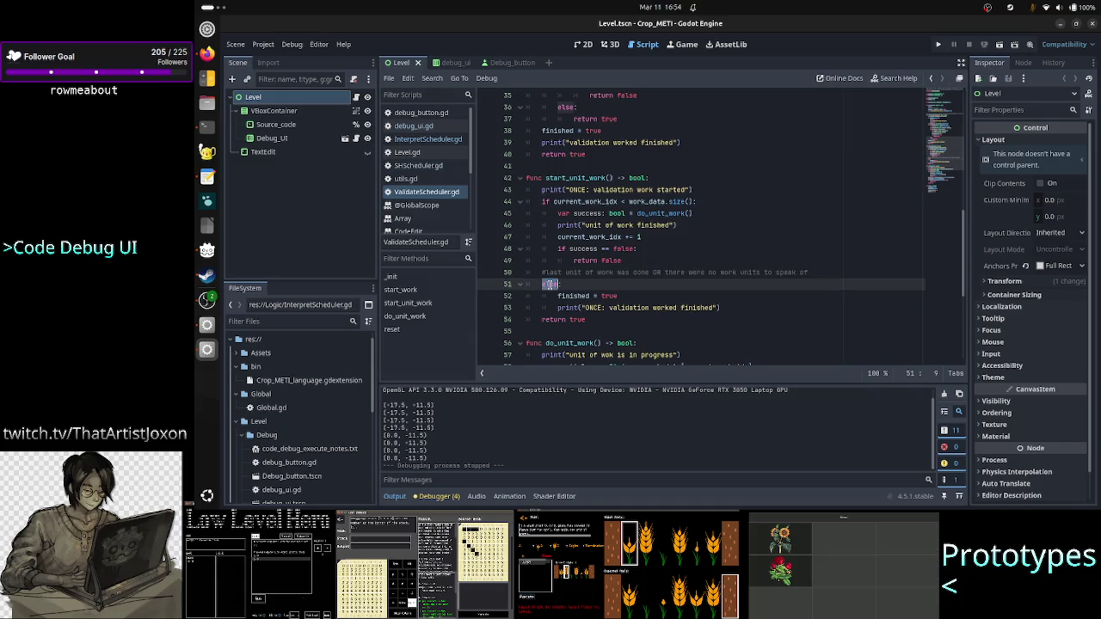
{"action": "left_click", "coordinate": [638, 299]}
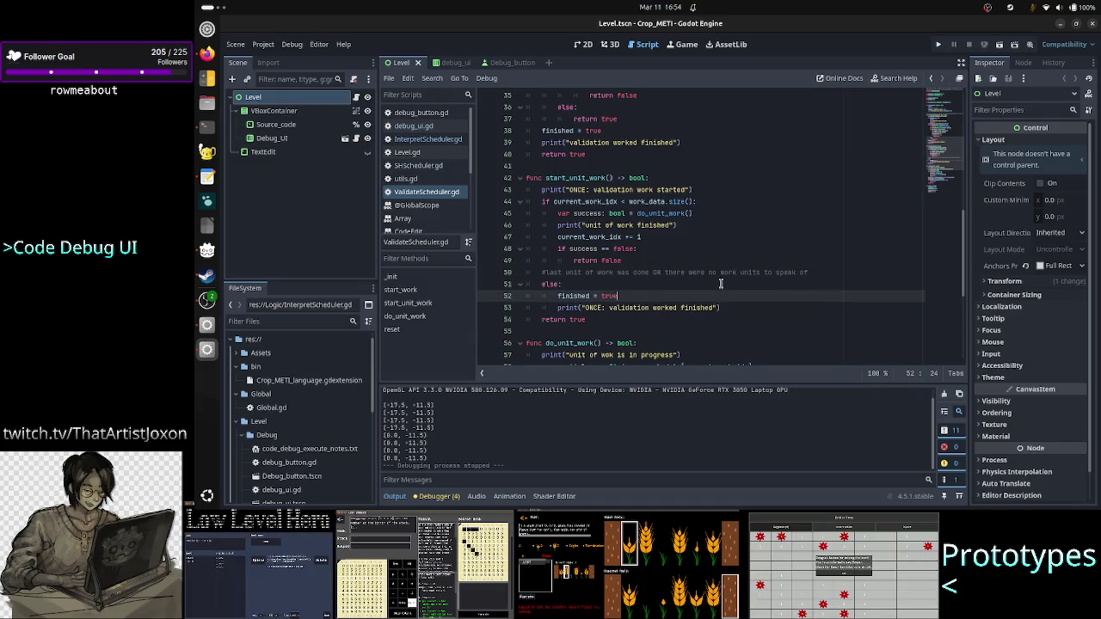
{"action": "key", "text": "Home"}
{"action": "key", "text": "Home"}
{"action": "key", "text": "shift+Down"}
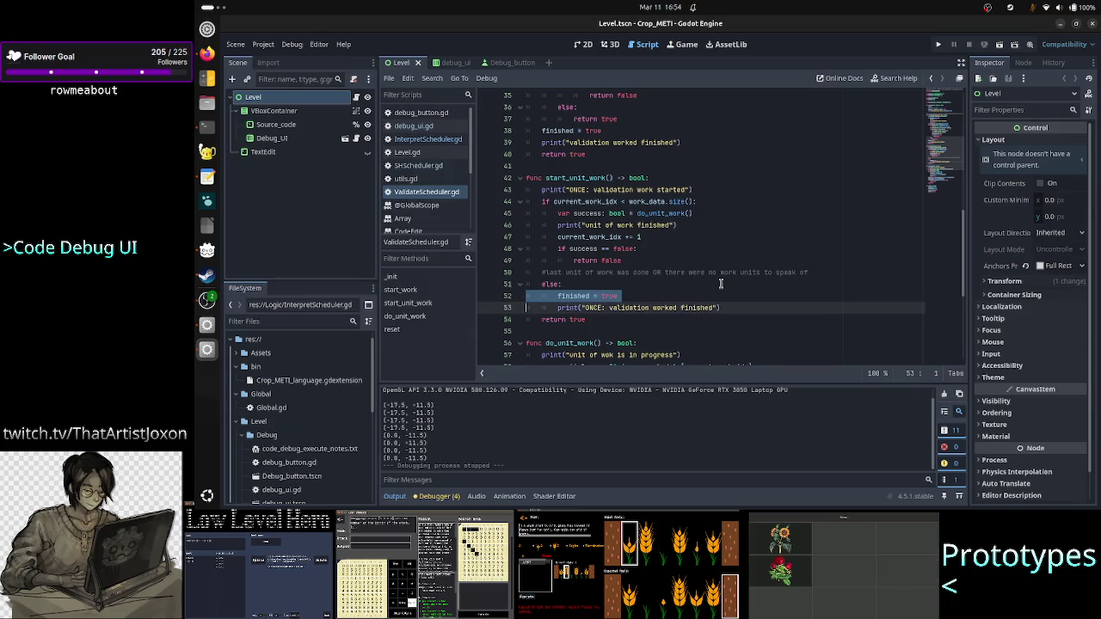
{"action": "key", "text": "shift+Down"}
{"action": "key", "text": "shift+Down"}
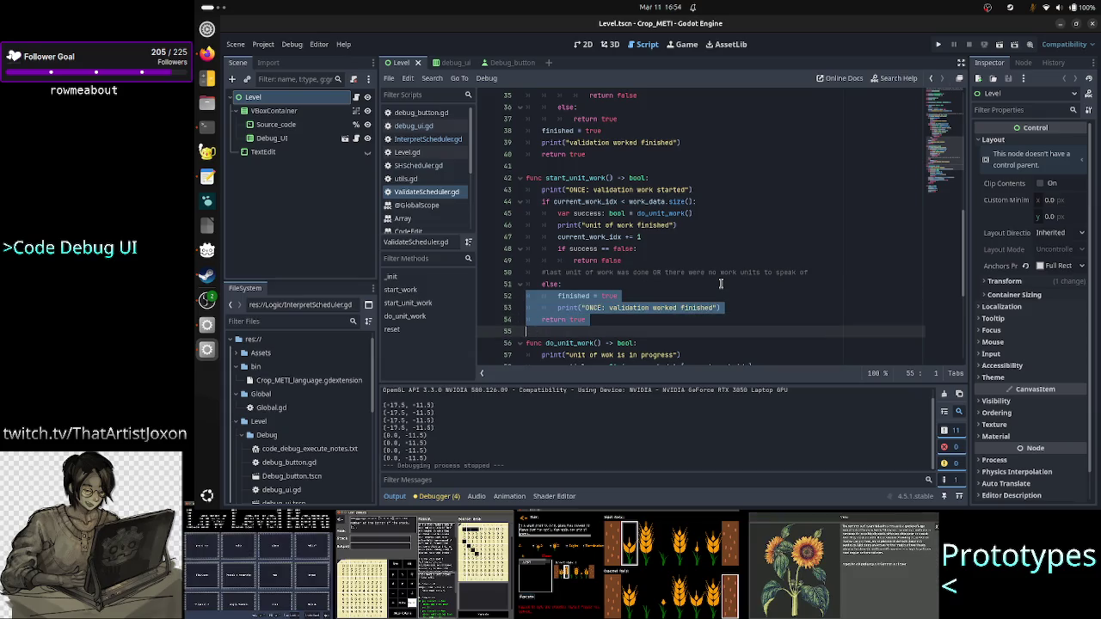
{"action": "key", "text": "Escape"}
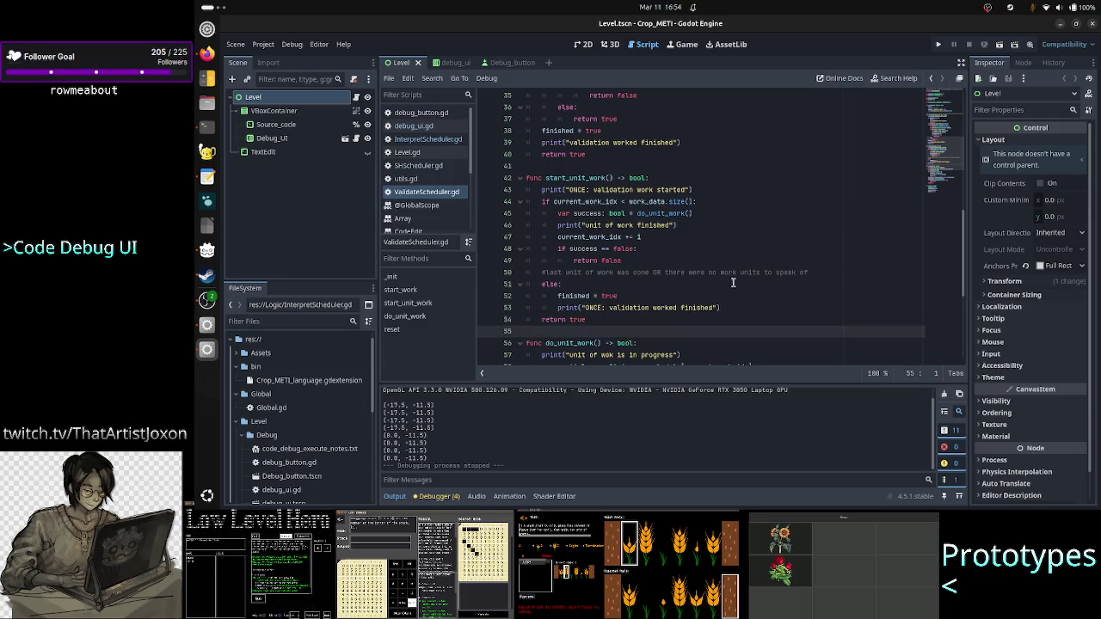
{"action": "scroll", "coordinate": [750, 245], "scroll_direction": "up", "scroll_amount": 10}
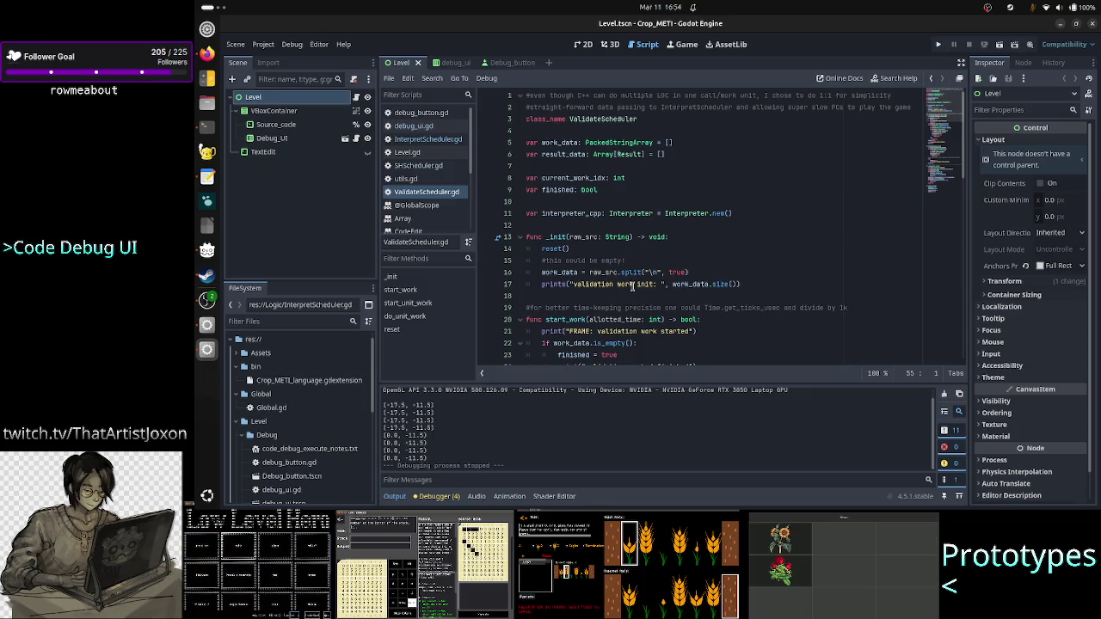
Append '(handled in the start_work/start_unit_work)' to the _init empty-input comment on line 15
{"action": "left_click", "coordinate": [654, 259]}
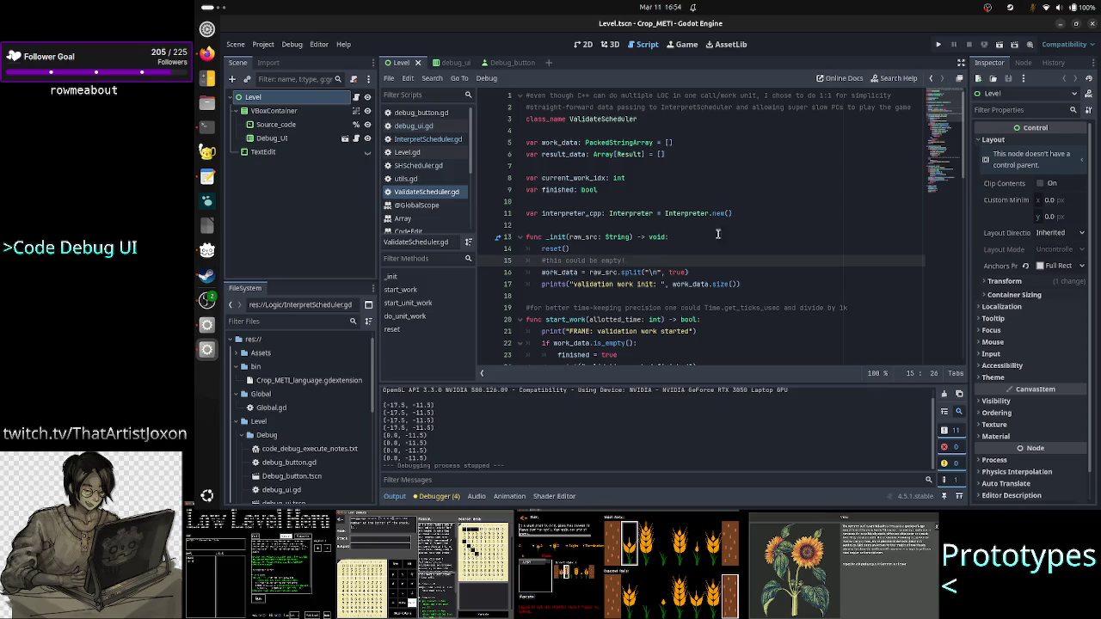
{"action": "type", "text": " (han"}
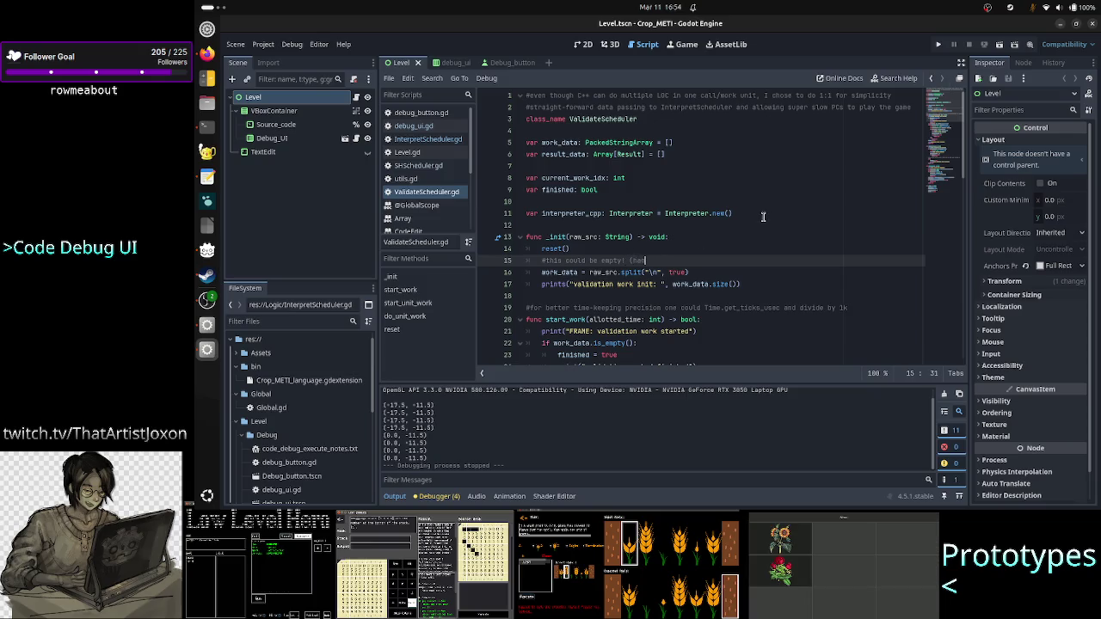
{"action": "type", "text": "dled in the start"}
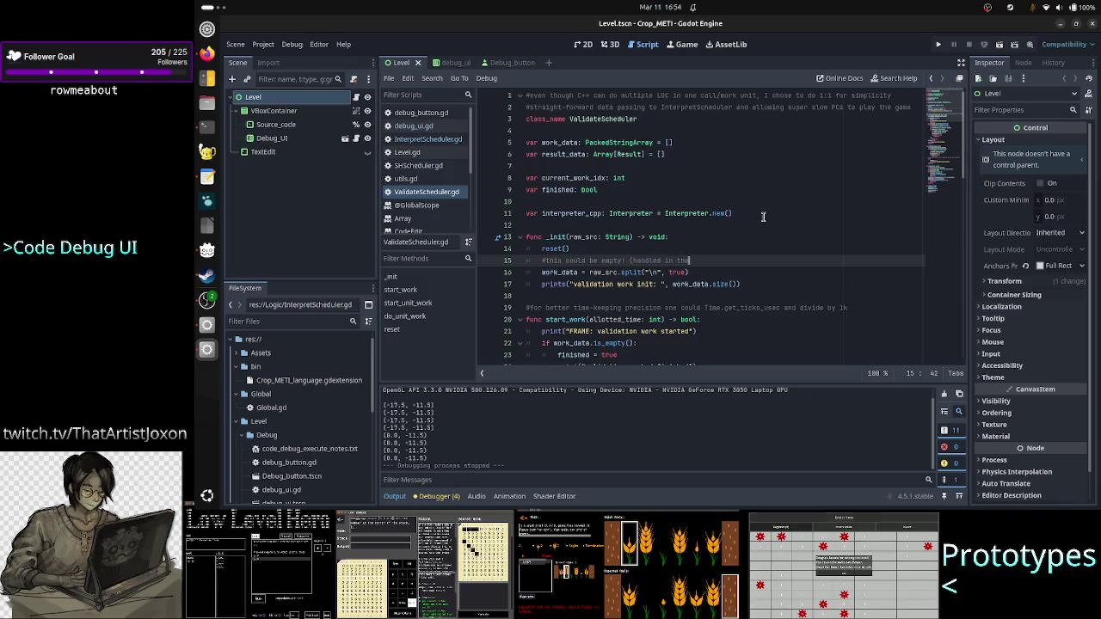
{"action": "type", "text": "_"}
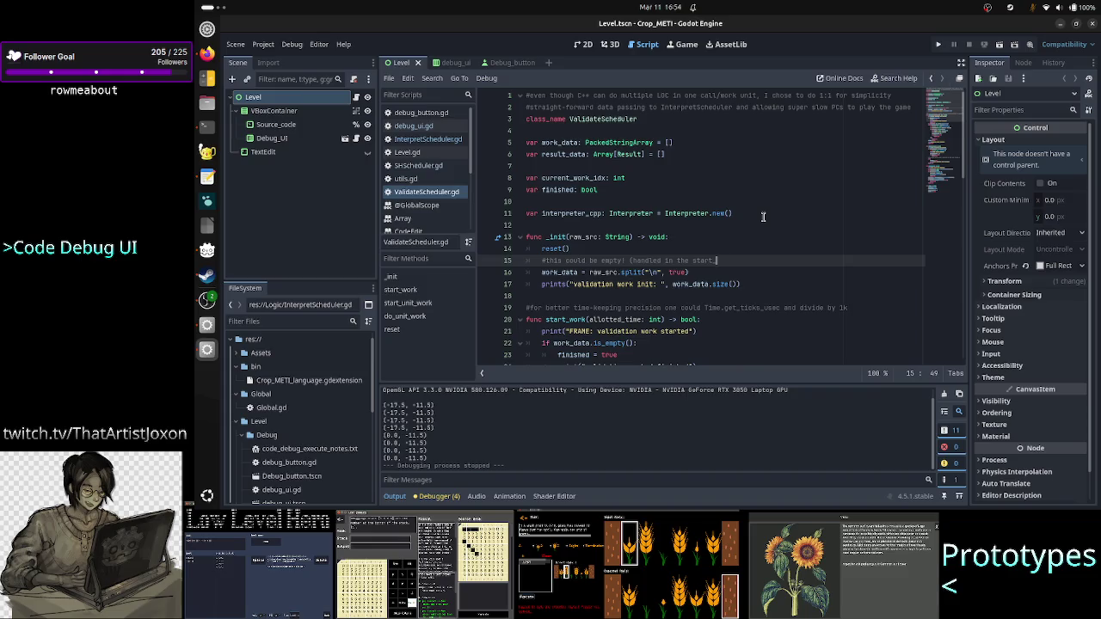
{"action": "type", "text": "work"}
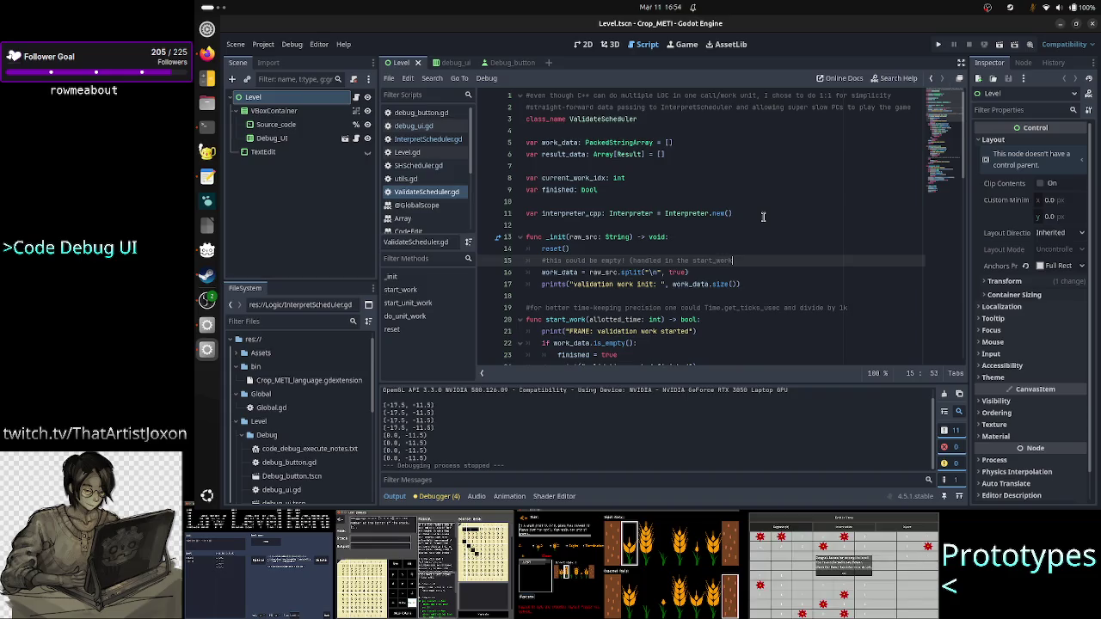
{"action": "scroll", "coordinate": [757, 193], "scroll_direction": "down", "scroll_amount": 3}
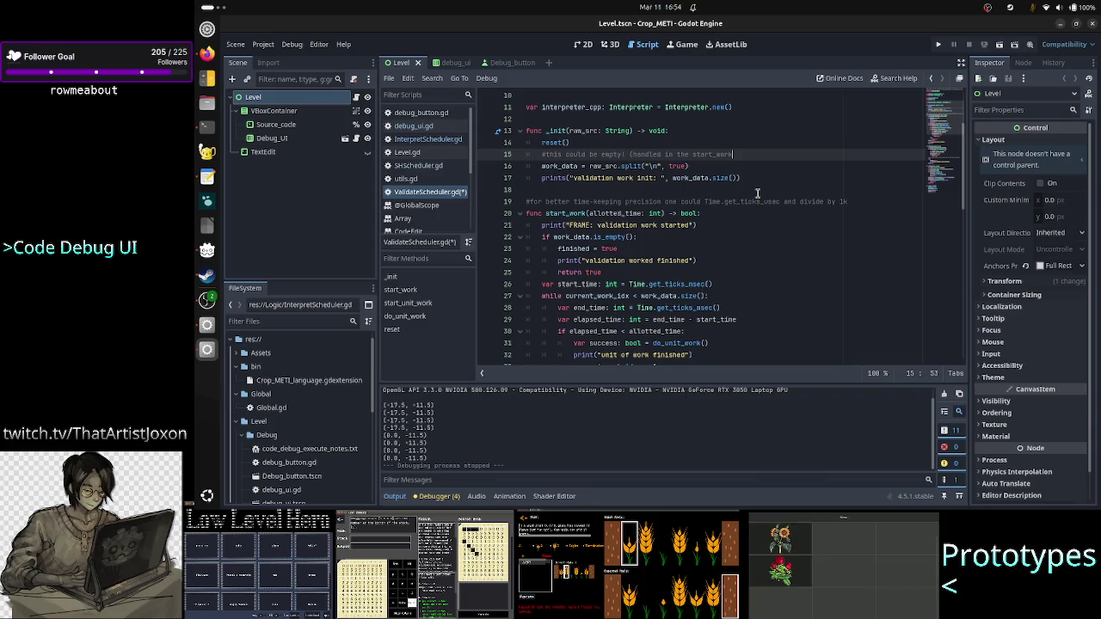
{"action": "scroll", "coordinate": [757, 193], "scroll_direction": "down", "scroll_amount": 5}
{"action": "scroll", "coordinate": [757, 192], "scroll_direction": "up", "scroll_amount": 6}
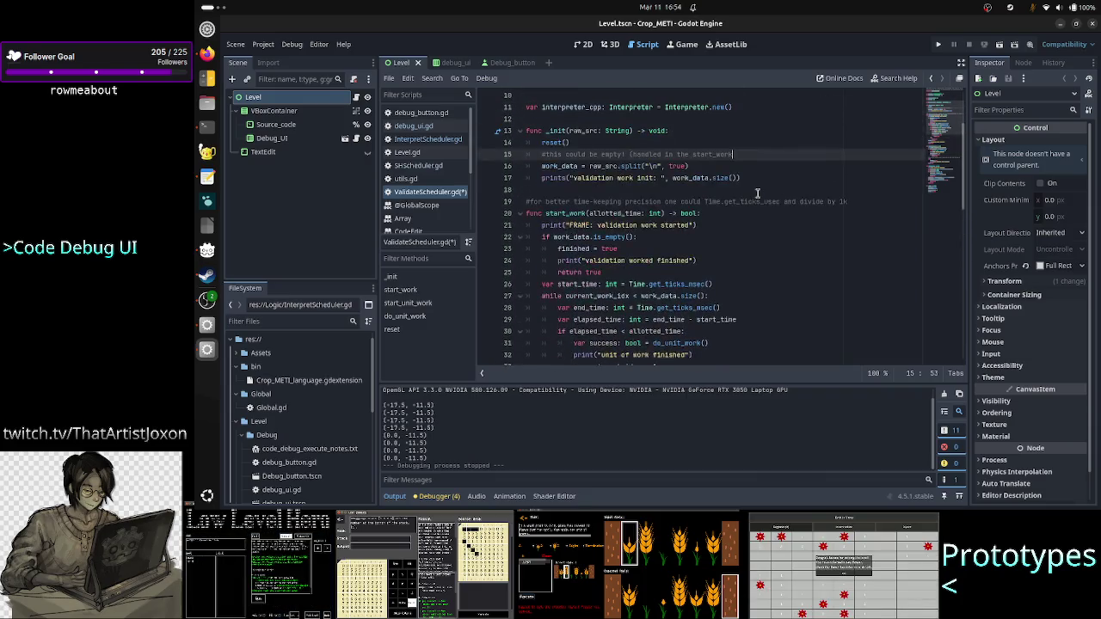
{"action": "type", "text": "/start_"}
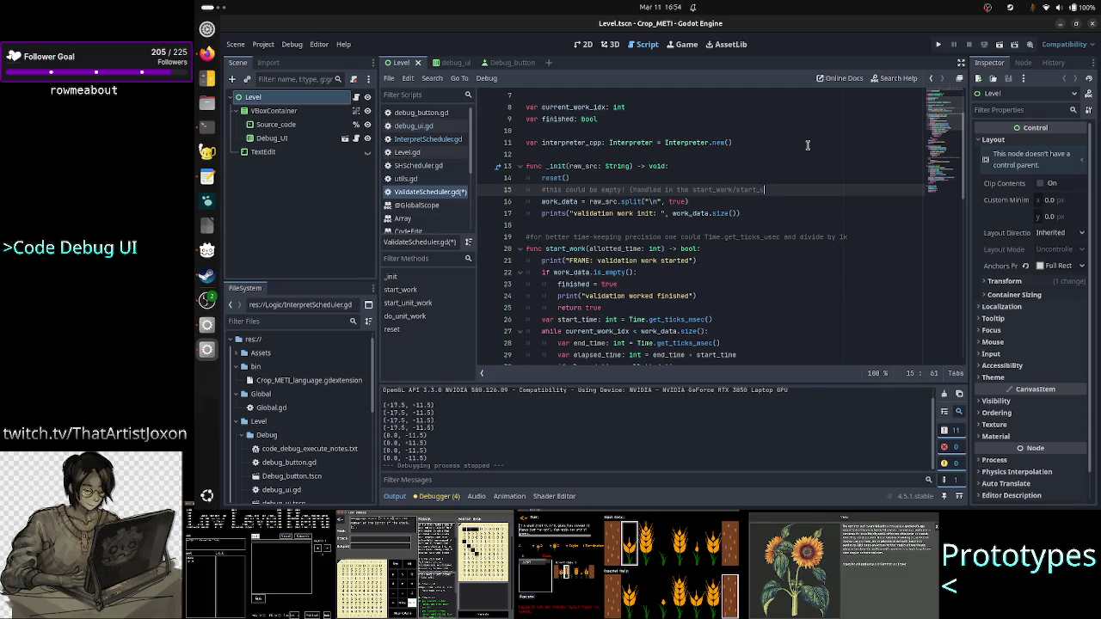
{"action": "type", "text": "unit_work"}
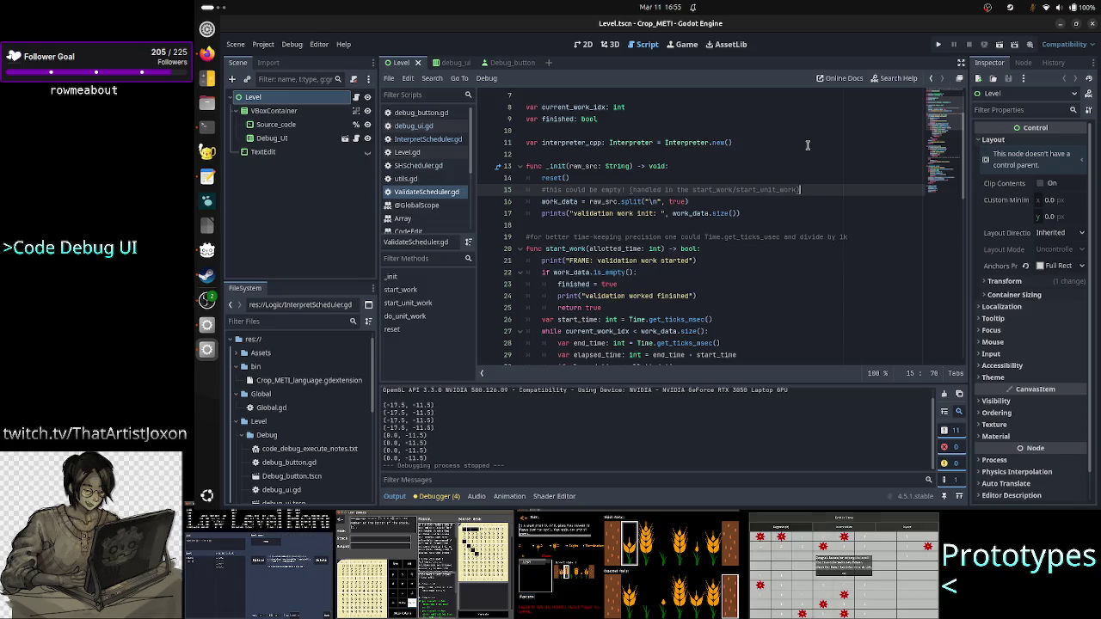
Scroll down to review the start_unit_work function
{"action": "scroll", "coordinate": [742, 185], "scroll_direction": "down", "scroll_amount": 9}
{"action": "scroll", "coordinate": [743, 185], "scroll_direction": "down", "scroll_amount": 1}
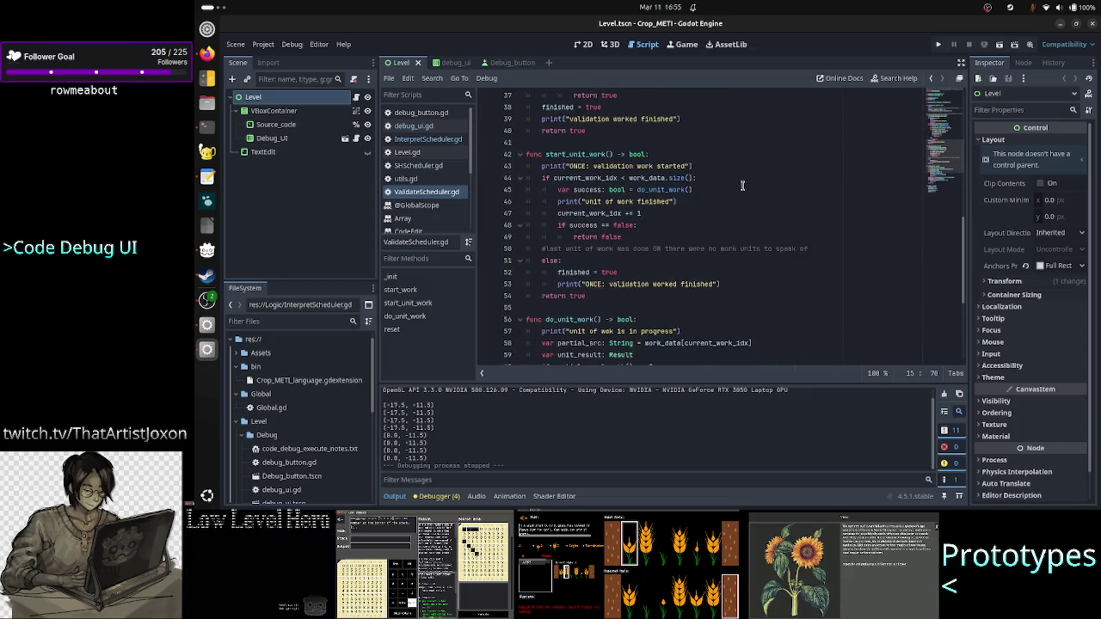
{"action": "scroll", "coordinate": [743, 185], "scroll_direction": "down", "scroll_amount": 2}
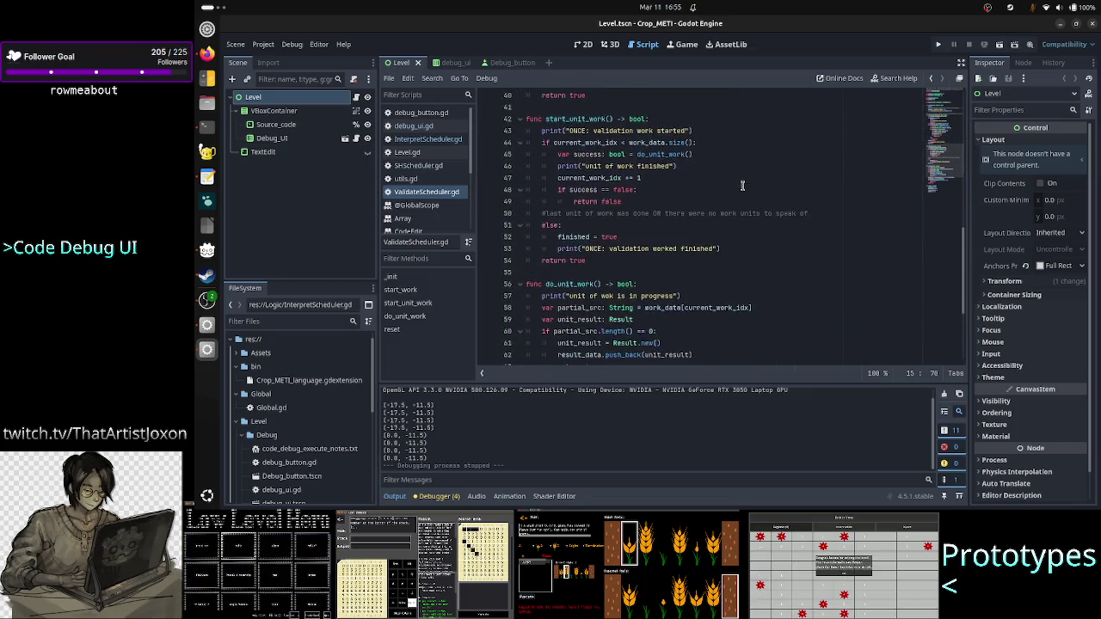
{"action": "scroll", "coordinate": [743, 185], "scroll_direction": "down", "scroll_amount": 2}
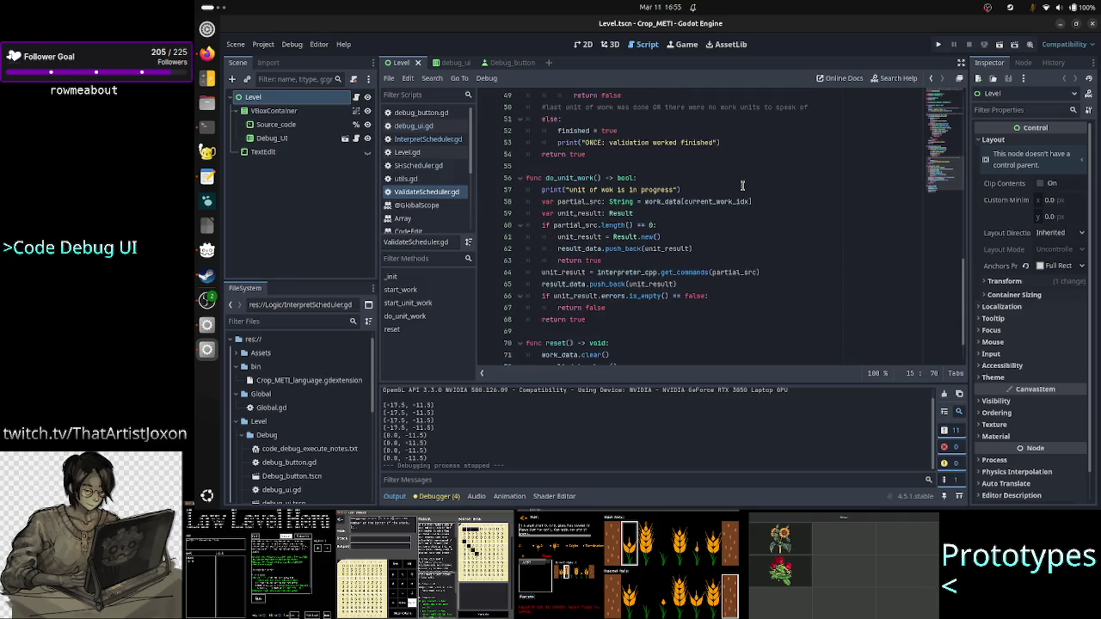
{"action": "scroll", "coordinate": [742, 185], "scroll_direction": "up", "scroll_amount": 5}
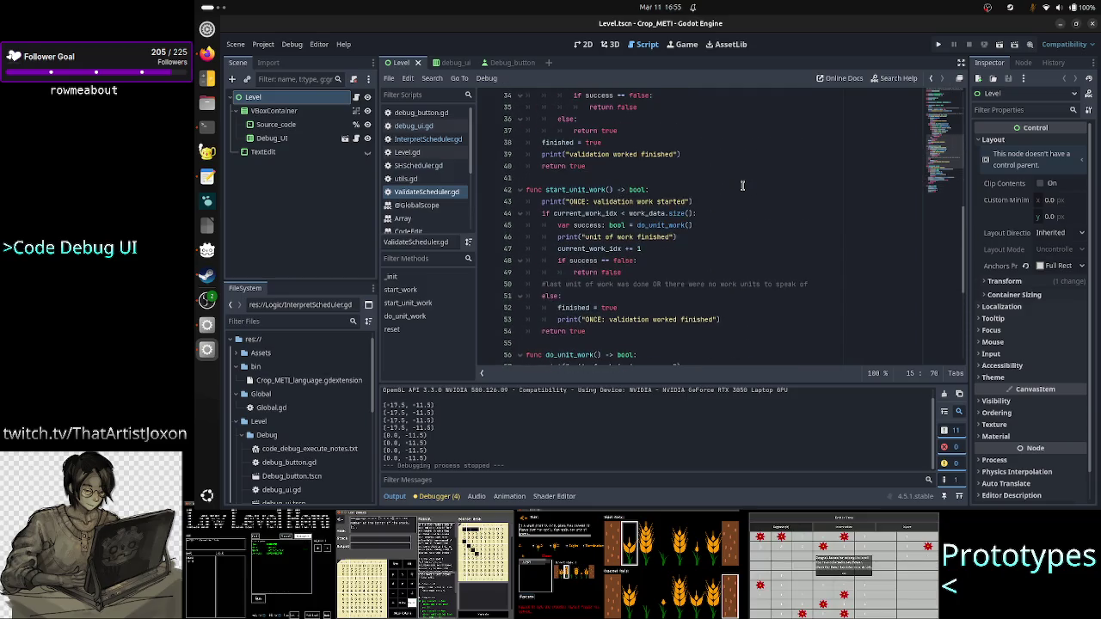
{"action": "scroll", "coordinate": [742, 185], "scroll_direction": "up", "scroll_amount": 3}
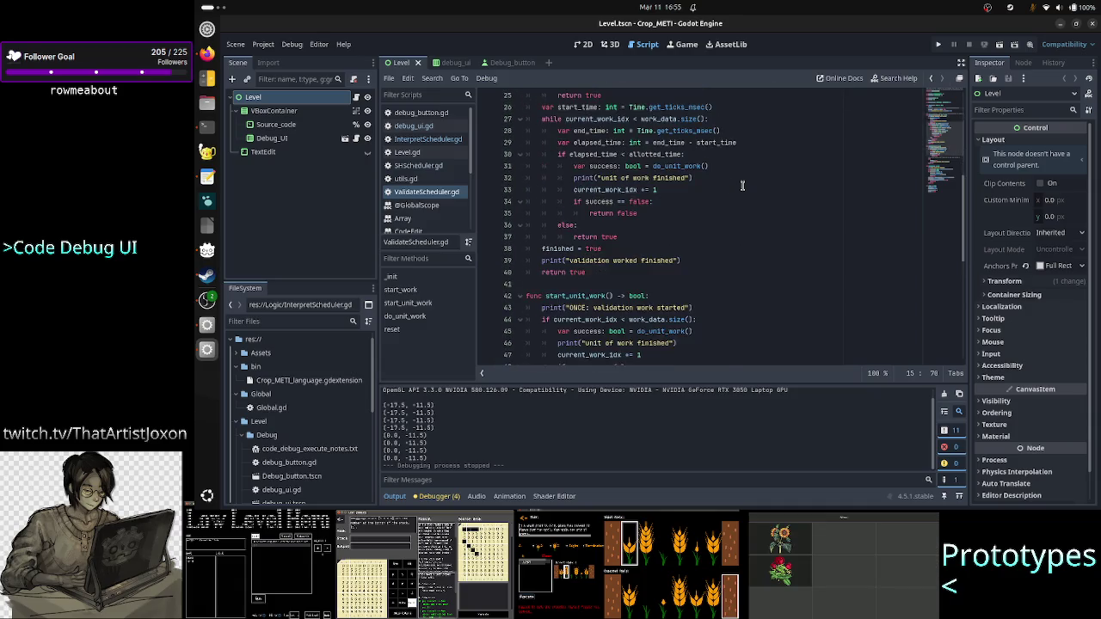
{"action": "scroll", "coordinate": [742, 185], "scroll_direction": "down", "scroll_amount": 4}
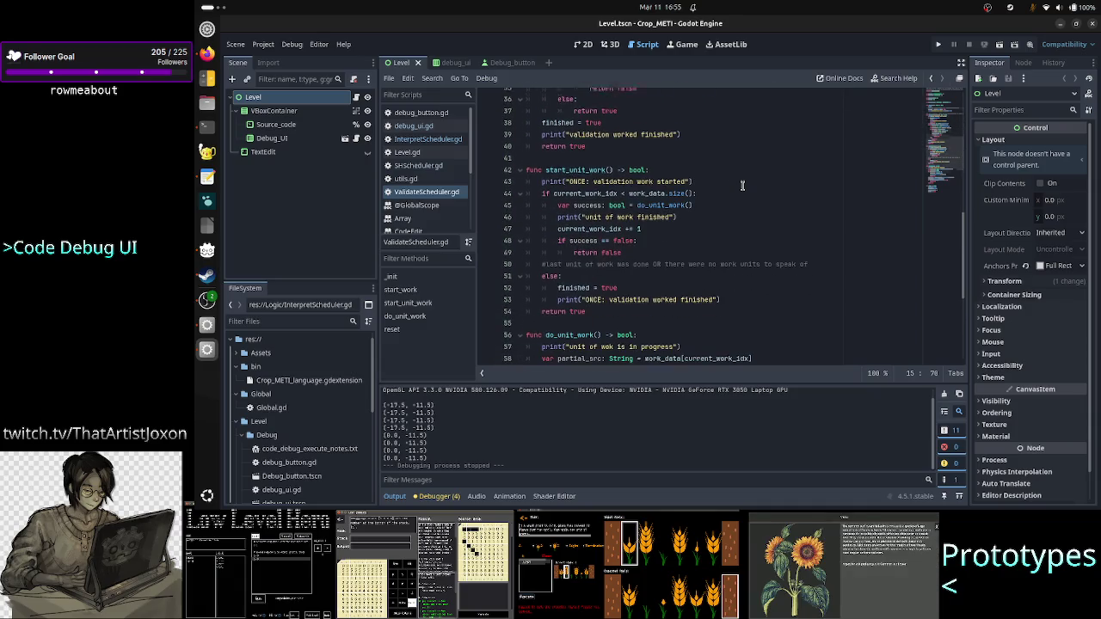
{"action": "scroll", "coordinate": [742, 185], "scroll_direction": "down", "scroll_amount": 5}
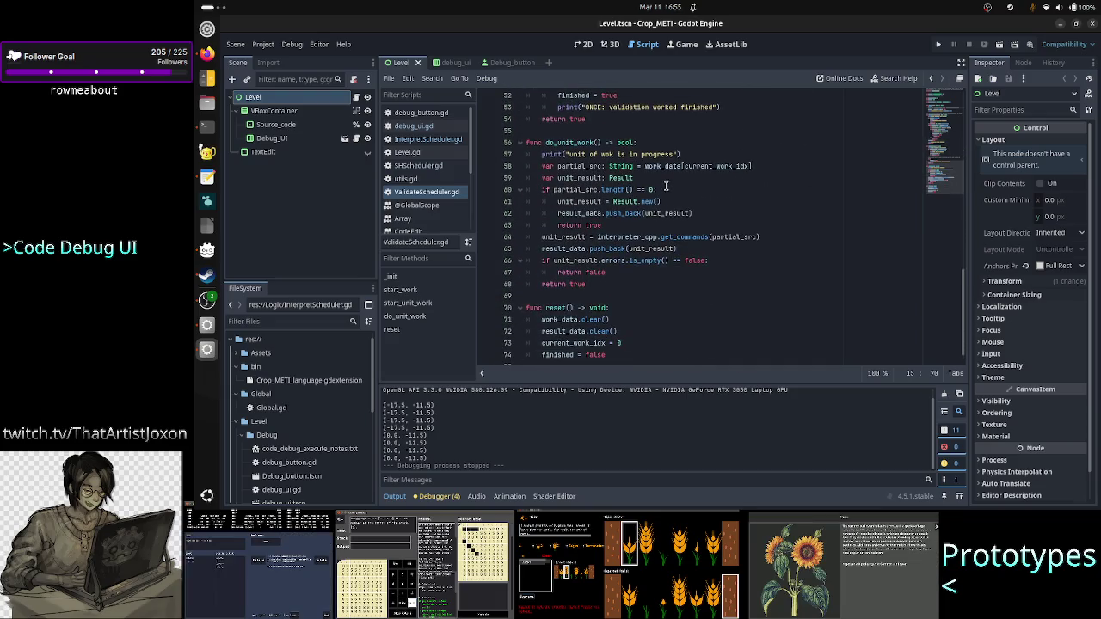
{"action": "left_click", "coordinate": [777, 166]}
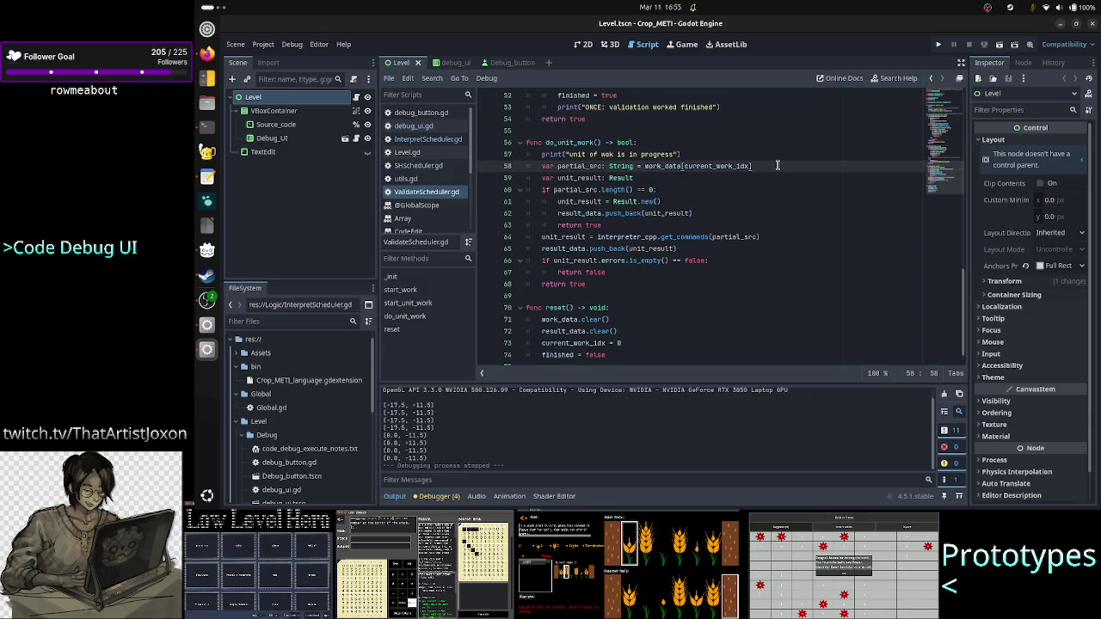
{"action": "key", "text": "shift+Left"}
{"action": "key", "text": "shift+Left"}
{"action": "key", "text": "shift+Left"}
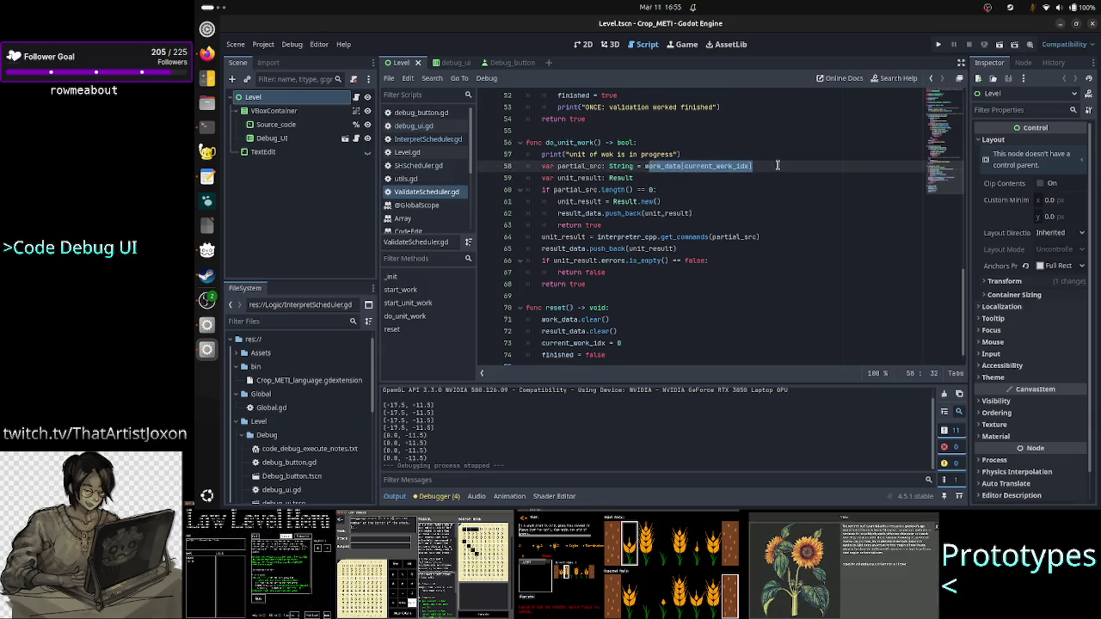
{"action": "key", "text": "Down"}
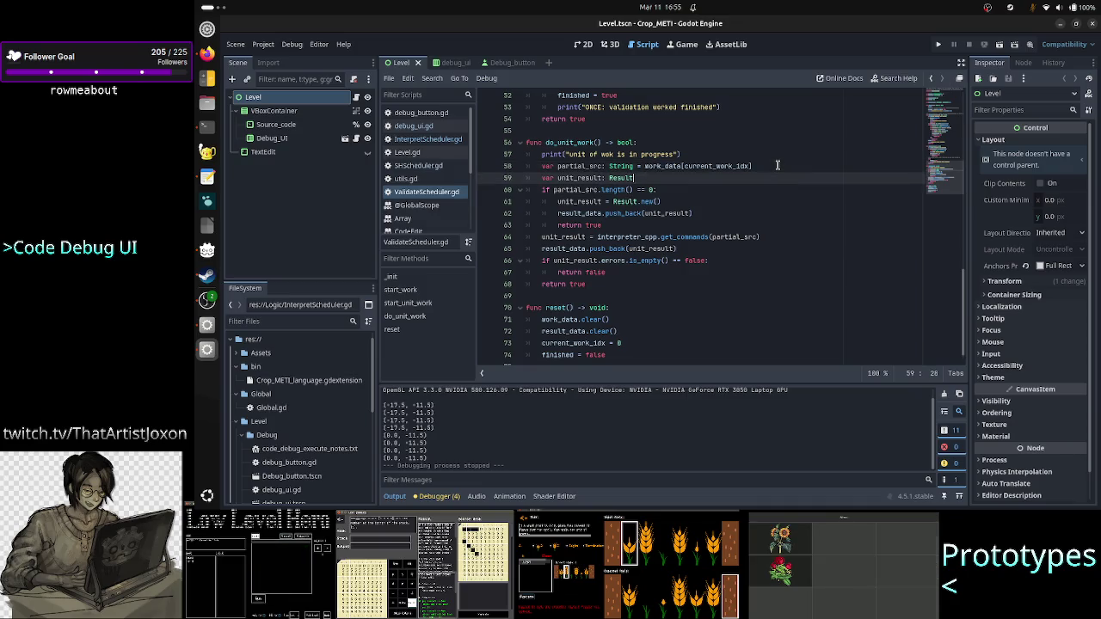
{"action": "key", "text": "shift+Left"}
{"action": "key", "text": "shift+Left"}
{"action": "key", "text": "shift+Left"}
{"action": "key", "text": "shift+Left"}
{"action": "key", "text": "shift+Left"}
{"action": "key", "text": "shift+Left"}
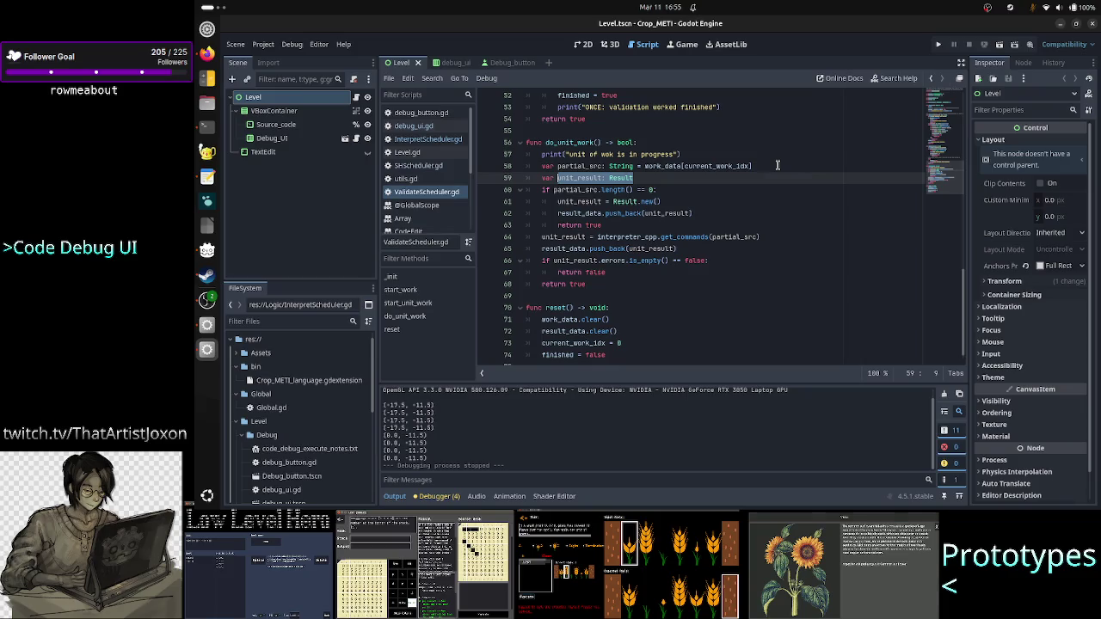
{"action": "key", "text": "Down"}
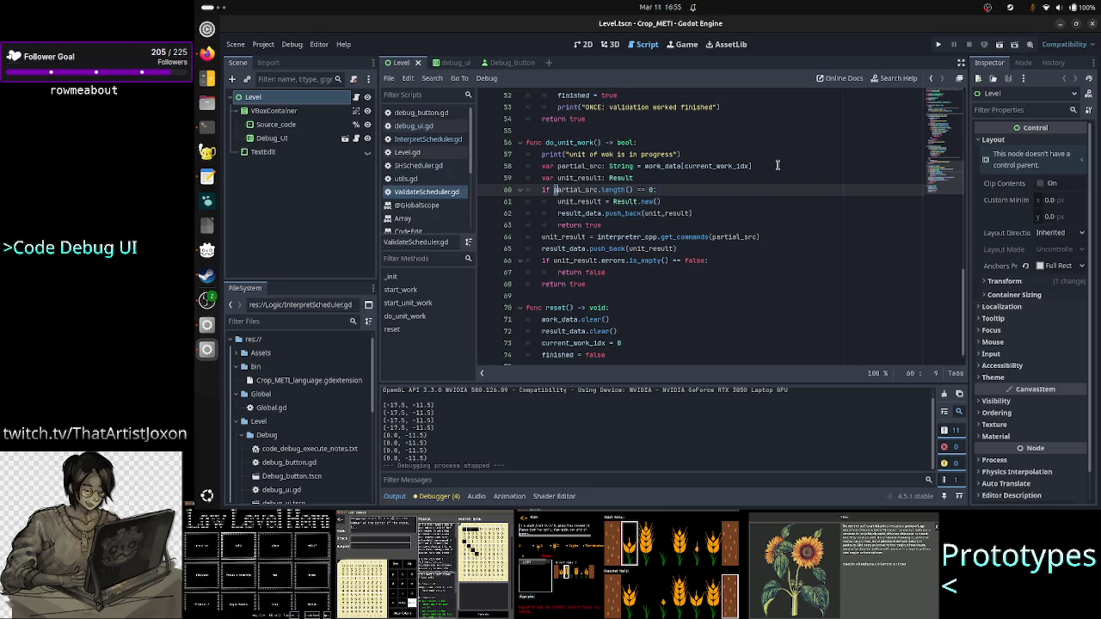
{"action": "key", "text": "shift+Right"}
{"action": "key", "text": "shift+Right"}
{"action": "key", "text": "shift+Right"}
{"action": "key", "text": "shift+End"}
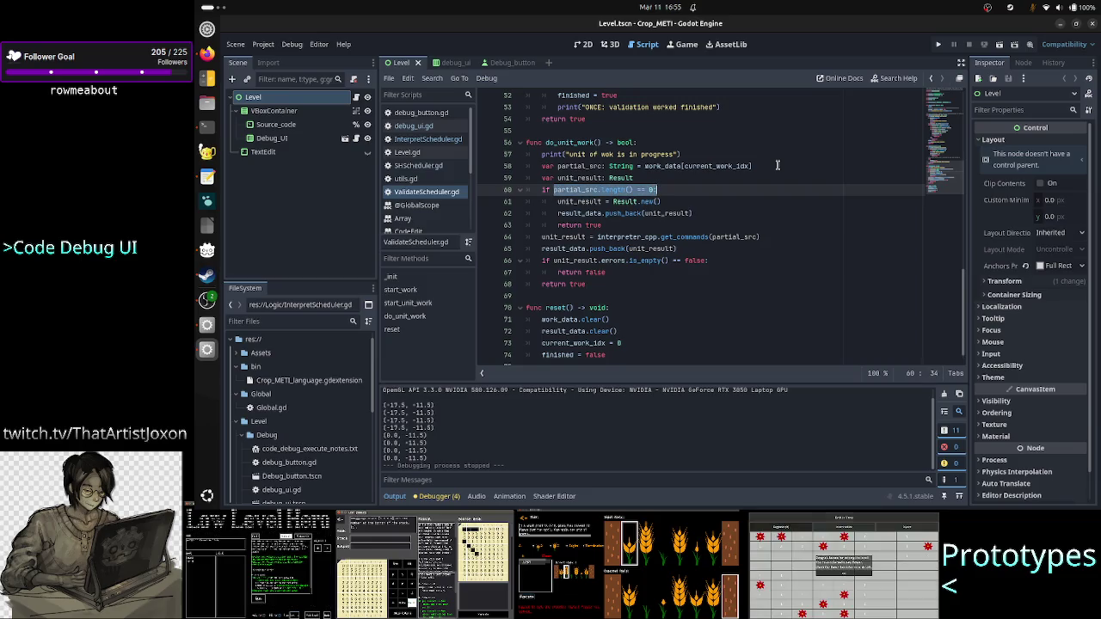
{"action": "key", "text": "Right"}
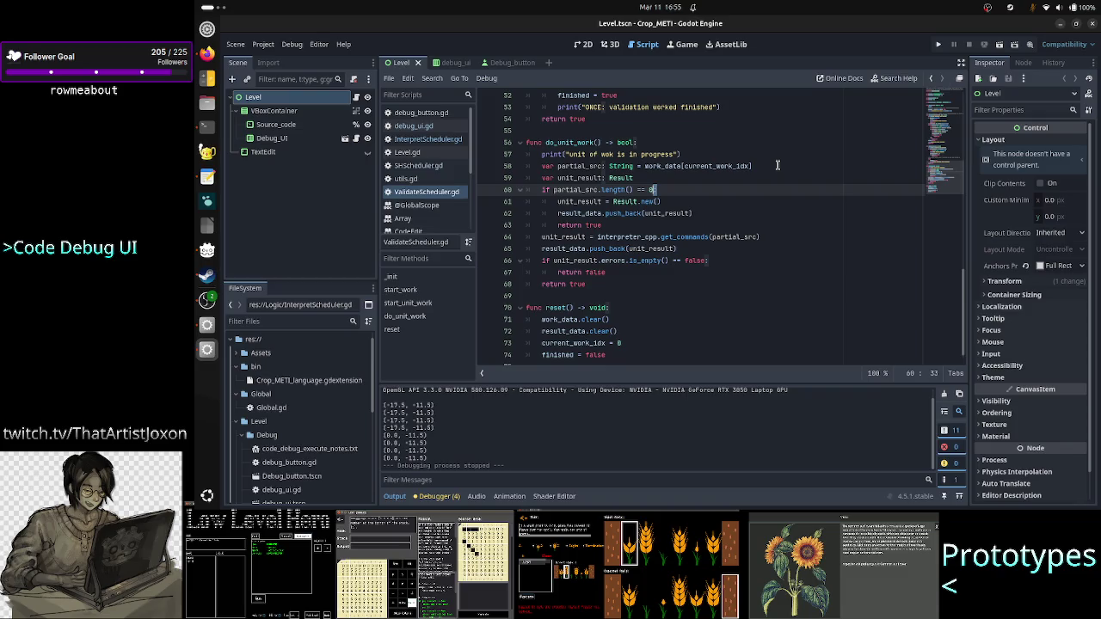
{"action": "key", "text": "shift+Left"}
{"action": "key", "text": "shift+Left"}
{"action": "key", "text": "shift+Left"}
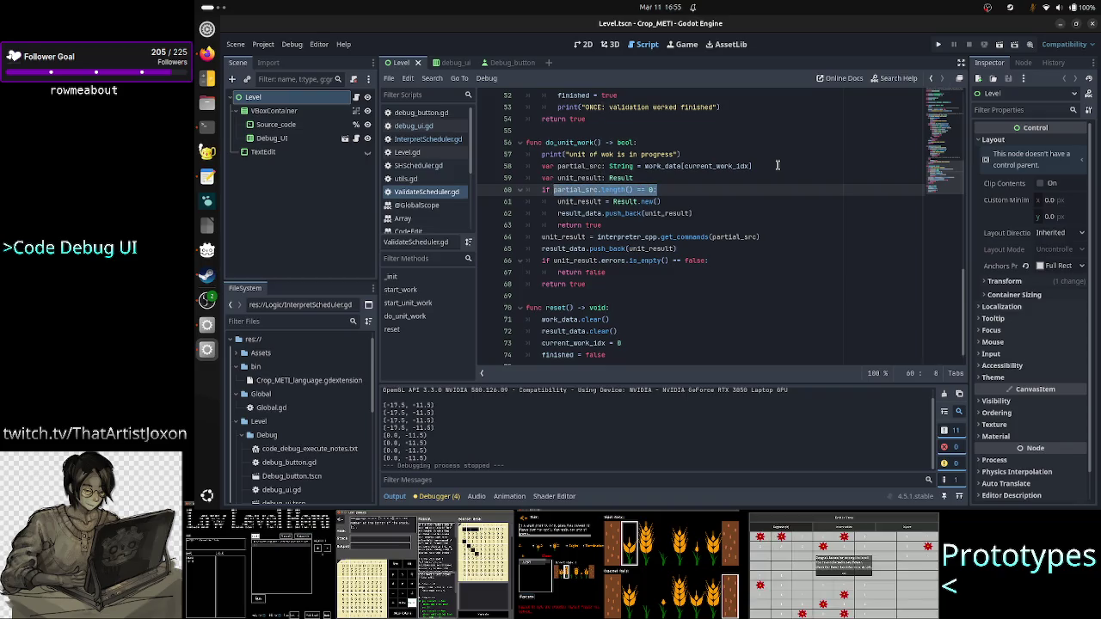
{"action": "scroll", "coordinate": [823, 137], "scroll_direction": "up", "scroll_amount": 10}
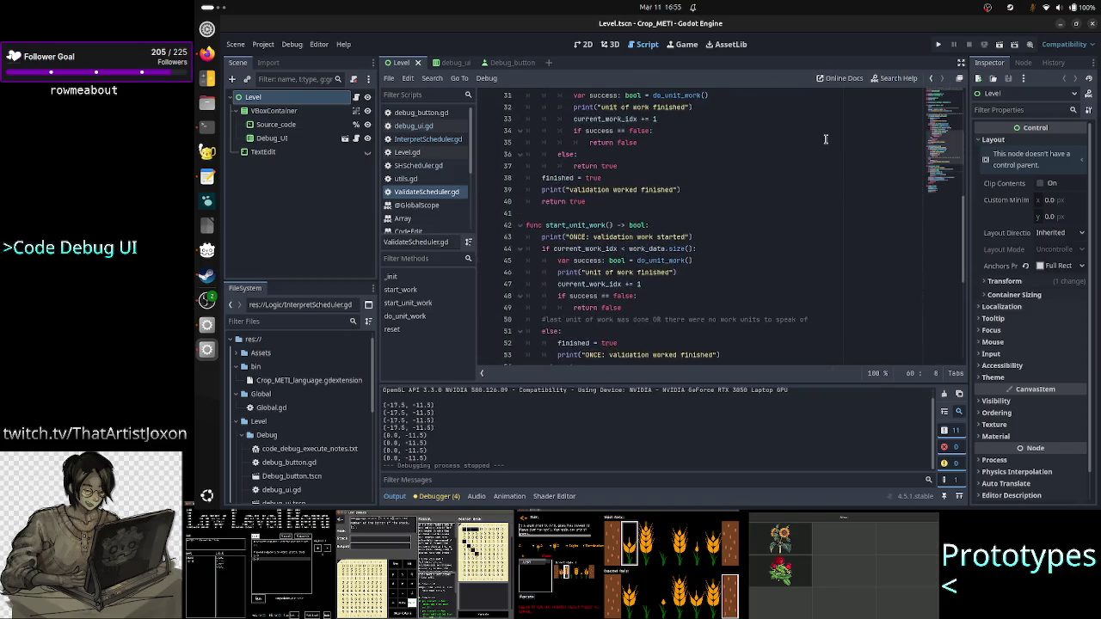
{"action": "scroll", "coordinate": [825, 139], "scroll_direction": "up", "scroll_amount": 7}
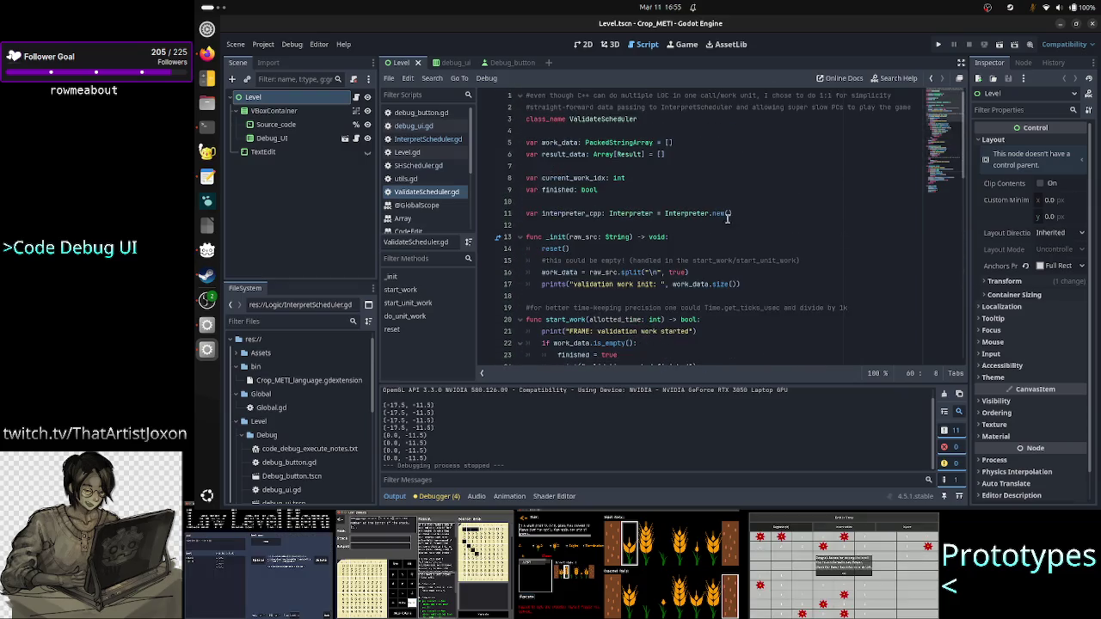
{"action": "double_click", "coordinate": [680, 272]}
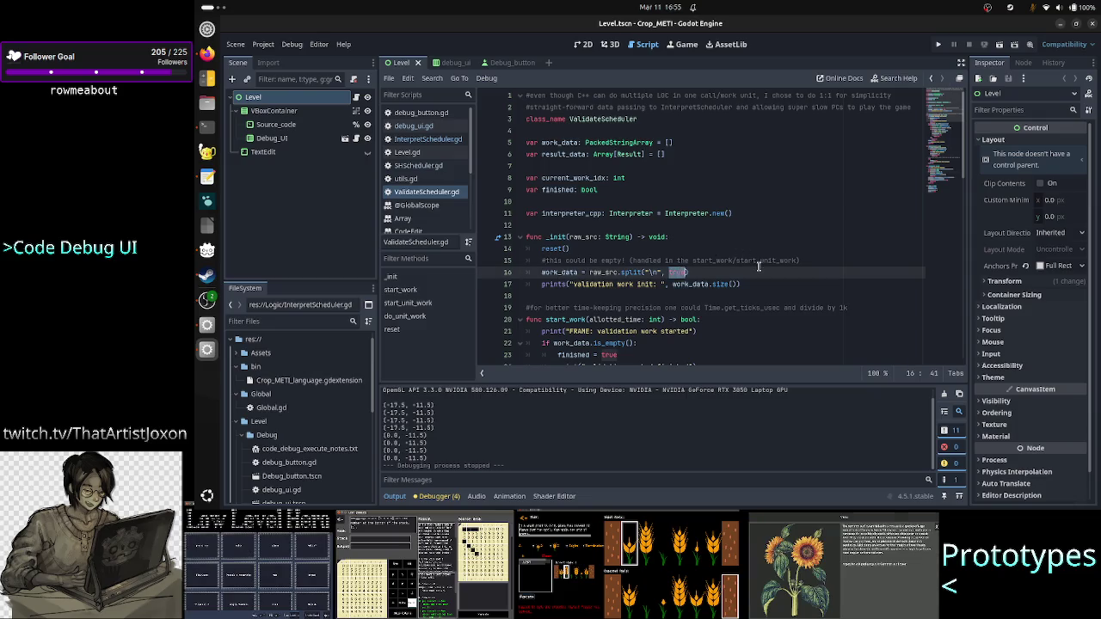
{"action": "scroll", "coordinate": [759, 267], "scroll_direction": "down", "scroll_amount": 2}
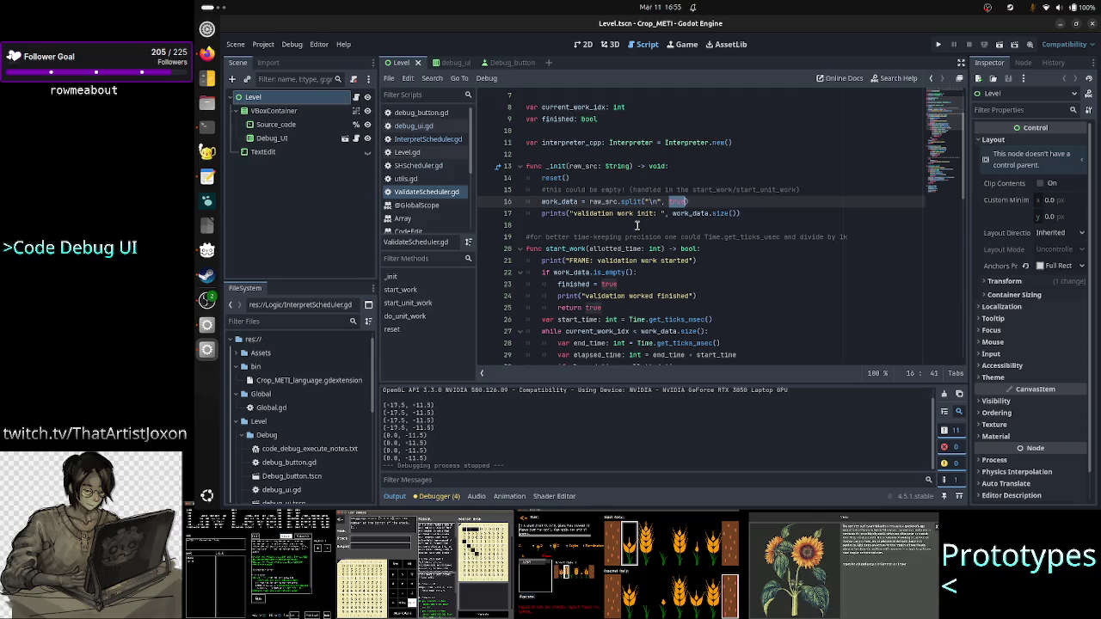
{"action": "scroll", "coordinate": [637, 225], "scroll_direction": "up", "scroll_amount": 1}
{"action": "scroll", "coordinate": [637, 226], "scroll_direction": "down", "scroll_amount": 12}
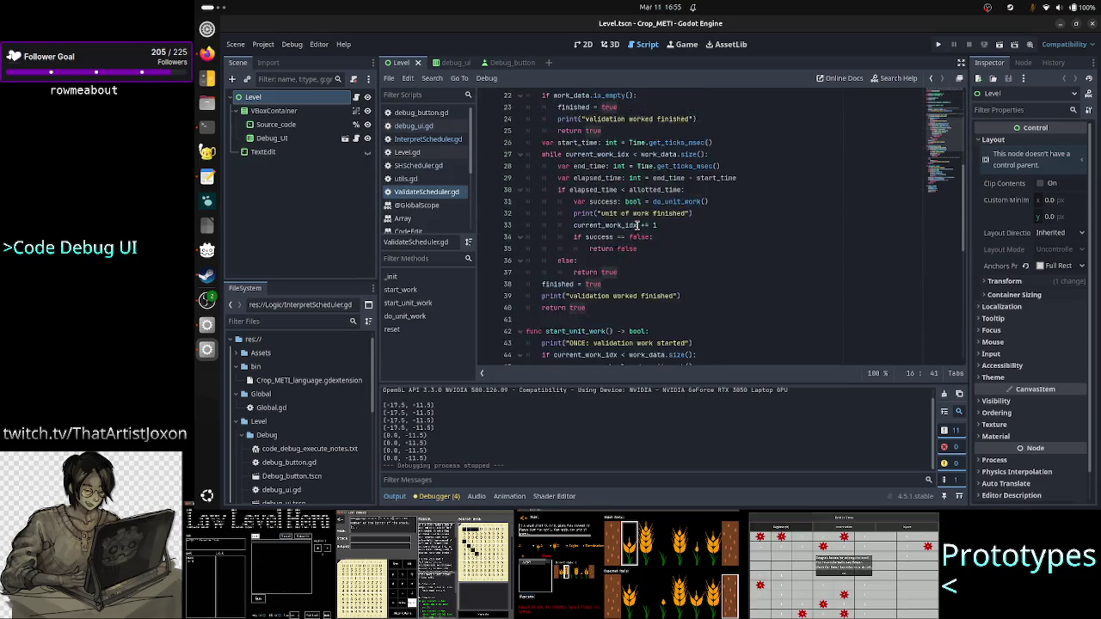
{"action": "scroll", "coordinate": [637, 225], "scroll_direction": "down", "scroll_amount": 4}
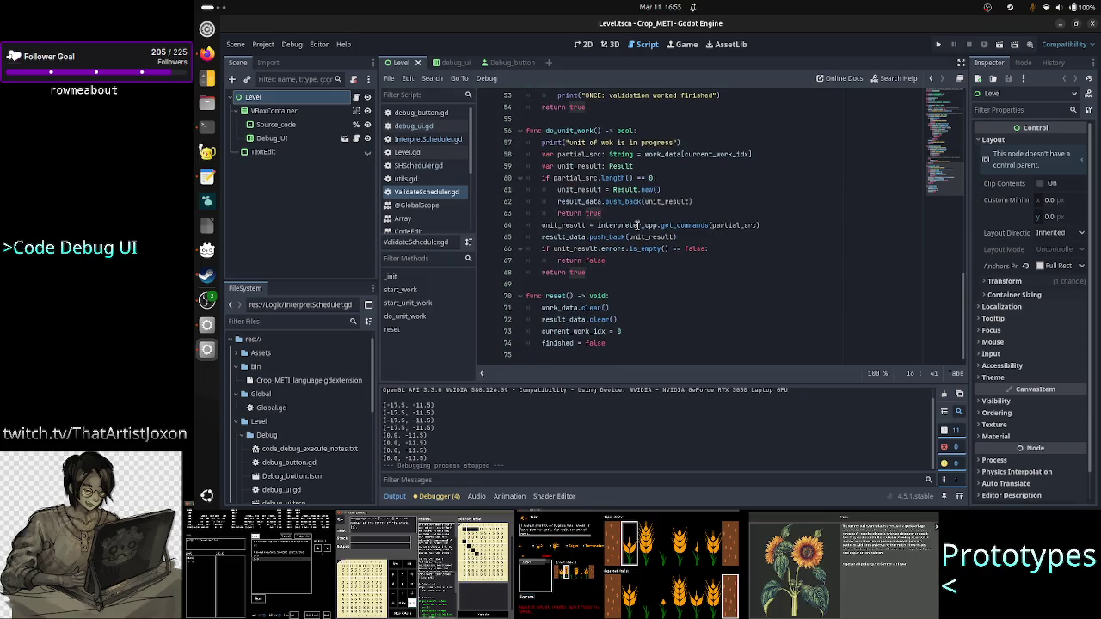
{"action": "double_click", "coordinate": [575, 178]}
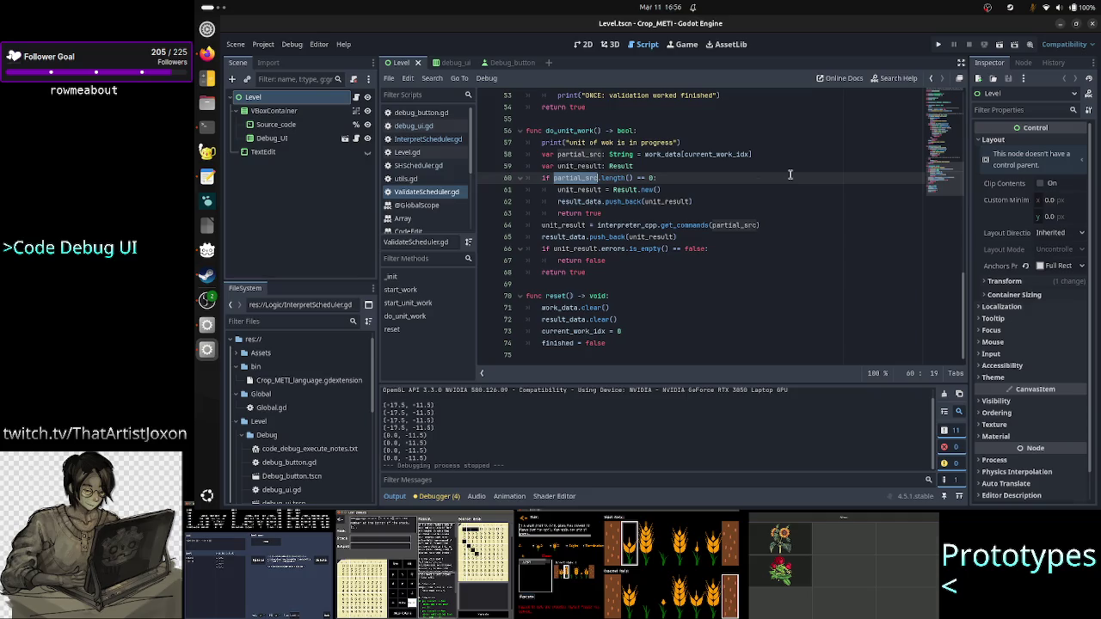
{"action": "left_click", "coordinate": [728, 147]}
{"action": "left_click", "coordinate": [711, 155]}
{"action": "double_click", "coordinate": [711, 155]}
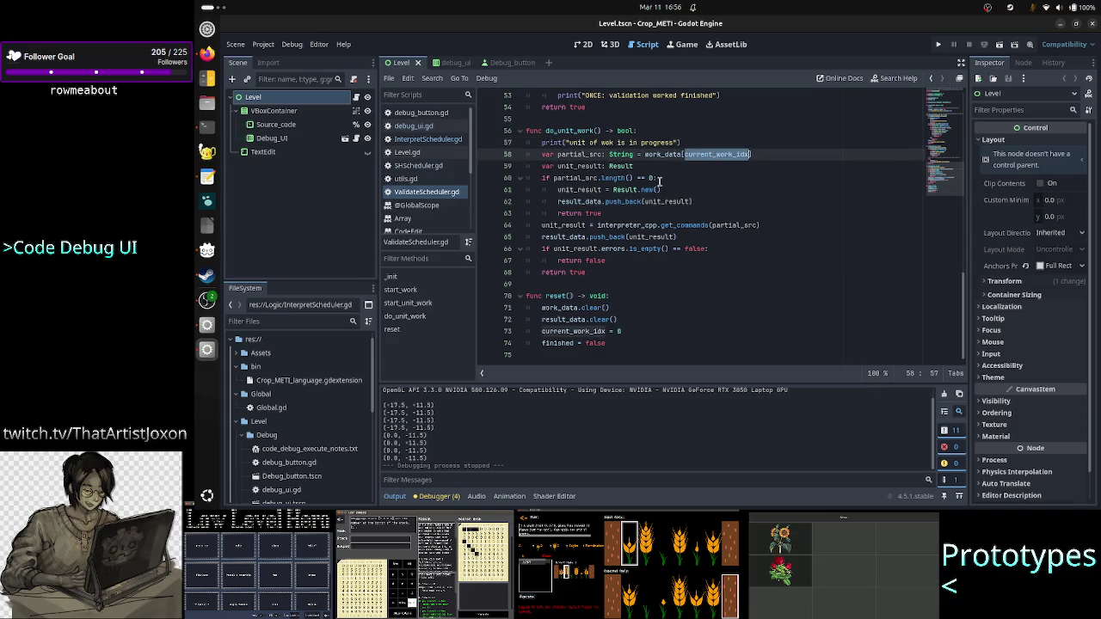
{"action": "left_click", "coordinate": [590, 178]}
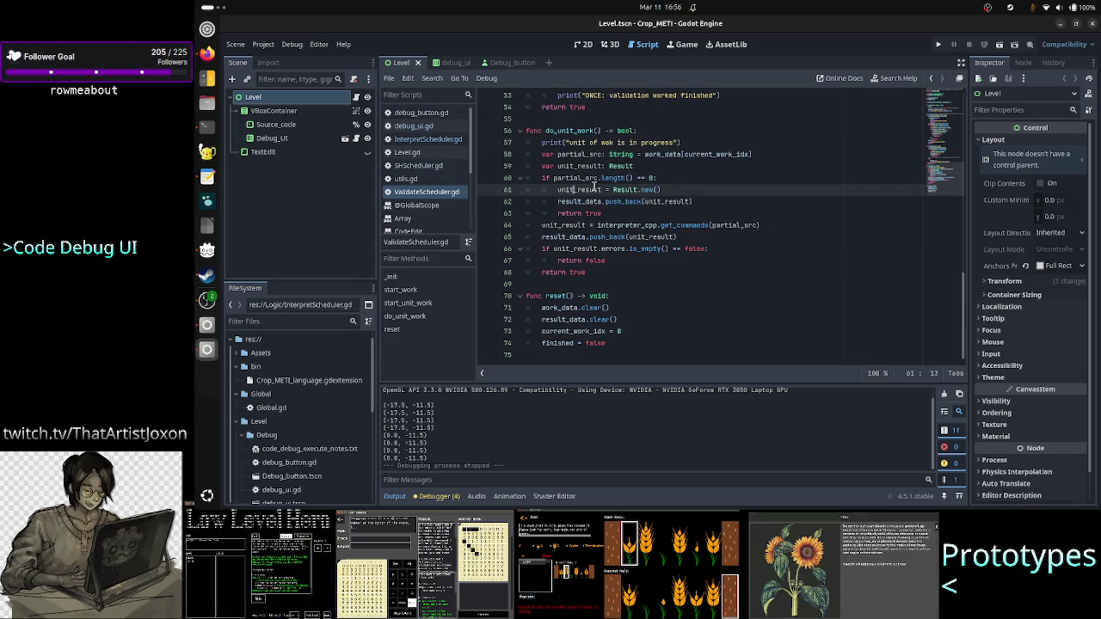
{"action": "double_click", "coordinate": [627, 190]}
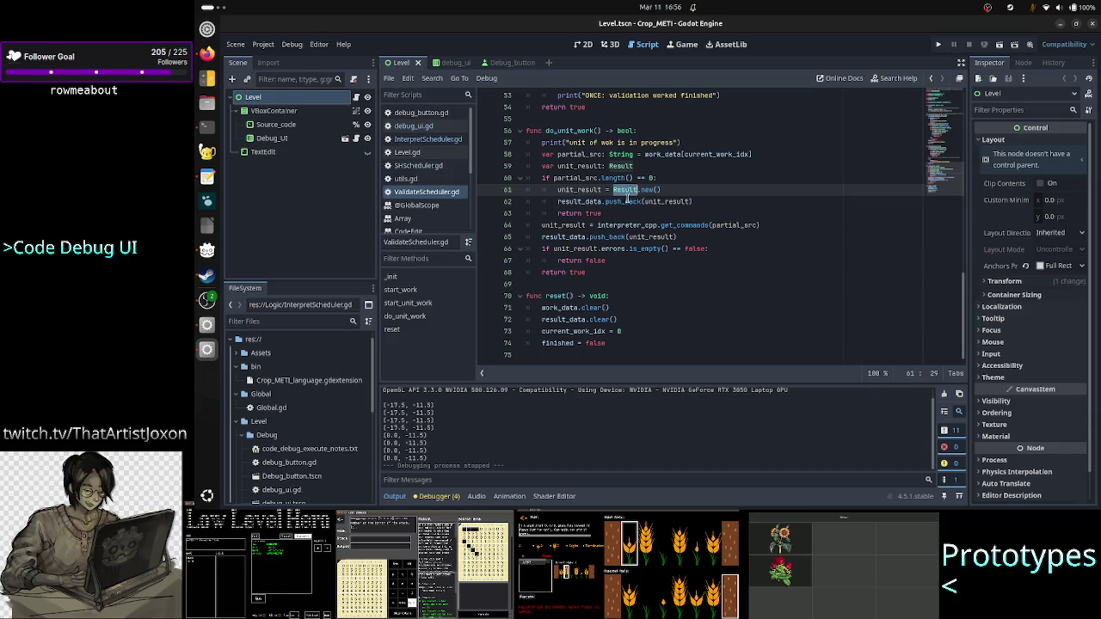
{"action": "double_click", "coordinate": [620, 201]}
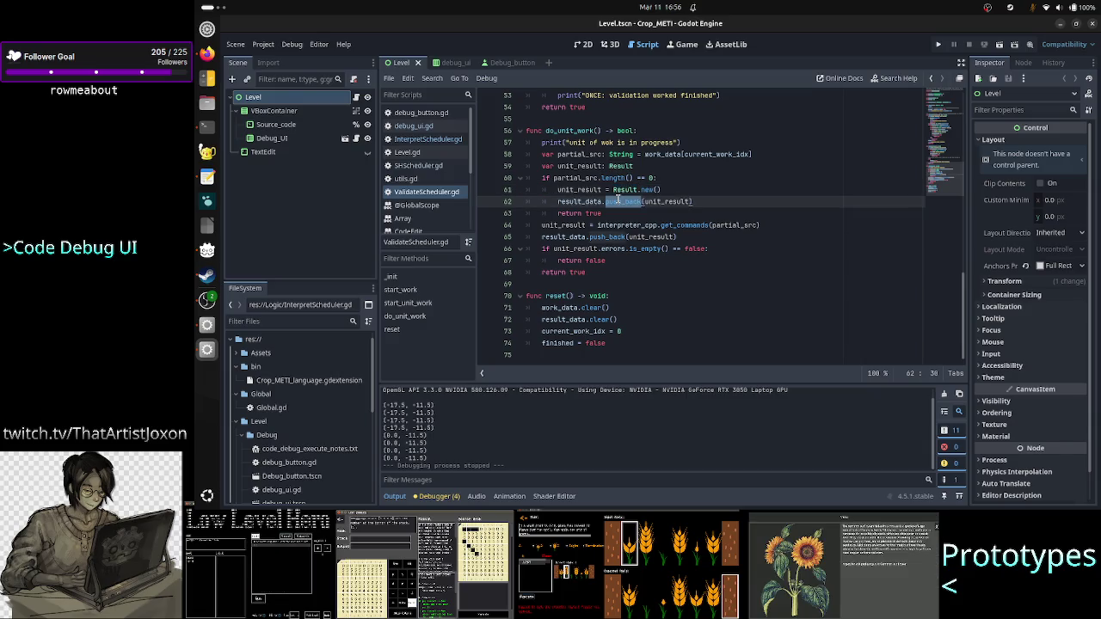
{"action": "left_click", "coordinate": [598, 212]}
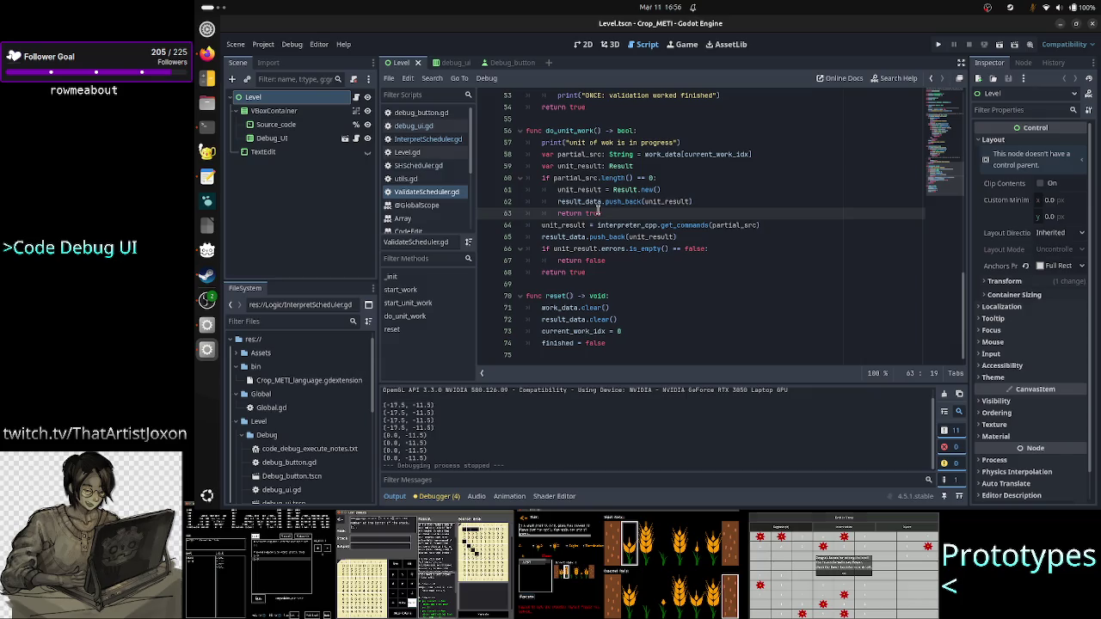
{"action": "double_click", "coordinate": [596, 212]}
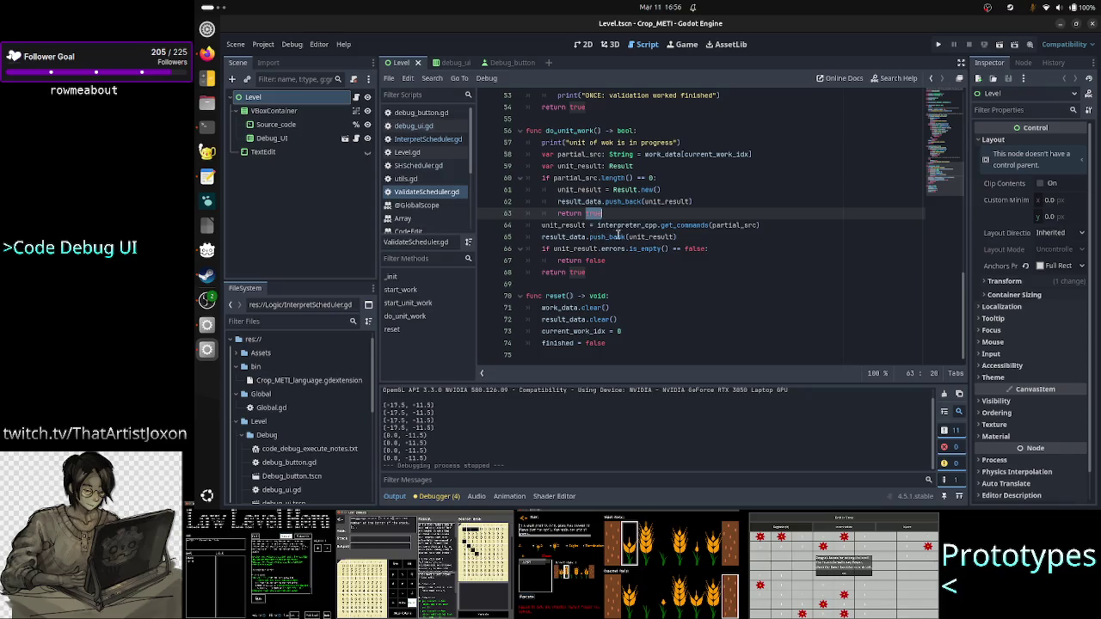
{"action": "mouse_move", "coordinate": [661, 238]}
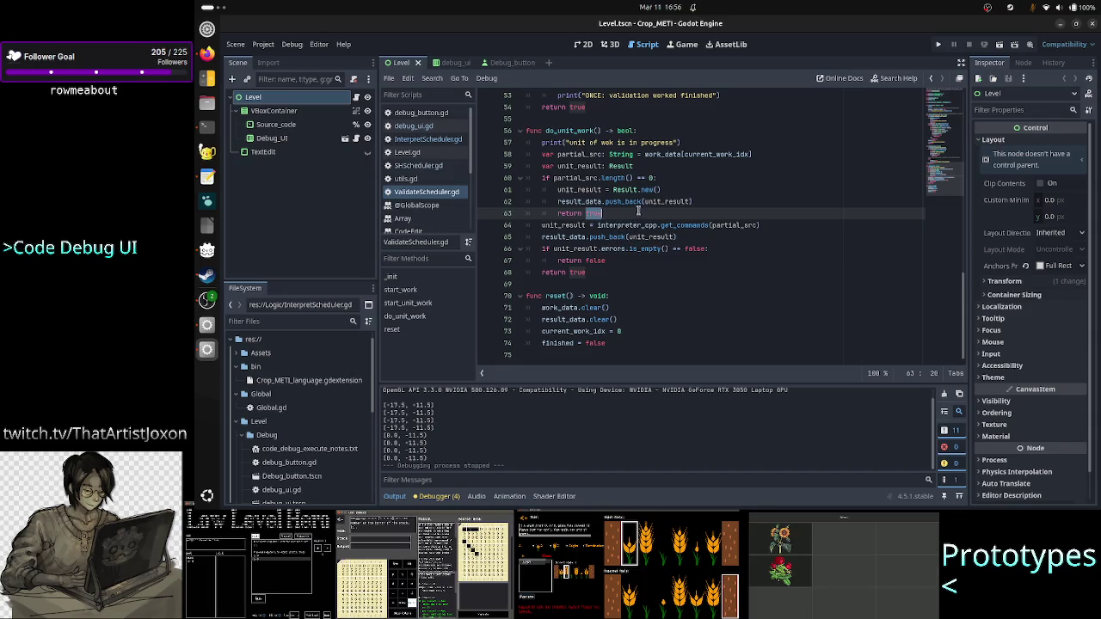
{"action": "left_click", "coordinate": [586, 178]}
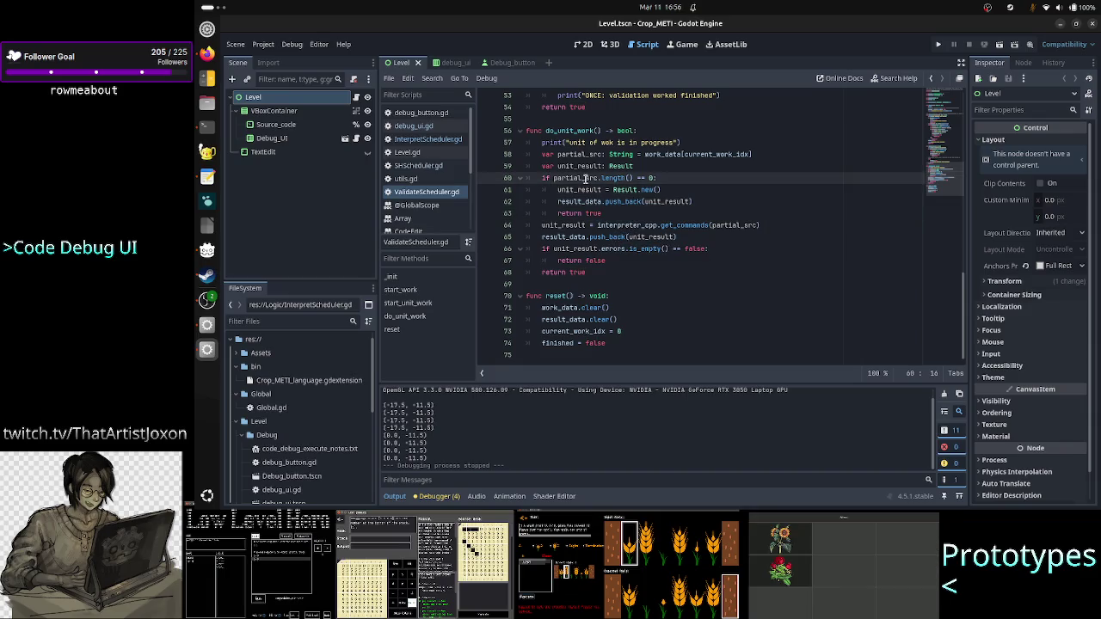
{"action": "double_click", "coordinate": [685, 225]}
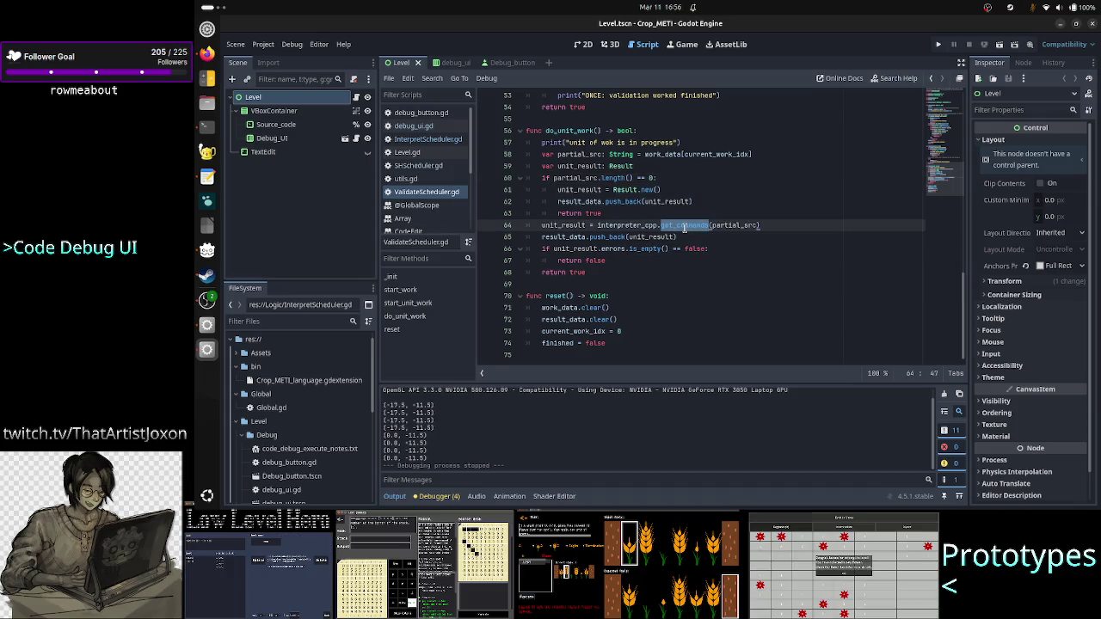
{"action": "double_click", "coordinate": [639, 224]}
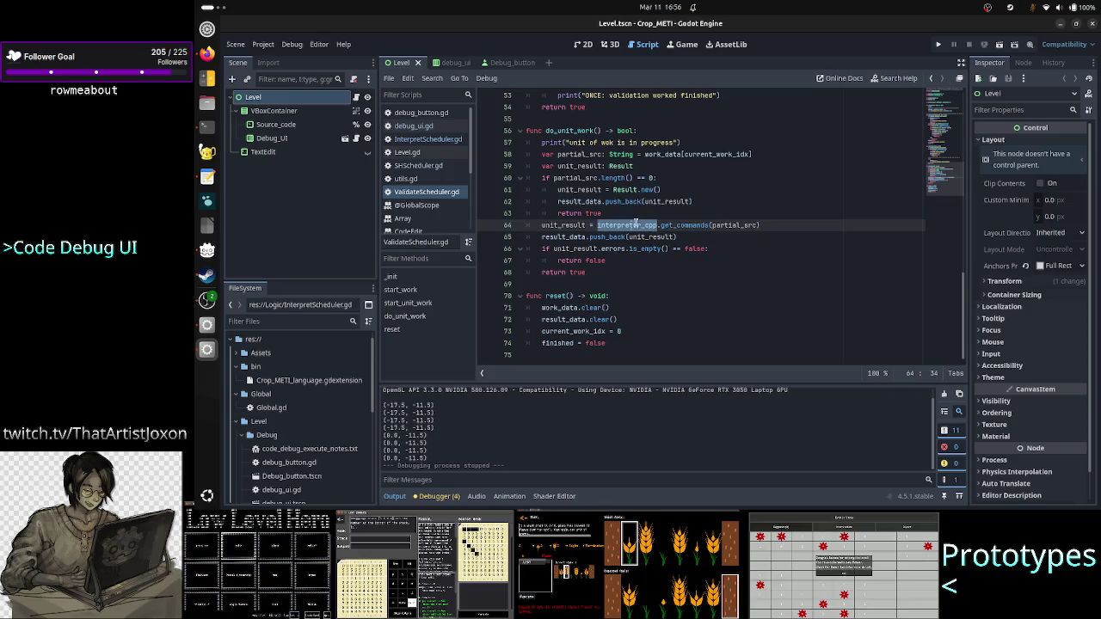
{"action": "left_click", "coordinate": [579, 236]}
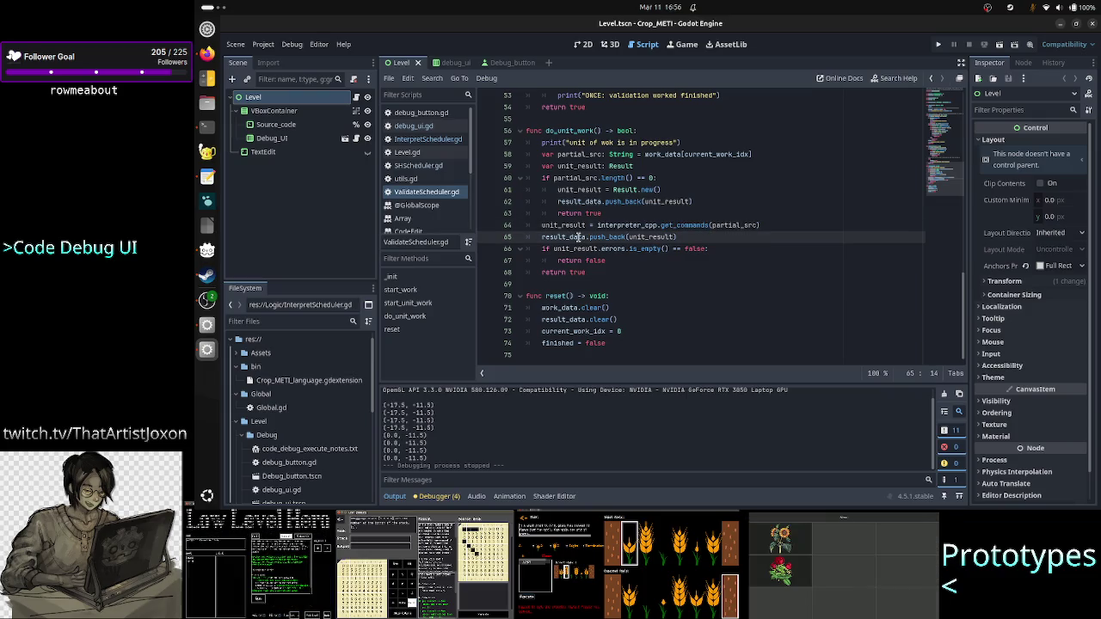
{"action": "double_click", "coordinate": [614, 250]}
{"action": "double_click", "coordinate": [607, 260]}
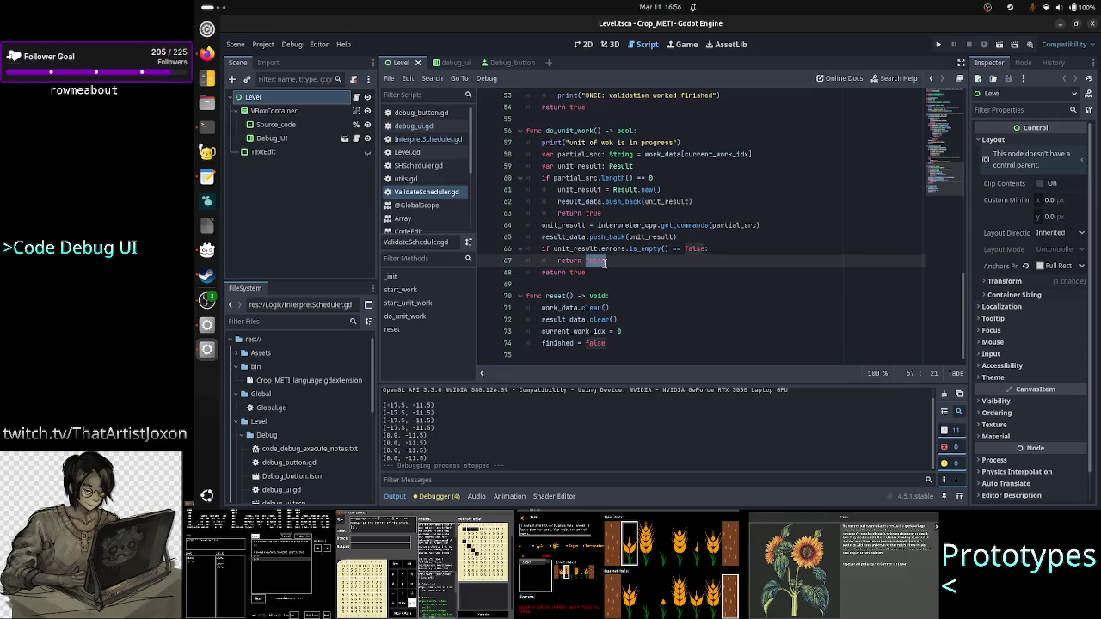
{"action": "left_click", "coordinate": [602, 272]}
{"action": "scroll", "coordinate": [663, 261], "scroll_direction": "up", "scroll_amount": 3}
{"action": "scroll", "coordinate": [664, 261], "scroll_direction": "up", "scroll_amount": 9}
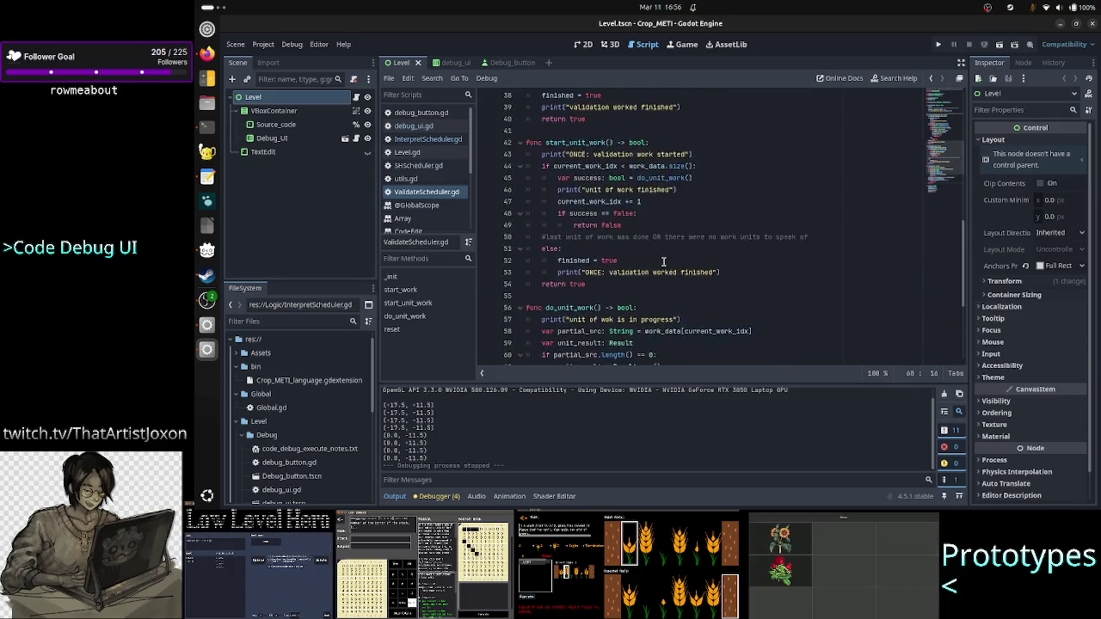
{"action": "scroll", "coordinate": [663, 260], "scroll_direction": "up", "scroll_amount": 1}
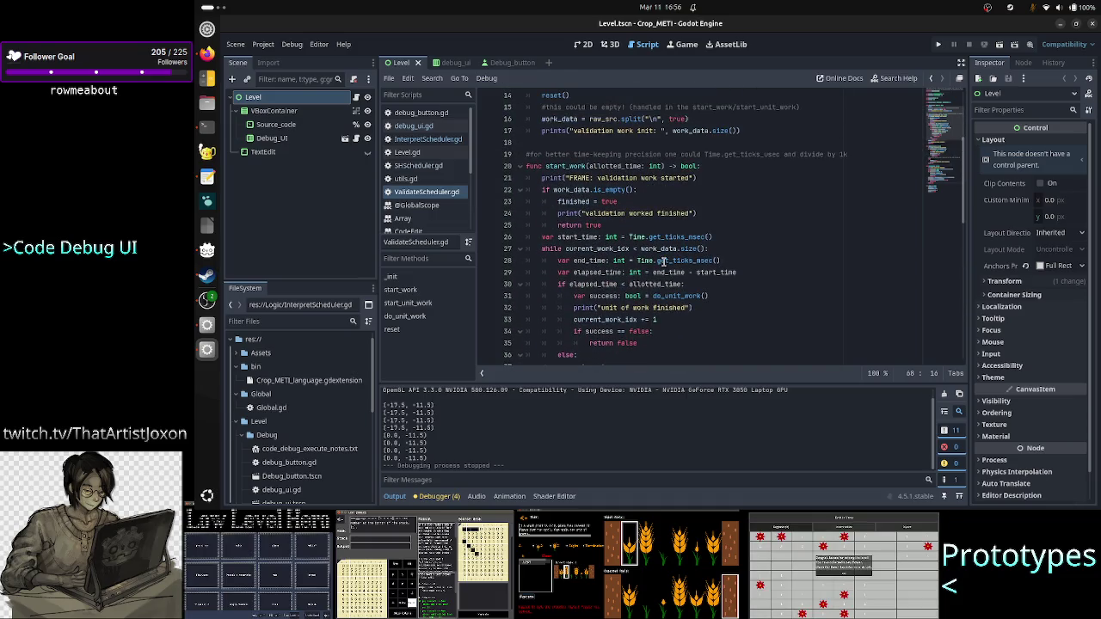
{"action": "scroll", "coordinate": [664, 261], "scroll_direction": "up", "scroll_amount": 1}
{"action": "scroll", "coordinate": [664, 260], "scroll_direction": "up", "scroll_amount": 3}
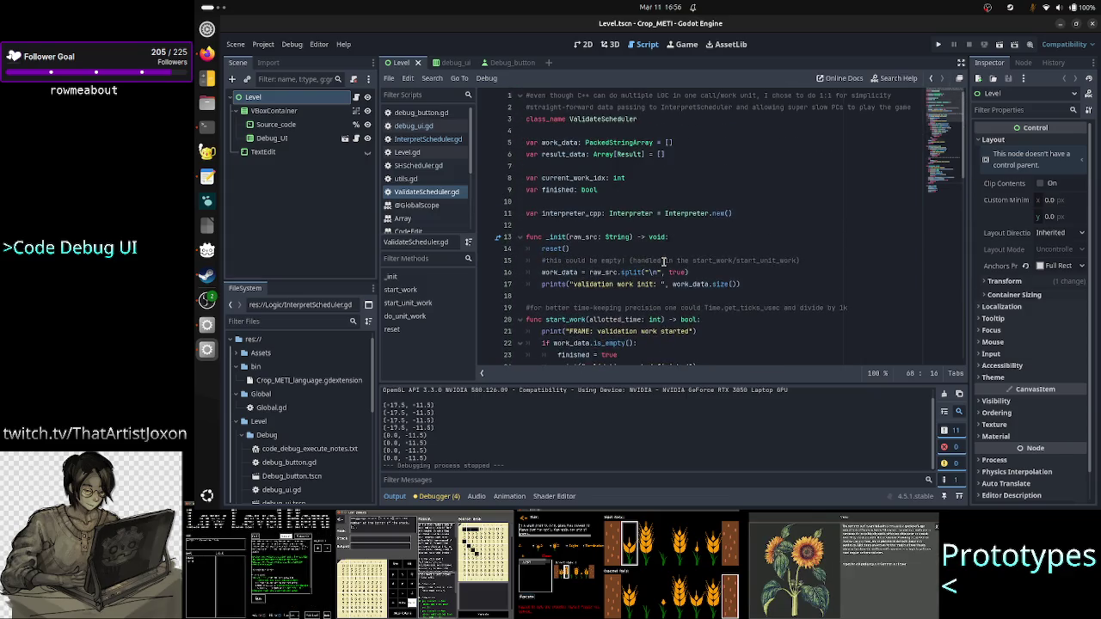
{"action": "scroll", "coordinate": [663, 261], "scroll_direction": "down", "scroll_amount": 5}
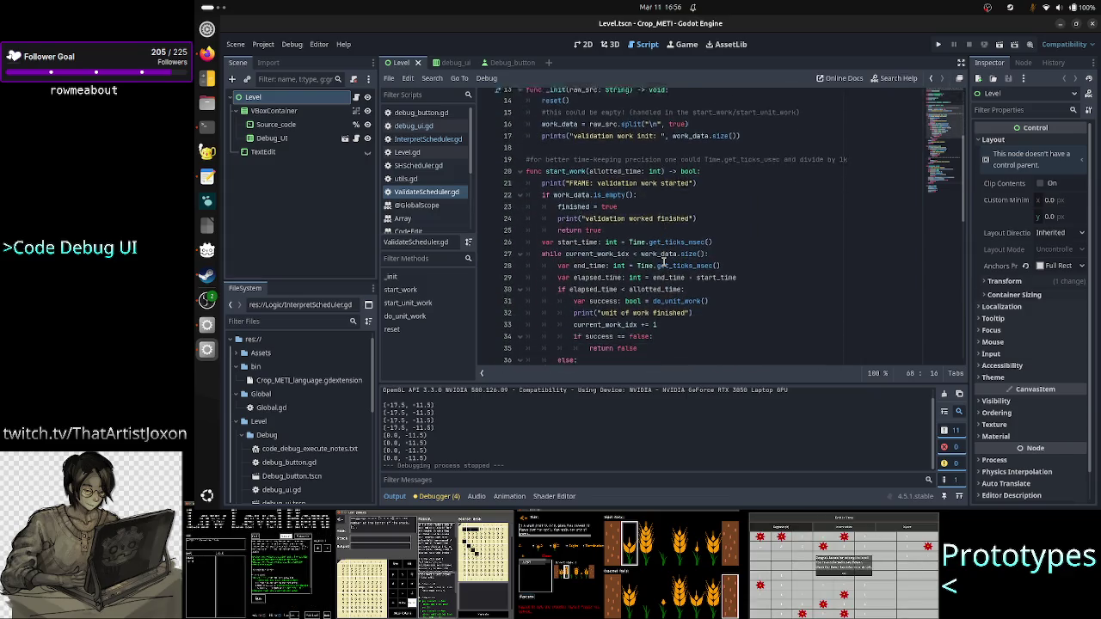
{"action": "scroll", "coordinate": [664, 261], "scroll_direction": "down", "scroll_amount": 1}
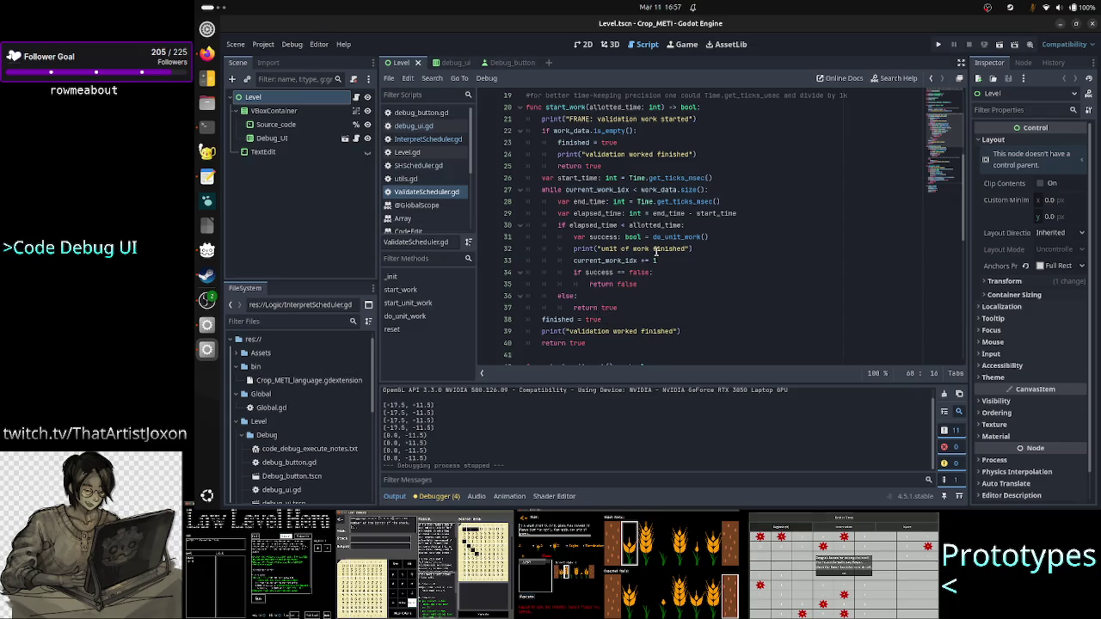
{"action": "left_click", "coordinate": [603, 343]}
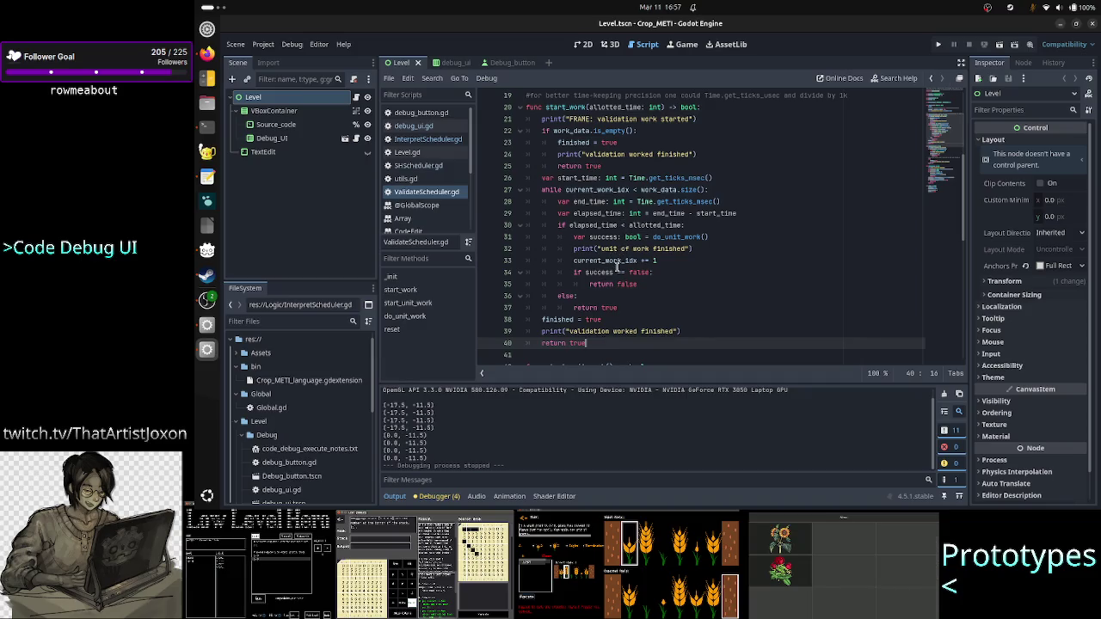
{"action": "double_click", "coordinate": [686, 237]}
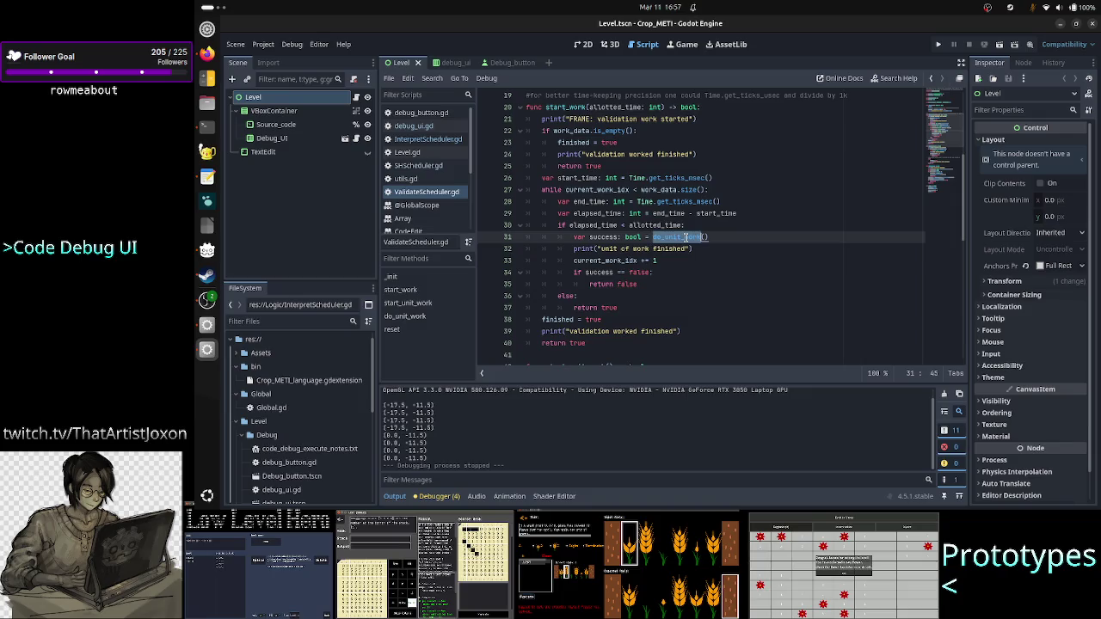
{"action": "left_click_drag", "start_coordinate": [602, 272], "coordinate": [660, 273]}
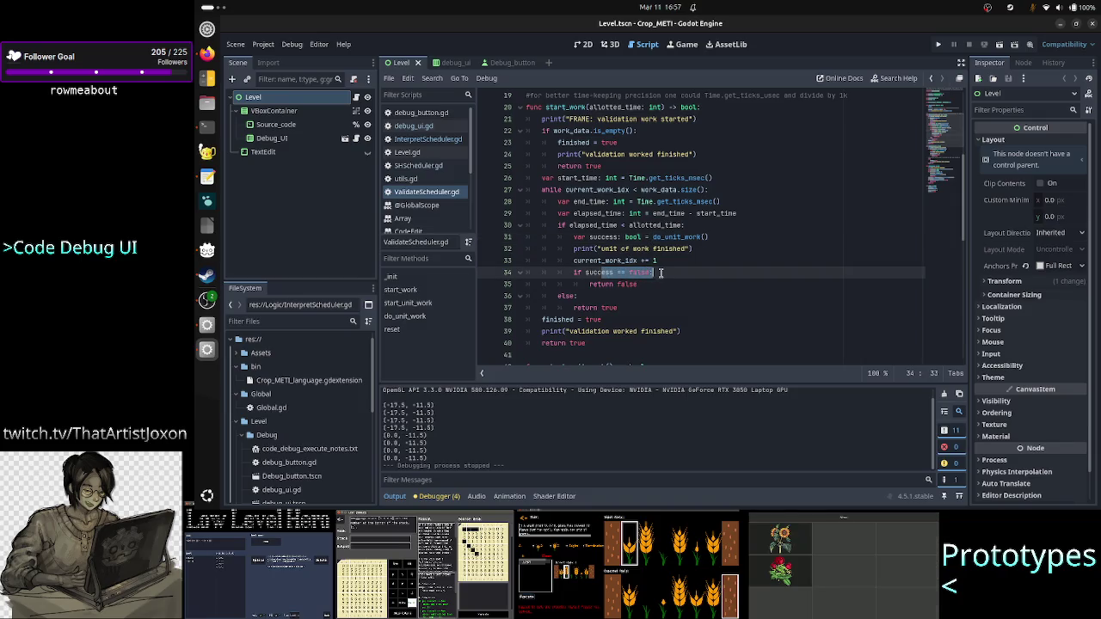
{"action": "double_click", "coordinate": [601, 284]}
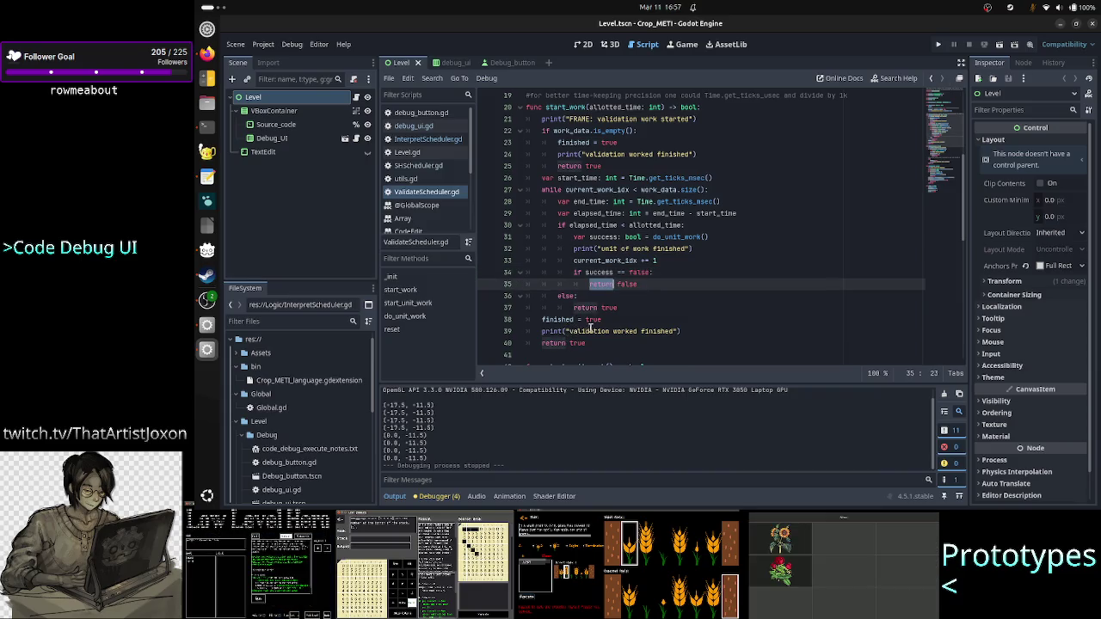
{"action": "left_click_drag", "start_coordinate": [543, 319], "coordinate": [604, 319]}
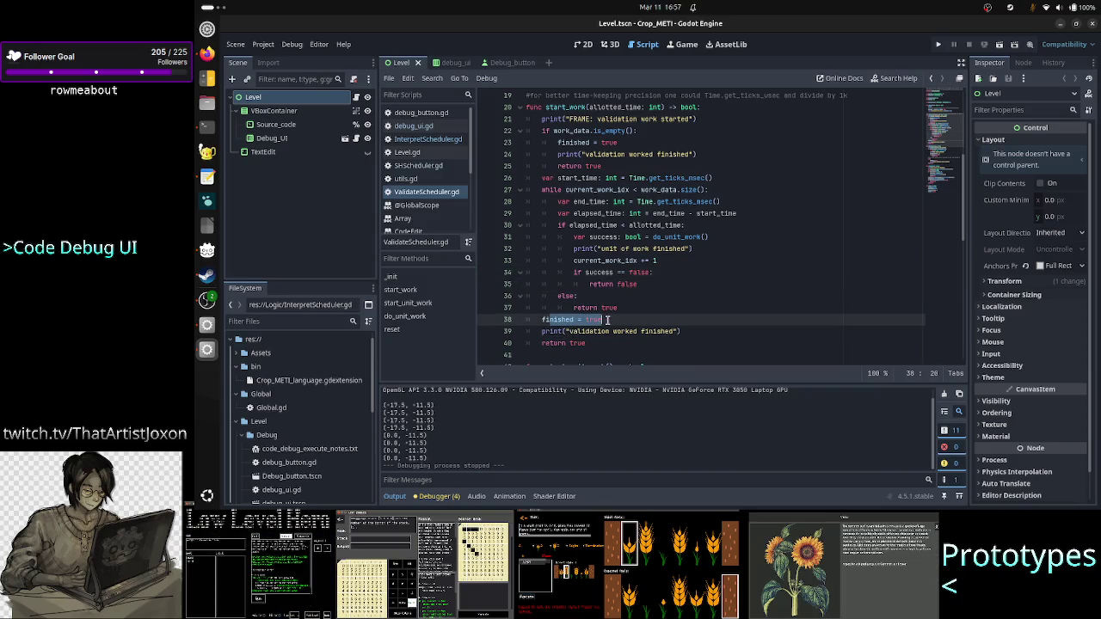
{"action": "left_click", "coordinate": [607, 319]}
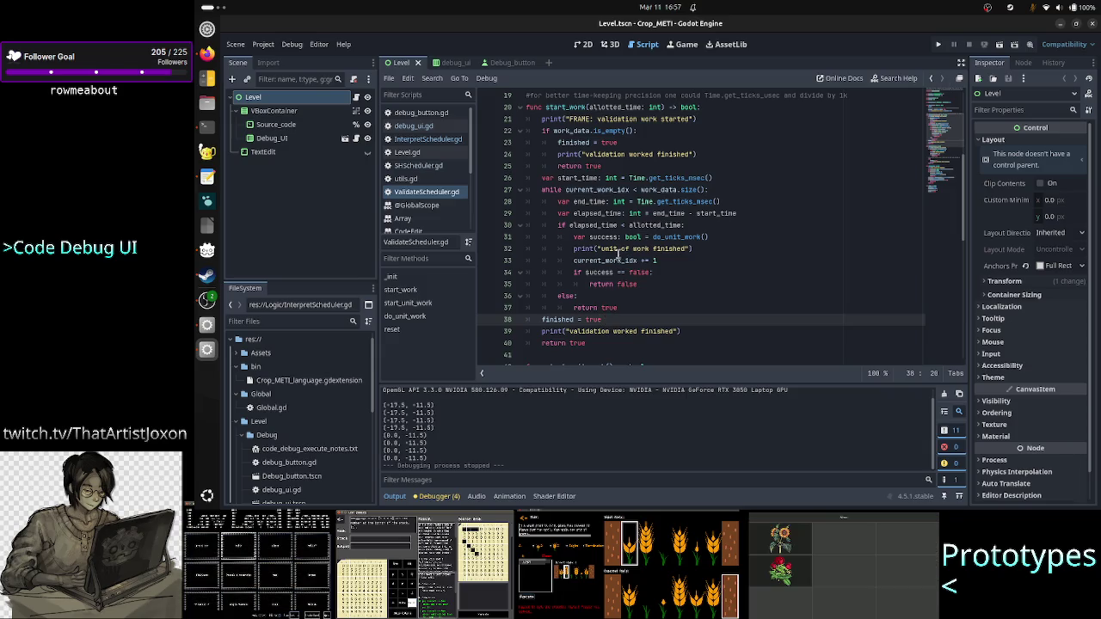
{"action": "mouse_move", "coordinate": [613, 200]}
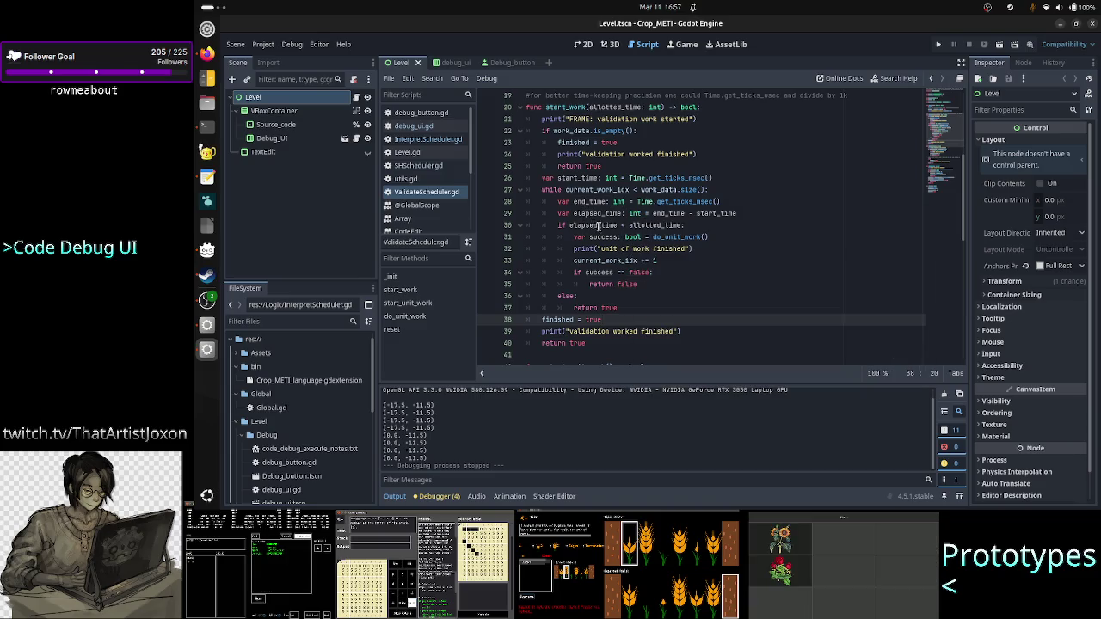
{"action": "mouse_move", "coordinate": [649, 225]}
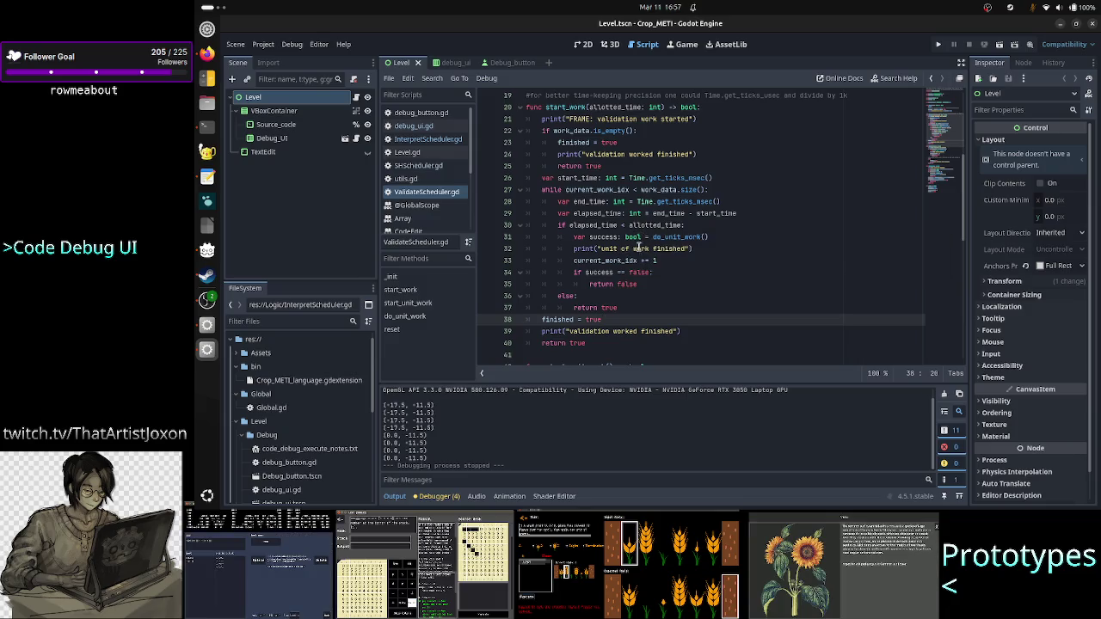
{"action": "left_click", "coordinate": [672, 275]}
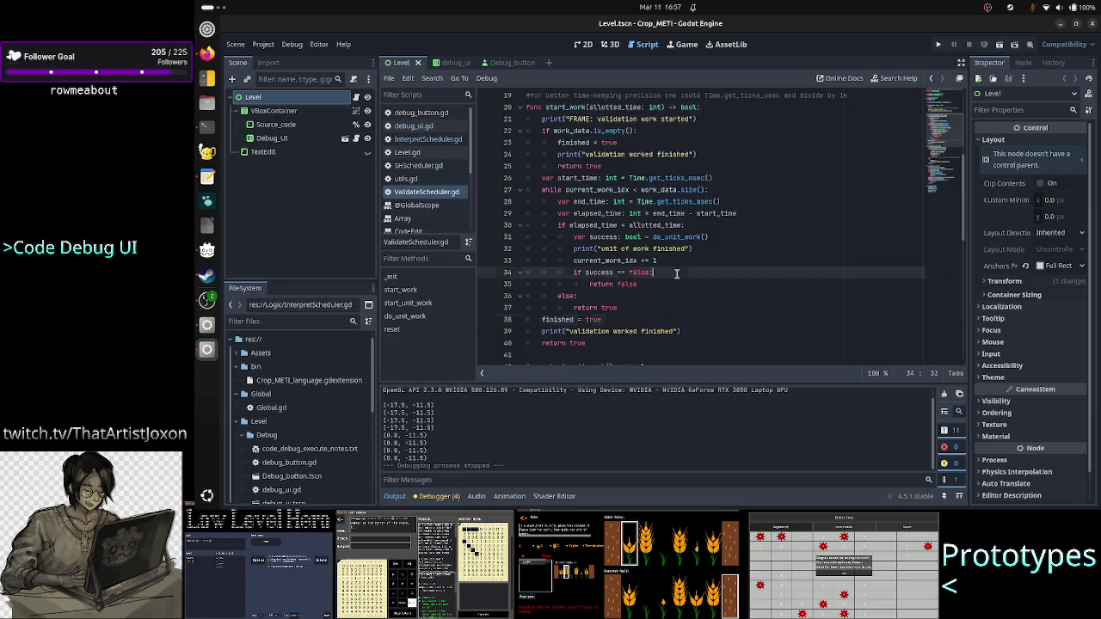
Add 'if current_work_idx == (work_data.size() - 1):' with 'finished = true' inside the failure branch
{"action": "key", "text": "Return"}
{"action": "type", "text": "if curr"}
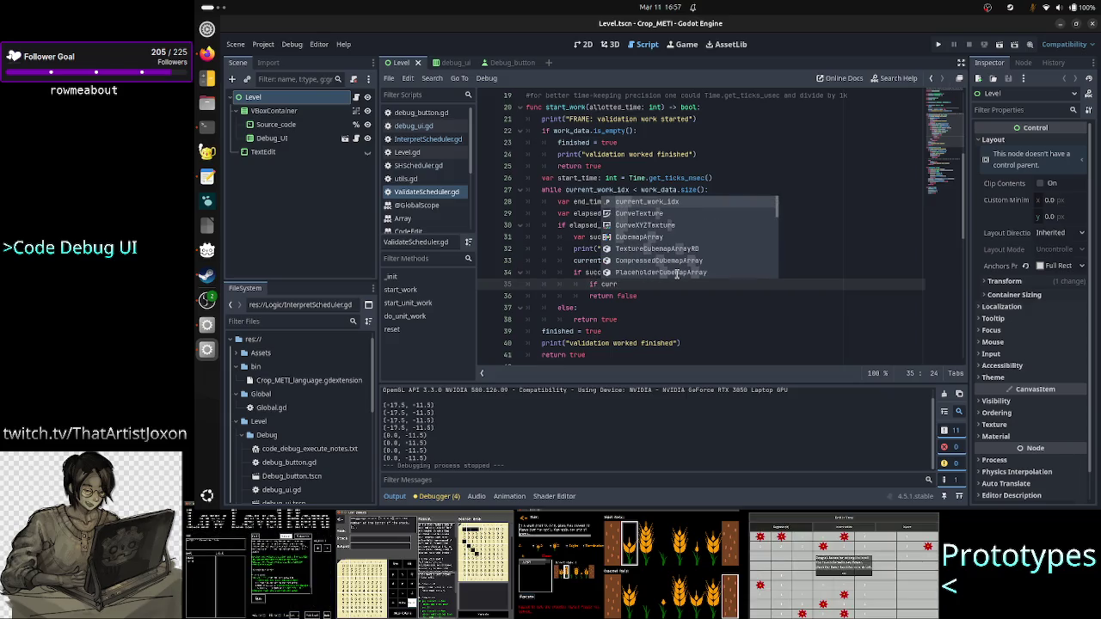
{"action": "key", "text": "Return"}
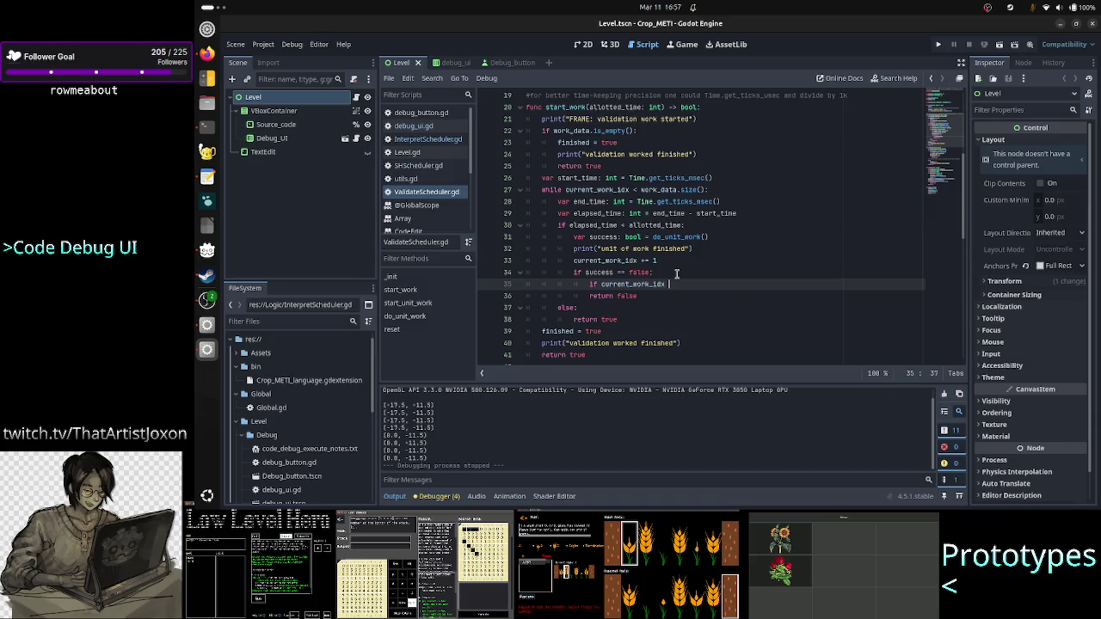
{"action": "type", "text": "== "}
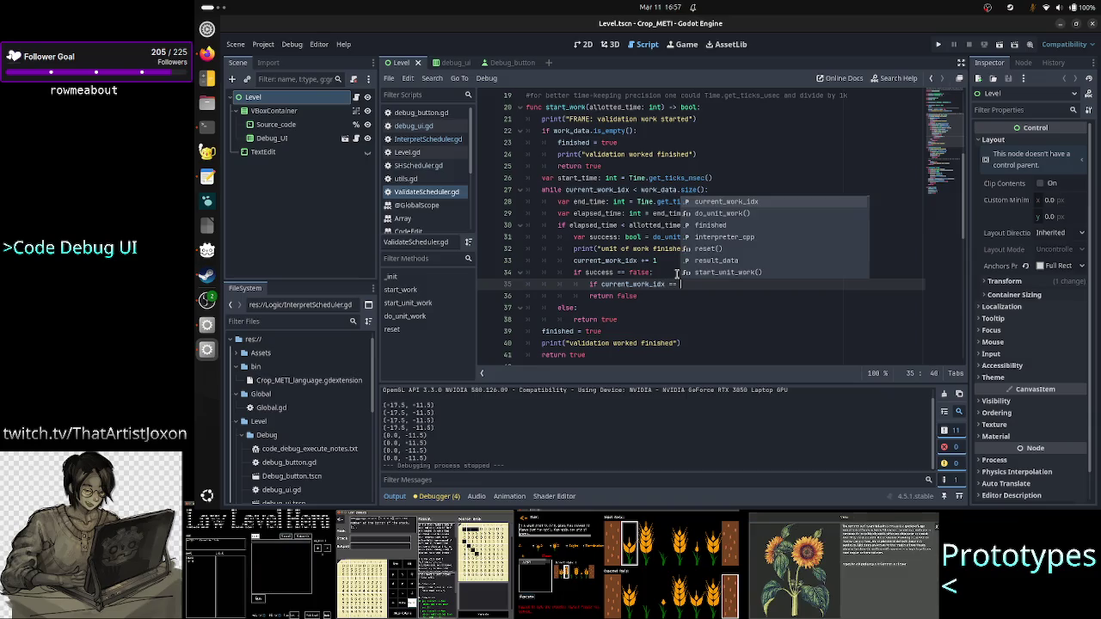
{"action": "type", "text": "(work_da"}
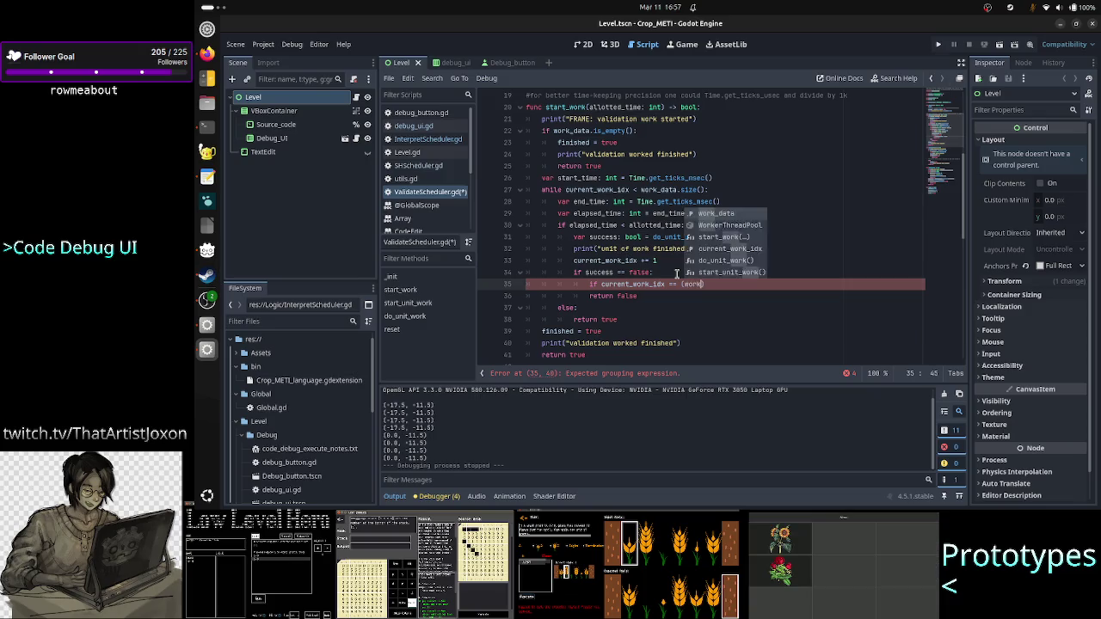
{"action": "key", "text": "Return"}
{"action": "type", "text": "ize() - 1"}
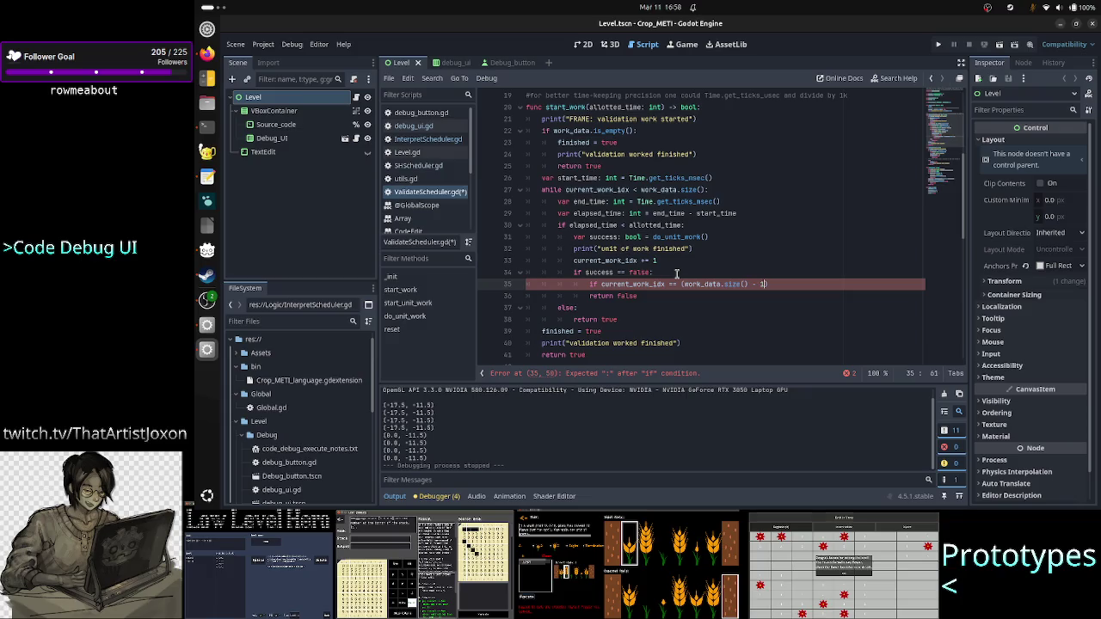
{"action": "type", "text": ")"}
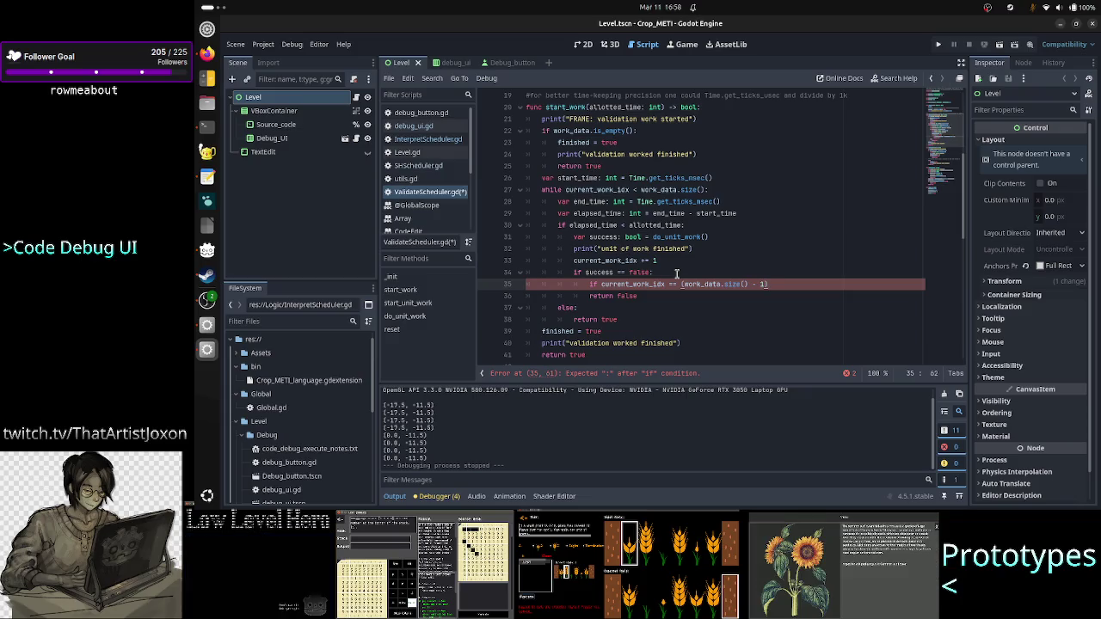
{"action": "type", "text": ":"}
{"action": "key", "text": "Return"}
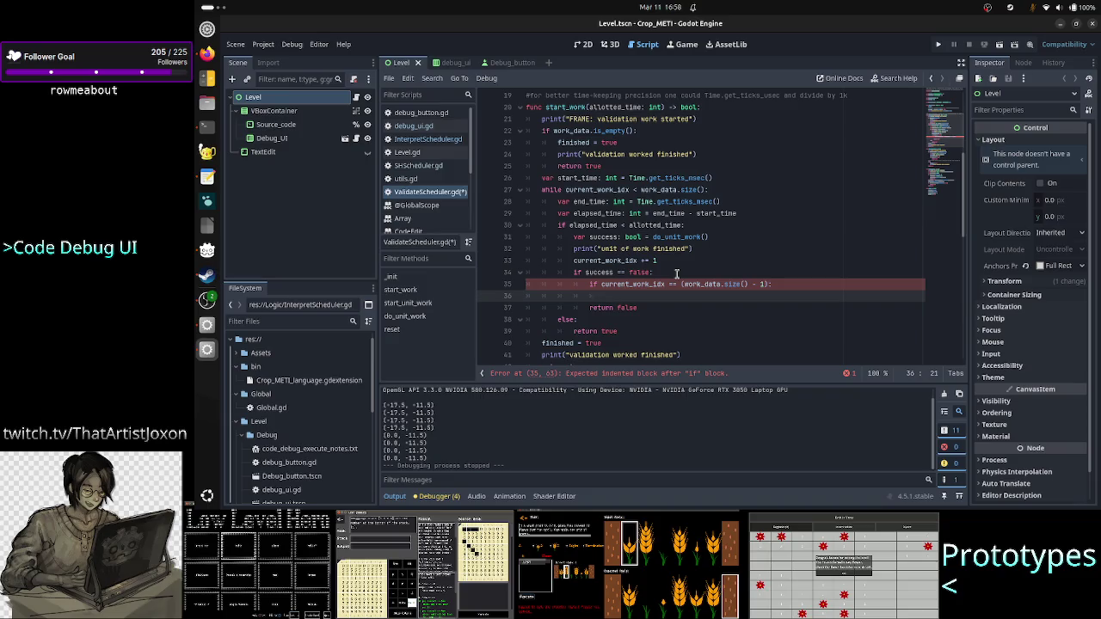
{"action": "type", "text": "finished "}
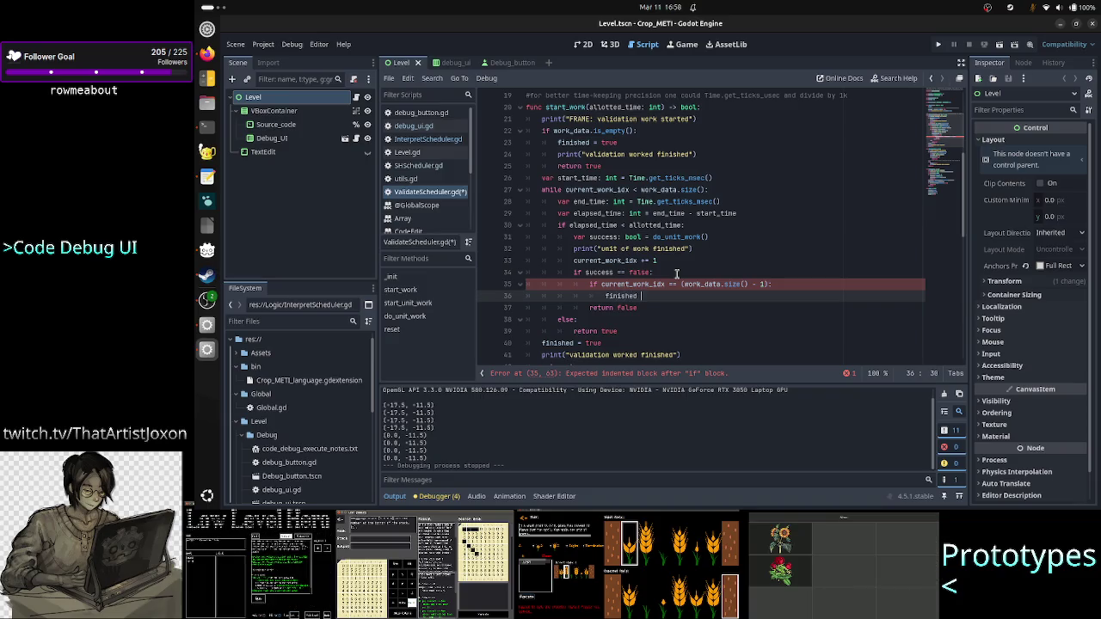
{"action": "type", "text": "= true"}
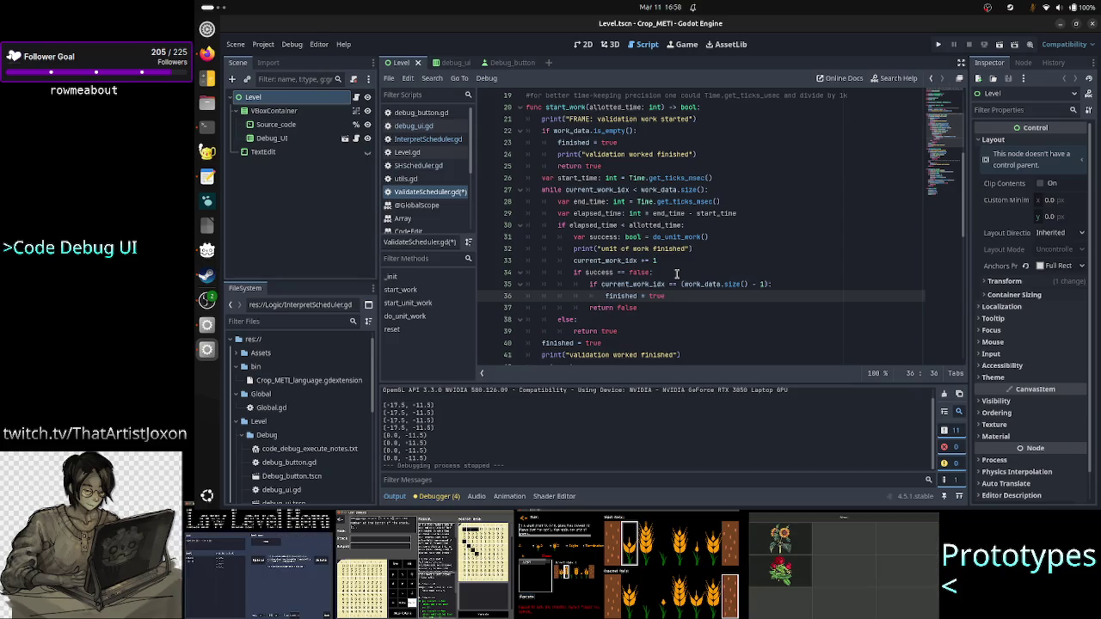
{"action": "key", "text": "Up"}
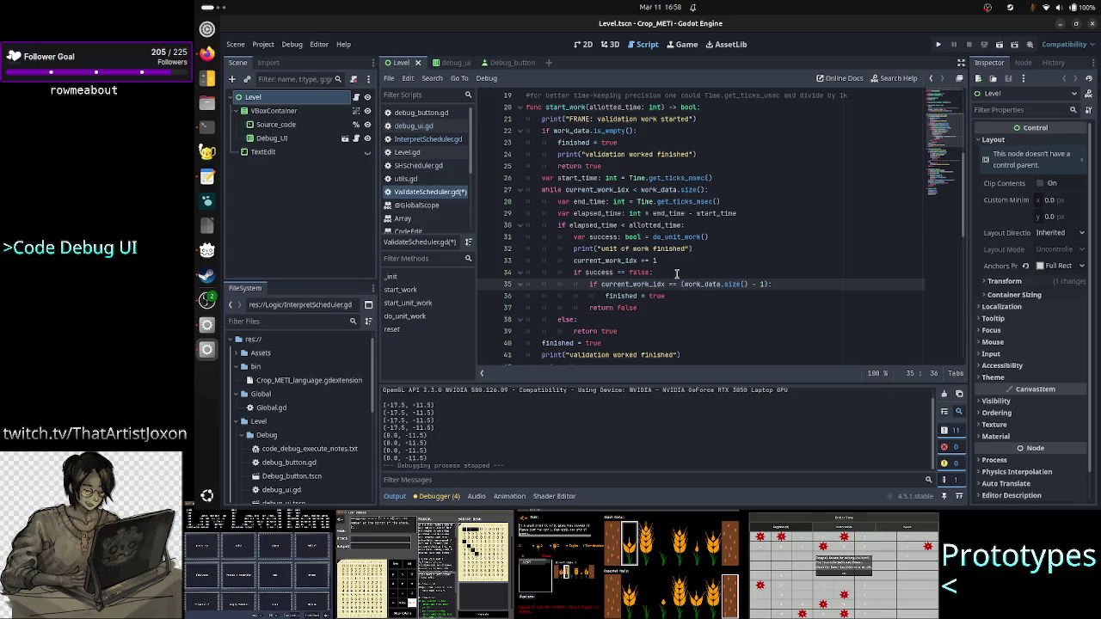
{"action": "key", "text": "Right"}
{"action": "key", "text": "Right"}
{"action": "key", "text": "Right"}
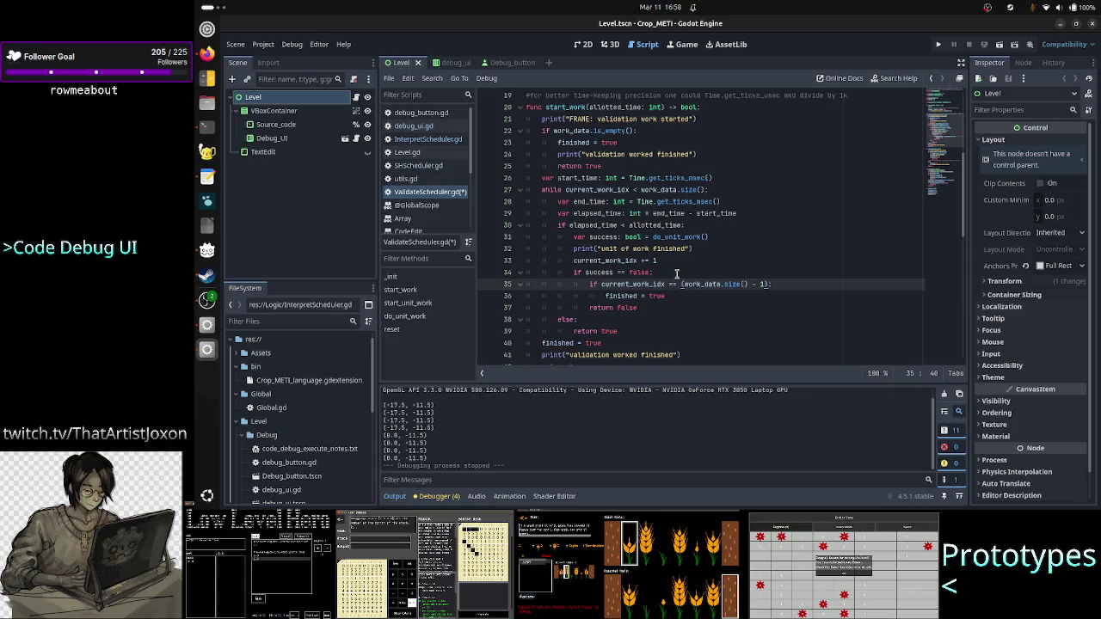
{"action": "key", "text": "shift+Right"}
{"action": "key", "text": "shift+Right"}
{"action": "key", "text": "shift+Right"}
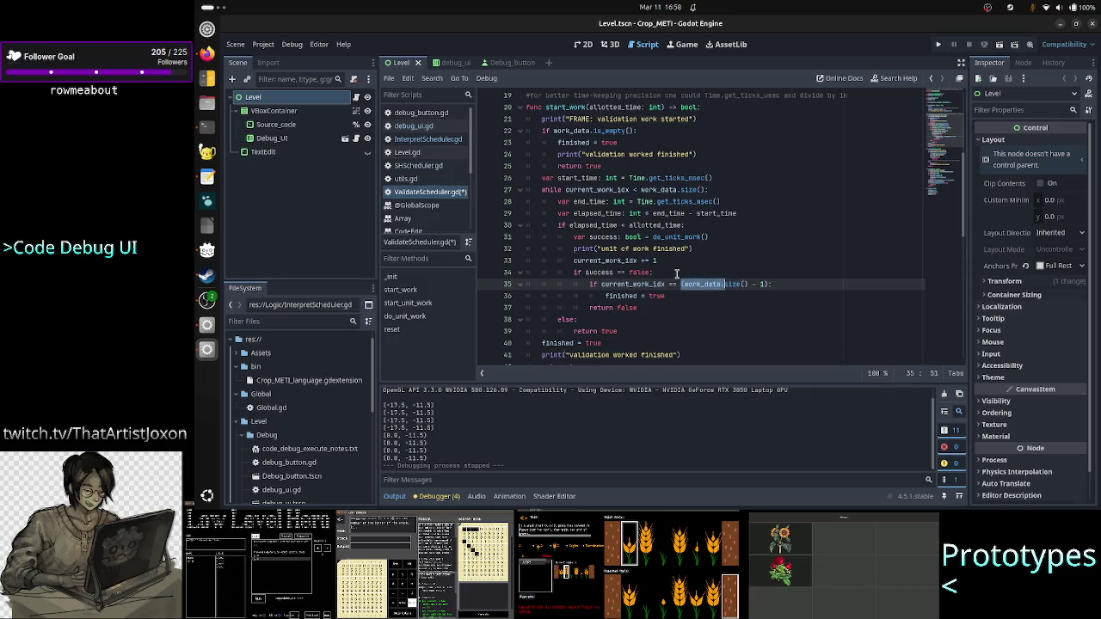
{"action": "key", "text": "Up"}
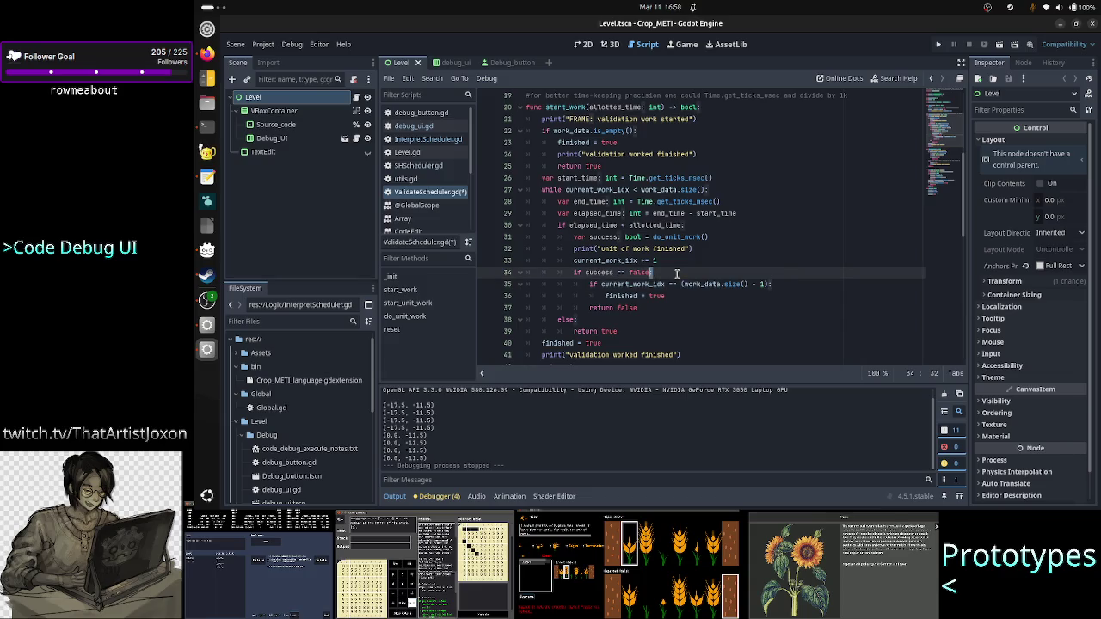
{"action": "key", "text": "shift+Left"}
{"action": "key", "text": "shift+Left"}
{"action": "key", "text": "shift+Left"}
{"action": "key", "text": "shift+Left"}
{"action": "key", "text": "shift+Left"}
{"action": "key", "text": "shift+Left"}
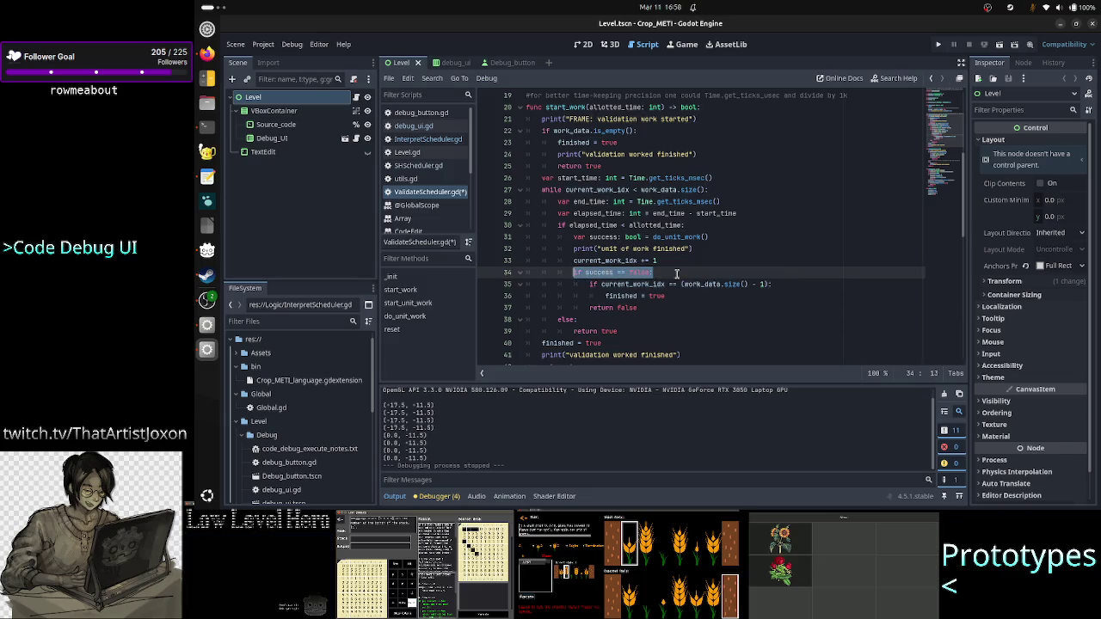
{"action": "left_click", "coordinate": [675, 284]}
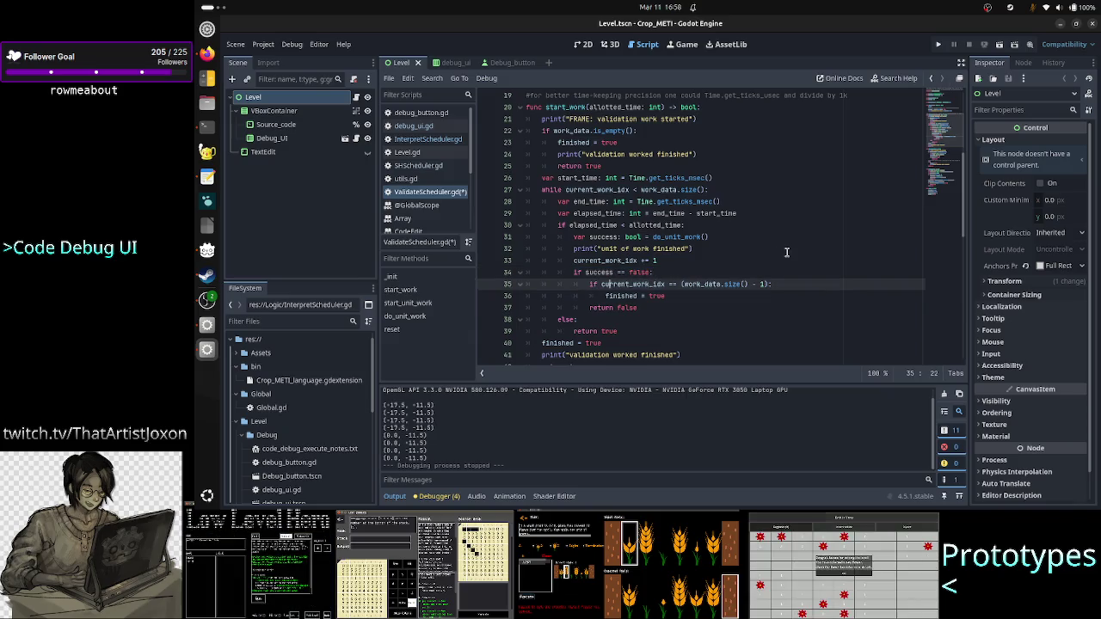
{"action": "key", "text": "ctrl+Left"}
{"action": "key", "text": "shift+Right"}
{"action": "key", "text": "shift+Right"}
{"action": "key", "text": "shift+Right"}
{"action": "key", "text": "shift+Right"}
{"action": "key", "text": "shift+Right"}
{"action": "key", "text": "shift+Right"}
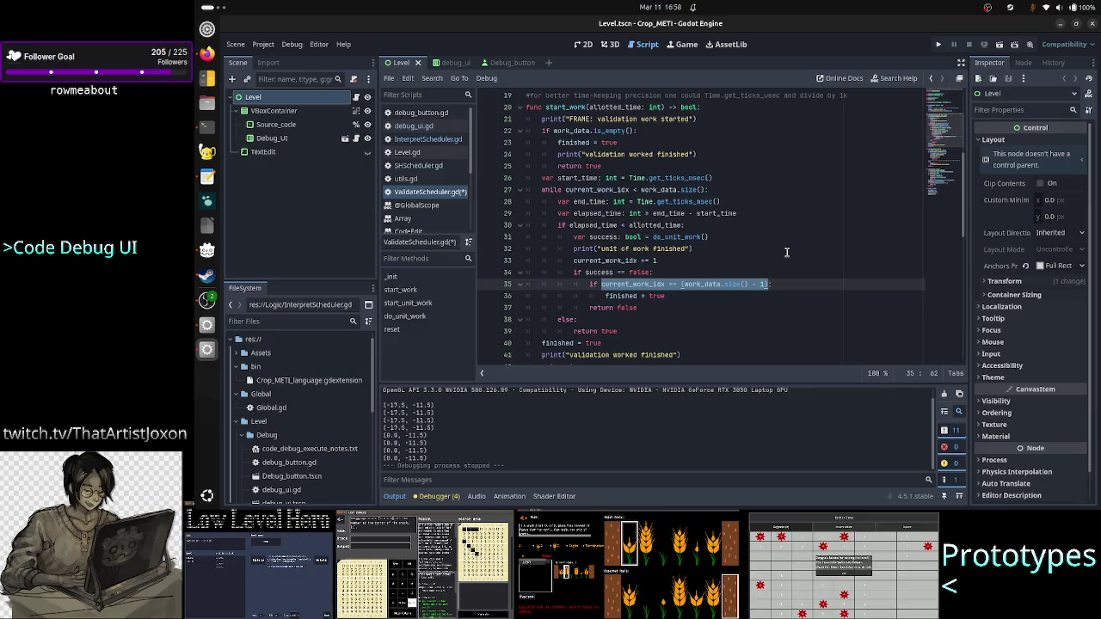
{"action": "key", "text": "Down"}
{"action": "key", "text": "shift+Left"}
{"action": "key", "text": "shift+Left"}
{"action": "key", "text": "shift+Left"}
{"action": "key", "text": "shift+Left"}
{"action": "key", "text": "shift+Left"}
{"action": "key", "text": "shift+Left"}
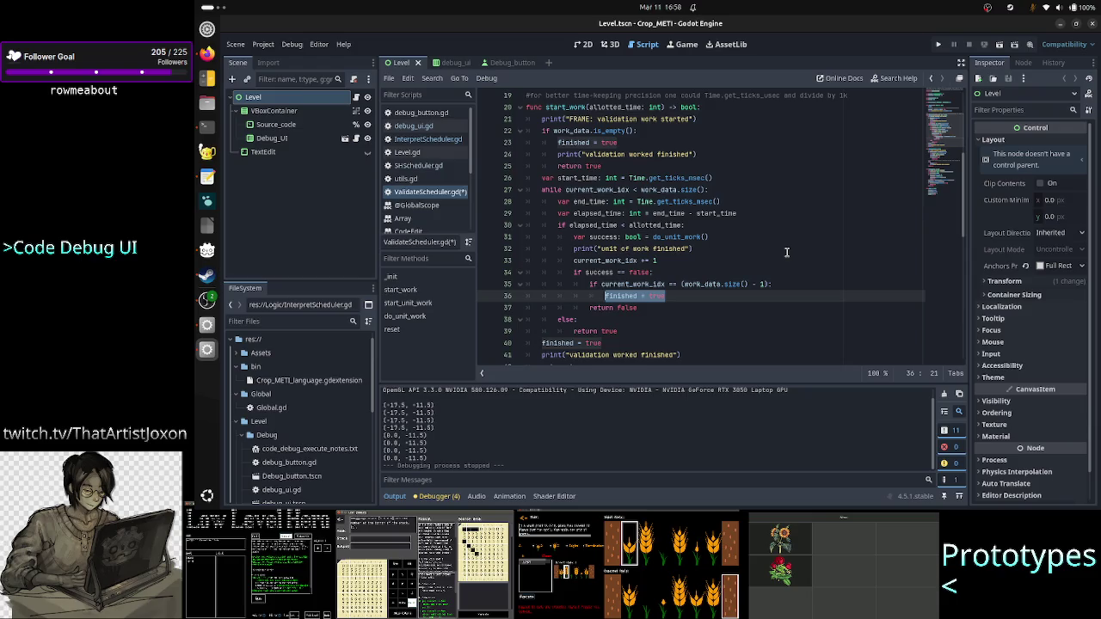
{"action": "key", "text": "Up"}
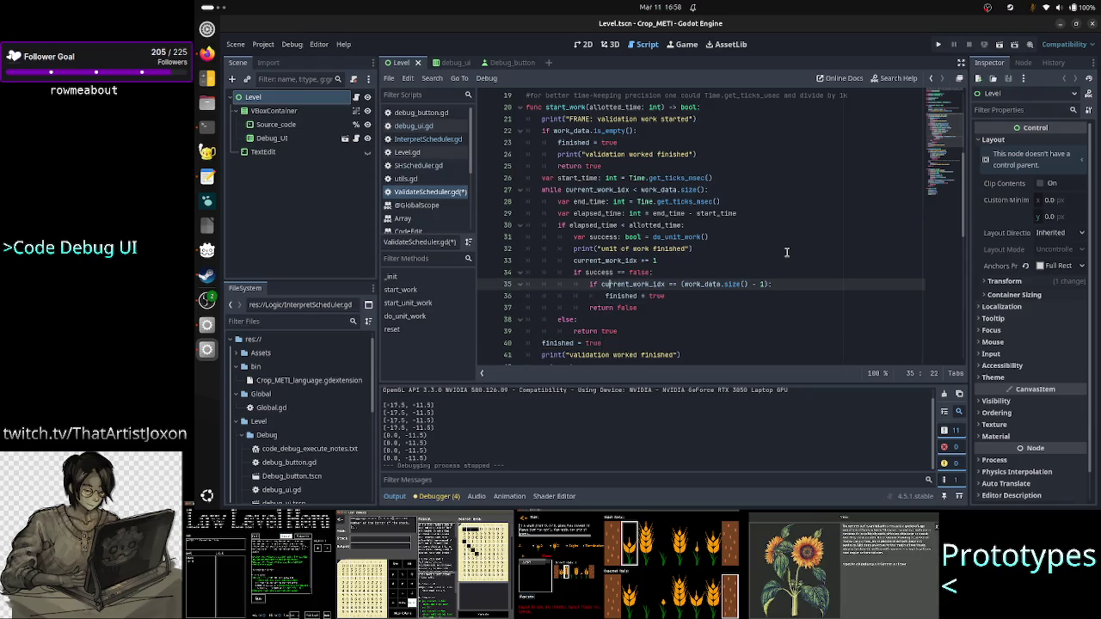
{"action": "key", "text": "Right"}
{"action": "key", "text": "Right"}
{"action": "key", "text": "Right"}
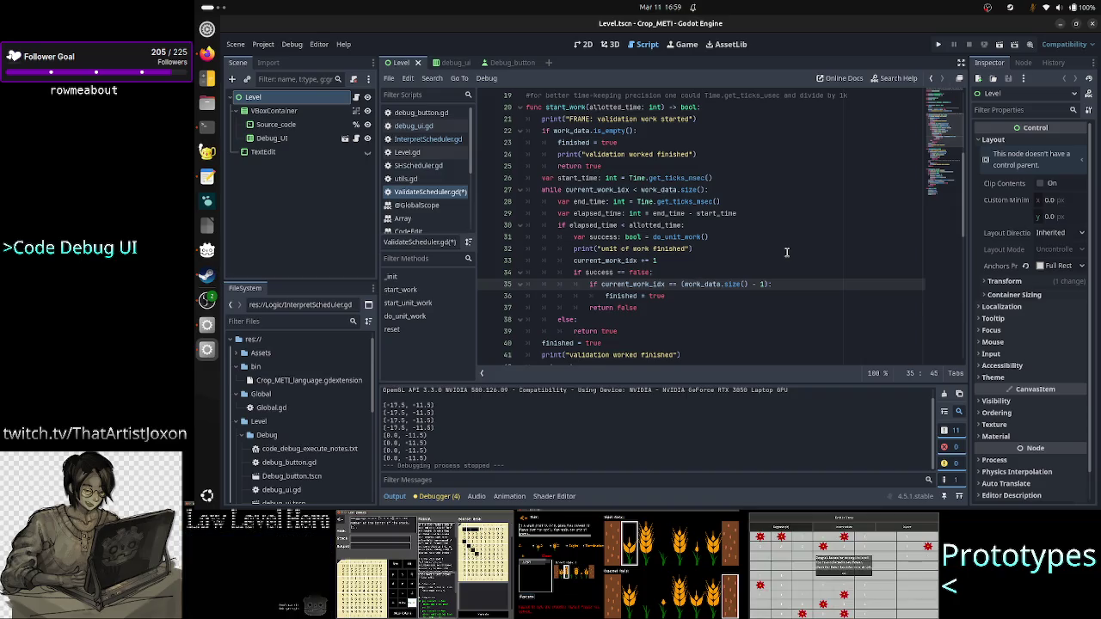
{"action": "key", "text": "Down"}
{"action": "key", "text": "Down"}
{"action": "key", "text": "Down"}
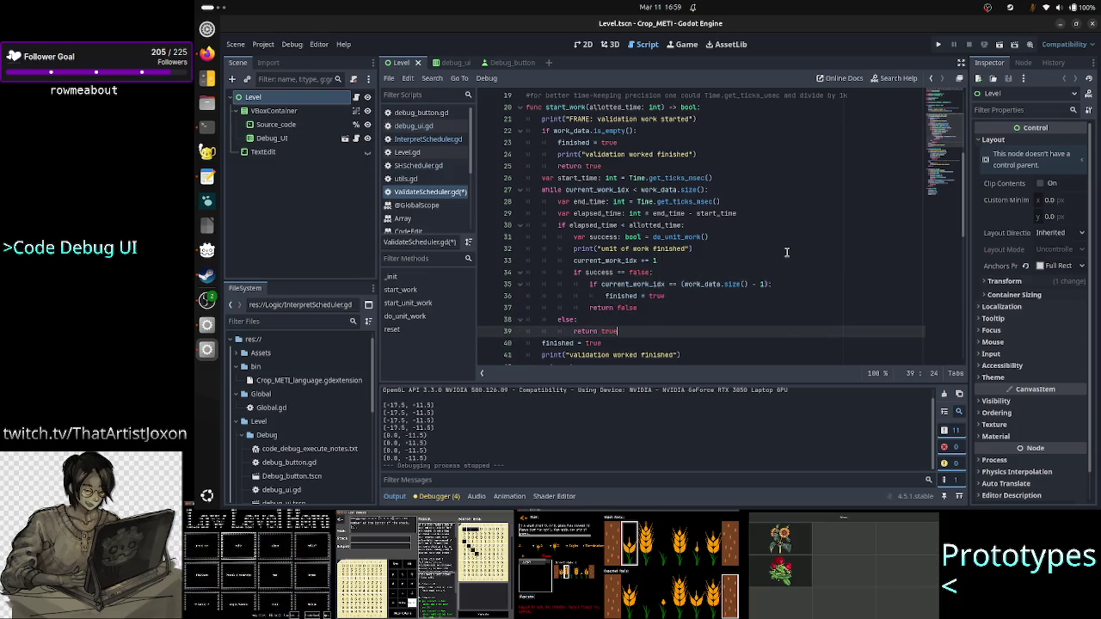
Review the end of start_work, including the else branch and while-loop condition
{"action": "key", "text": "Down"}
{"action": "key", "text": "Down"}
{"action": "key", "text": "Down"}
{"action": "key", "text": "End"}
{"action": "key", "text": "Up"}
{"action": "key", "text": "Up"}
{"action": "key", "text": "Up"}
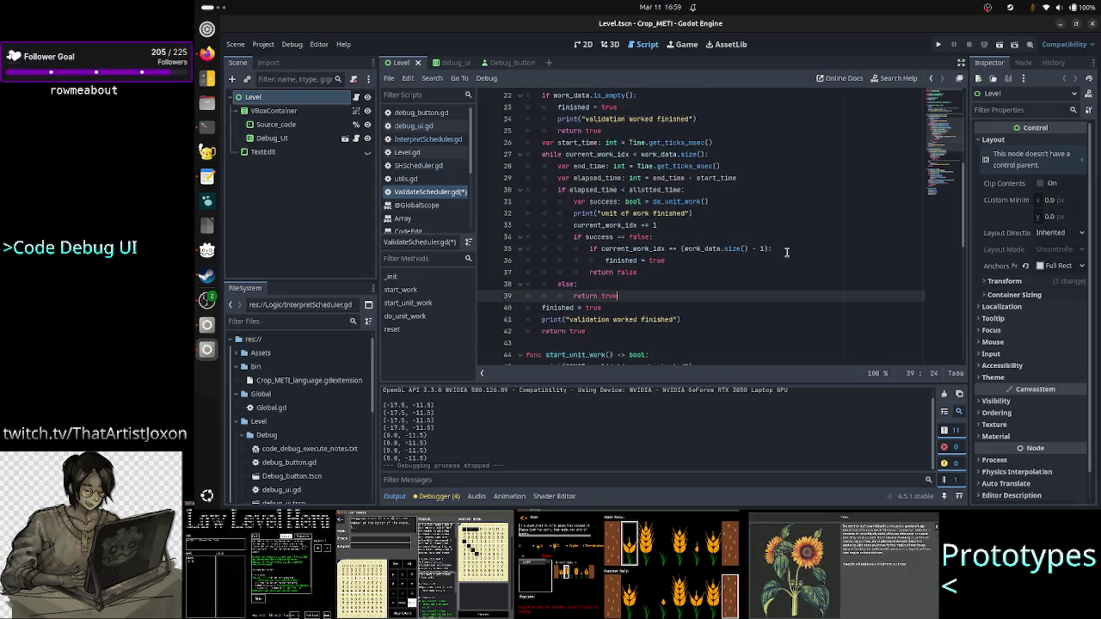
{"action": "key", "text": "Up"}
{"action": "key", "text": "Up"}
{"action": "key", "text": "Up"}
{"action": "key", "text": "End"}
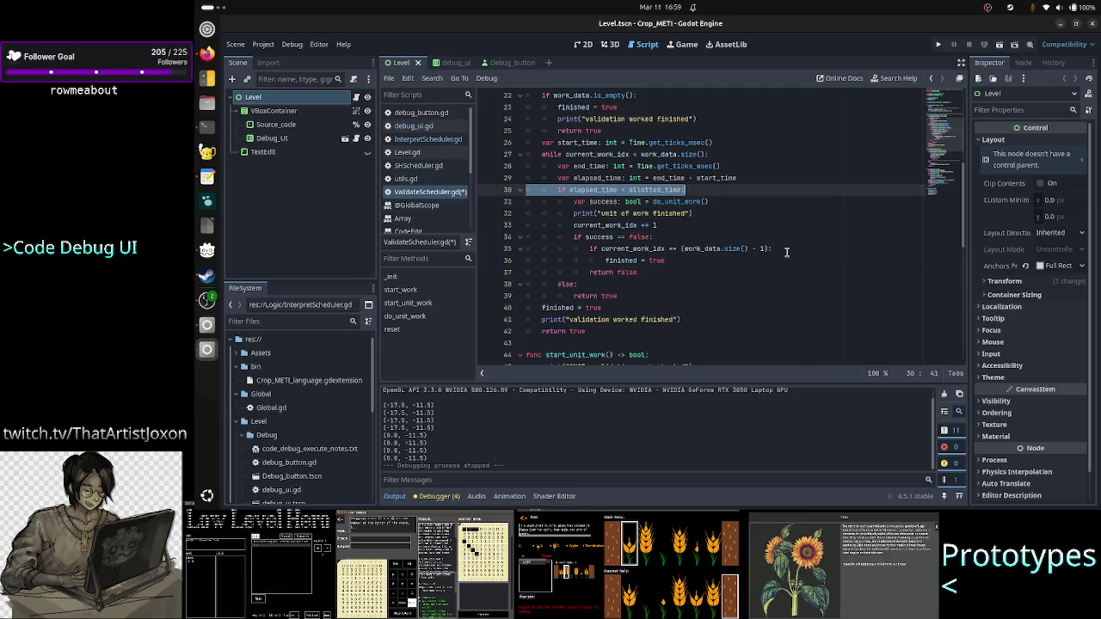
{"action": "key", "text": "Down"}
{"action": "key", "text": "Down"}
{"action": "key", "text": "Down"}
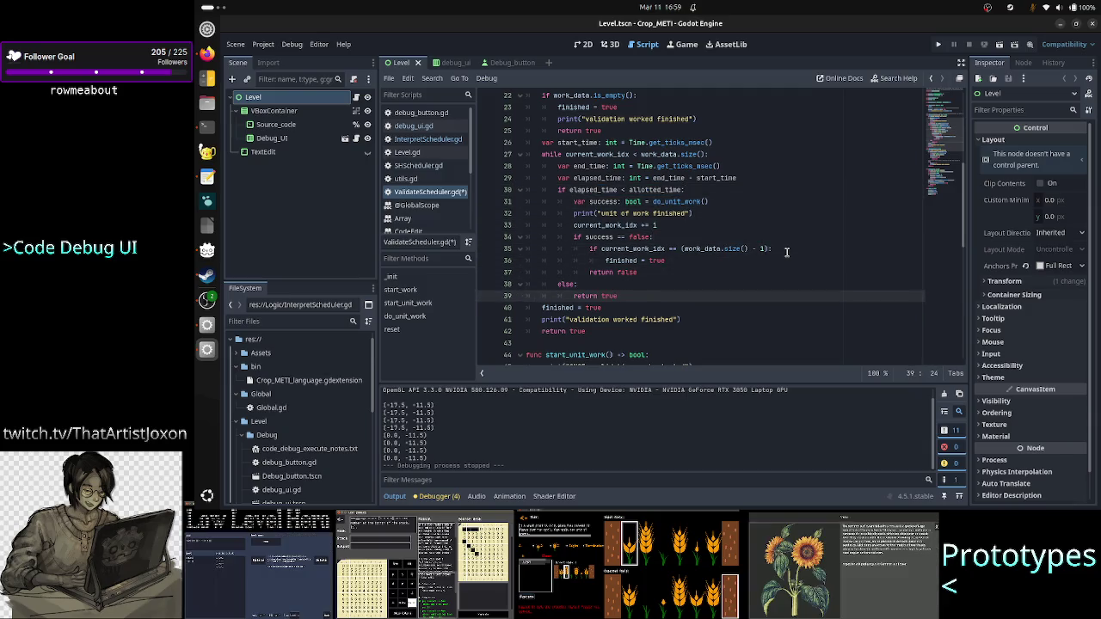
{"action": "key", "text": "Down"}
{"action": "key", "text": "Home"}
{"action": "key", "text": "Up"}
{"action": "key", "text": "Up"}
{"action": "key", "text": "Up"}
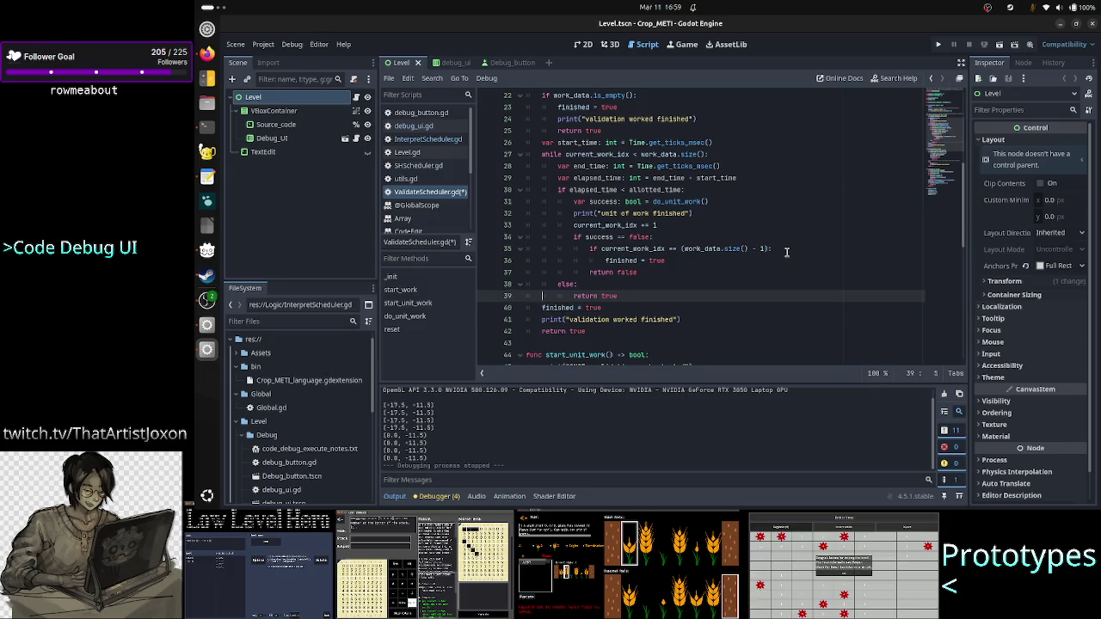
{"action": "key", "text": "Up"}
{"action": "key", "text": "shift+End"}
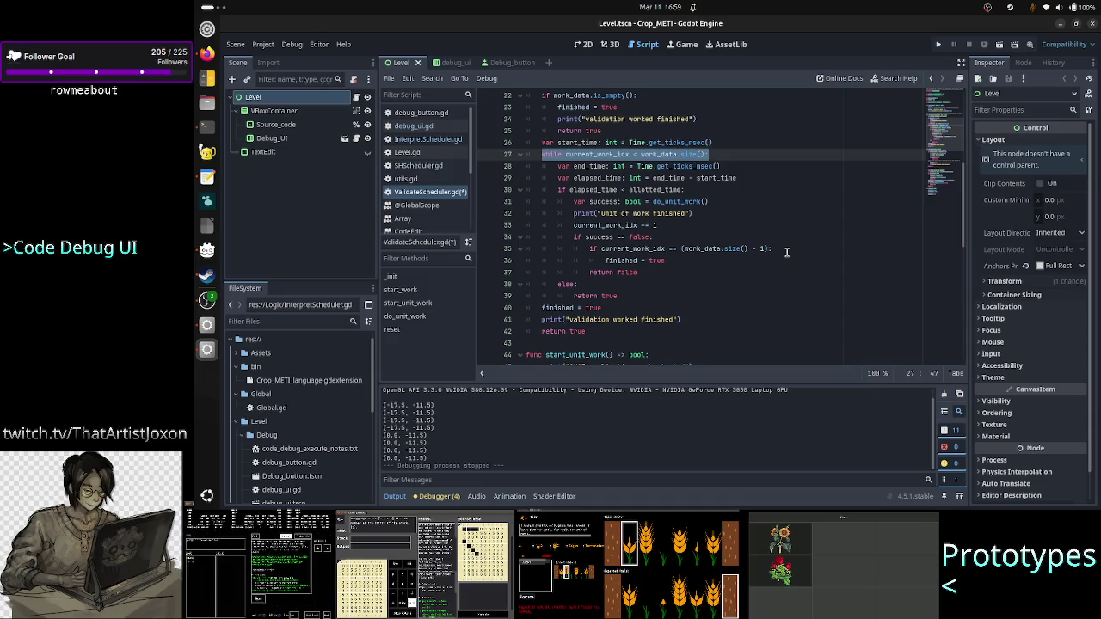
{"action": "key", "text": "Down"}
{"action": "key", "text": "Down"}
{"action": "key", "text": "Down"}
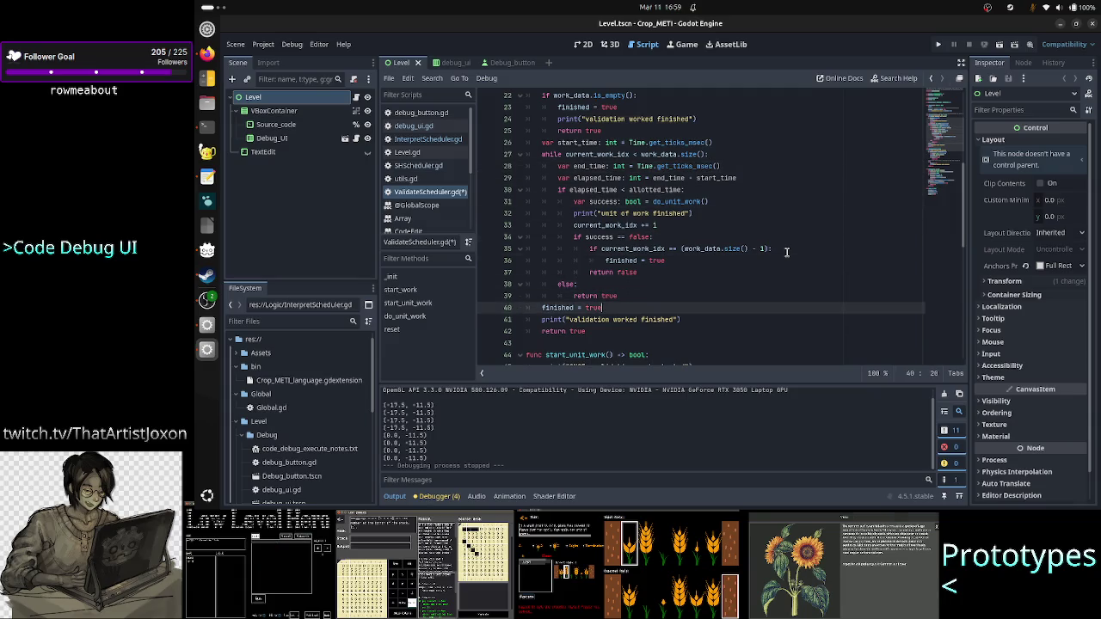
Copy the 'validation worked finished' print line and paste it under finished = true in the last-unit check
{"action": "key", "text": "Up"}
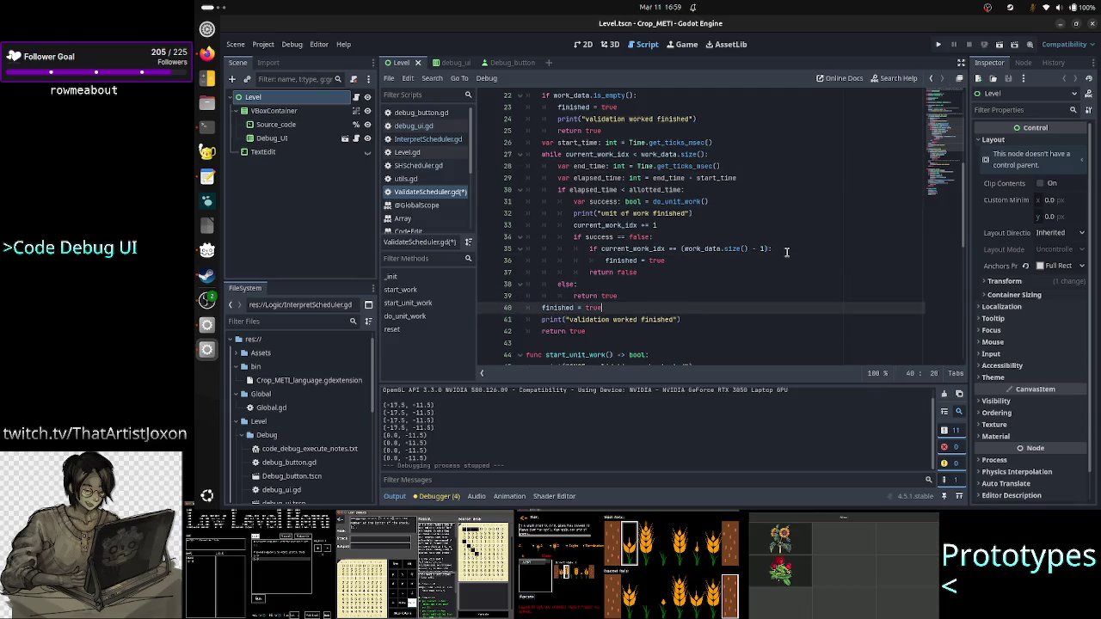
{"action": "key", "text": "Down"}
{"action": "key", "text": "Home"}
{"action": "key", "text": "shift+Down"}
{"action": "key", "text": "shift+Up"}
{"action": "key", "text": "shift+End"}
{"action": "key", "text": "ctrl+c"}
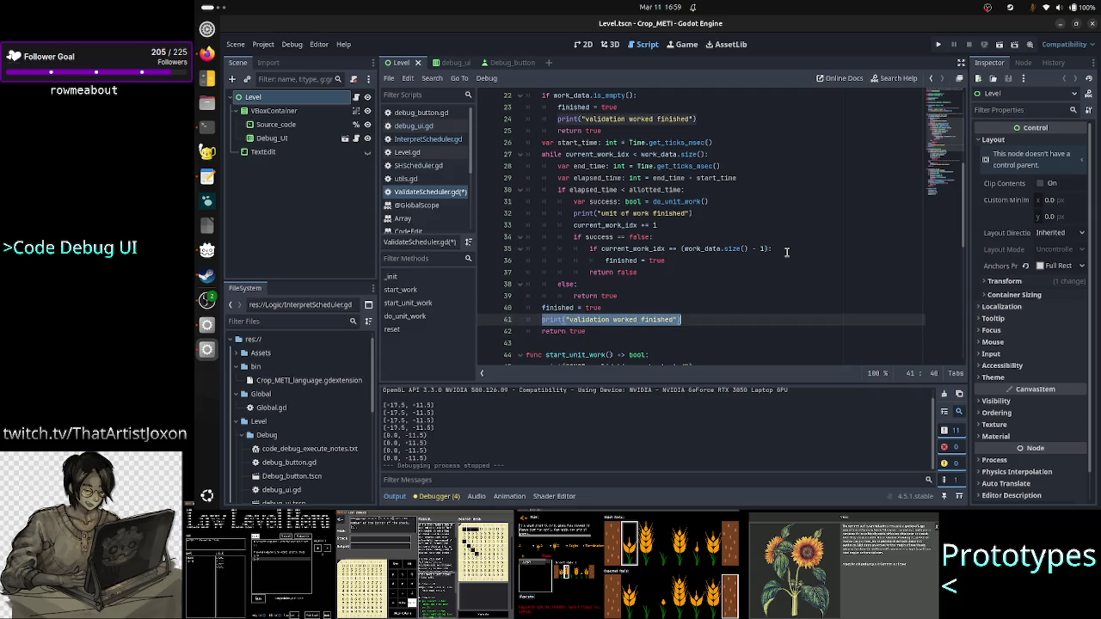
{"action": "key", "text": "Up"}
{"action": "key", "text": "Up"}
{"action": "key", "text": "Up"}
{"action": "key", "text": "Up"}
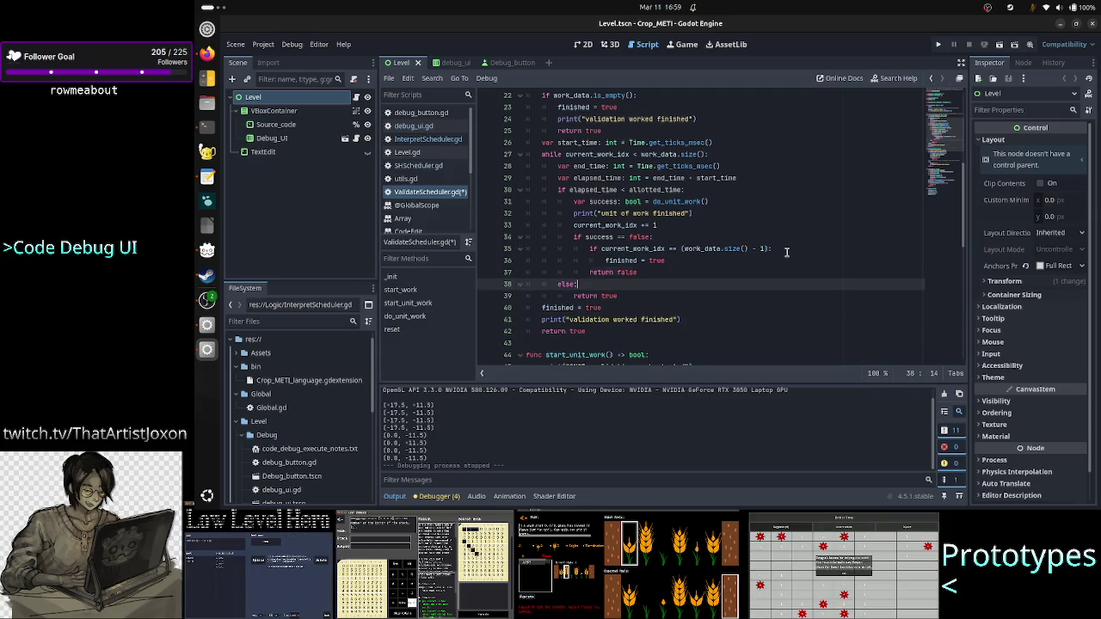
{"action": "key", "text": "End"}
{"action": "key", "text": "Return"}
{"action": "key", "text": "ctrl+v"}
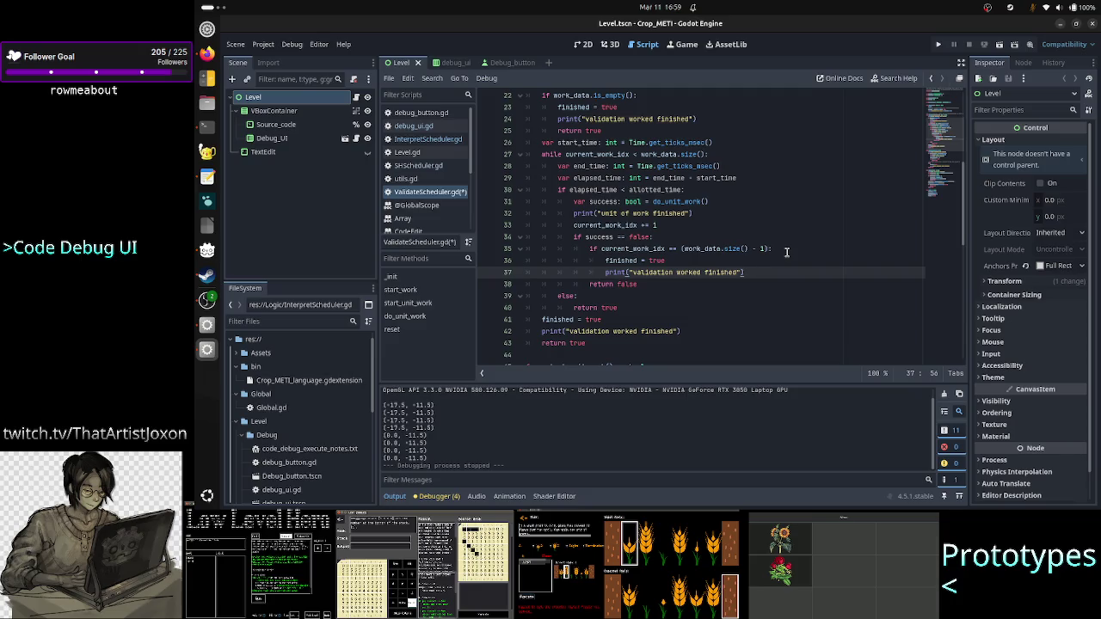
Move down past return false into the start_unit_work function body
{"action": "key", "text": "Down"}
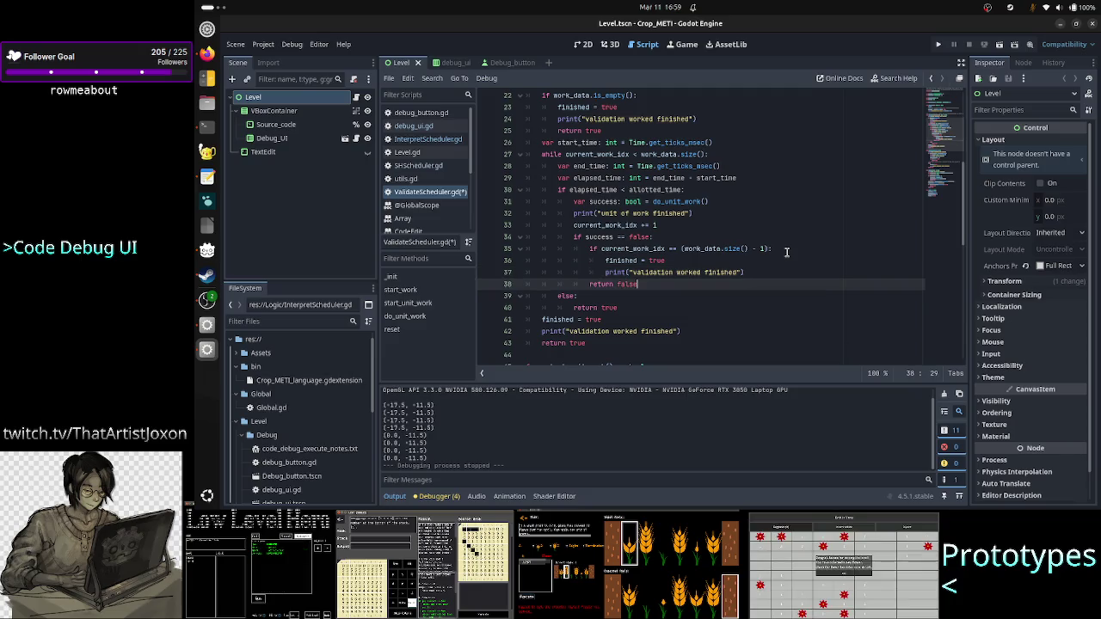
{"action": "key", "text": "Down"}
{"action": "key", "text": "Down"}
{"action": "key", "text": "Down"}
{"action": "key", "text": "Home"}
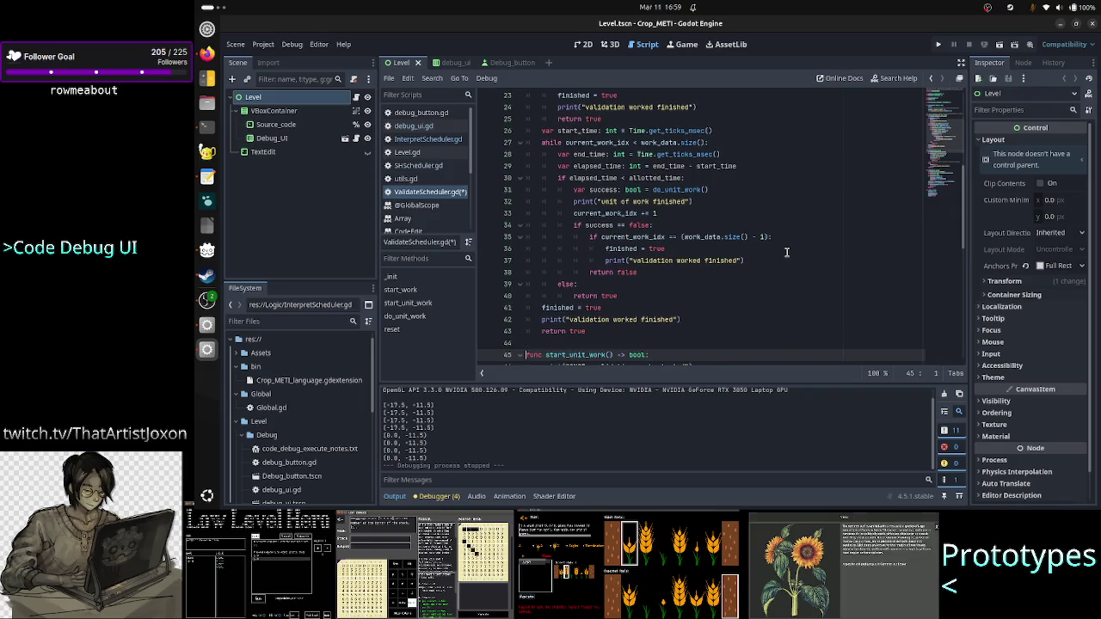
{"action": "key", "text": "Down"}
{"action": "key", "text": "Down"}
{"action": "key", "text": "Down"}
{"action": "scroll", "coordinate": [786, 252], "scroll_direction": "down", "scroll_amount": 2}
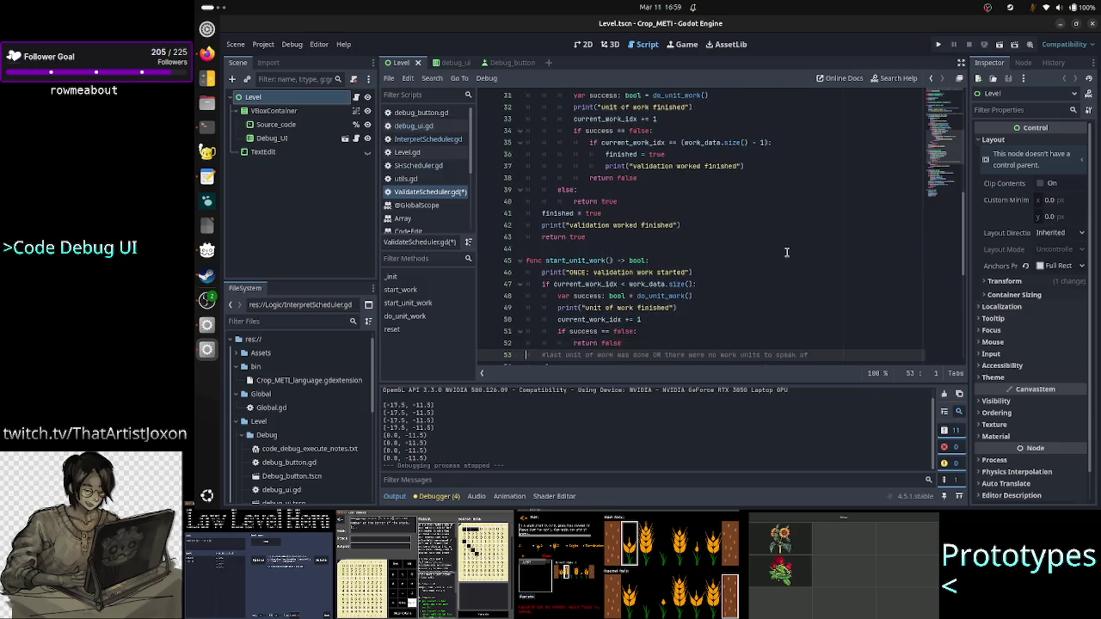
{"action": "key", "text": "Up"}
{"action": "key", "text": "Up"}
{"action": "key", "text": "Up"}
{"action": "key", "text": "Down"}
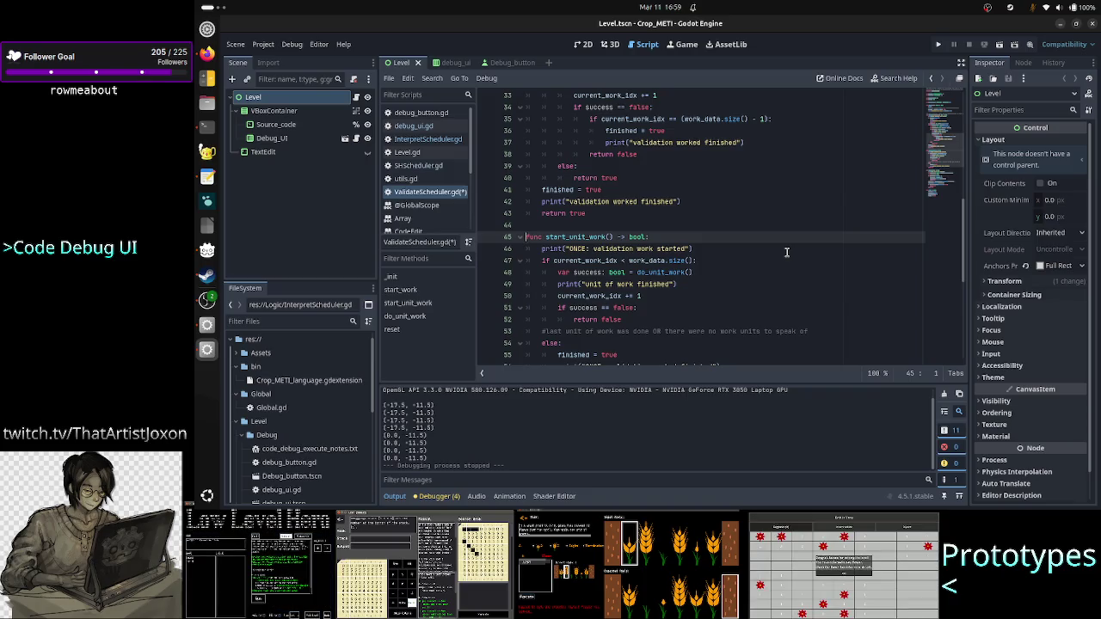
{"action": "key", "text": "Down"}
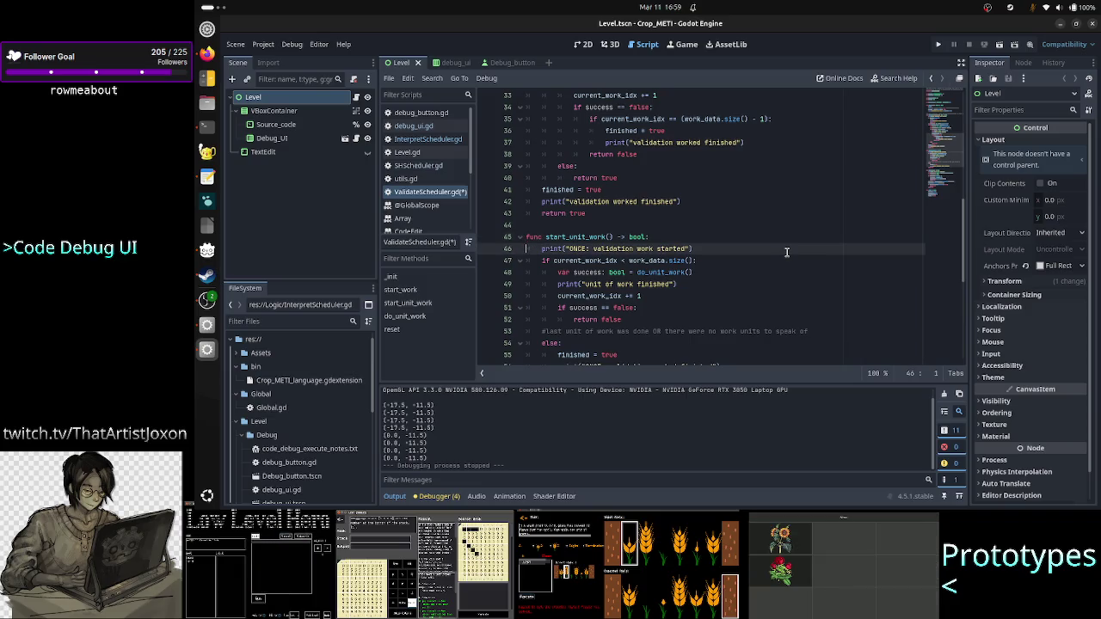
{"action": "key", "text": "Down"}
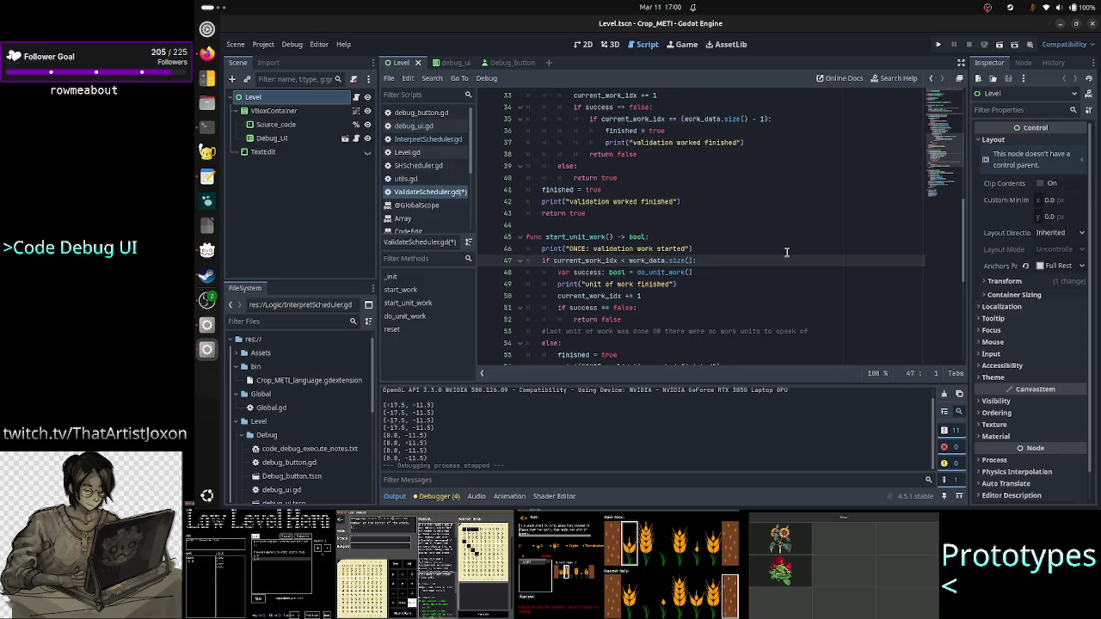
{"action": "key", "text": "Right"}
{"action": "key", "text": "Right"}
{"action": "key", "text": "Right"}
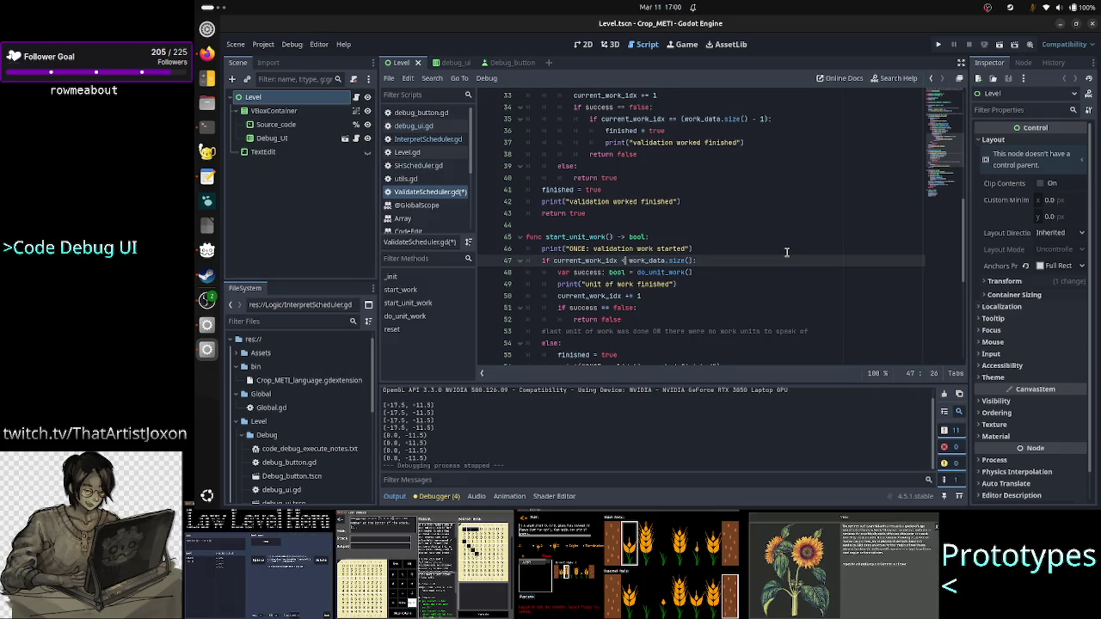
{"action": "key", "text": "shift+Right"}
{"action": "key", "text": "shift+Right"}
{"action": "key", "text": "shift+Right"}
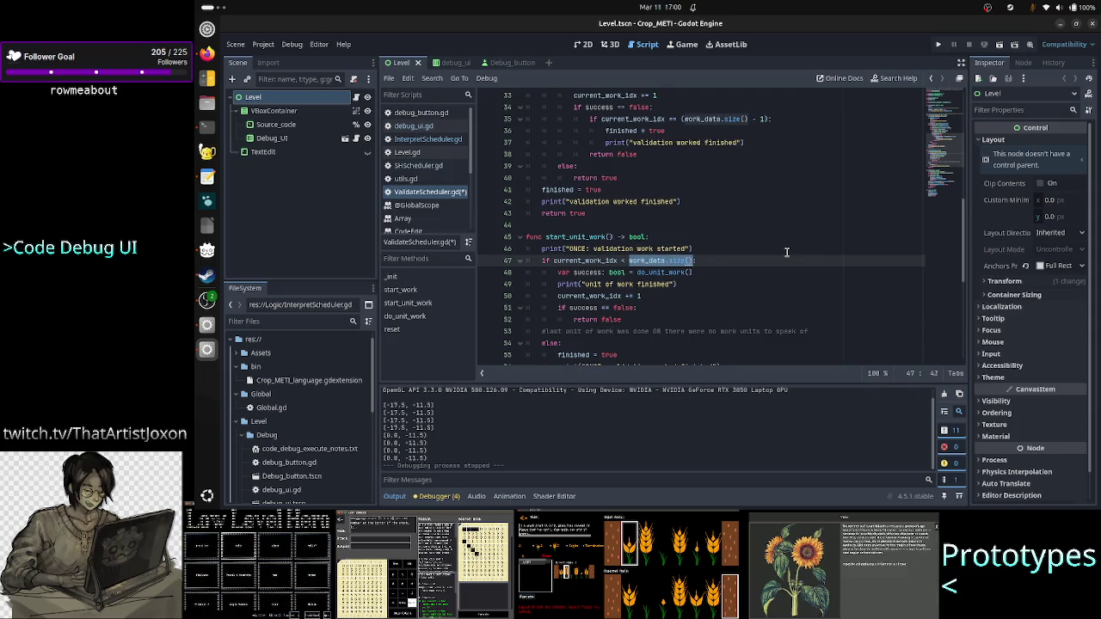
{"action": "key", "text": "Left"}
{"action": "key", "text": "Left"}
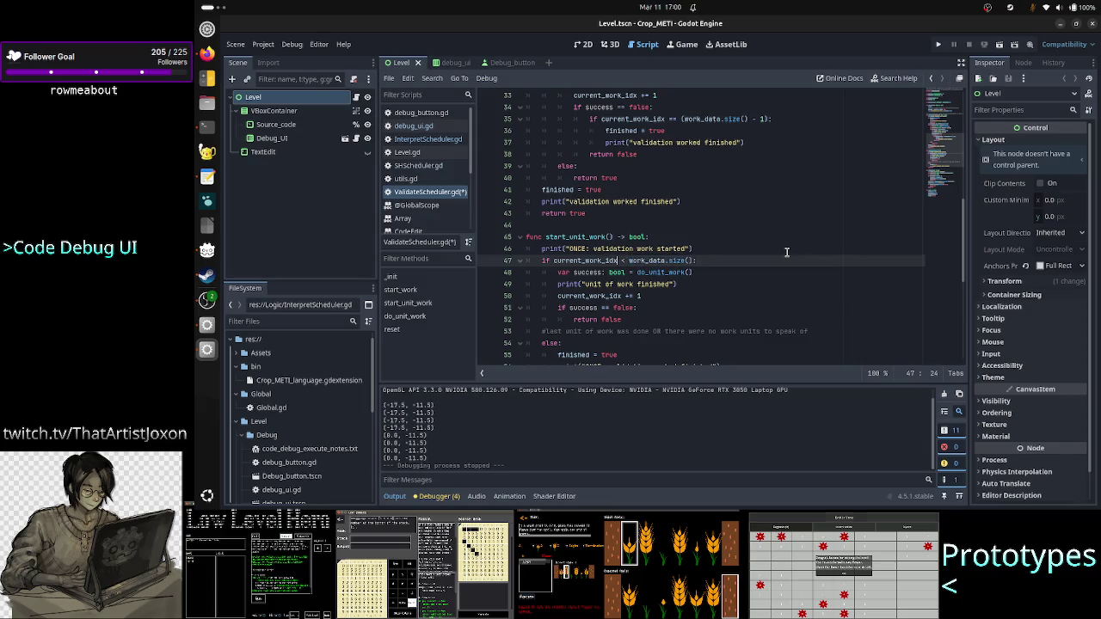
{"action": "key", "text": "shift+Left"}
{"action": "key", "text": "shift+Left"}
{"action": "key", "text": "shift+Left"}
{"action": "key", "text": "shift+Left"}
{"action": "key", "text": "shift+Left"}
{"action": "key", "text": "shift+Left"}
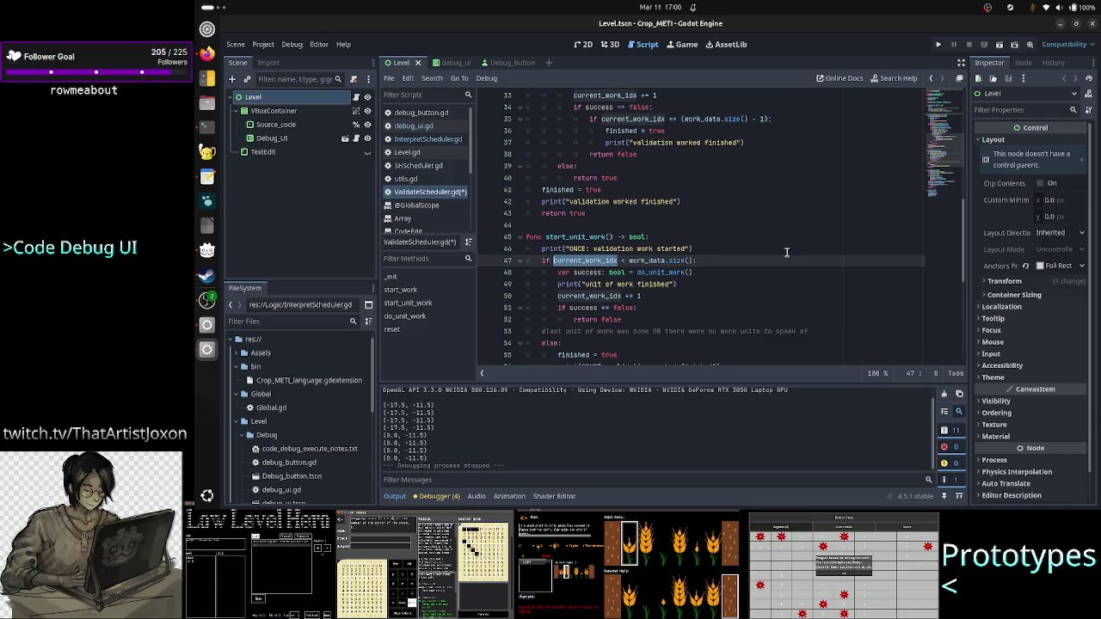
{"action": "scroll", "coordinate": [786, 253], "scroll_direction": "down", "scroll_amount": 5}
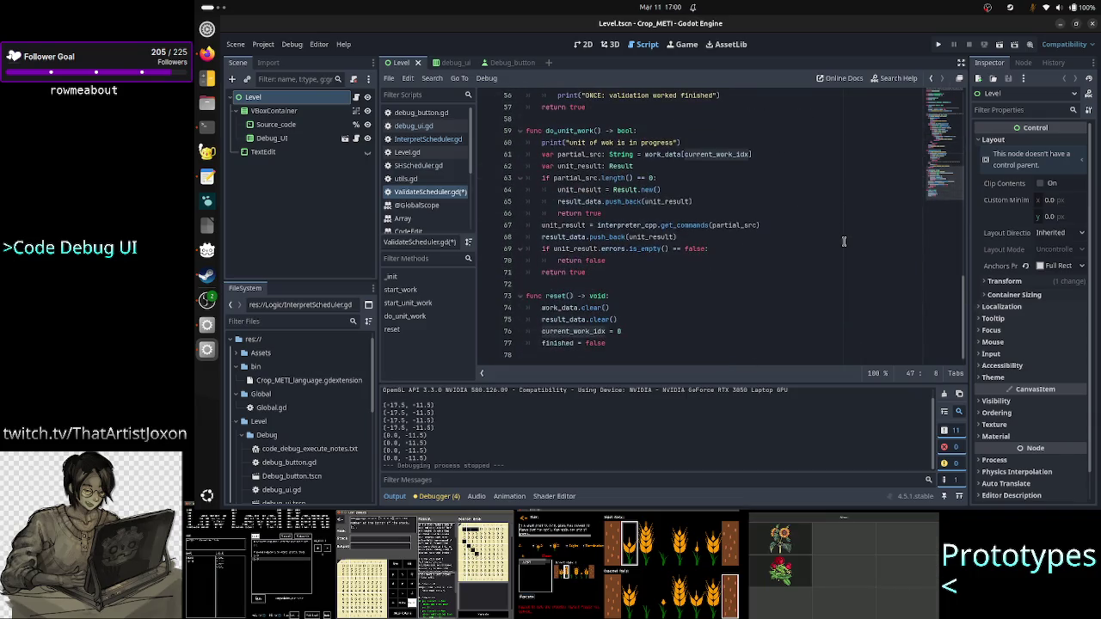
{"action": "scroll", "coordinate": [844, 241], "scroll_direction": "up", "scroll_amount": 5}
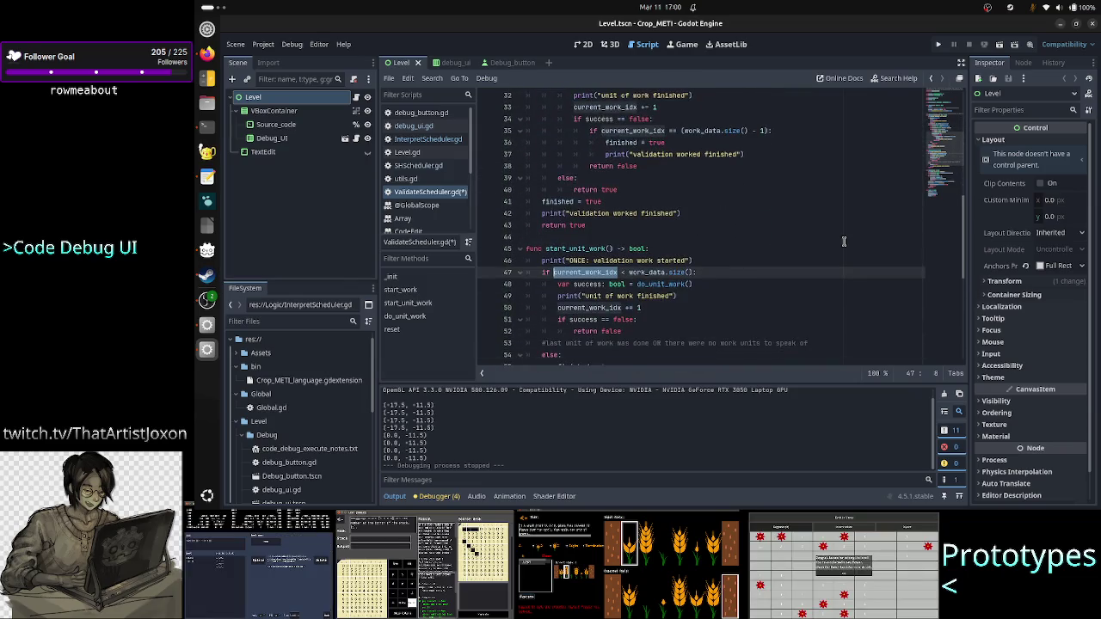
{"action": "scroll", "coordinate": [844, 241], "scroll_direction": "down", "scroll_amount": 1}
{"action": "key", "text": "Down"}
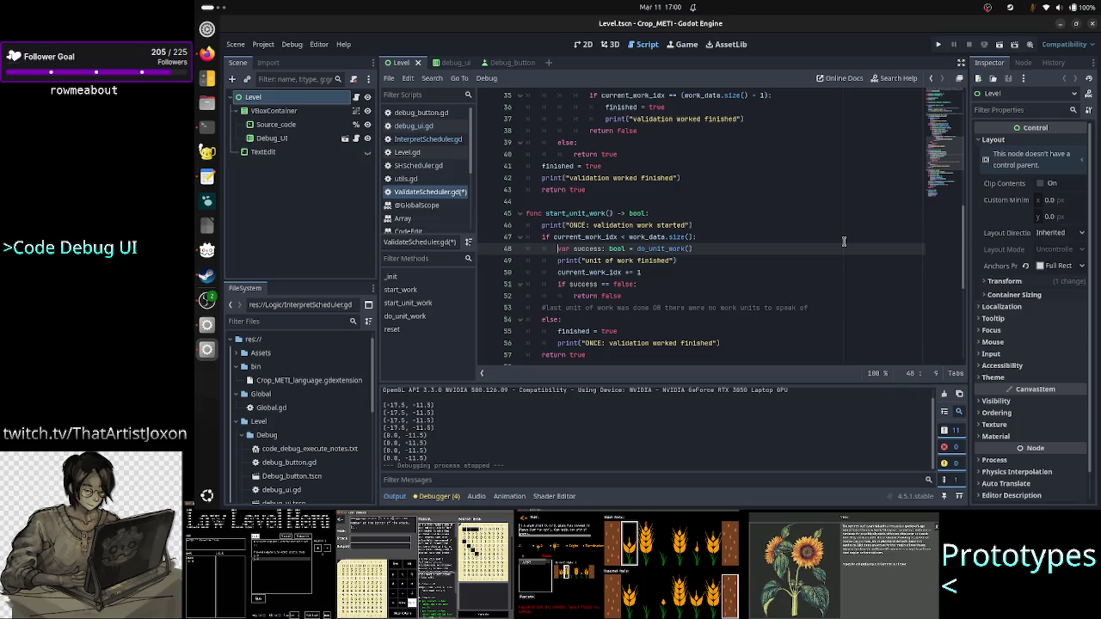
{"action": "key", "text": "Down"}
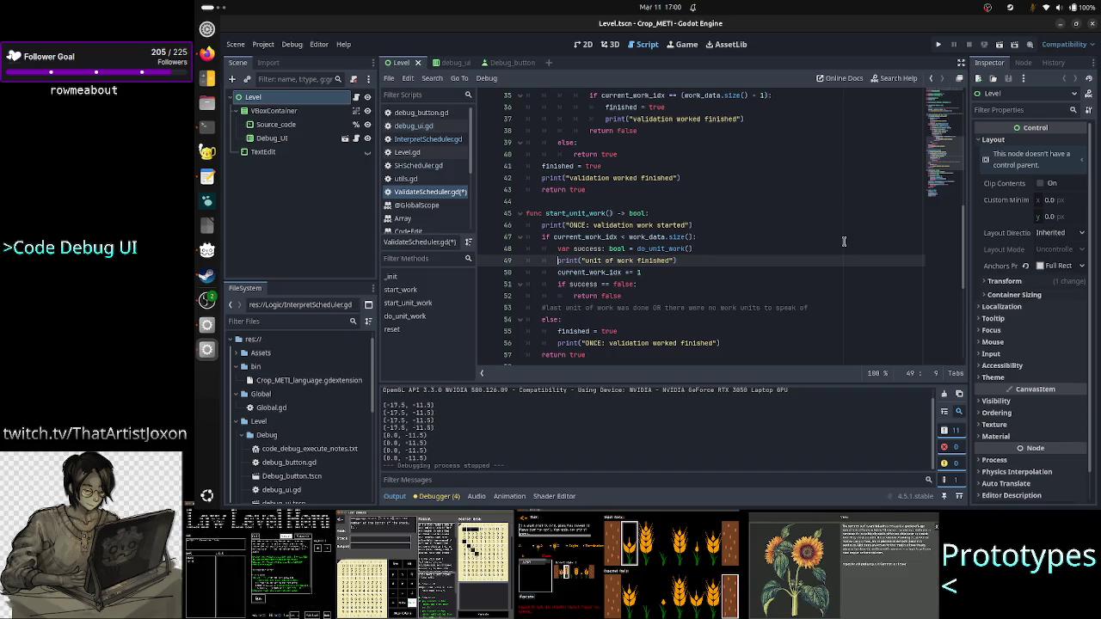
{"action": "key", "text": "Down"}
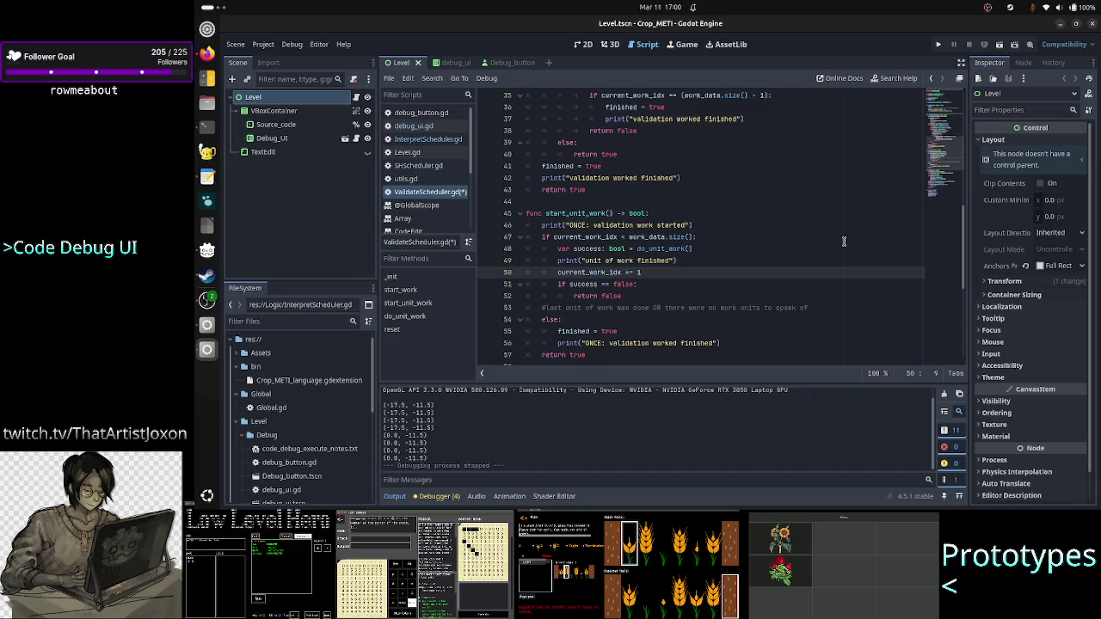
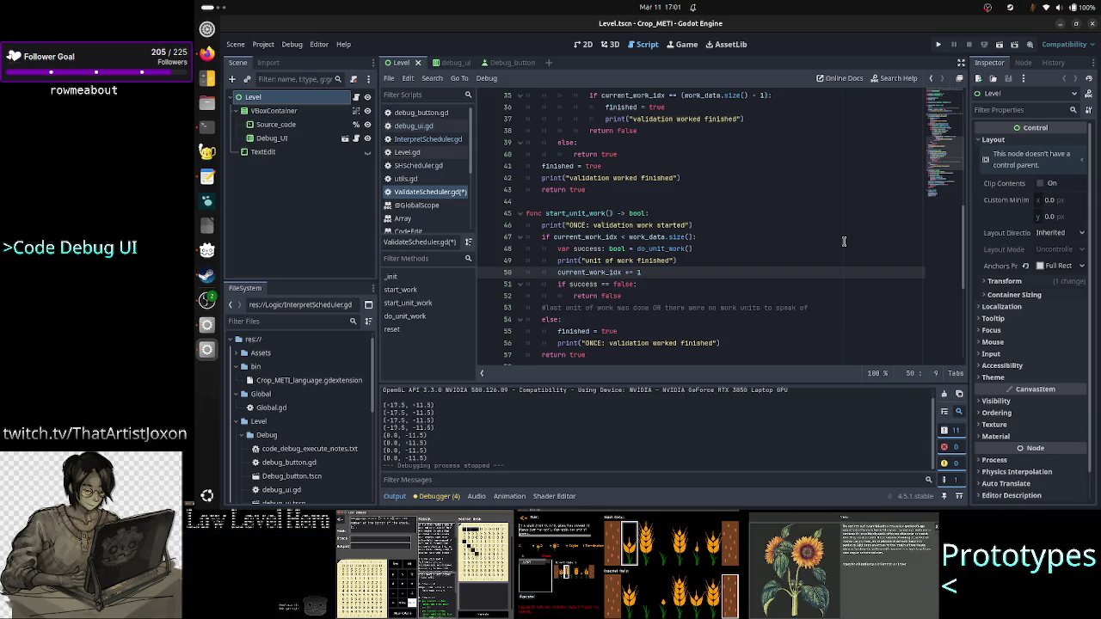
Review the finished = true line and the current_work_idx < work_data.size() loop condition on line 47
{"action": "key", "text": "Right"}
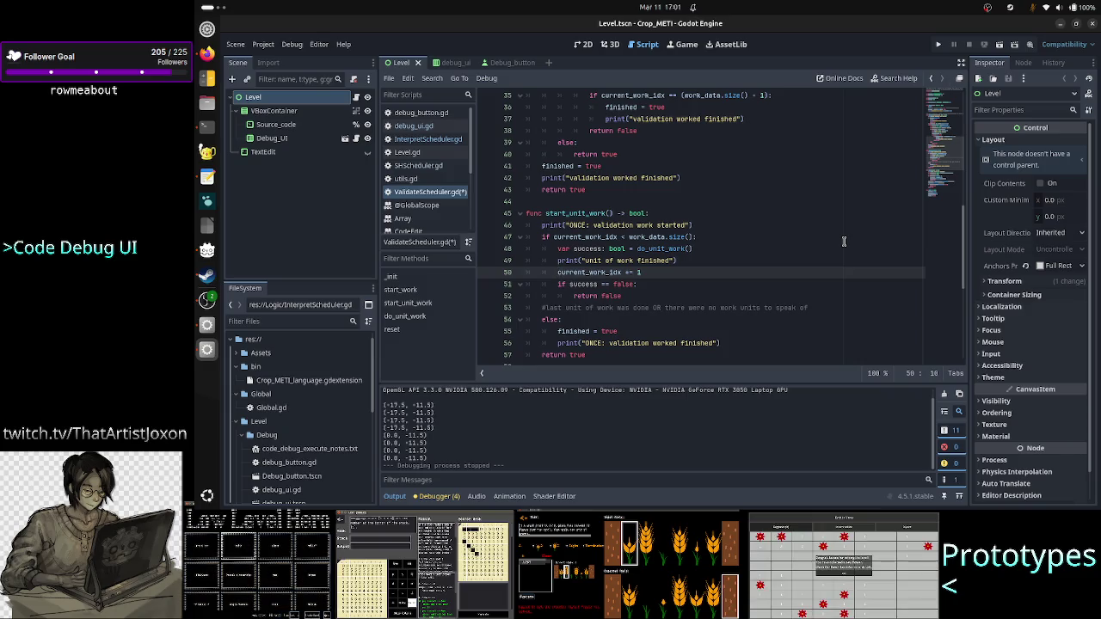
{"action": "key", "text": "Left"}
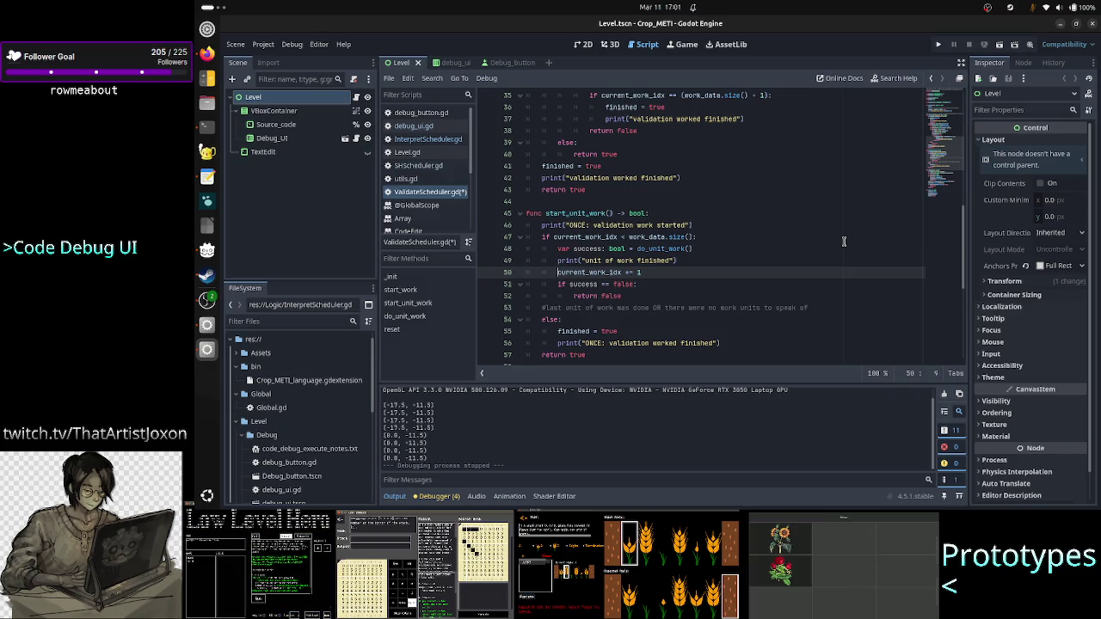
{"action": "key", "text": "Down"}
{"action": "key", "text": "Down"}
{"action": "key", "text": "Down"}
{"action": "key", "text": "Right"}
{"action": "key", "text": "Right"}
{"action": "key", "text": "ctrl+shift+Right"}
{"action": "key", "text": "ctrl+shift+Right"}
{"action": "key", "text": "ctrl+shift+Right"}
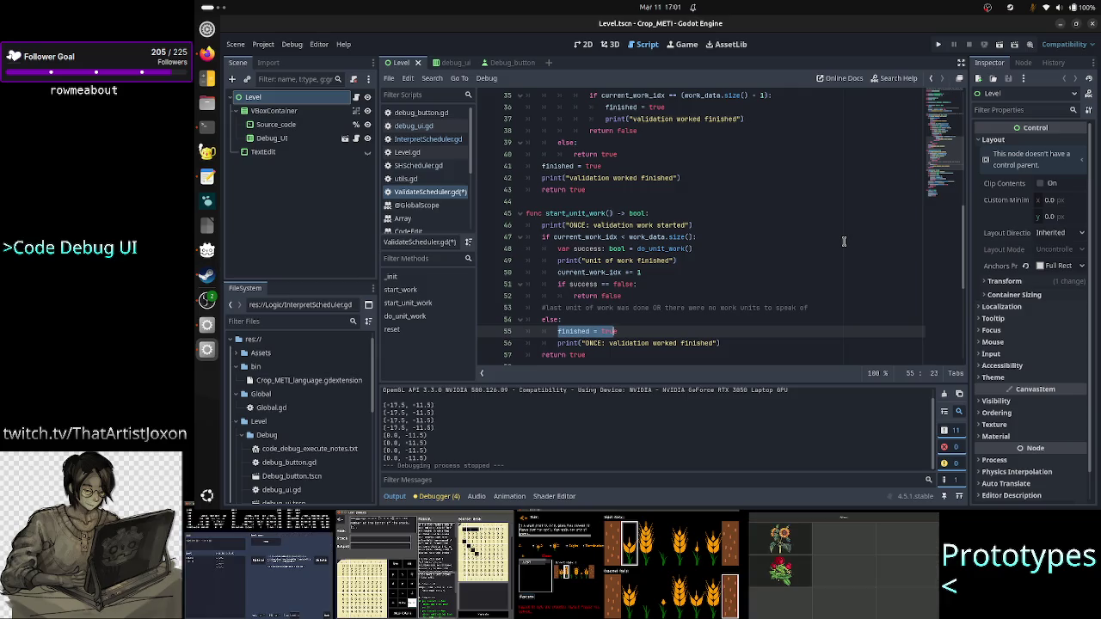
{"action": "key", "text": "Up"}
{"action": "key", "text": "Up"}
{"action": "key", "text": "Up"}
{"action": "key", "text": "Left"}
{"action": "key", "text": "Left"}
{"action": "key", "text": "Left"}
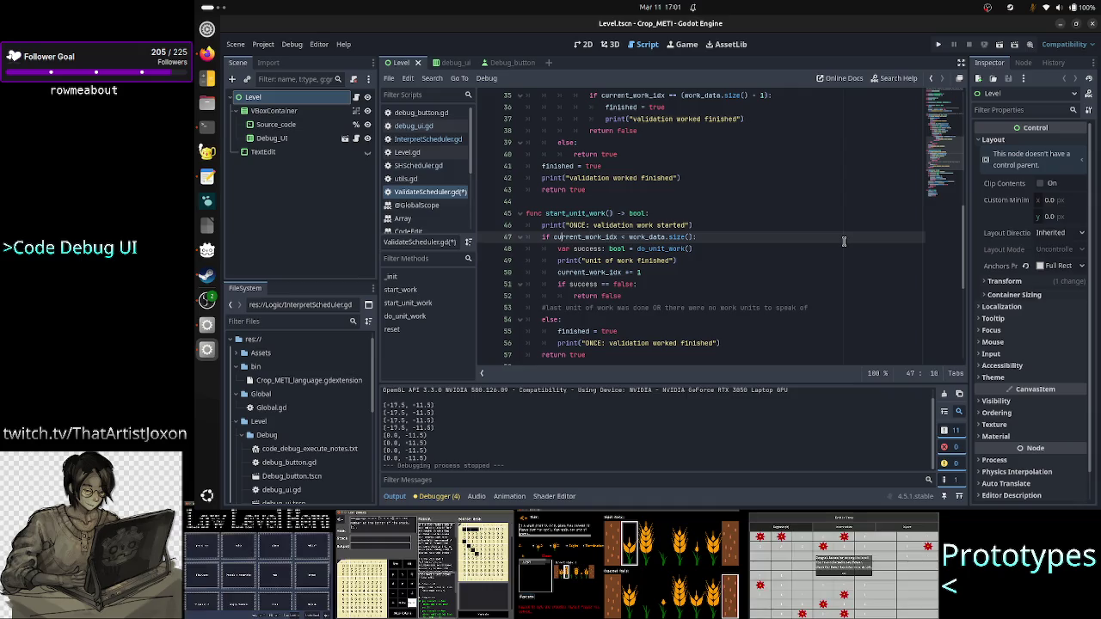
{"action": "key", "text": "Left"}
{"action": "key", "text": "Left"}
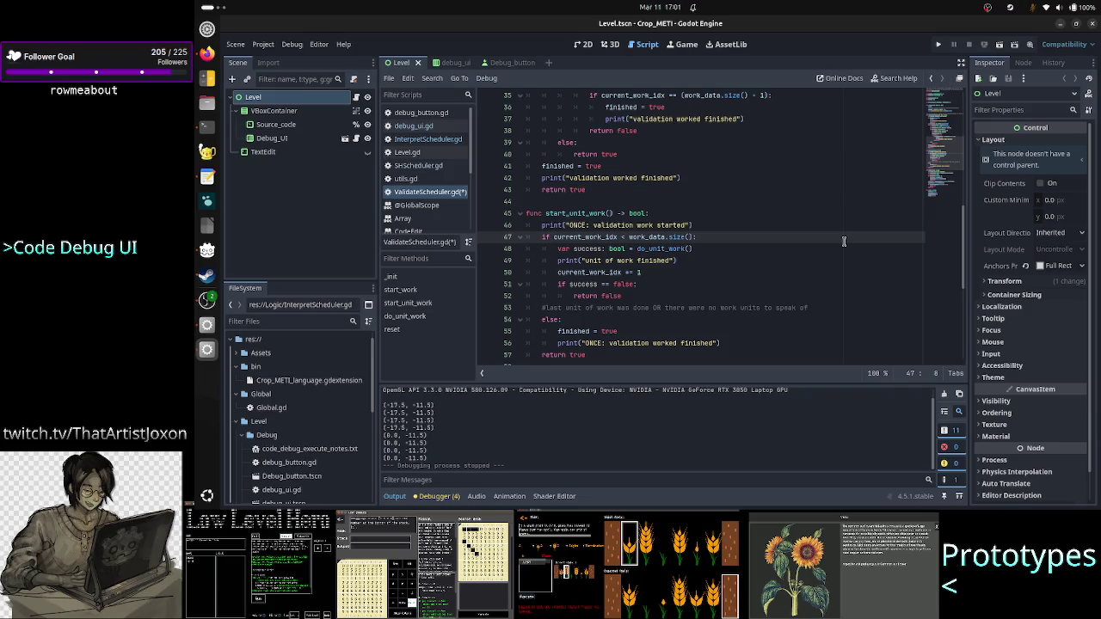
{"action": "key", "text": "Right"}
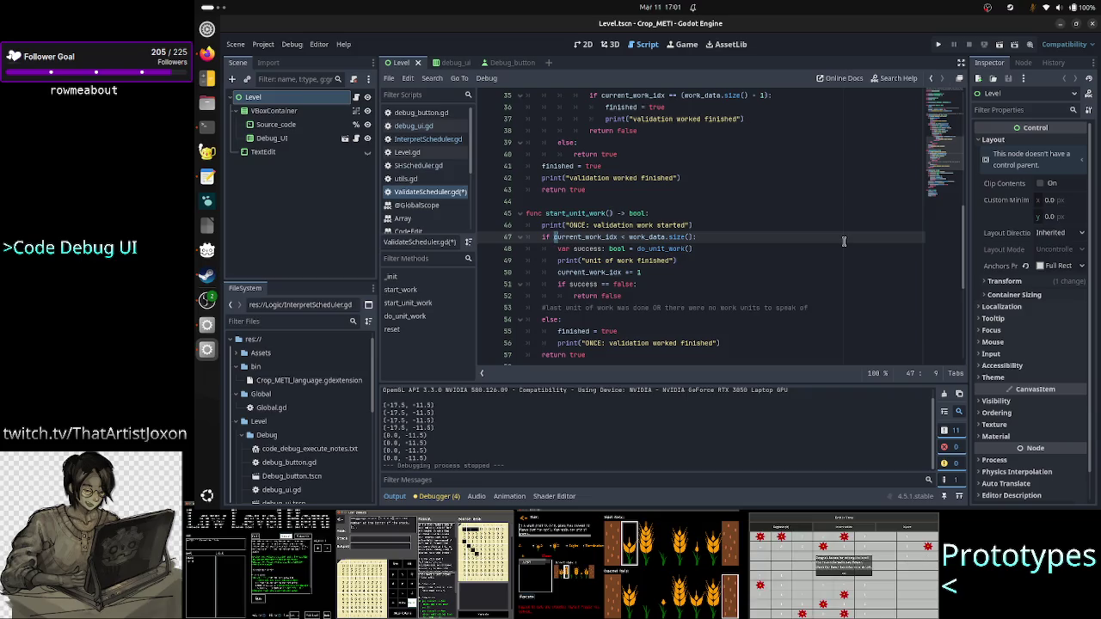
{"action": "key", "text": "shift+Right"}
{"action": "key", "text": "shift+Right"}
{"action": "key", "text": "shift+Right"}
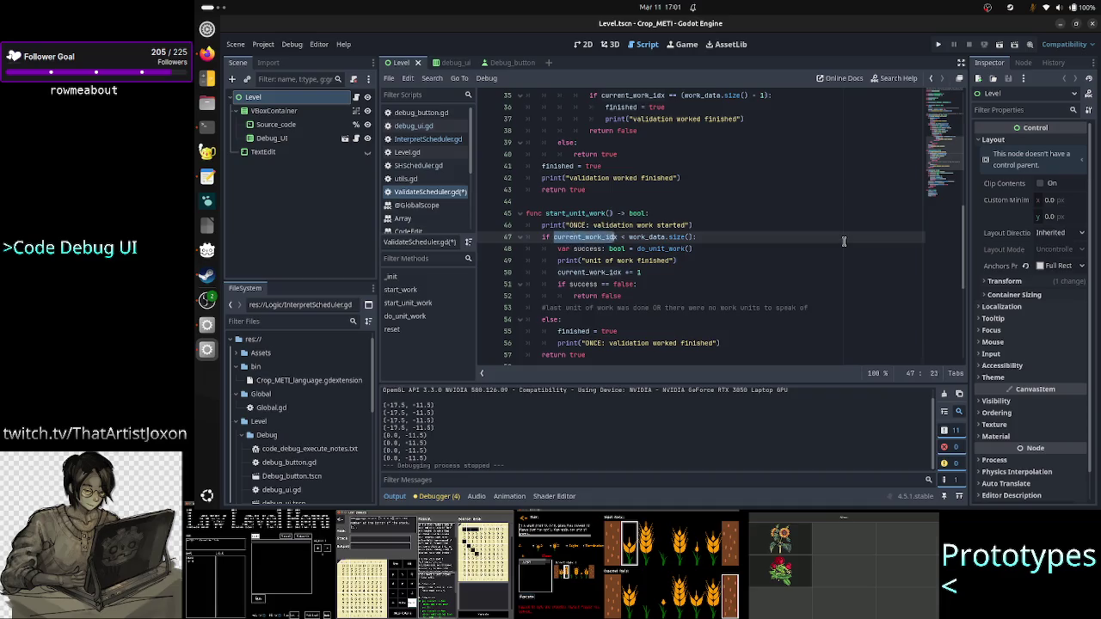
{"action": "key", "text": "shift+Right"}
{"action": "key", "text": "shift+Right"}
{"action": "key", "text": "shift+Right"}
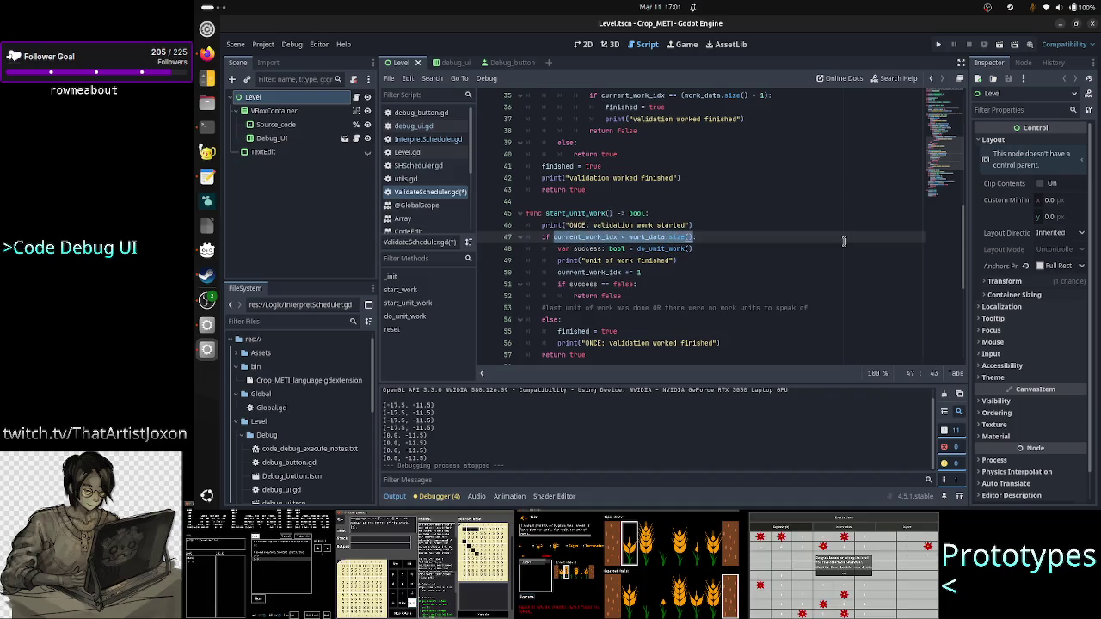
{"action": "key", "text": "shift+Right"}
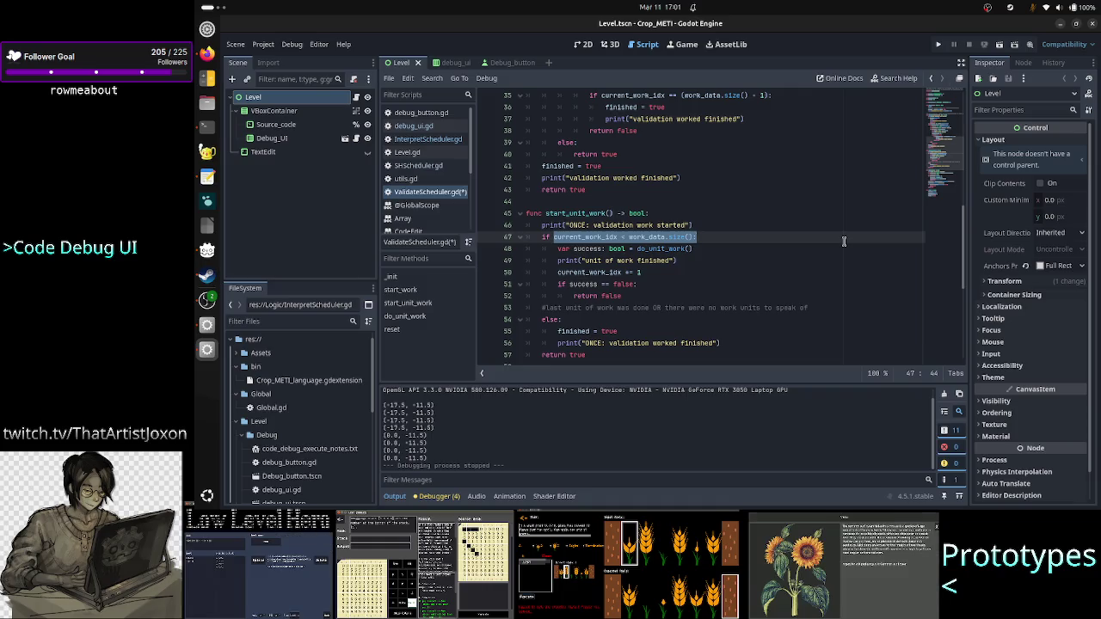
{"action": "key", "text": "Left"}
{"action": "key", "text": "shift+Right"}
{"action": "key", "text": "shift+Right"}
{"action": "key", "text": "shift+Right"}
{"action": "key", "text": "shift+Right"}
{"action": "key", "text": "shift+Right"}
{"action": "key", "text": "shift+Right"}
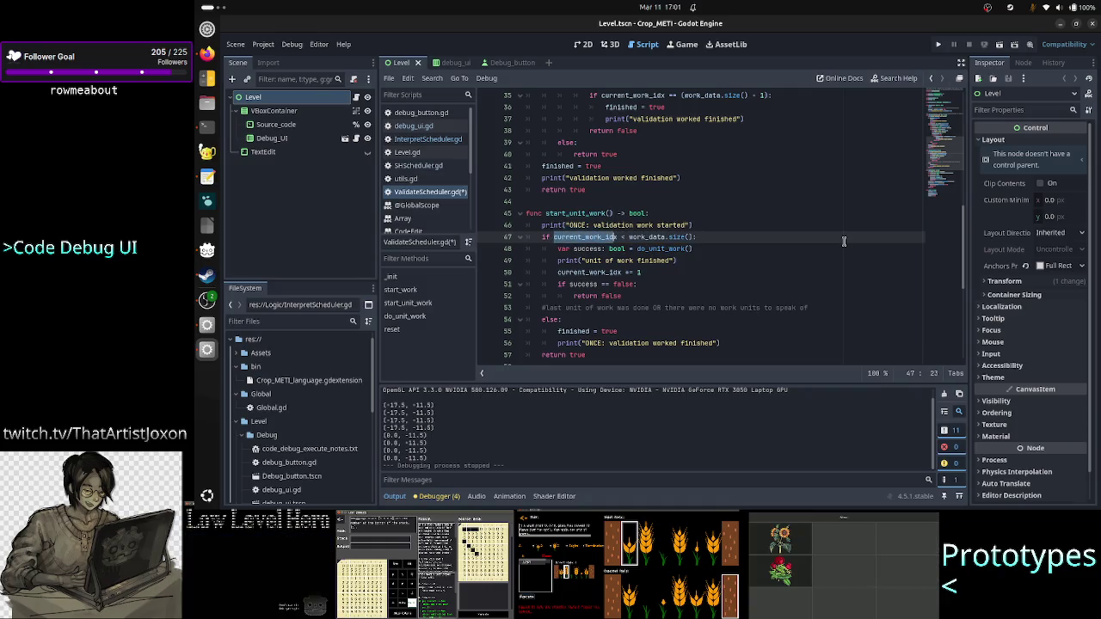
{"action": "key", "text": "Right"}
{"action": "key", "text": "Right"}
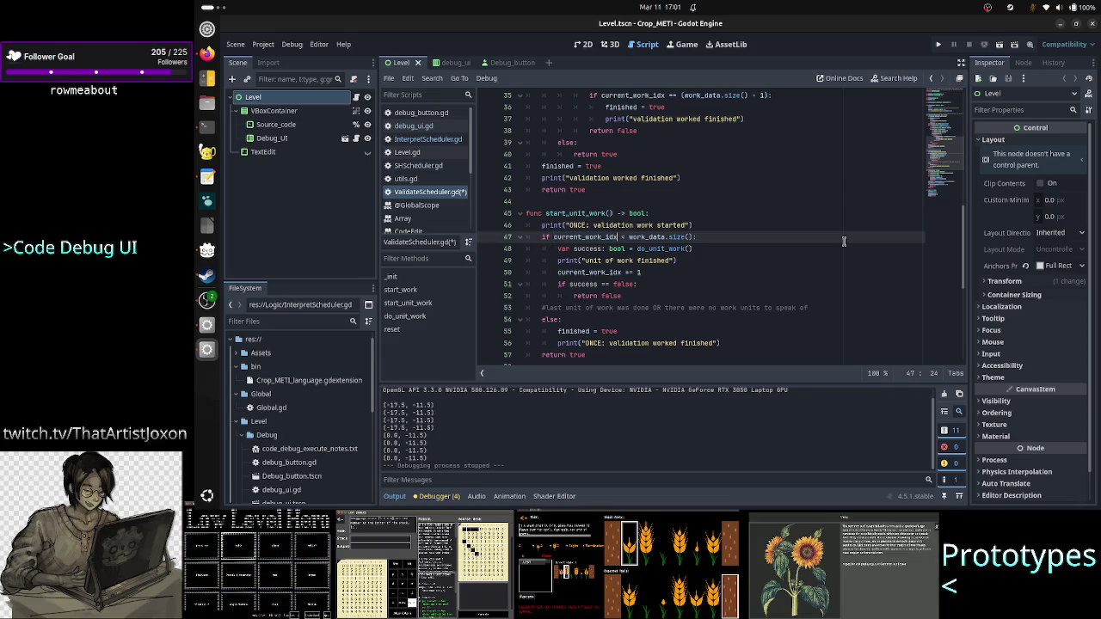
{"action": "key", "text": "ctrl+Right"}
{"action": "key", "text": "ctrl+Right"}
{"action": "key", "text": "ctrl+Left"}
{"action": "key", "text": "ctrl+Left"}
{"action": "key", "text": "ctrl+Left"}
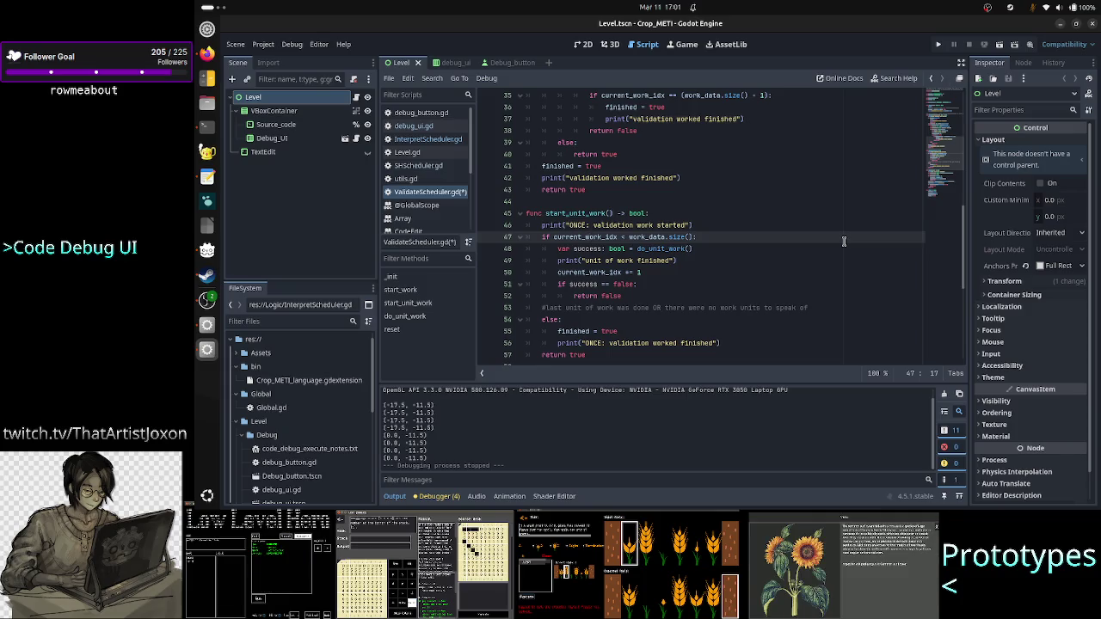
Insert an empty indented line under 'if success == false:' on line 51
{"action": "key", "text": "Down"}
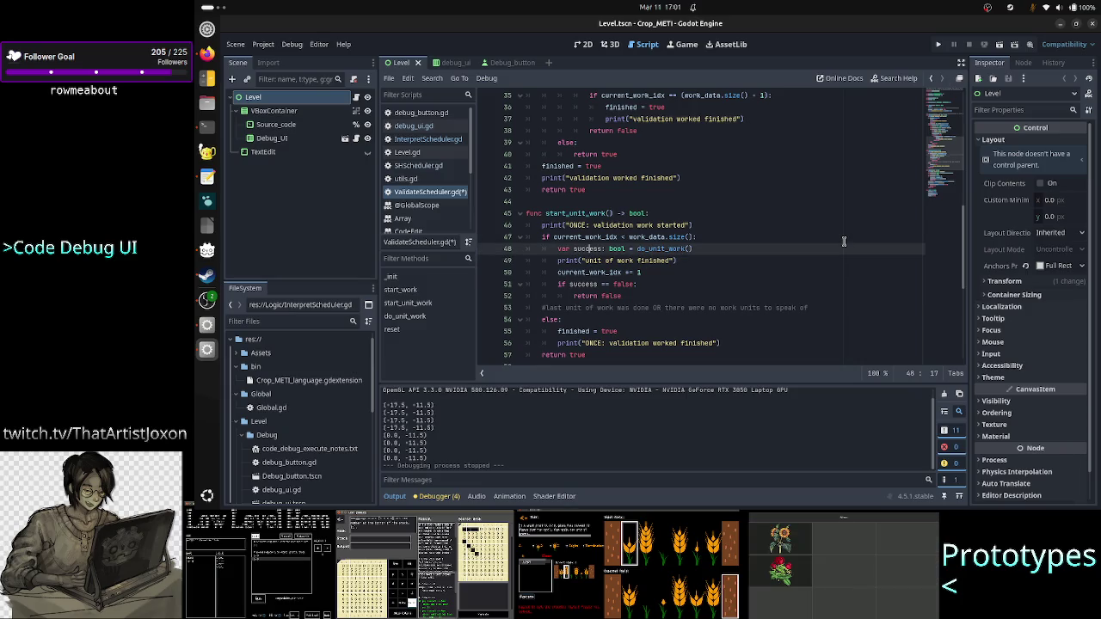
{"action": "key", "text": "Down"}
{"action": "key", "text": "Down"}
{"action": "key", "text": "Down"}
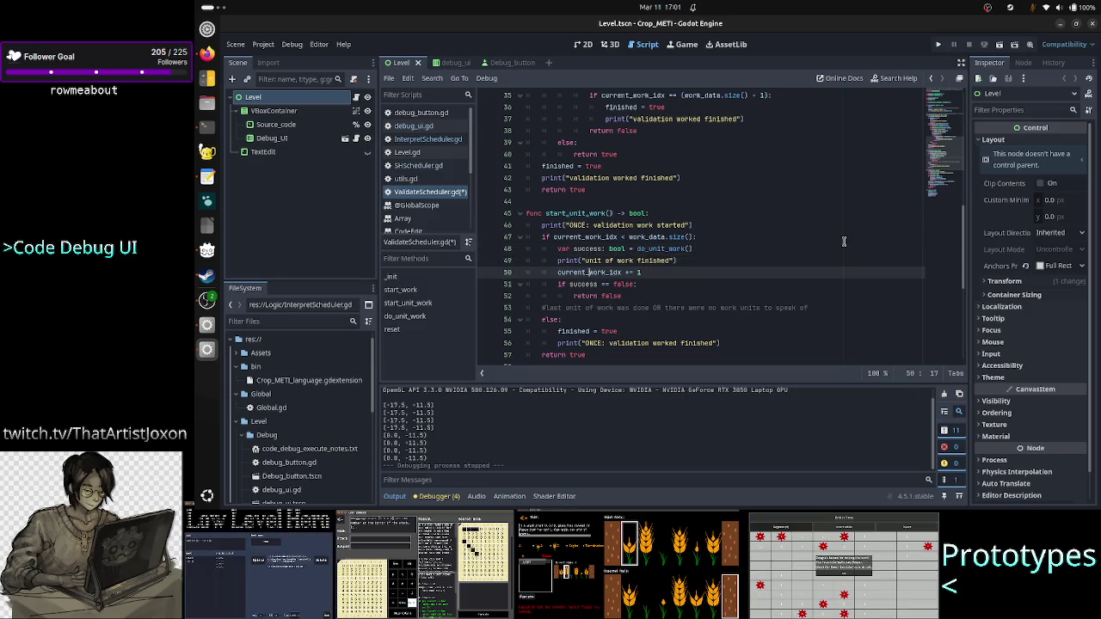
{"action": "key", "text": "Right"}
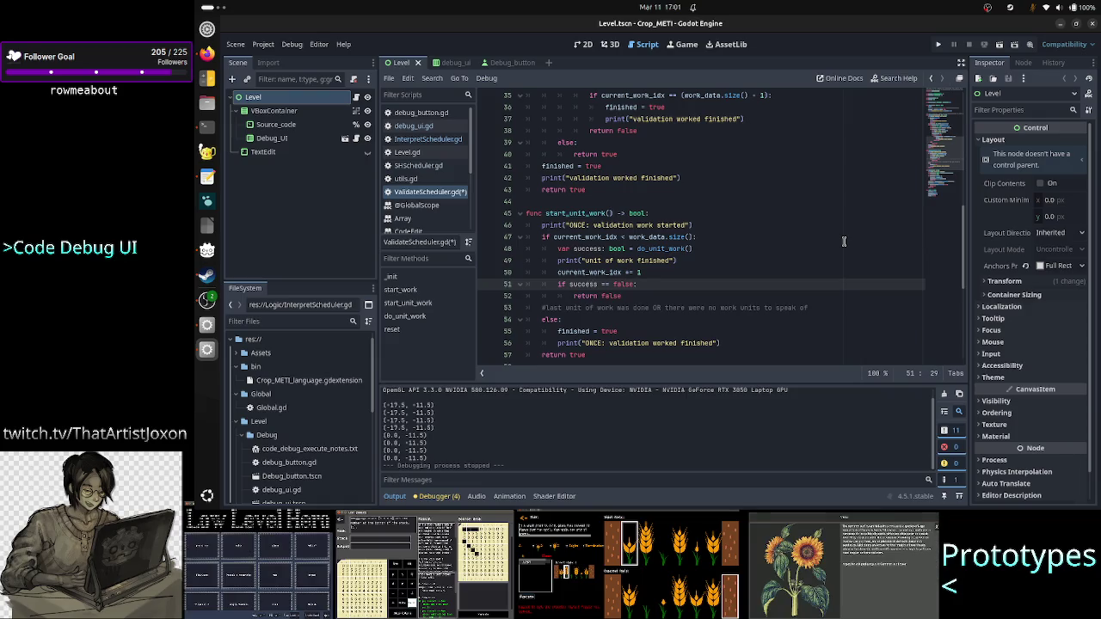
{"action": "key", "text": "Return"}
{"action": "key", "text": "Up"}
{"action": "key", "text": "Up"}
{"action": "key", "text": "Up"}
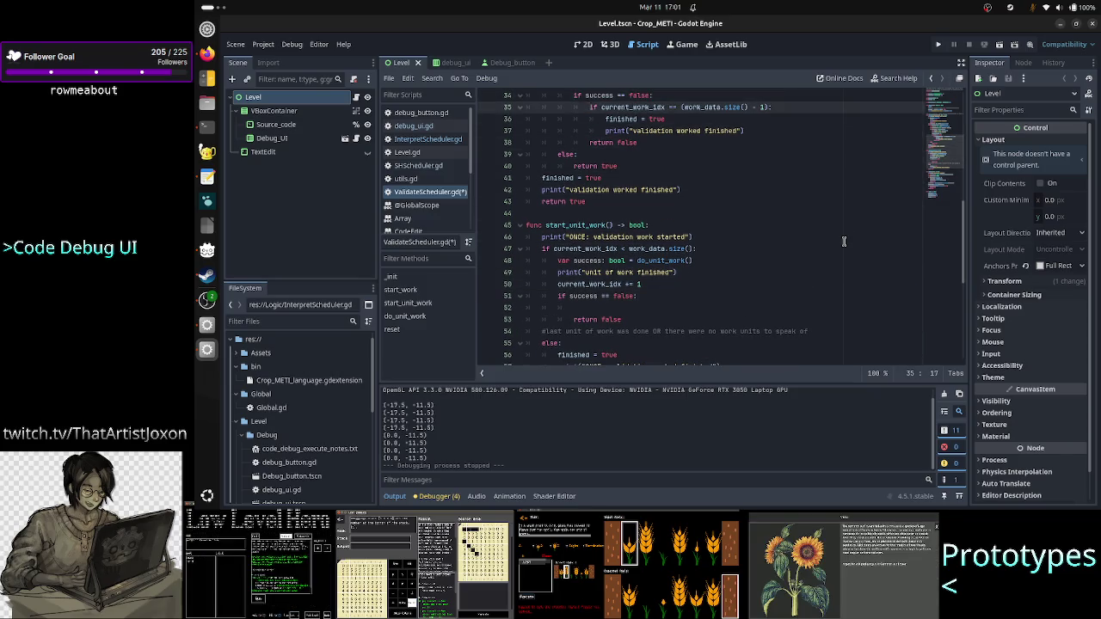
Copy the last-unit check block from lines 35–37 and paste it into the new line 52
{"action": "key", "text": "shift+Down"}
{"action": "key", "text": "shift+Down"}
{"action": "key", "text": "shift+Down"}
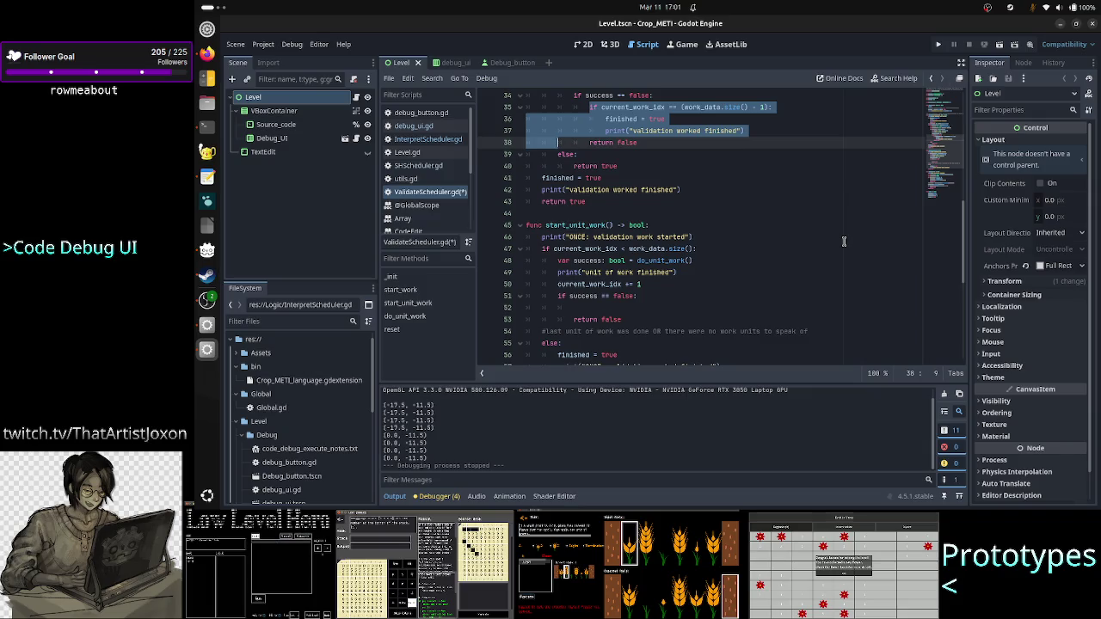
{"action": "key", "text": "shift+Up"}
{"action": "key", "text": "shift+End"}
{"action": "key", "text": "ctrl+c"}
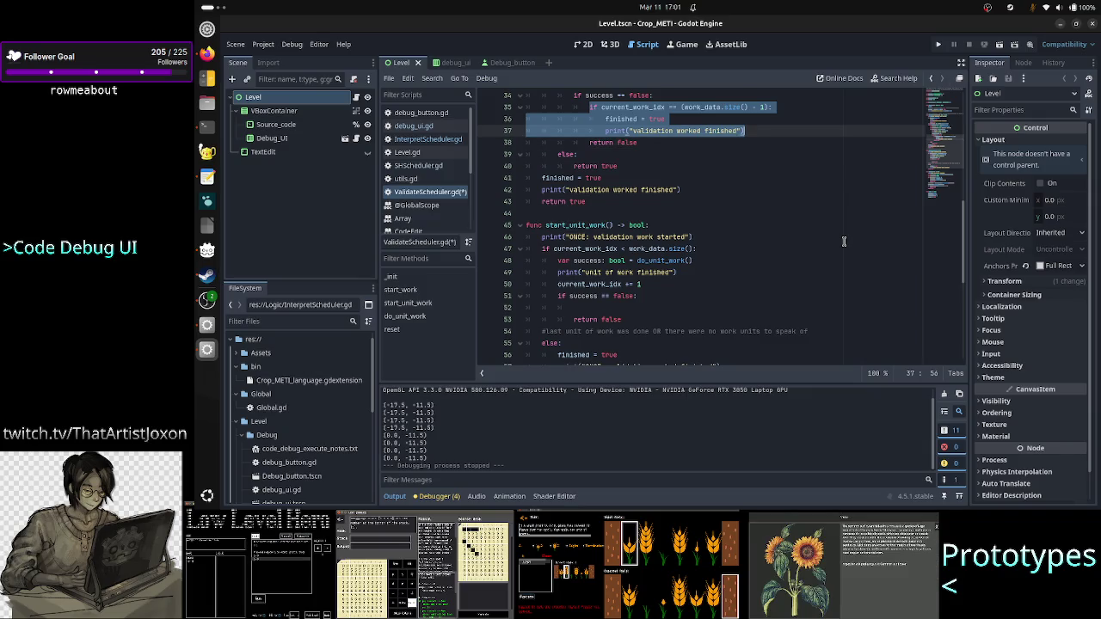
{"action": "key", "text": "Down"}
{"action": "key", "text": "Down"}
{"action": "key", "text": "Down"}
{"action": "key", "text": "ctrl+v"}
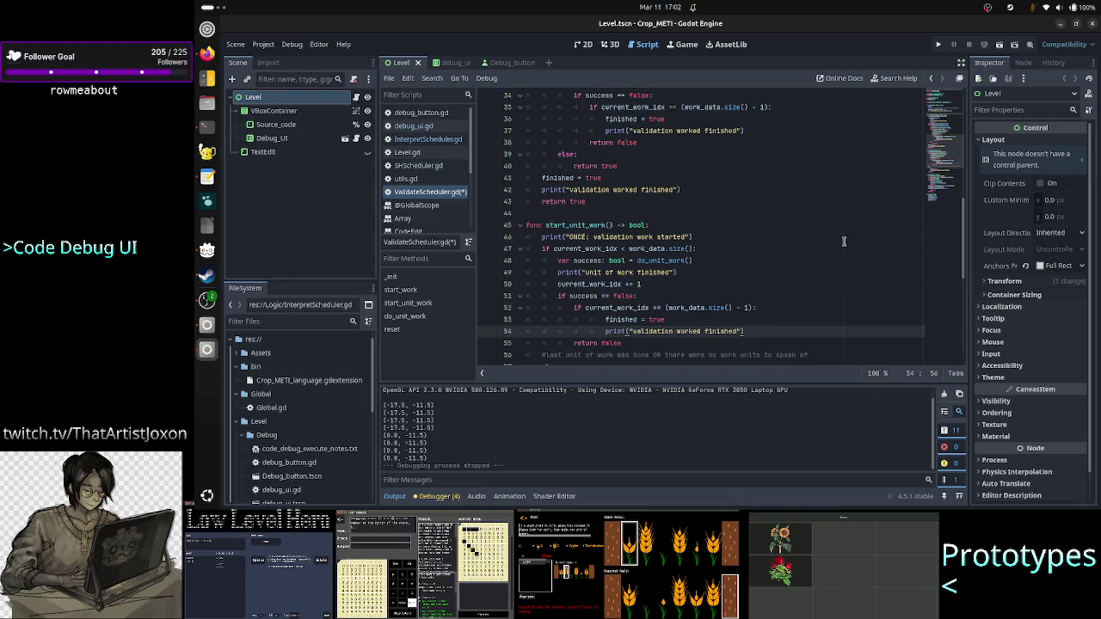
{"action": "key", "text": "Up"}
{"action": "key", "text": "Up"}
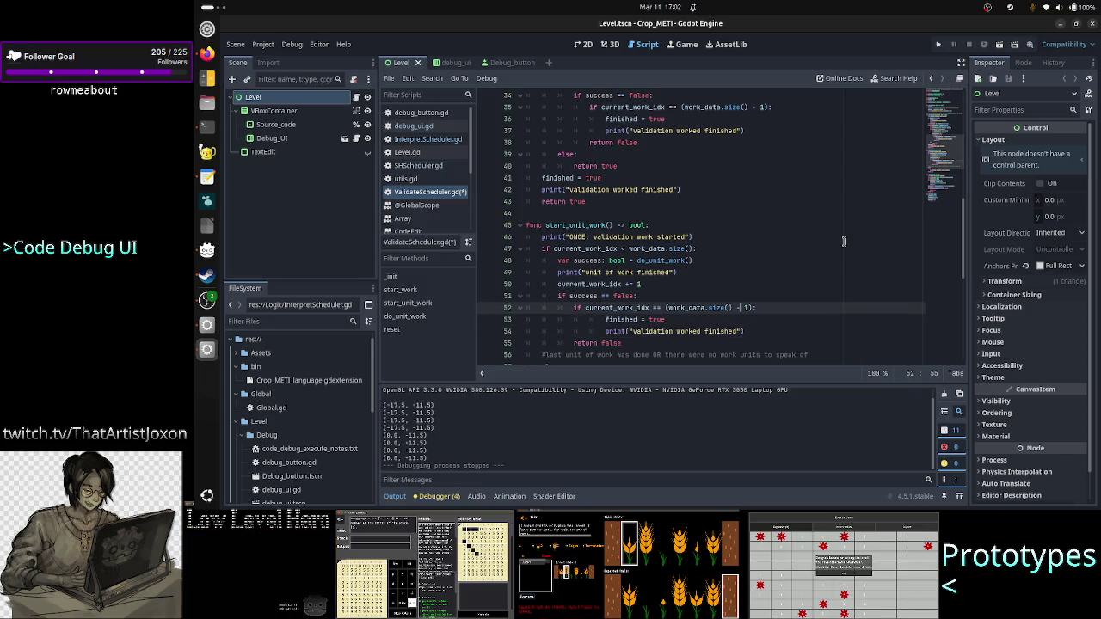
{"action": "key", "text": "Left"}
{"action": "key", "text": "Left"}
{"action": "key", "text": "Left"}
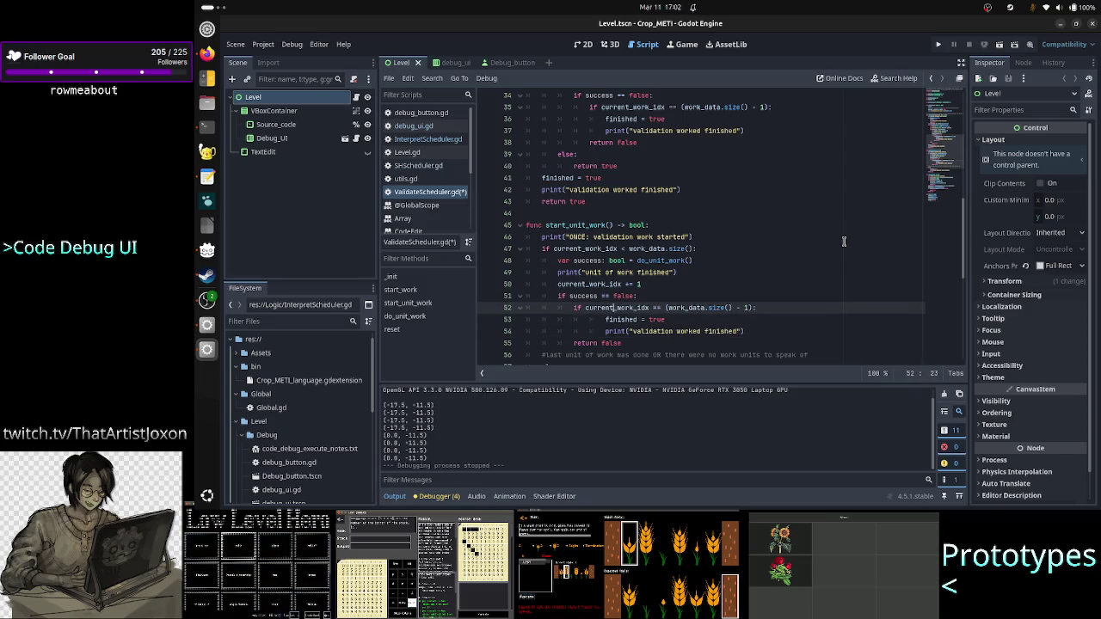
{"action": "key", "text": "Left"}
{"action": "key", "text": "Left"}
{"action": "key", "text": "shift+Right"}
{"action": "key", "text": "shift+Right"}
{"action": "key", "text": "shift+Right"}
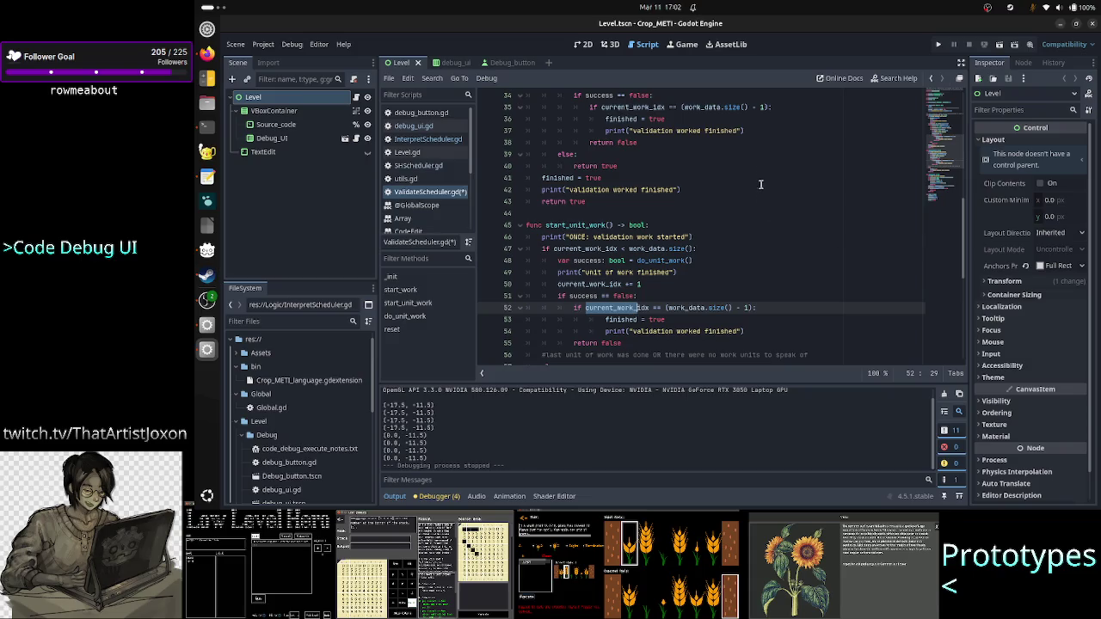
Dedent the pasted finished = true and print lines by one level under the new if check
{"action": "double_click", "coordinate": [602, 226]}
{"action": "scroll", "coordinate": [729, 201], "scroll_direction": "up", "scroll_amount": 6}
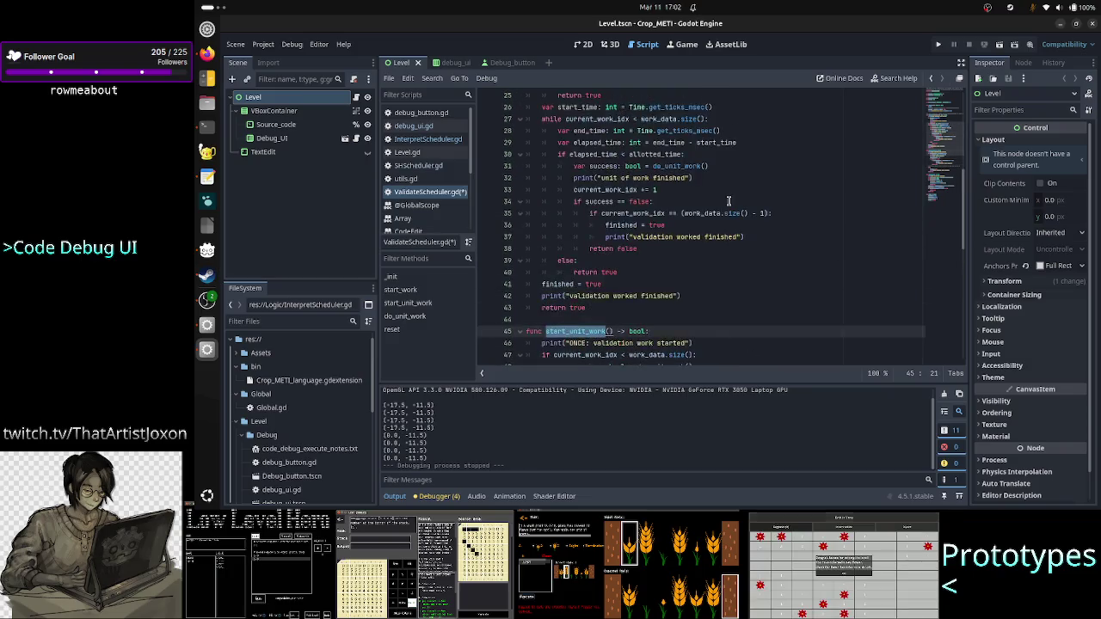
{"action": "scroll", "coordinate": [668, 268], "scroll_direction": "down", "scroll_amount": 5}
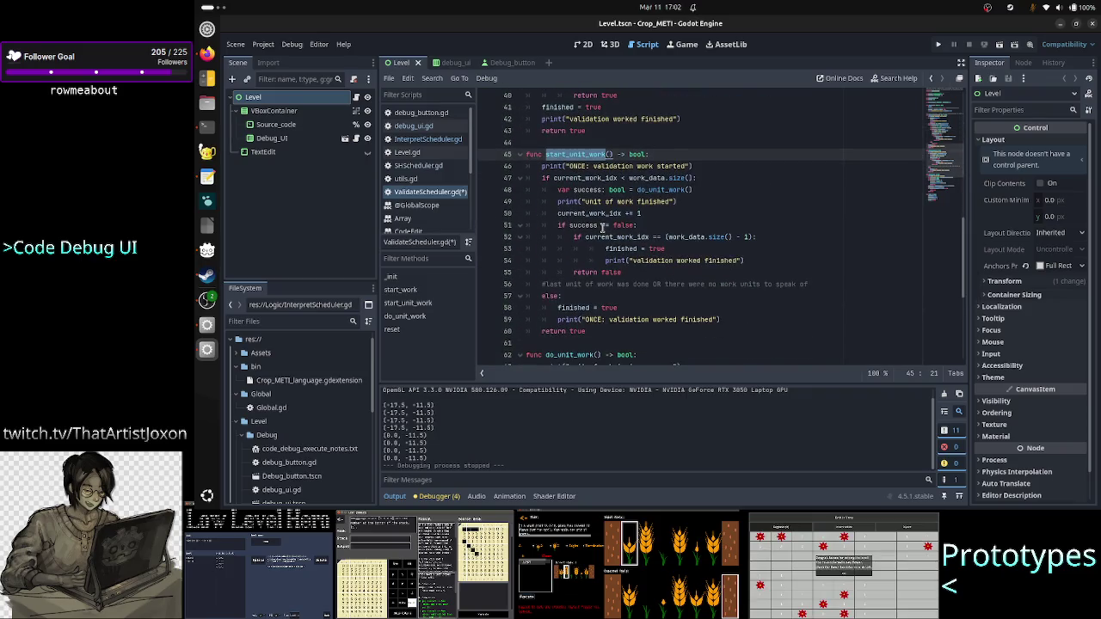
{"action": "left_click", "coordinate": [620, 236]}
{"action": "double_click", "coordinate": [619, 237]}
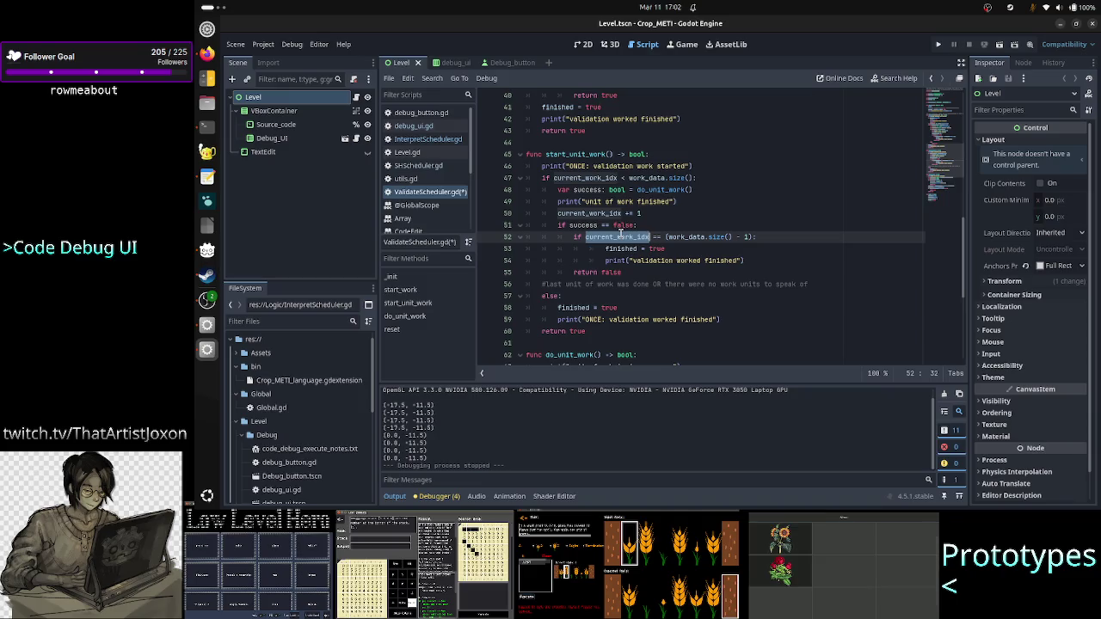
{"action": "key", "text": "Right"}
{"action": "key", "text": "Right"}
{"action": "key", "text": "Right"}
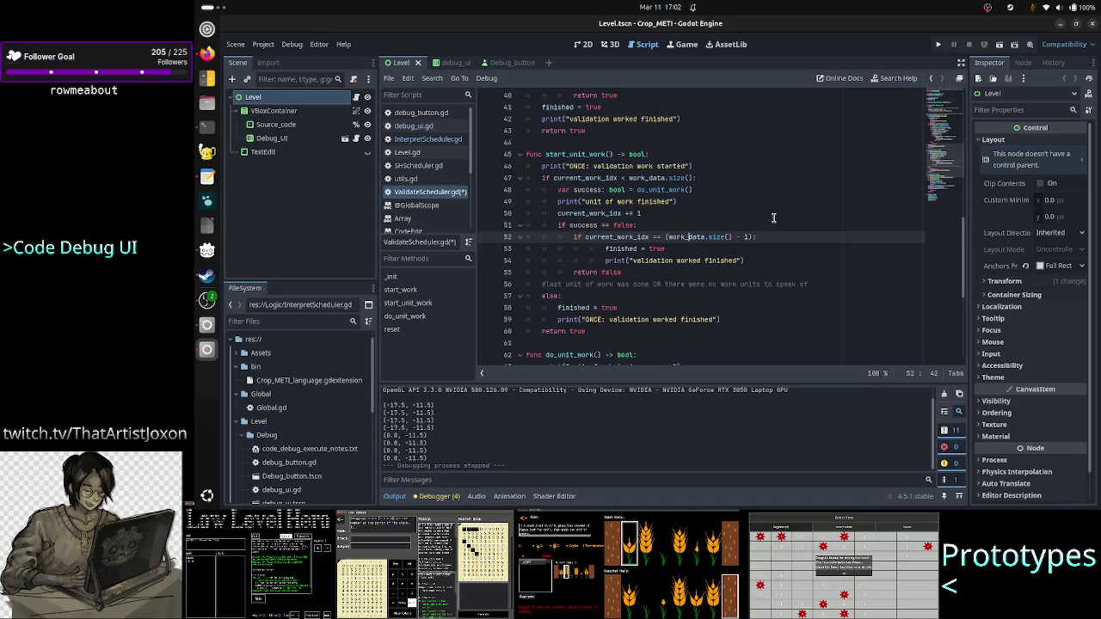
{"action": "key", "text": "End"}
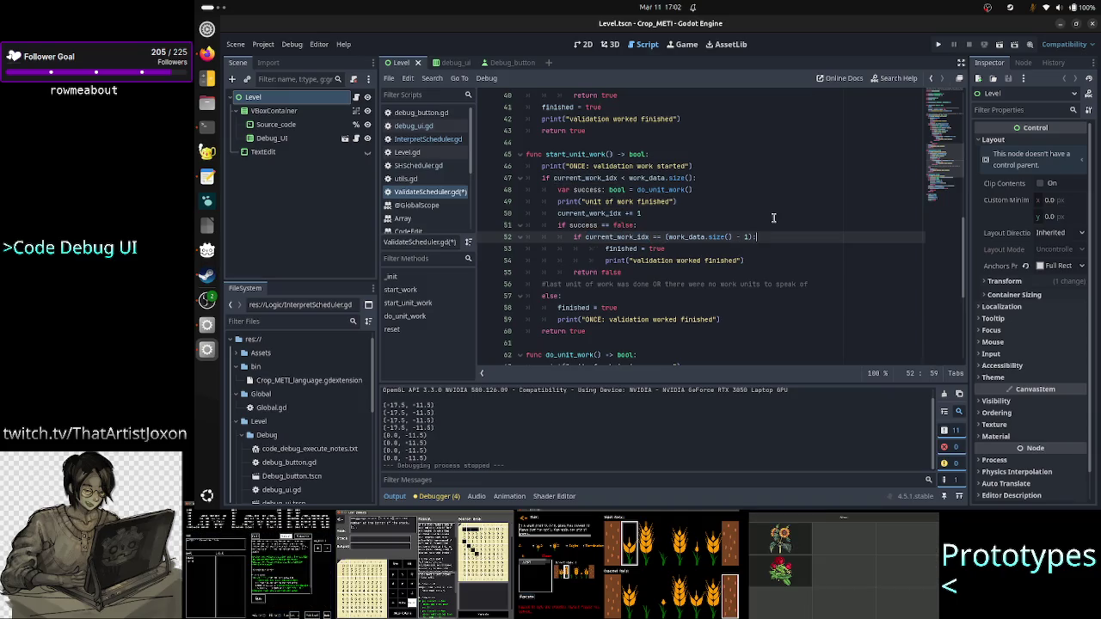
{"action": "key", "text": "Down"}
{"action": "key", "text": "Home"}
{"action": "key", "text": "Left"}
{"action": "key", "text": "Left"}
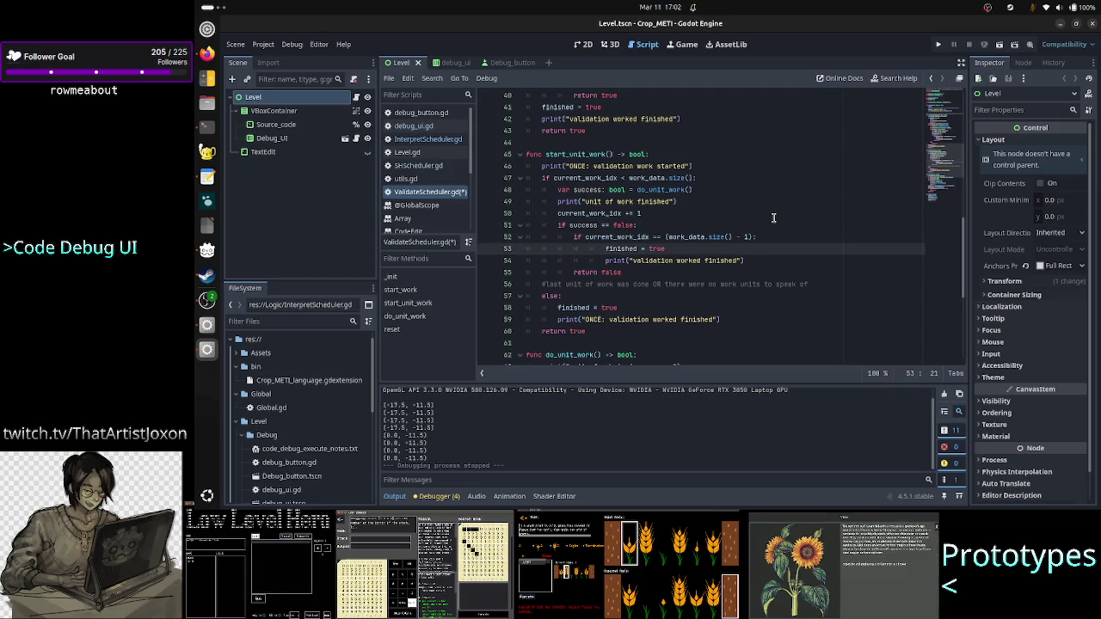
{"action": "key", "text": "BackSpace"}
{"action": "key", "text": "Down"}
{"action": "key", "text": "BackSpace"}
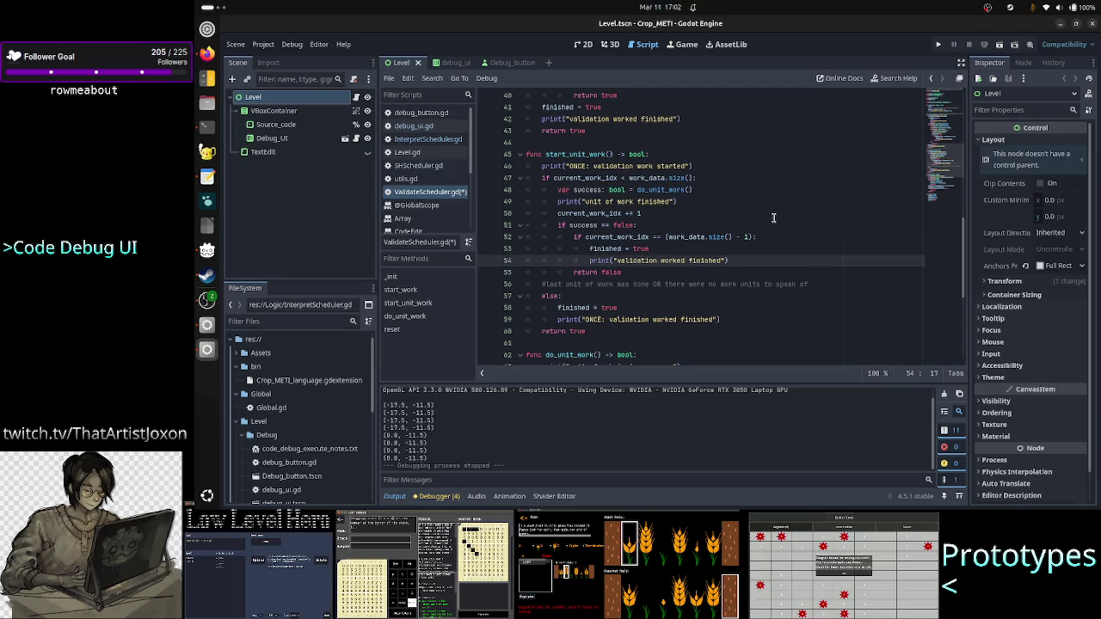
Prefix the line 54 message with 'ONCE:' and change 'worked' to 'work' in both finish prints
{"action": "key", "text": "Right"}
{"action": "key", "text": "Right"}
{"action": "key", "text": "Right"}
{"action": "key", "text": "Right"}
{"action": "key", "text": "Right"}
{"action": "key", "text": "Right"}
{"action": "key", "text": "Right"}
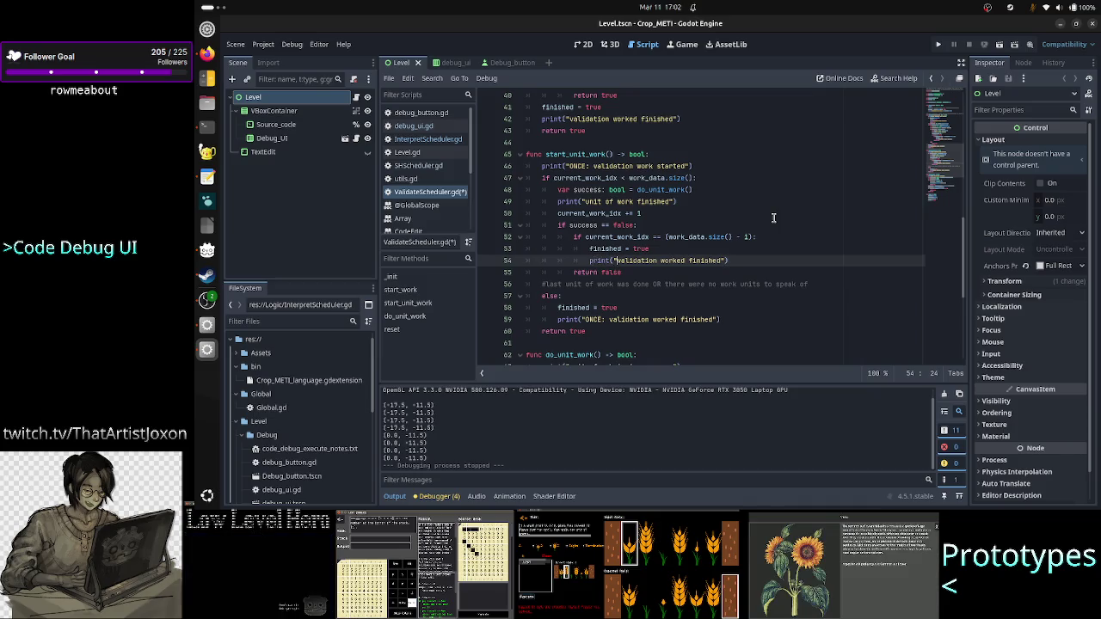
{"action": "type", "text": "ONCE:"}
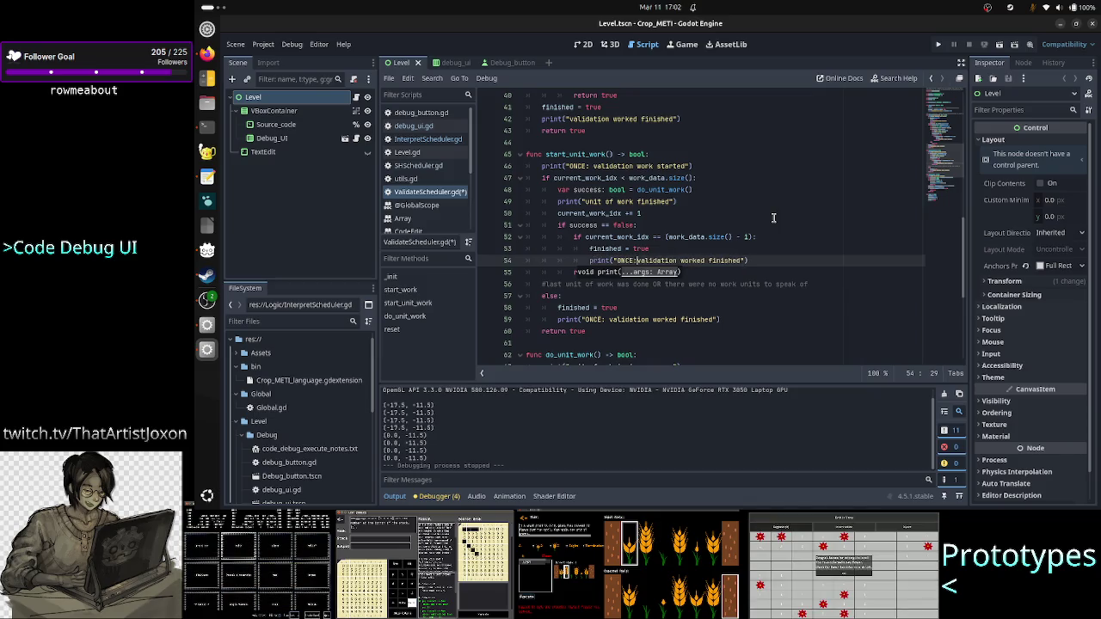
{"action": "key", "text": "Right"}
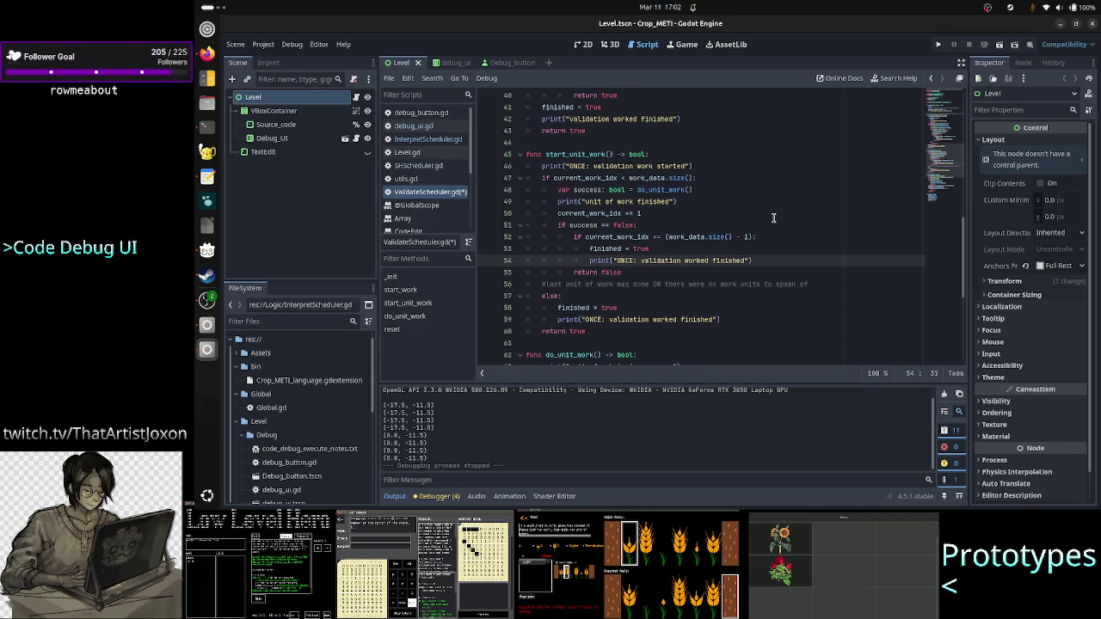
{"action": "key", "text": "Right"}
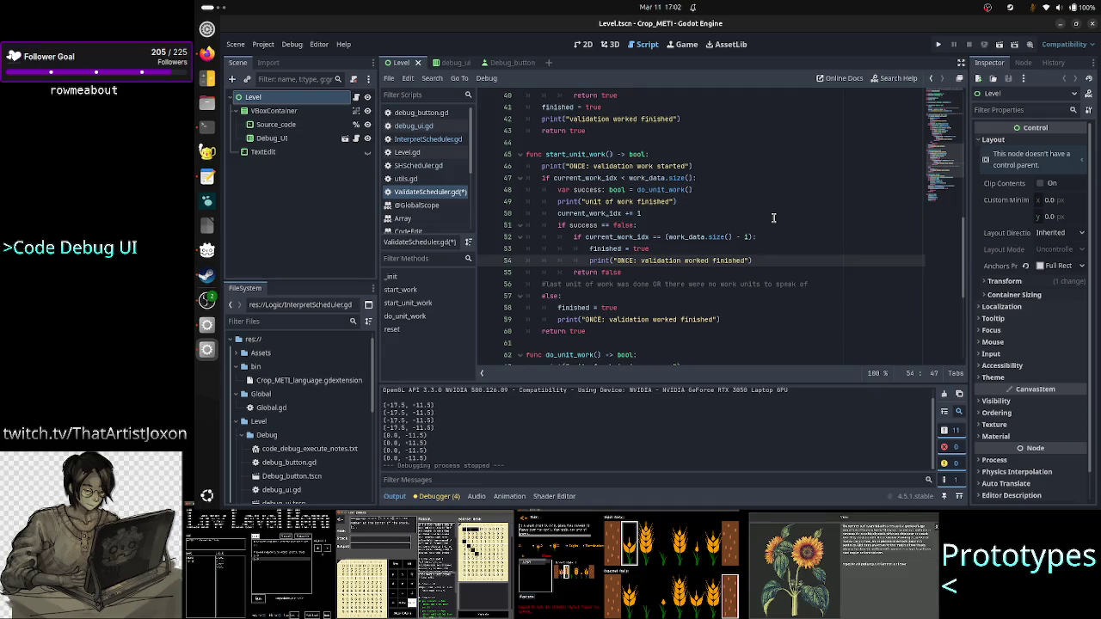
{"action": "key", "text": "BackSpace"}
{"action": "key", "text": "BackSpace"}
{"action": "key", "text": "Down"}
{"action": "key", "text": "Down"}
{"action": "key", "text": "Down"}
{"action": "key", "text": "Down"}
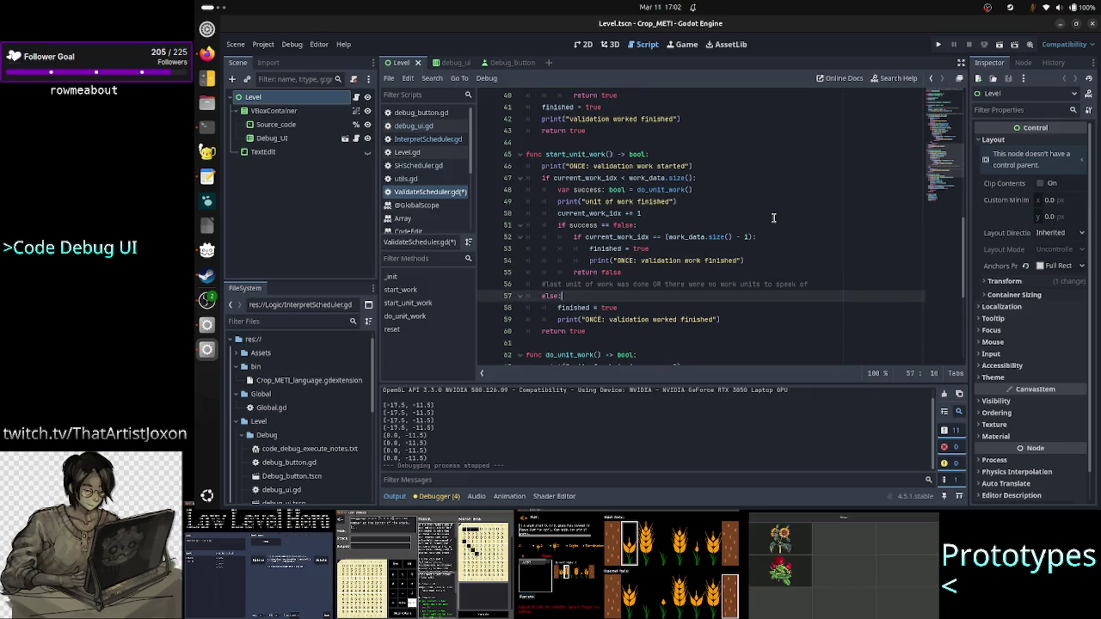
{"action": "key", "text": "Left"}
{"action": "key", "text": "Left"}
{"action": "key", "text": "Left"}
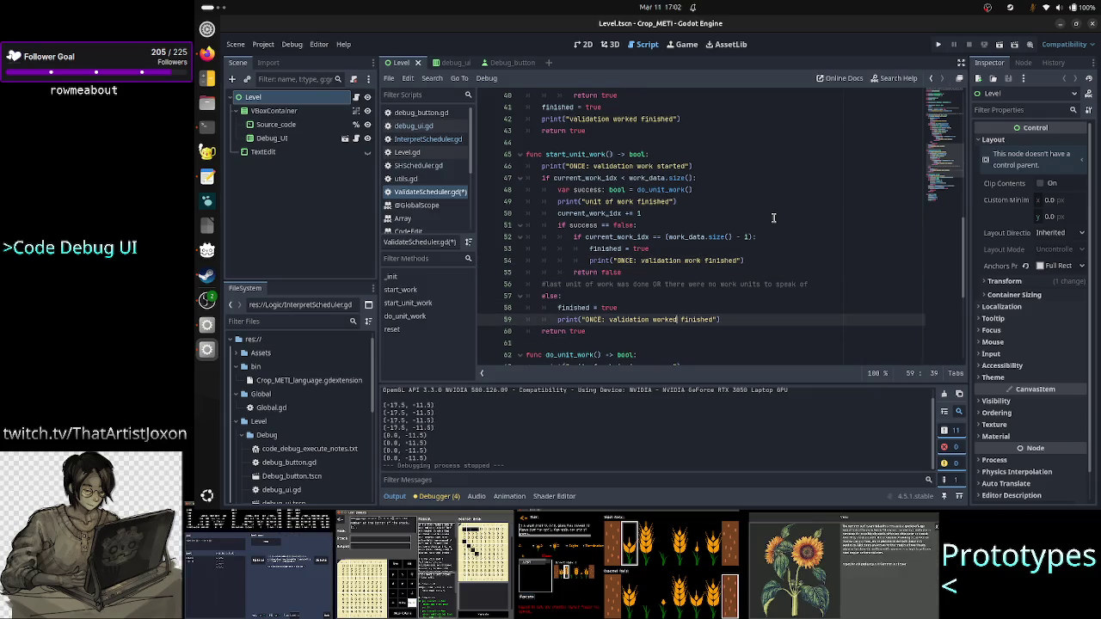
{"action": "key", "text": "BackSpace"}
{"action": "key", "text": "BackSpace"}
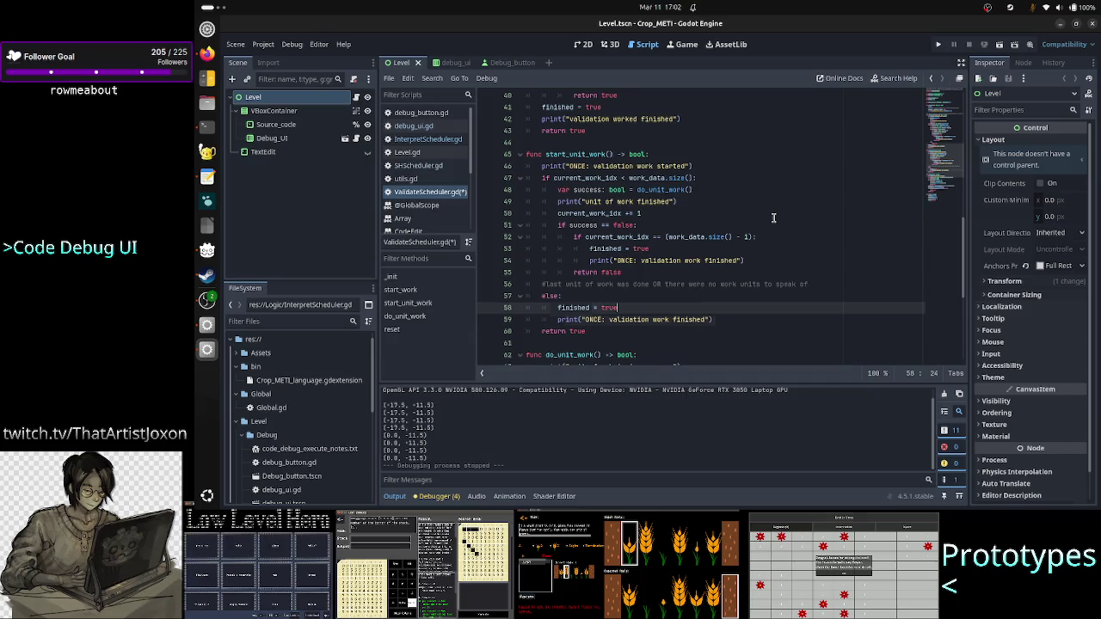
{"action": "key", "text": "Up"}
{"action": "key", "text": "Up"}
{"action": "key", "text": "Up"}
{"action": "key", "text": "Up"}
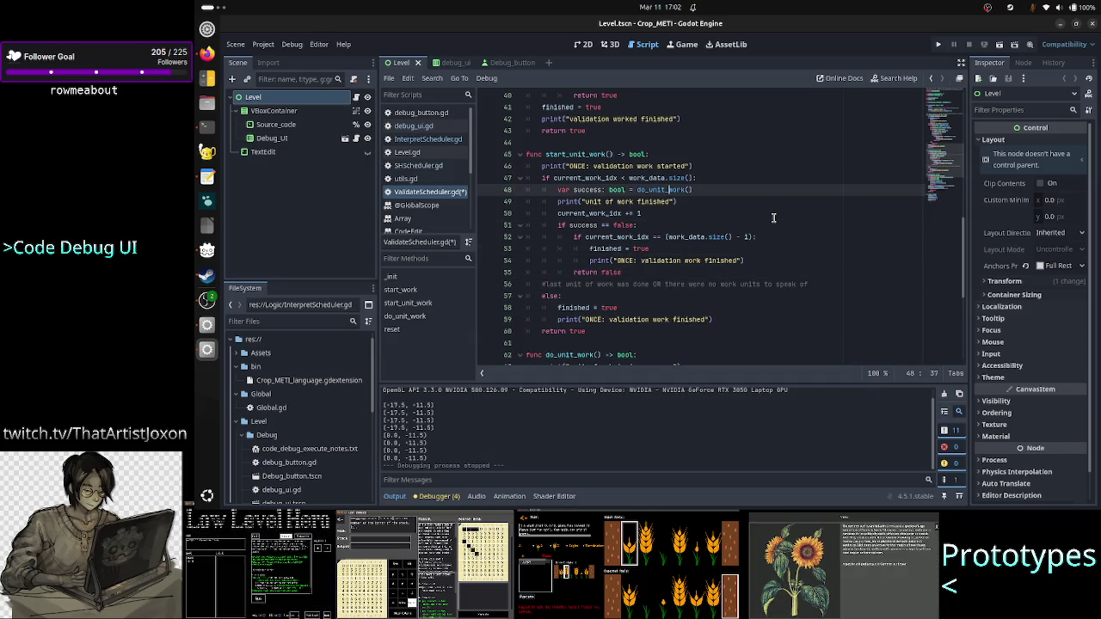
{"action": "key", "text": "Down"}
{"action": "key", "text": "Down"}
{"action": "key", "text": "Down"}
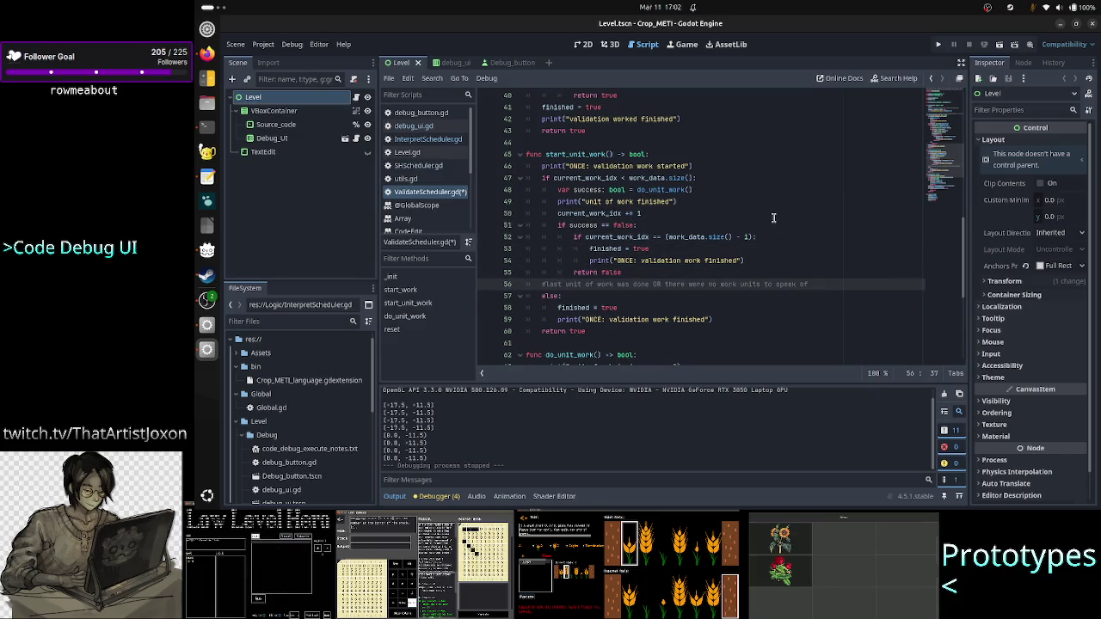
{"action": "key", "text": "Up"}
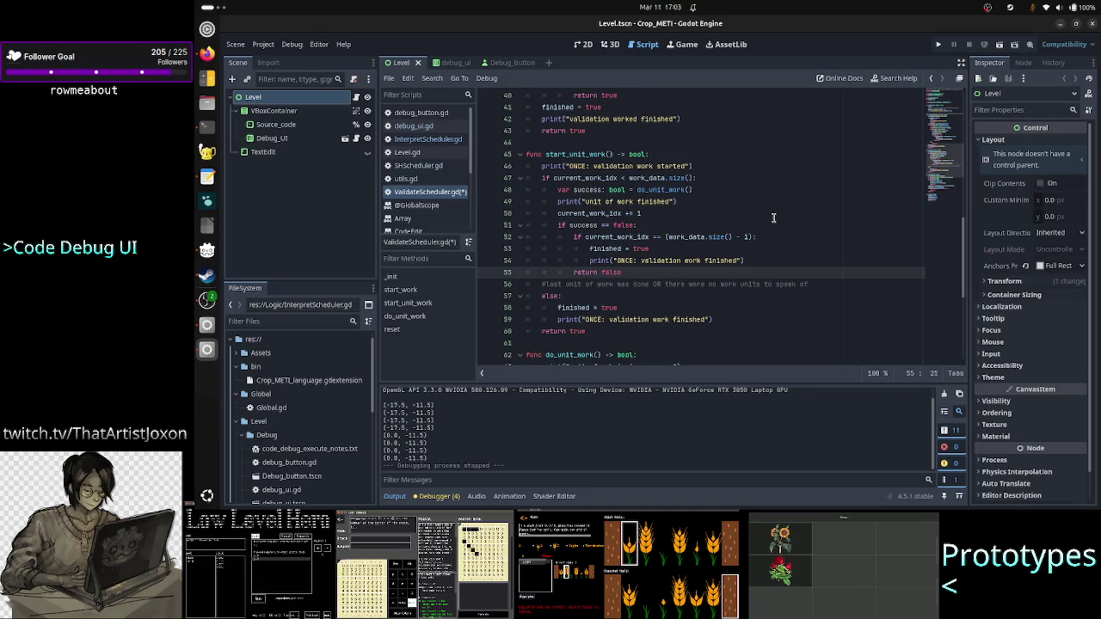
{"action": "key", "text": "Up"}
{"action": "key", "text": "Up"}
{"action": "key", "text": "Up"}
{"action": "key", "text": "Down"}
{"action": "key", "text": "Home"}
{"action": "key", "text": "Up"}
{"action": "key", "text": "Right"}
{"action": "key", "text": "Right"}
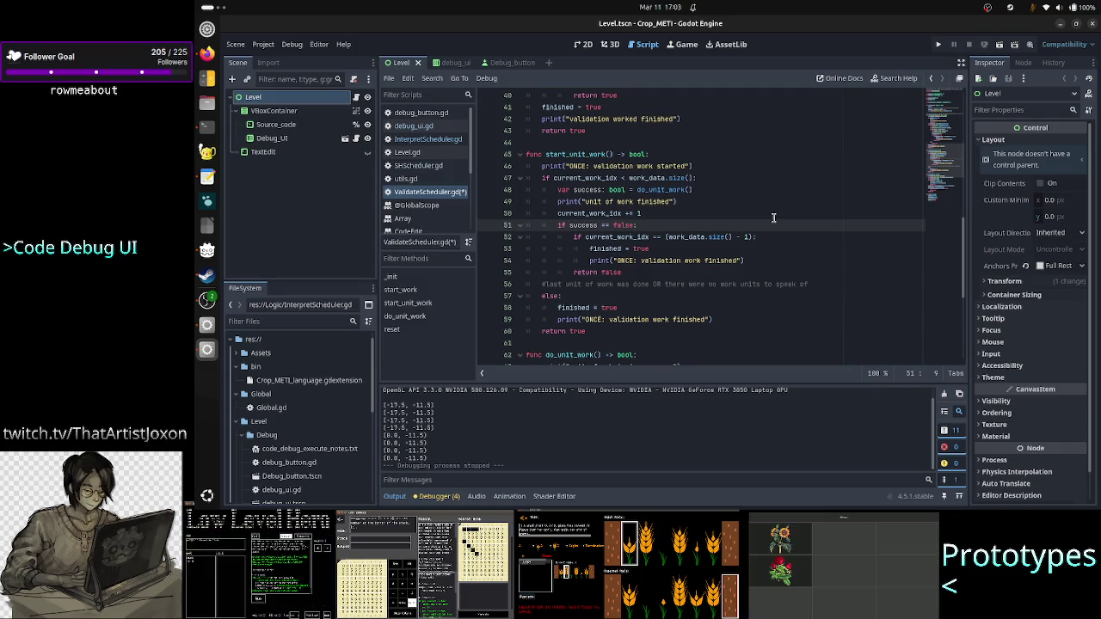
{"action": "key", "text": "Down"}
{"action": "key", "text": "Right"}
{"action": "key", "text": "Right"}
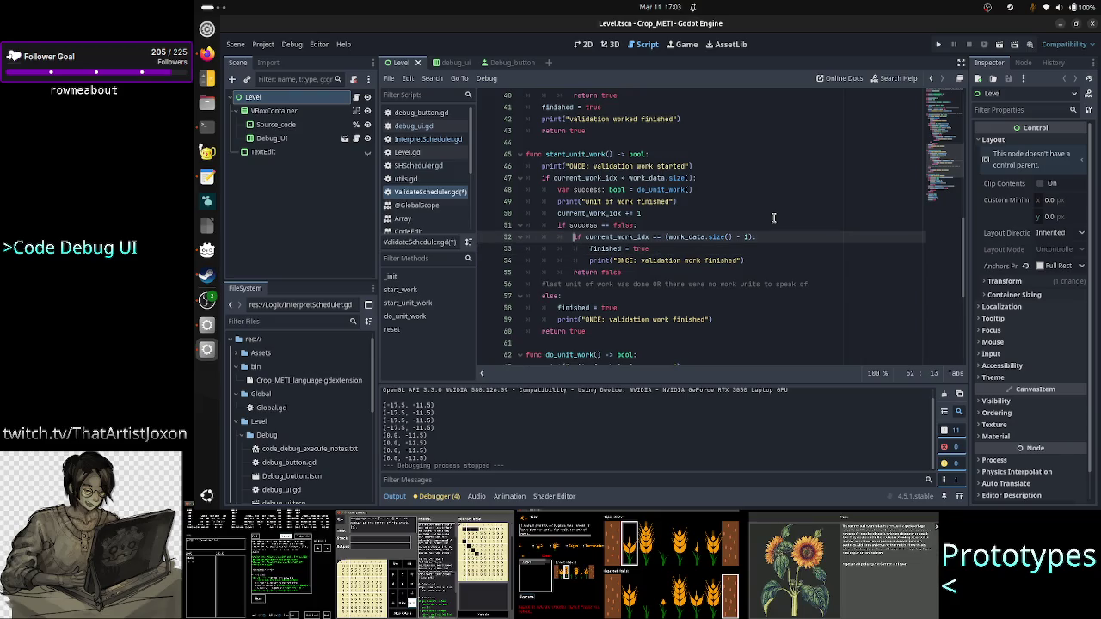
{"action": "key", "text": "Up"}
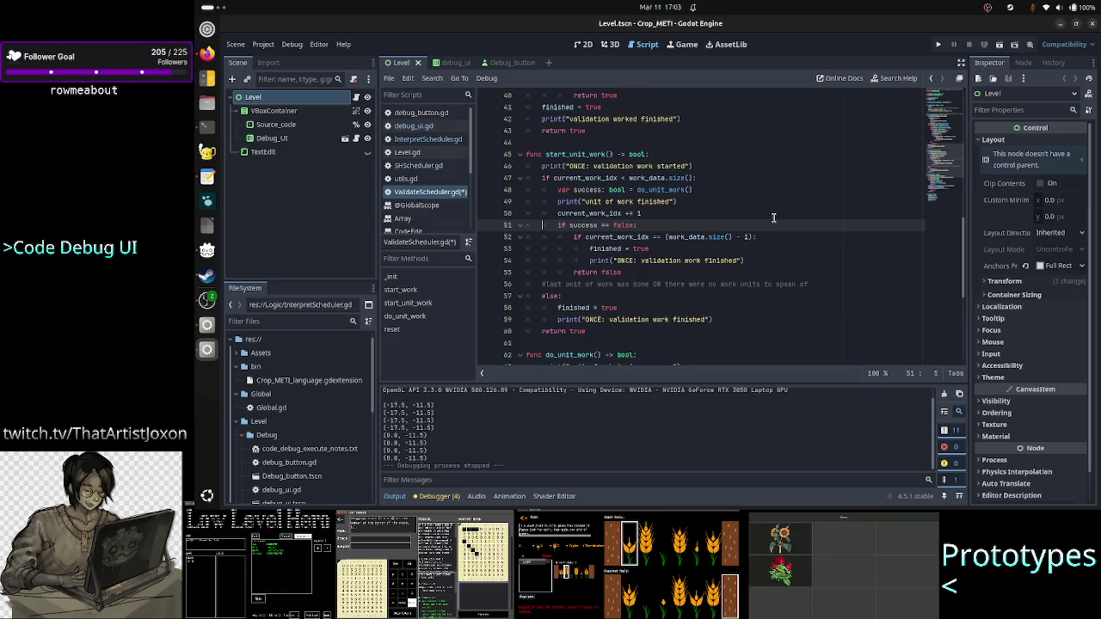
{"action": "key", "text": "Down"}
{"action": "key", "text": "Down"}
{"action": "key", "text": "Down"}
{"action": "key", "text": "Down"}
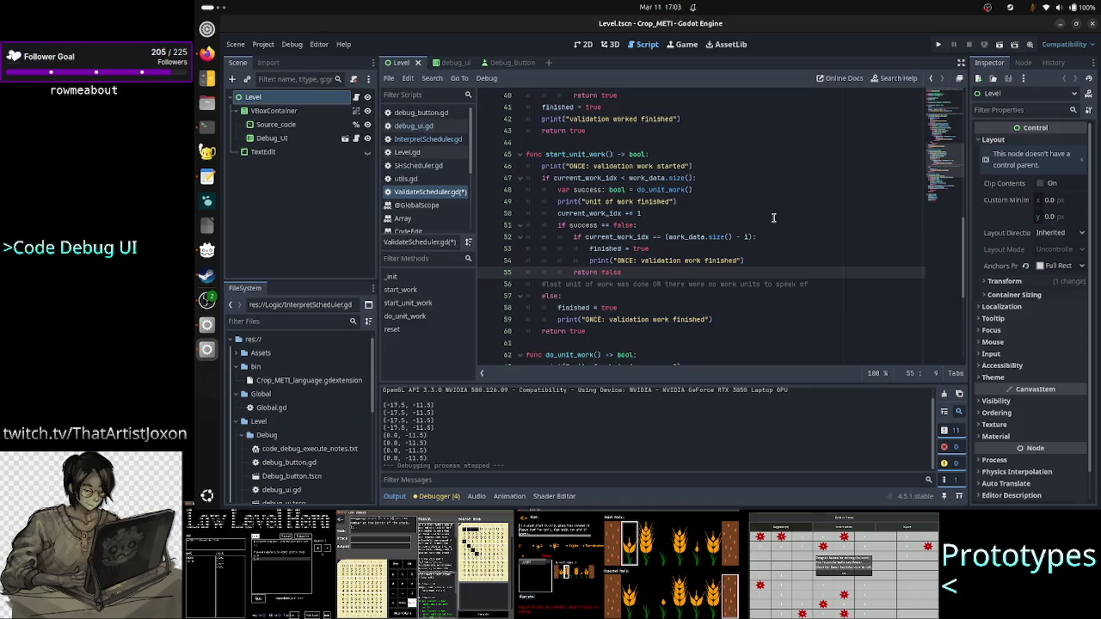
{"action": "key", "text": "Down"}
{"action": "key", "text": "Down"}
{"action": "key", "text": "Down"}
{"action": "key", "text": "Down"}
{"action": "key", "text": "Right"}
{"action": "key", "text": "Right"}
{"action": "key", "text": "Right"}
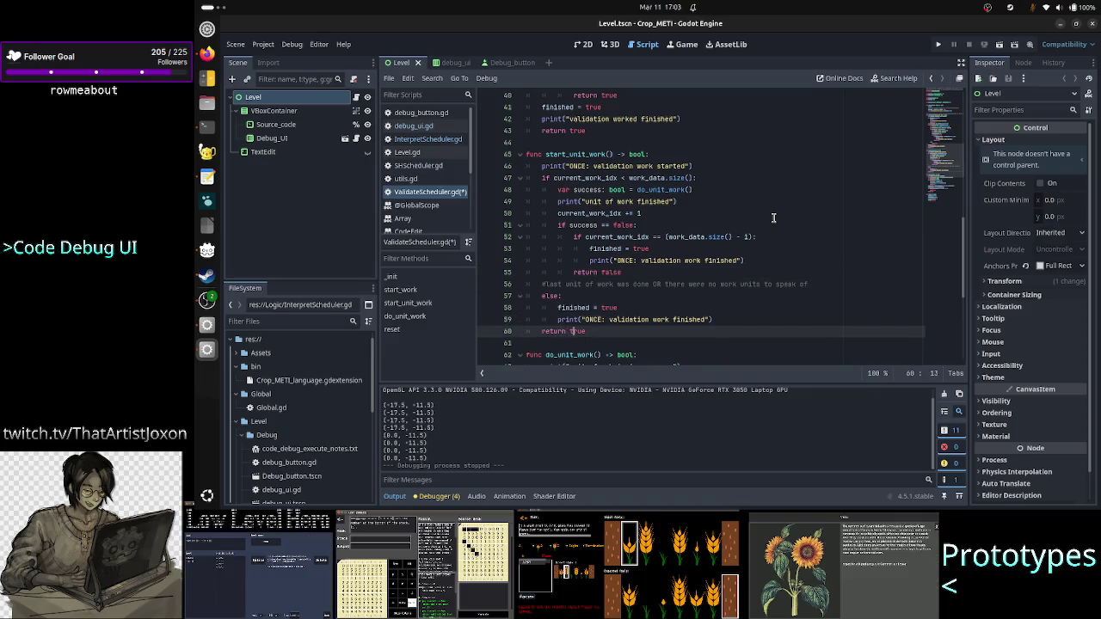
{"action": "key", "text": "Up"}
{"action": "key", "text": "Up"}
{"action": "key", "text": "Up"}
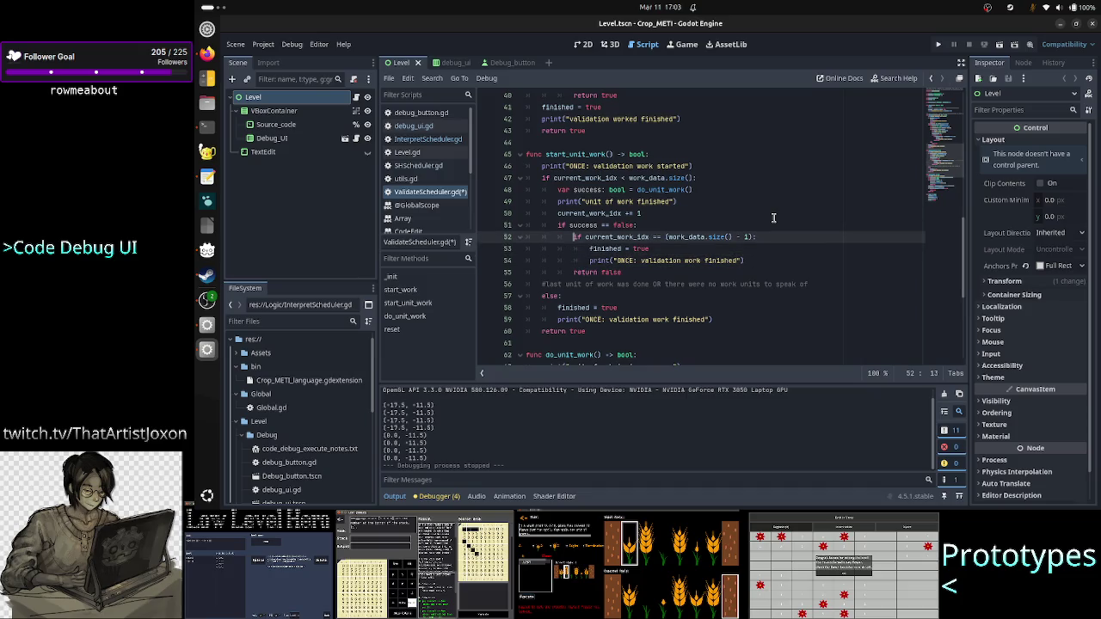
{"action": "key", "text": "shift+Down"}
{"action": "key", "text": "shift+Down"}
{"action": "key", "text": "shift+Down"}
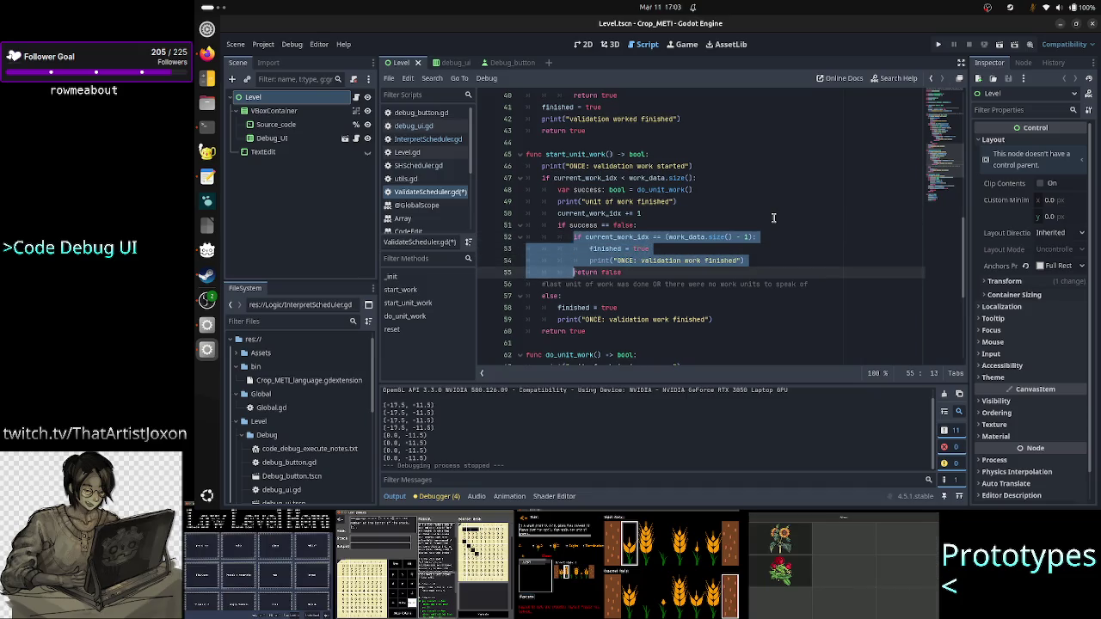
Move the last-unit completion check block above the success check
{"action": "key", "text": "shift+Left"}
{"action": "key", "text": "shift+Left"}
{"action": "key", "text": "shift+Left"}
{"action": "key", "text": "ctrl+c"}
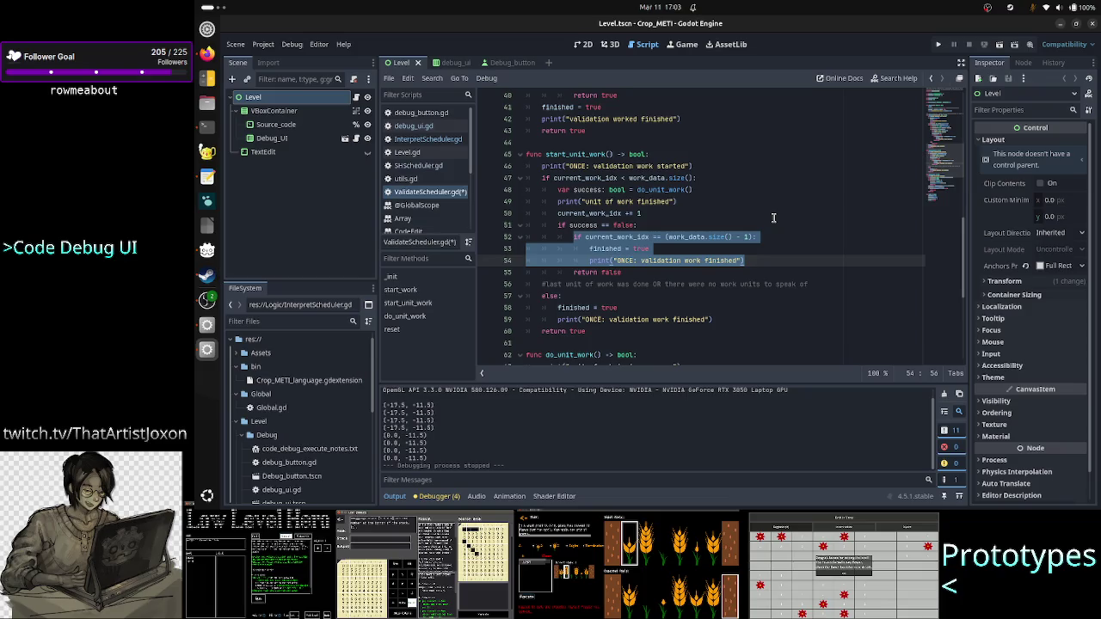
{"action": "key", "text": "BackSpace"}
{"action": "key", "text": "BackSpace"}
{"action": "key", "text": "BackSpace"}
{"action": "key", "text": "BackSpace"}
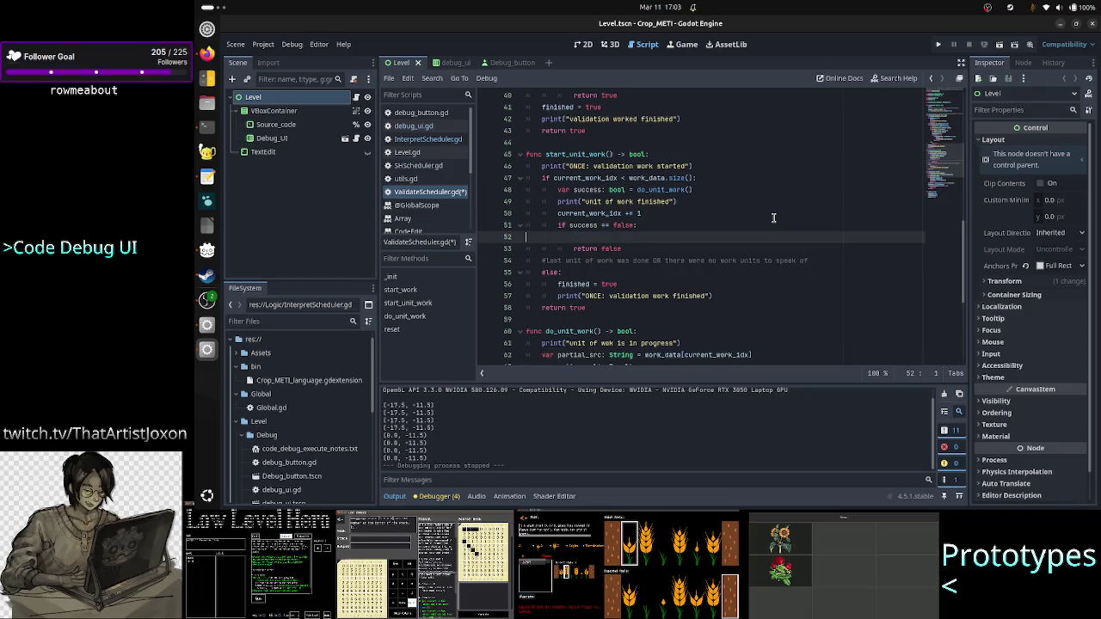
{"action": "key", "text": "Up"}
{"action": "key", "text": "Return"}
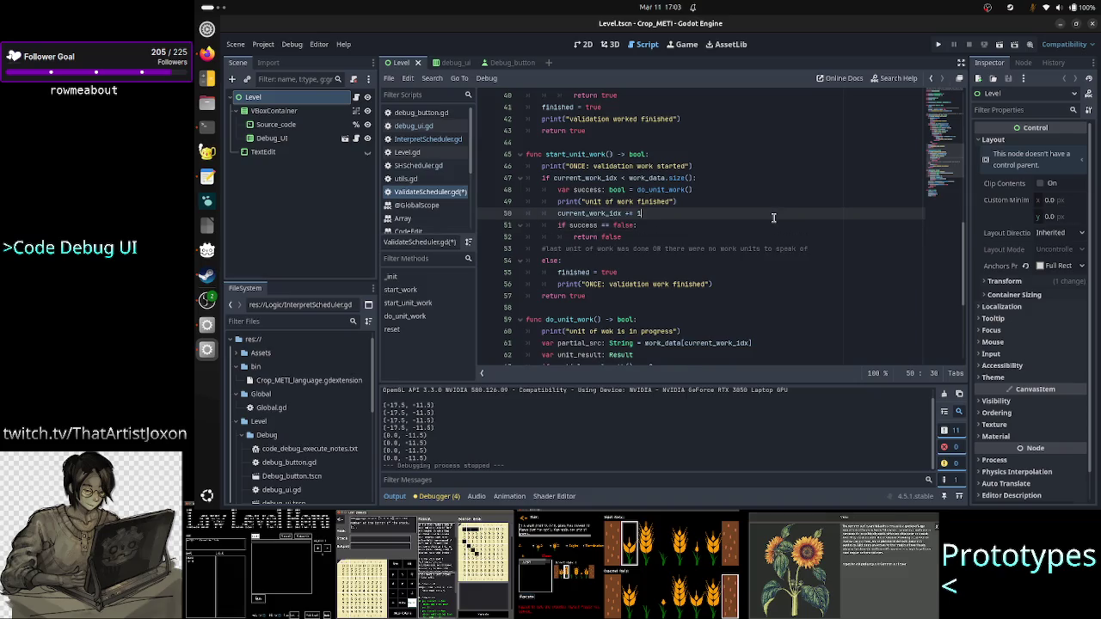
{"action": "key", "text": "ctrl+v"}
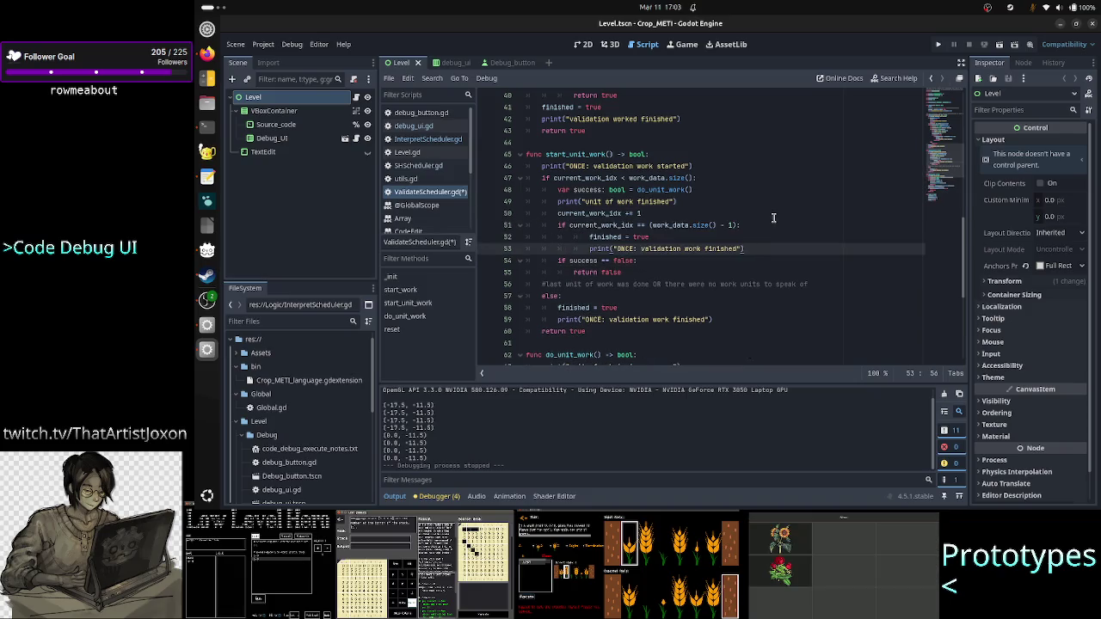
Change the completion check's comparison to a double equals '=='
{"action": "key", "text": "Up"}
{"action": "key", "text": "Up"}
{"action": "key", "text": "Up"}
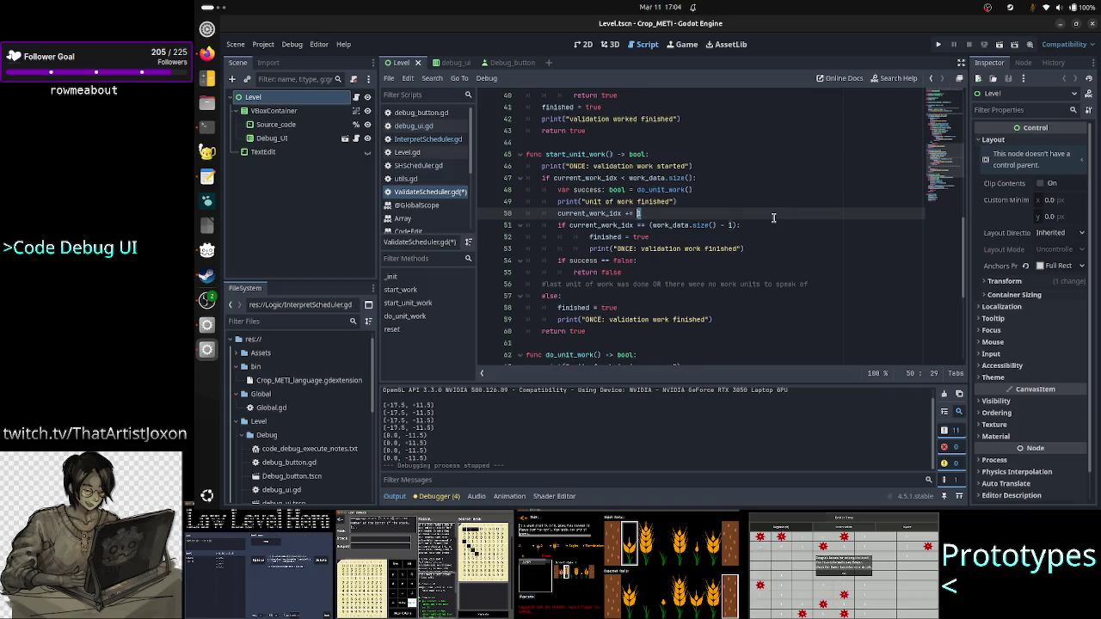
{"action": "key", "text": "shift+Left"}
{"action": "key", "text": "shift+Left"}
{"action": "key", "text": "shift+Left"}
{"action": "key", "text": "shift+Left"}
{"action": "key", "text": "shift+Left"}
{"action": "key", "text": "shift+Left"}
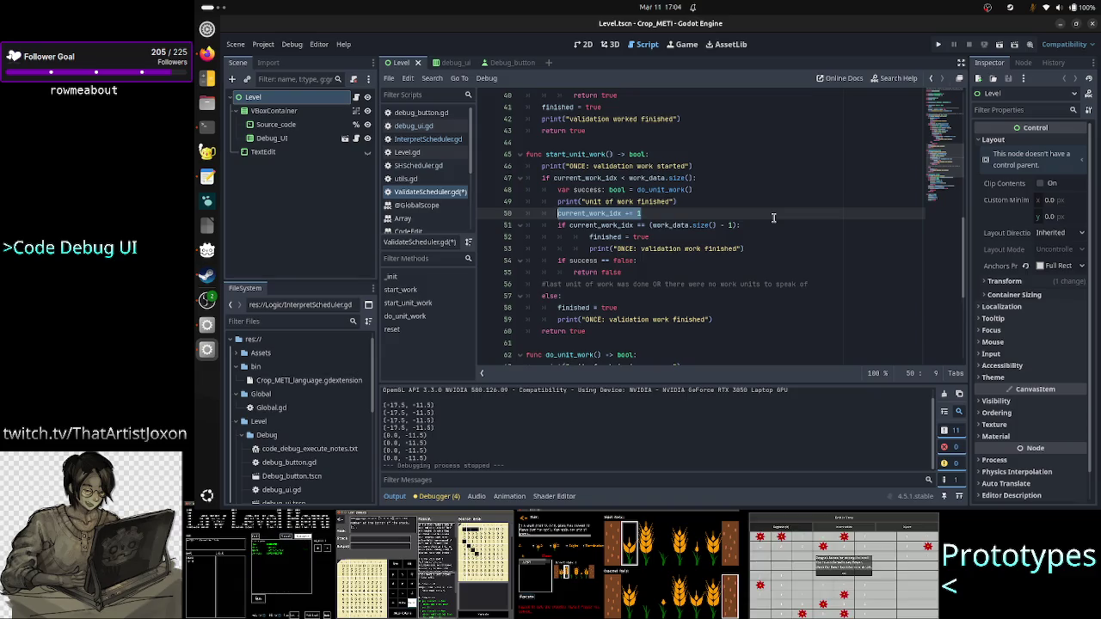
{"action": "left_click", "coordinate": [774, 218]}
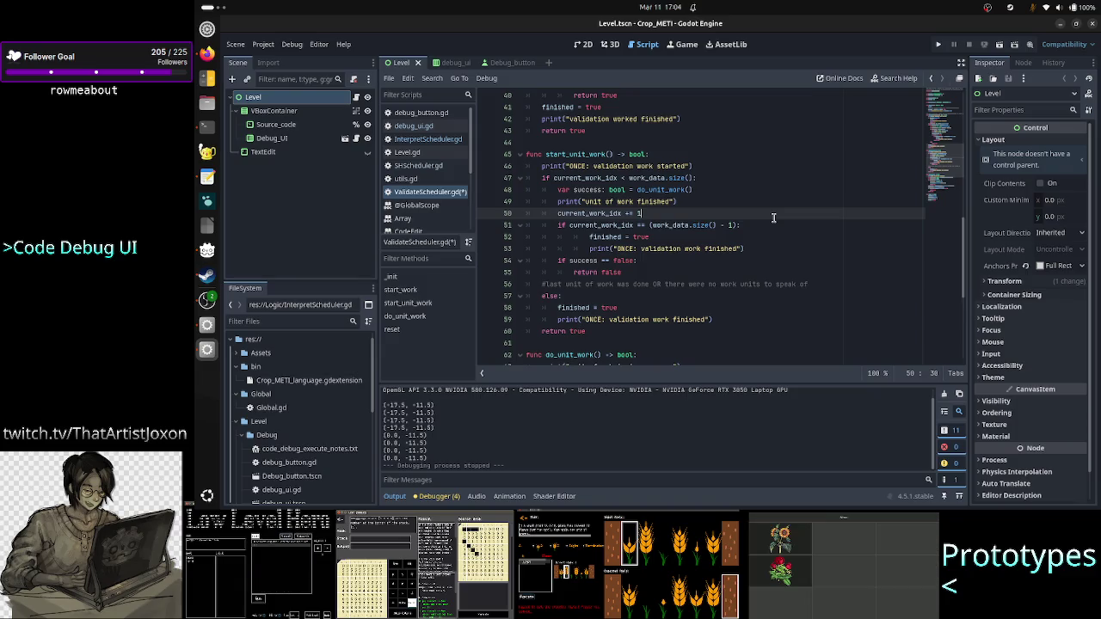
{"action": "key", "text": "ctrl+shift+Left"}
{"action": "key", "text": "ctrl+shift+Left"}
{"action": "key", "text": "ctrl+shift+Left"}
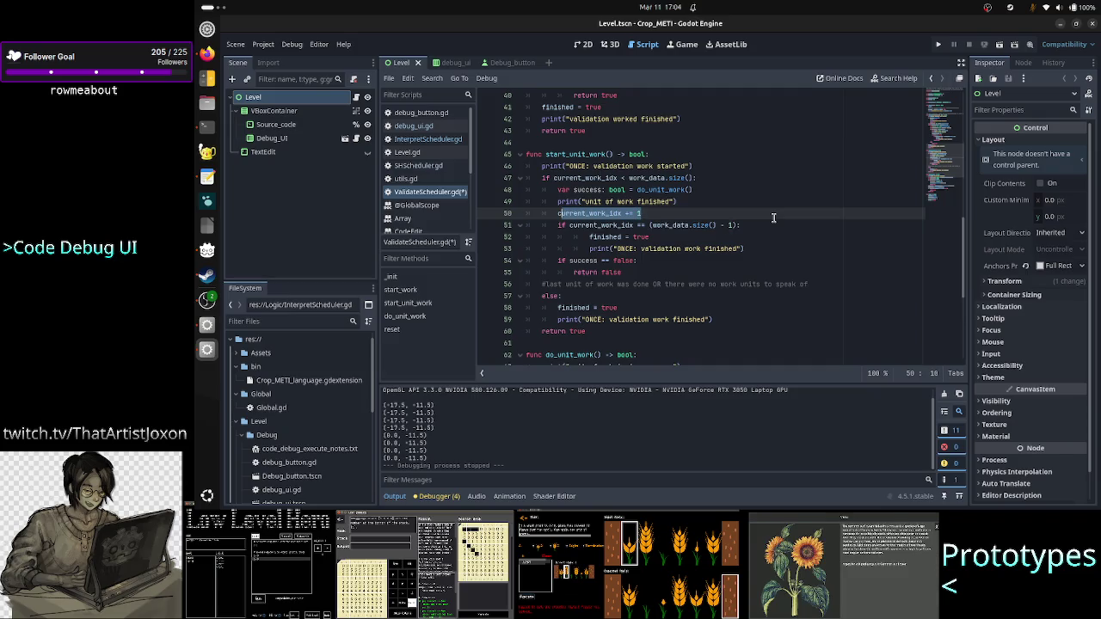
{"action": "key", "text": "Down"}
{"action": "key", "text": "Right"}
{"action": "key", "text": "Right"}
{"action": "key", "text": "Right"}
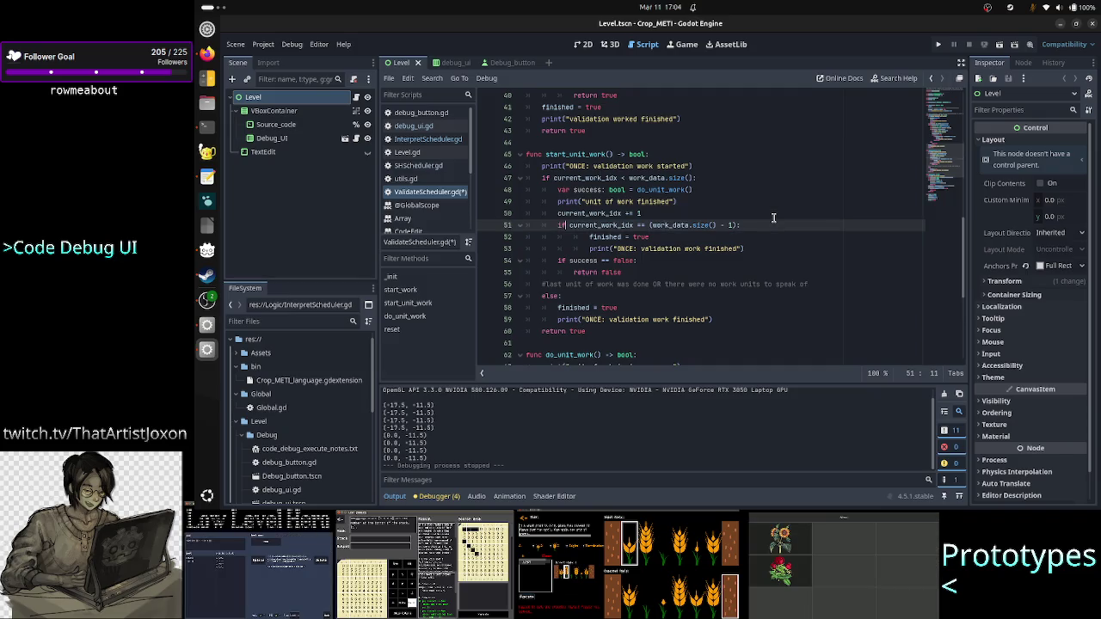
{"action": "key", "text": "shift+Right"}
{"action": "key", "text": "shift+Right"}
{"action": "key", "text": "shift+Right"}
{"action": "key", "text": "Right"}
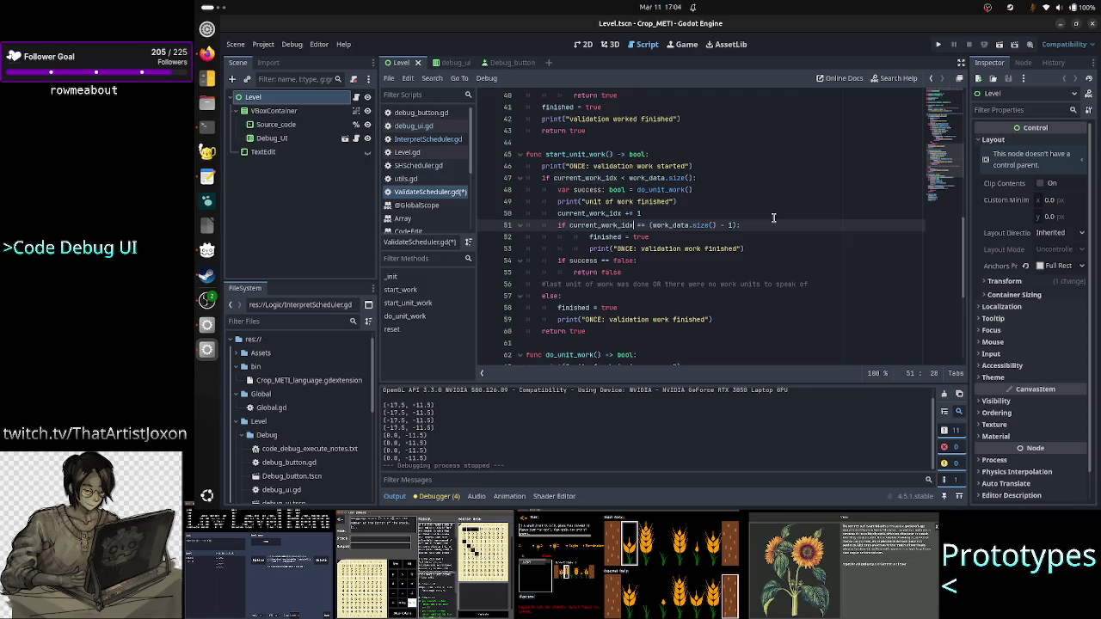
{"action": "type", "text": "="}
{"action": "key", "text": "Right"}
{"action": "key", "text": "shift+Right"}
{"action": "key", "text": "shift+Right"}
{"action": "key", "text": "shift+Right"}
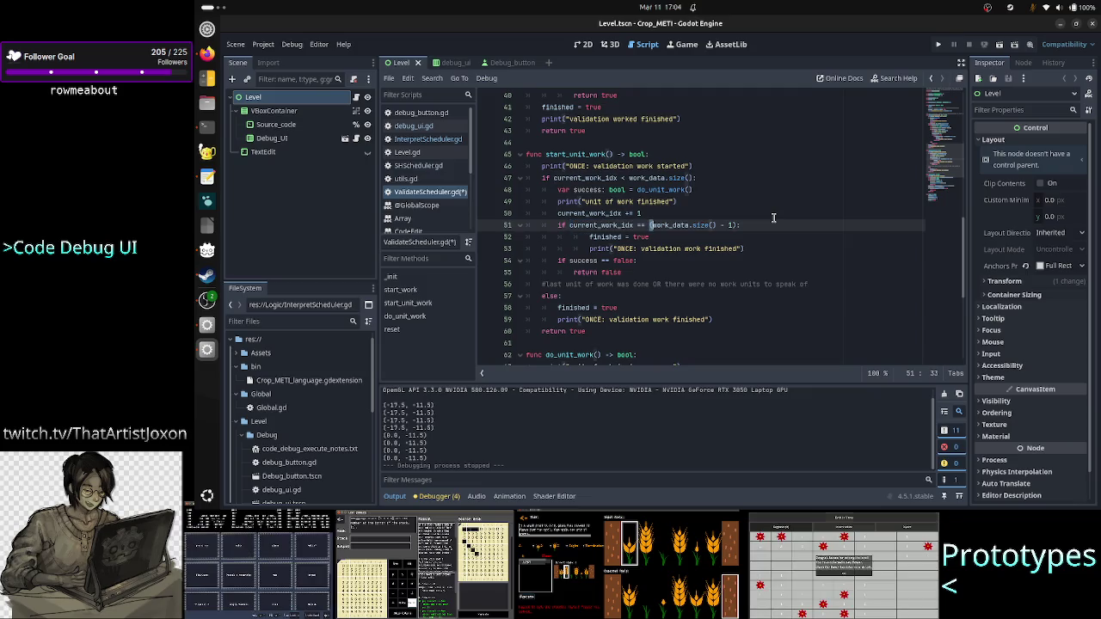
Delete the current_work_idx += 1 line and the blank line inside start_unit_work
{"action": "key", "text": "Up"}
{"action": "key", "text": "Down"}
{"action": "key", "text": "Up"}
{"action": "key", "text": "Home"}
{"action": "key", "text": "Right"}
{"action": "key", "text": "Right"}
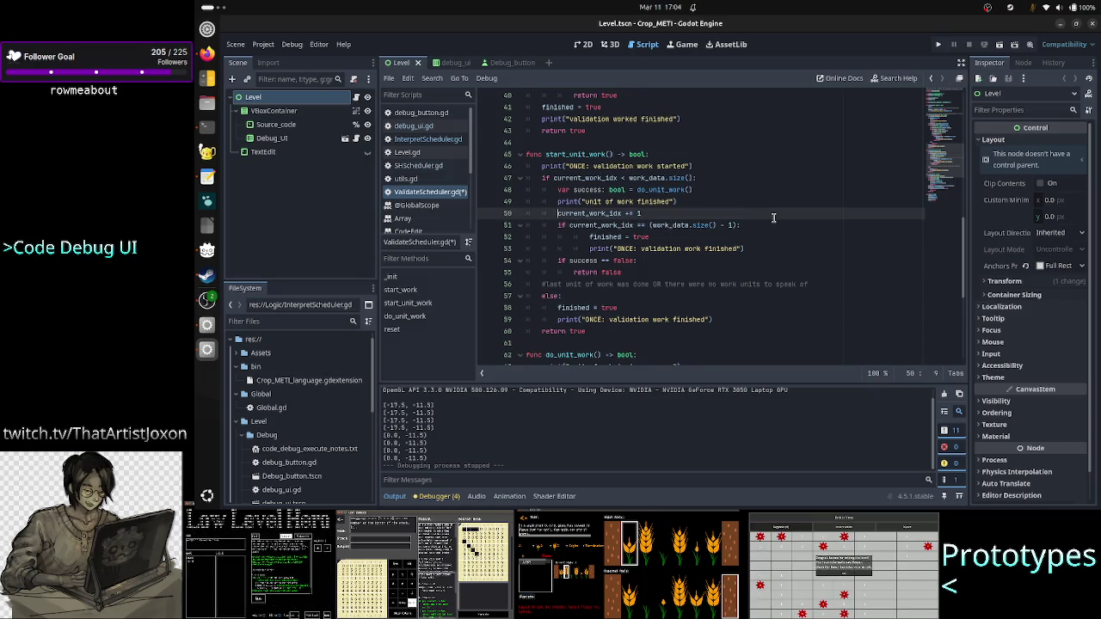
{"action": "key", "text": "shift+Down"}
{"action": "key", "text": "shift+Up"}
{"action": "key", "text": "shift+End"}
{"action": "key", "text": "ctrl+c"}
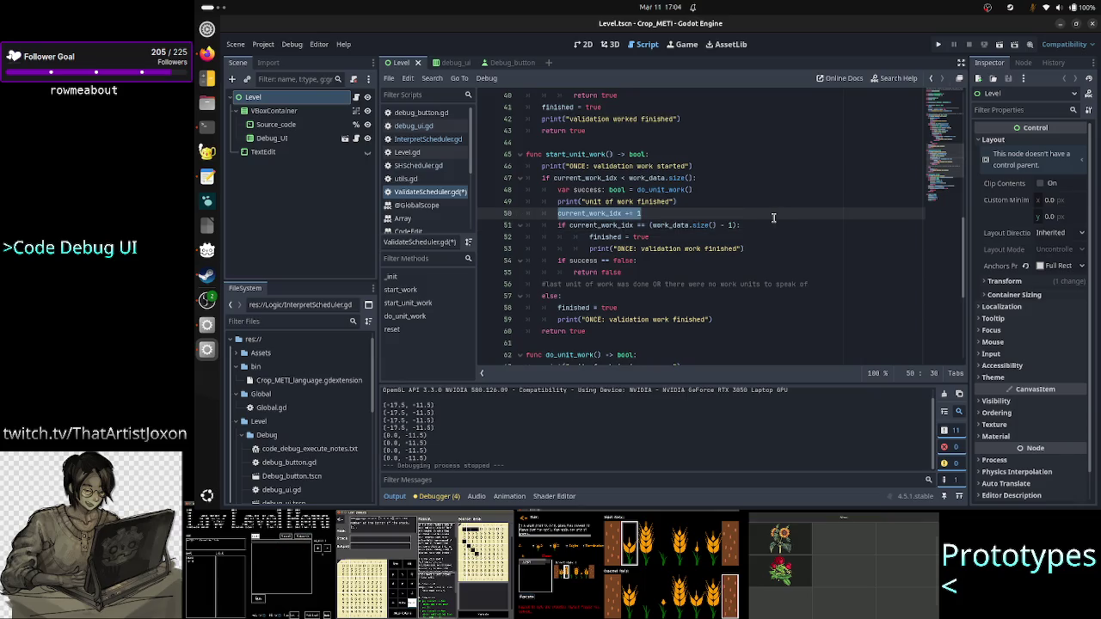
{"action": "key", "text": "BackSpace"}
{"action": "key", "text": "BackSpace"}
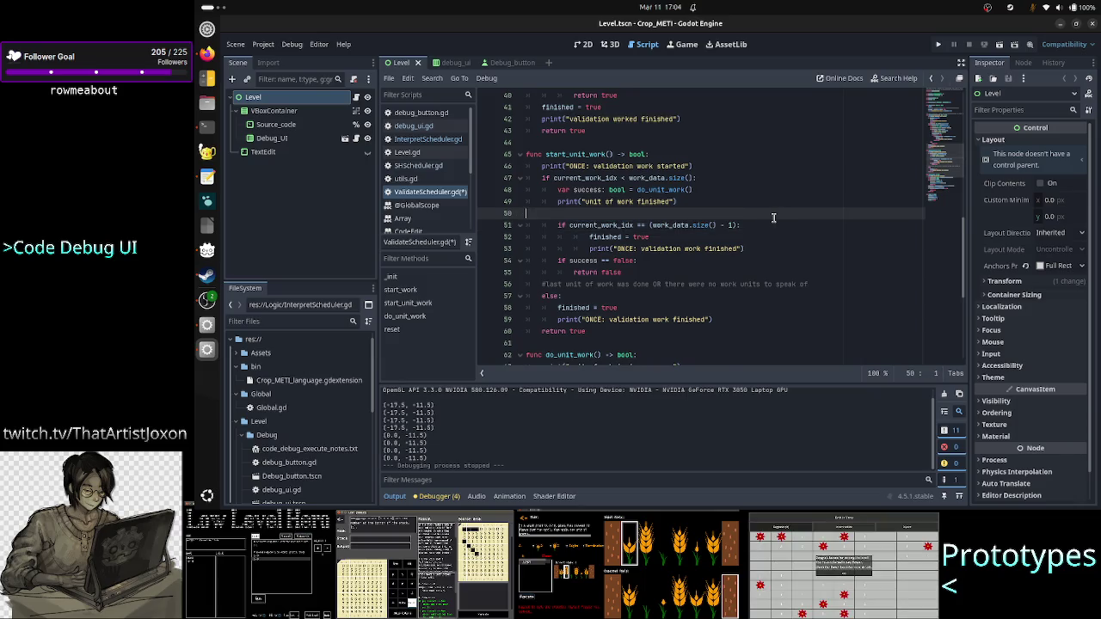
{"action": "key", "text": "BackSpace"}
{"action": "key", "text": "BackSpace"}
{"action": "key", "text": "Down"}
{"action": "key", "text": "Down"}
{"action": "key", "text": "Down"}
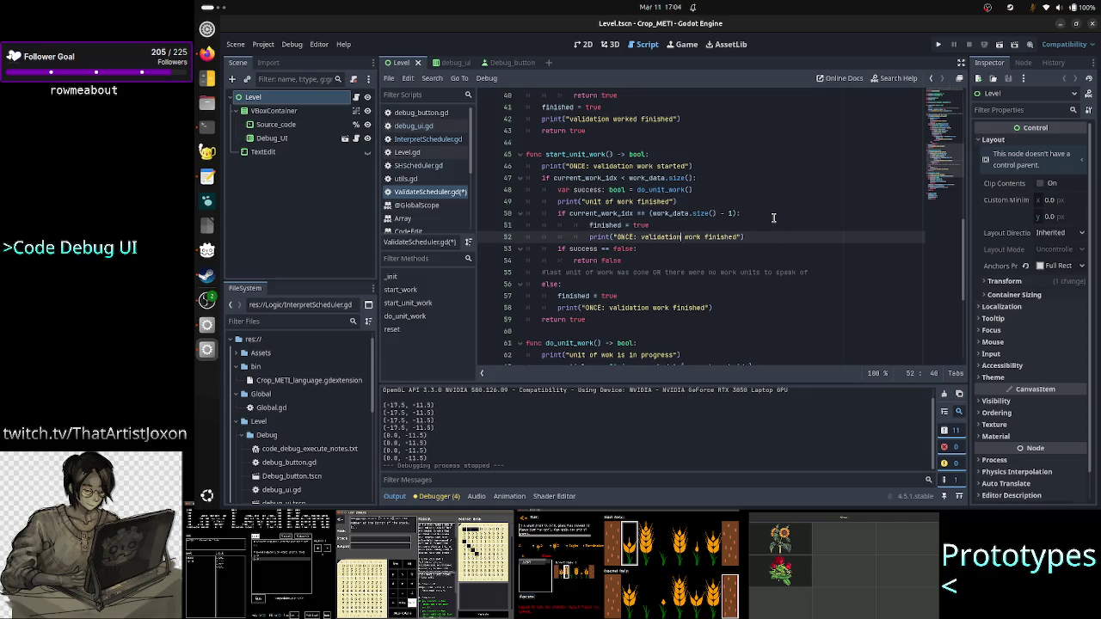
Add current_work_idx += 1 after the finished message, one indent level out
{"action": "key", "text": "Right"}
{"action": "key", "text": "Right"}
{"action": "key", "text": "Right"}
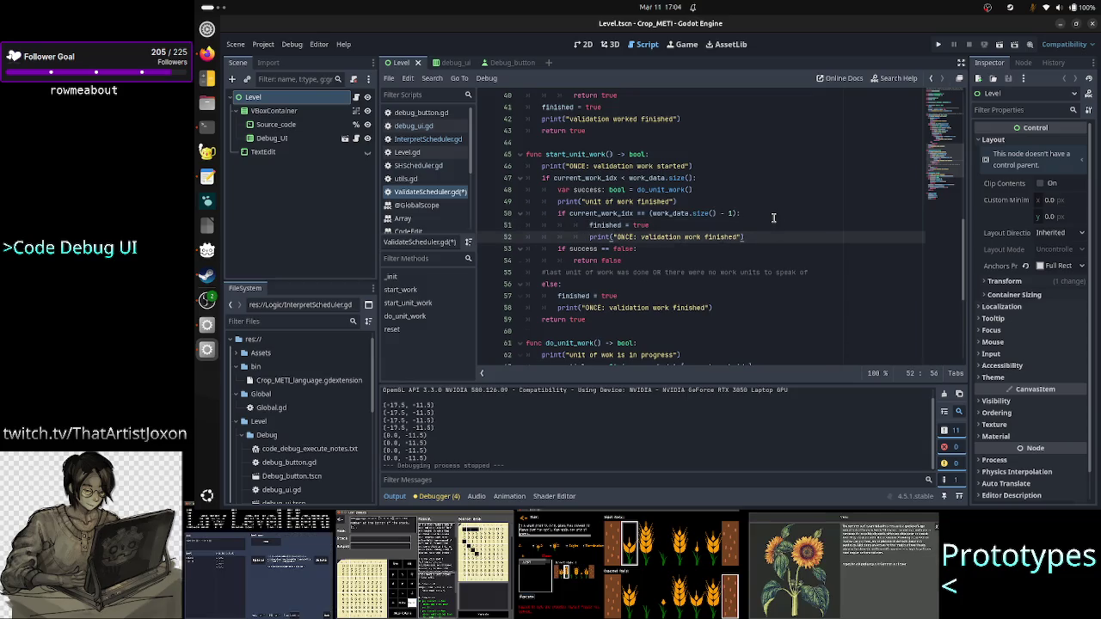
{"action": "key", "text": "Return"}
{"action": "key", "text": "BackSpace"}
{"action": "key", "text": "ctrl+v"}
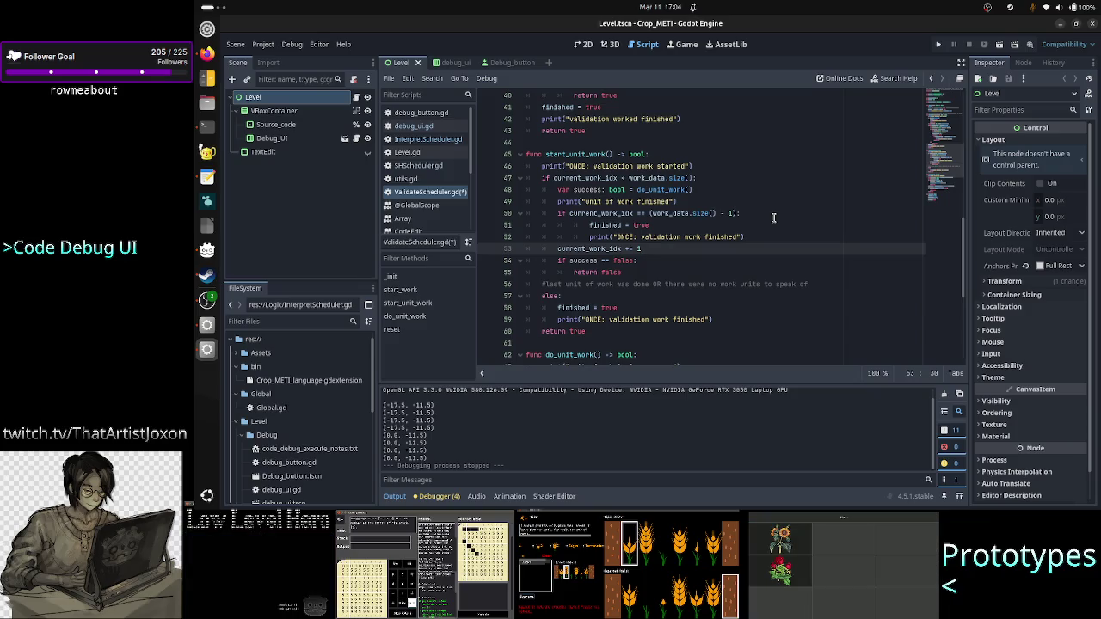
{"action": "key", "text": "Up"}
{"action": "key", "text": "Up"}
{"action": "key", "text": "Up"}
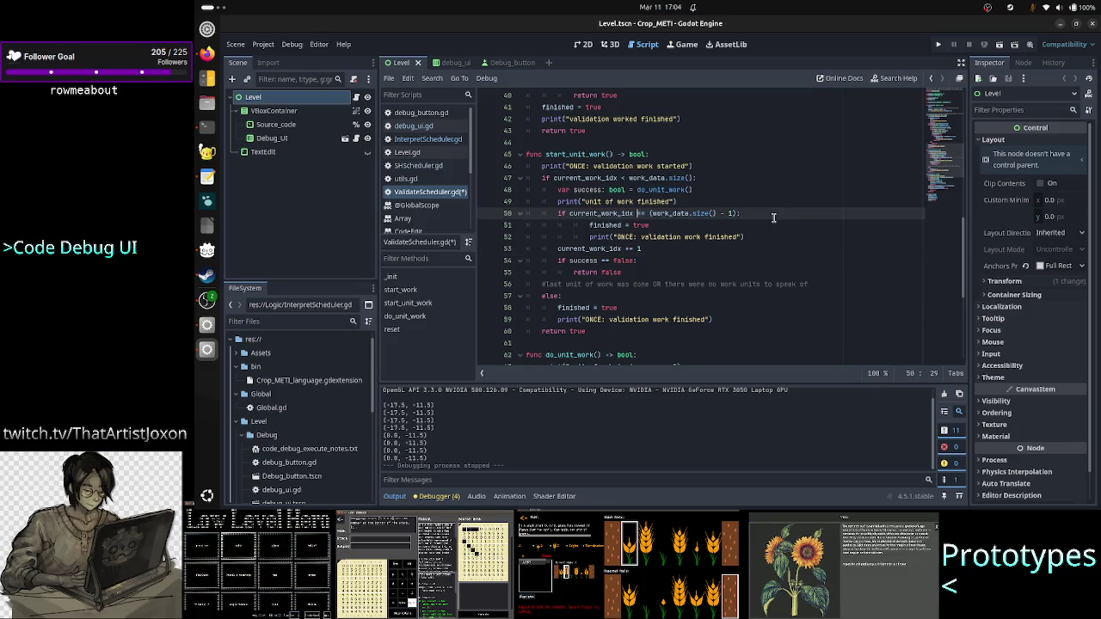
{"action": "key", "text": "shift+Left"}
{"action": "key", "text": "shift+Left"}
{"action": "key", "text": "shift+Left"}
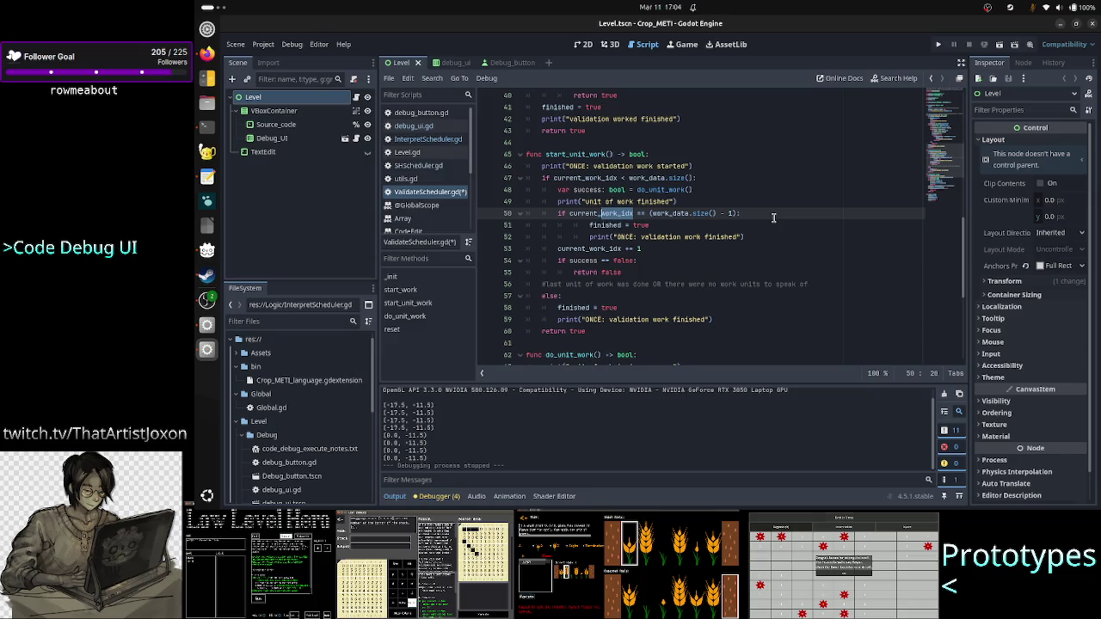
{"action": "key", "text": "shift+Left"}
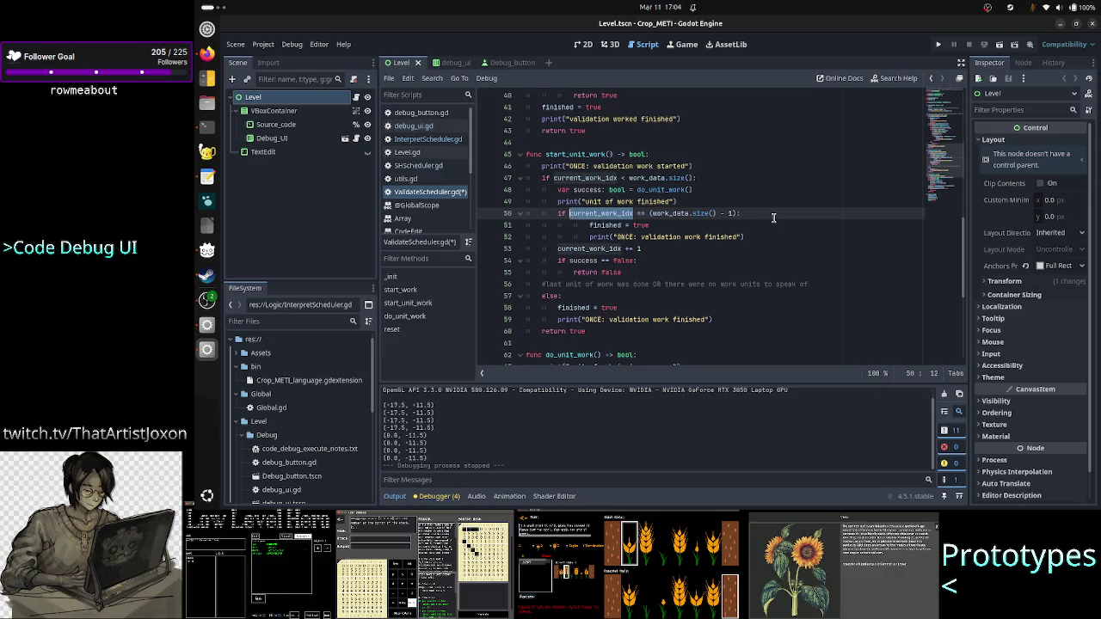
{"action": "key", "text": "Right"}
{"action": "key", "text": "Right"}
{"action": "key", "text": "Right"}
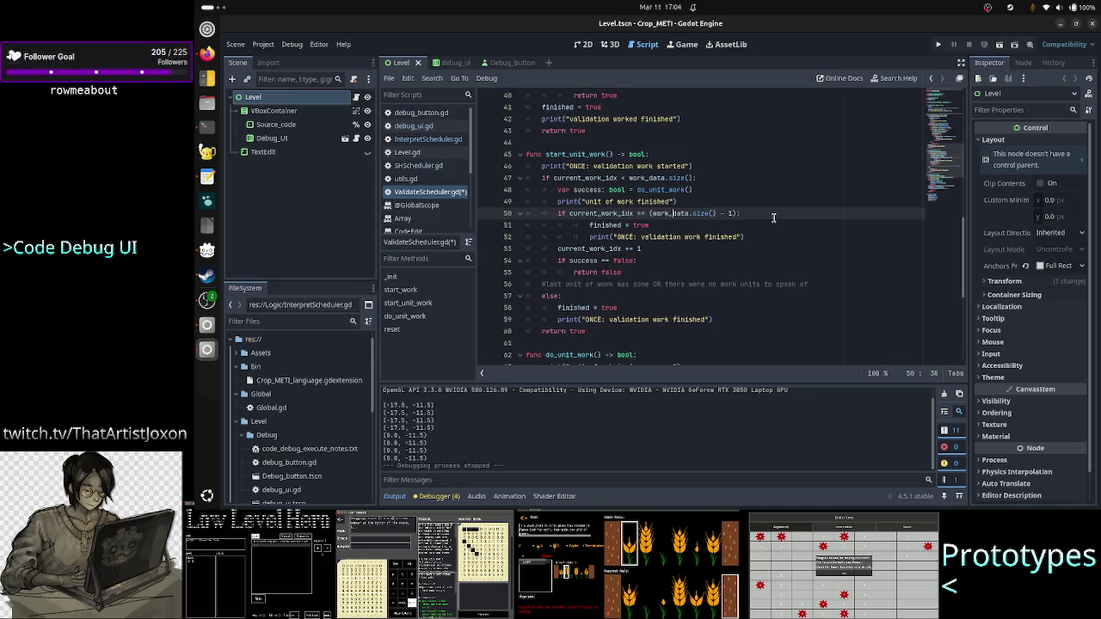
{"action": "key", "text": "Down"}
{"action": "key", "text": "Down"}
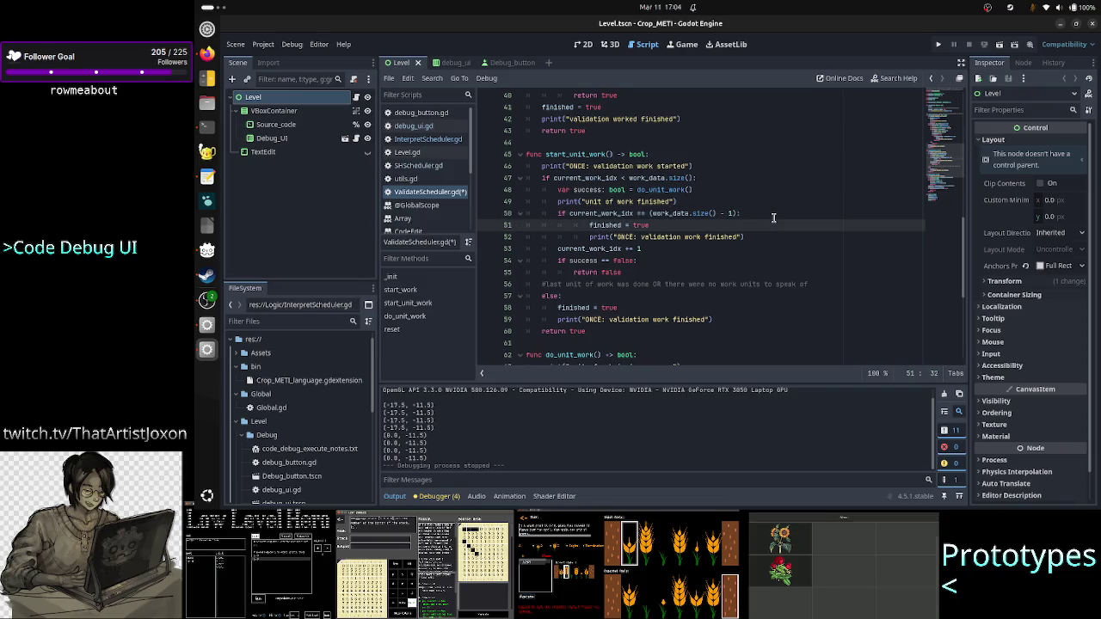
{"action": "key", "text": "Right"}
{"action": "key", "text": "Right"}
{"action": "key", "text": "Right"}
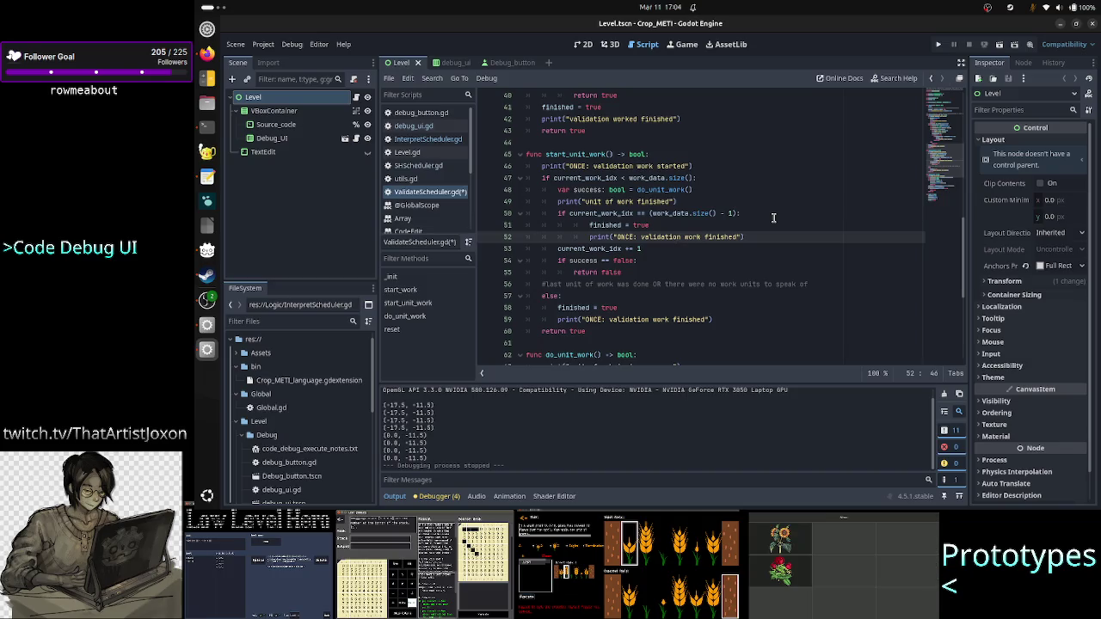
{"action": "key", "text": "Down"}
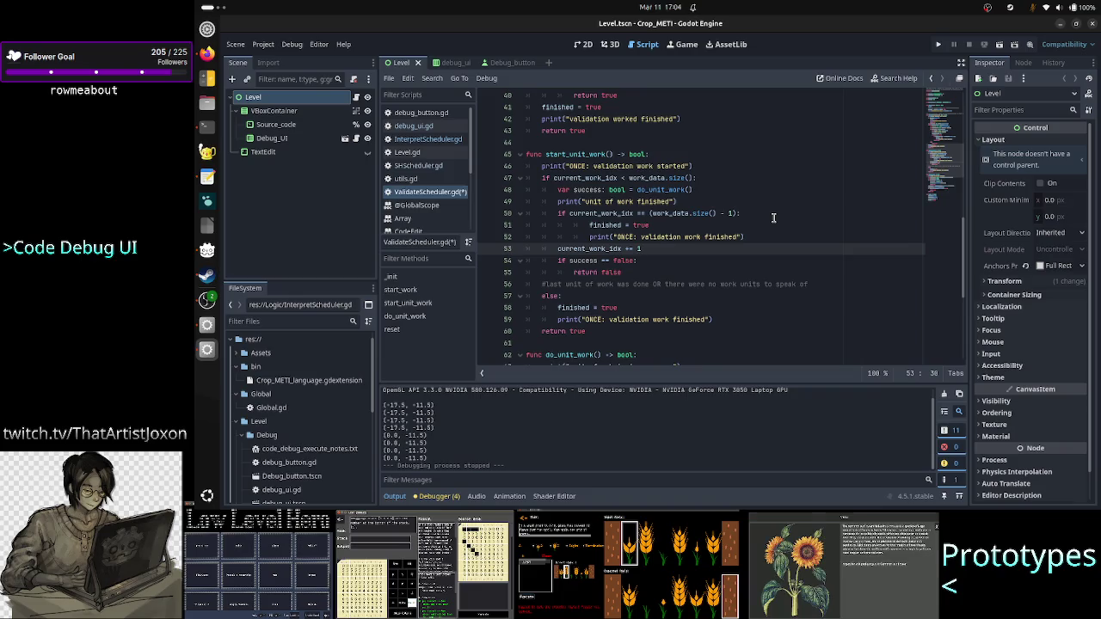
{"action": "key", "text": "shift+Left"}
{"action": "key", "text": "shift+Left"}
{"action": "key", "text": "shift+Left"}
{"action": "key", "text": "shift+Left"}
{"action": "key", "text": "shift+Left"}
{"action": "key", "text": "shift+Left"}
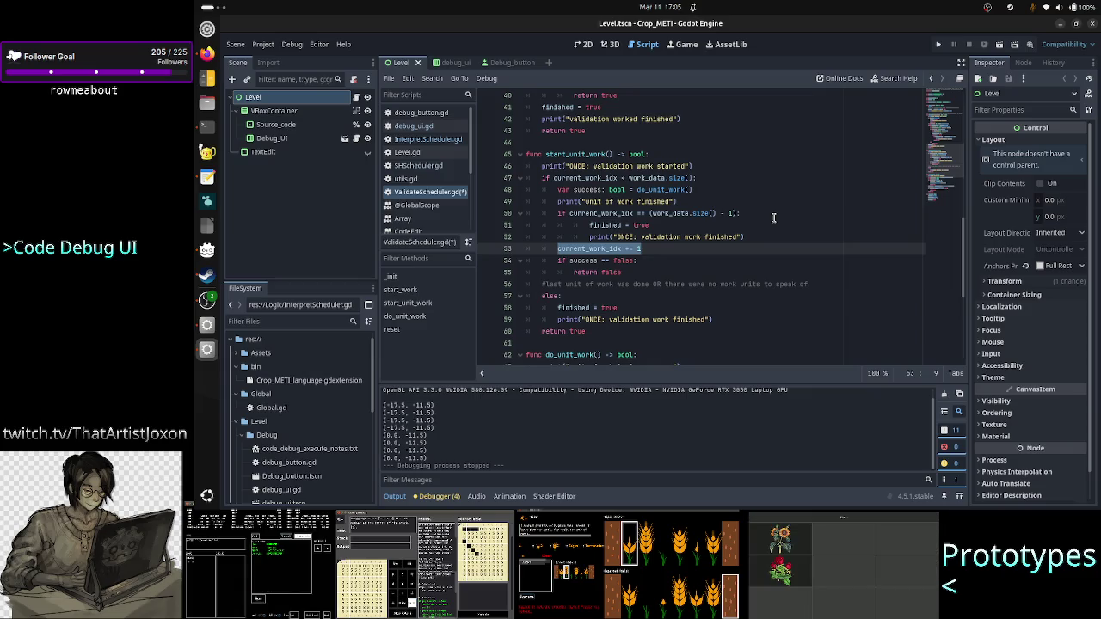
{"action": "key", "text": "Up"}
{"action": "key", "text": "Up"}
{"action": "key", "text": "Up"}
{"action": "key", "text": "shift+End"}
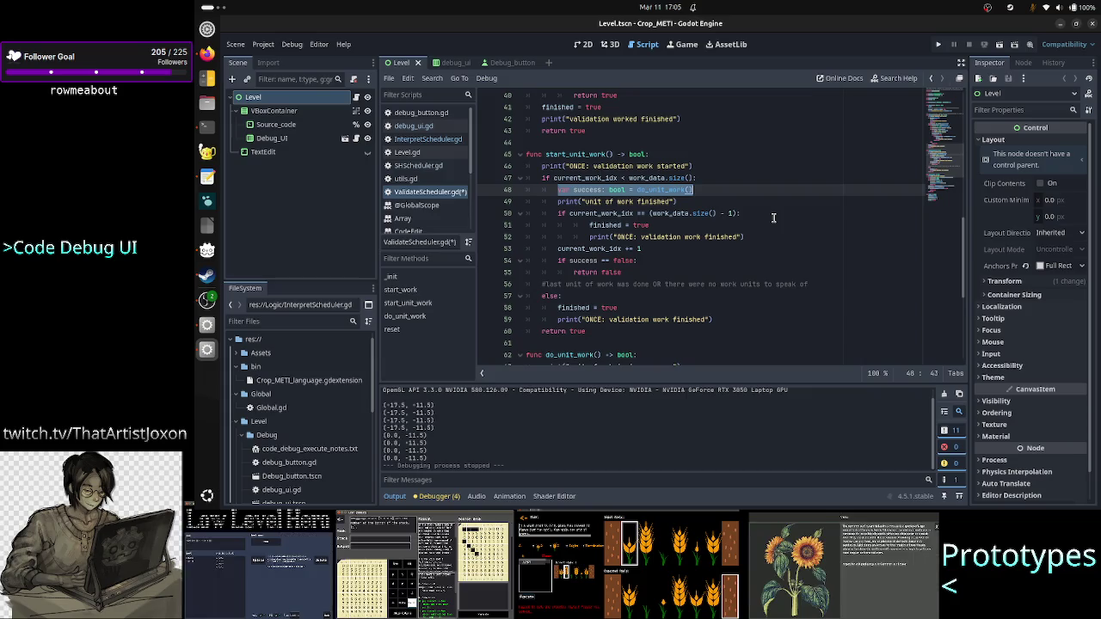
{"action": "key", "text": "Home"}
{"action": "key", "text": "Home"}
{"action": "key", "text": "Down"}
{"action": "key", "text": "Down"}
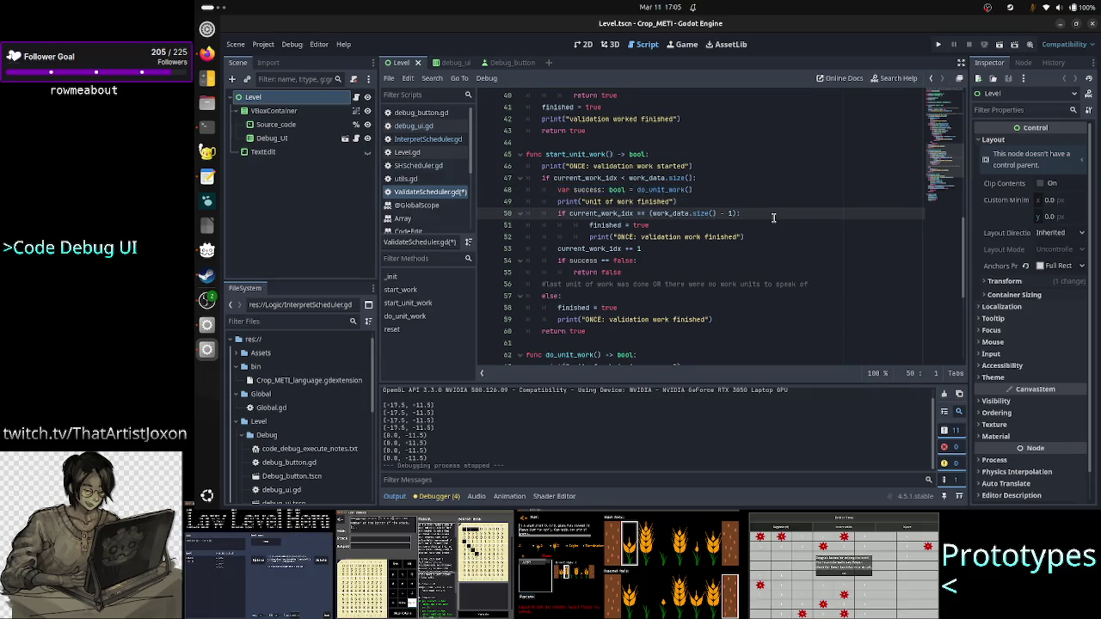
{"action": "key", "text": "Down"}
{"action": "key", "text": "Down"}
{"action": "key", "text": "Down"}
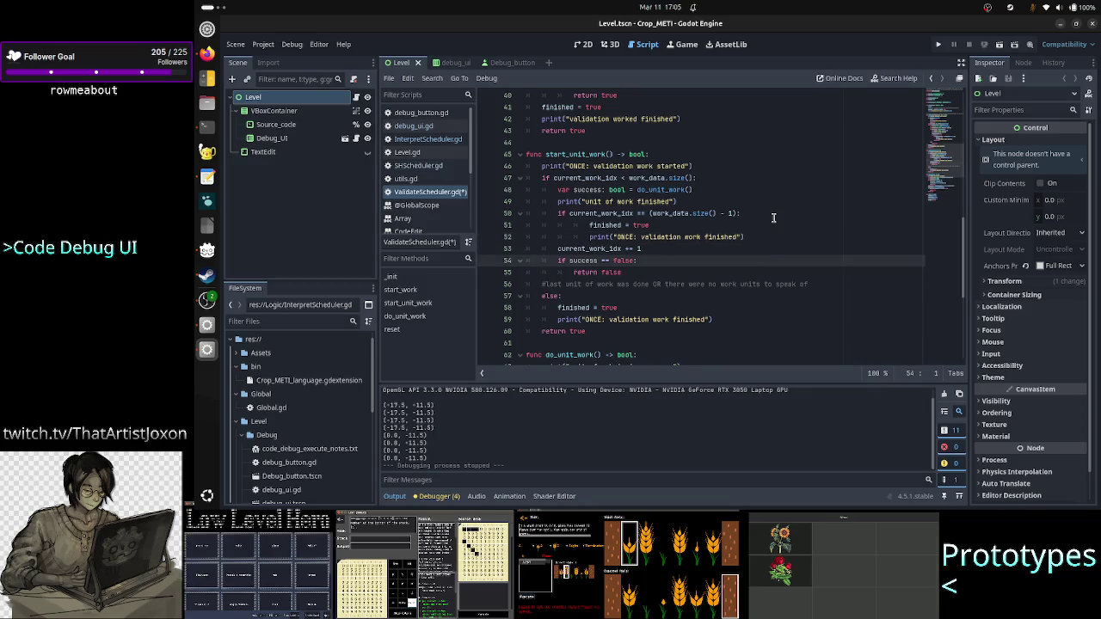
{"action": "key", "text": "shift+End"}
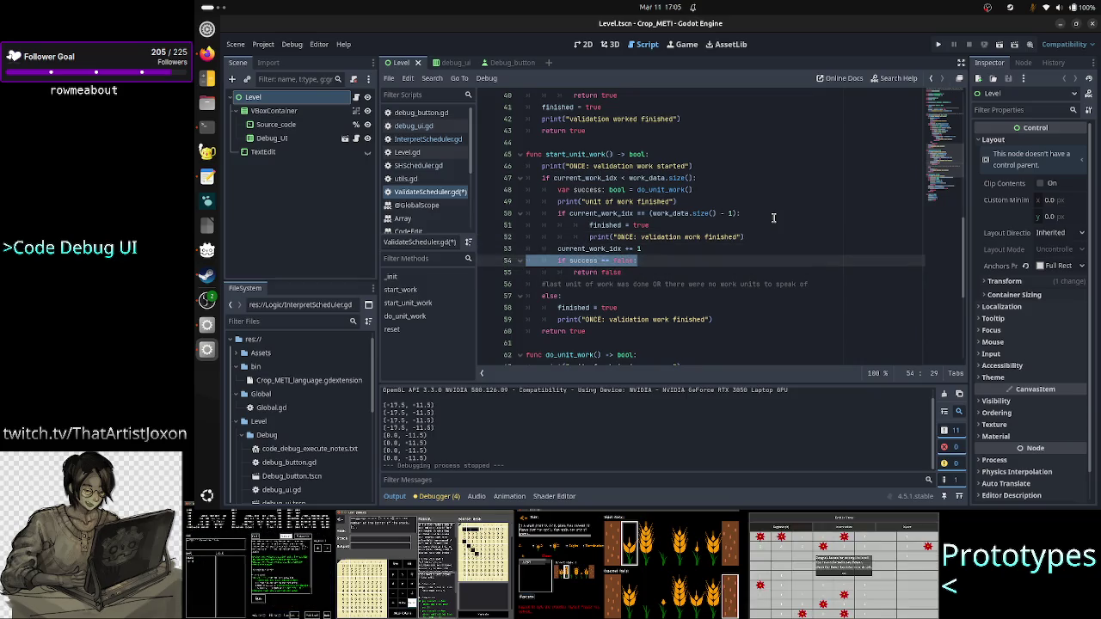
{"action": "key", "text": "Left"}
{"action": "key", "text": "Down"}
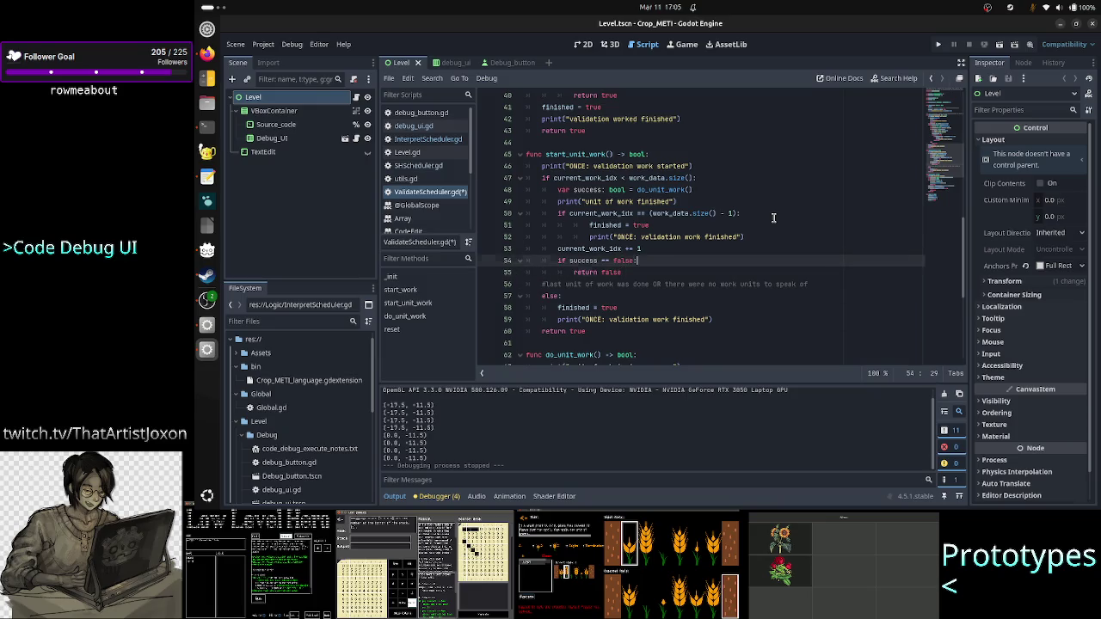
{"action": "key", "text": "shift+Down"}
{"action": "key", "text": "Up"}
{"action": "key", "text": "Home"}
{"action": "key", "text": "shift+End"}
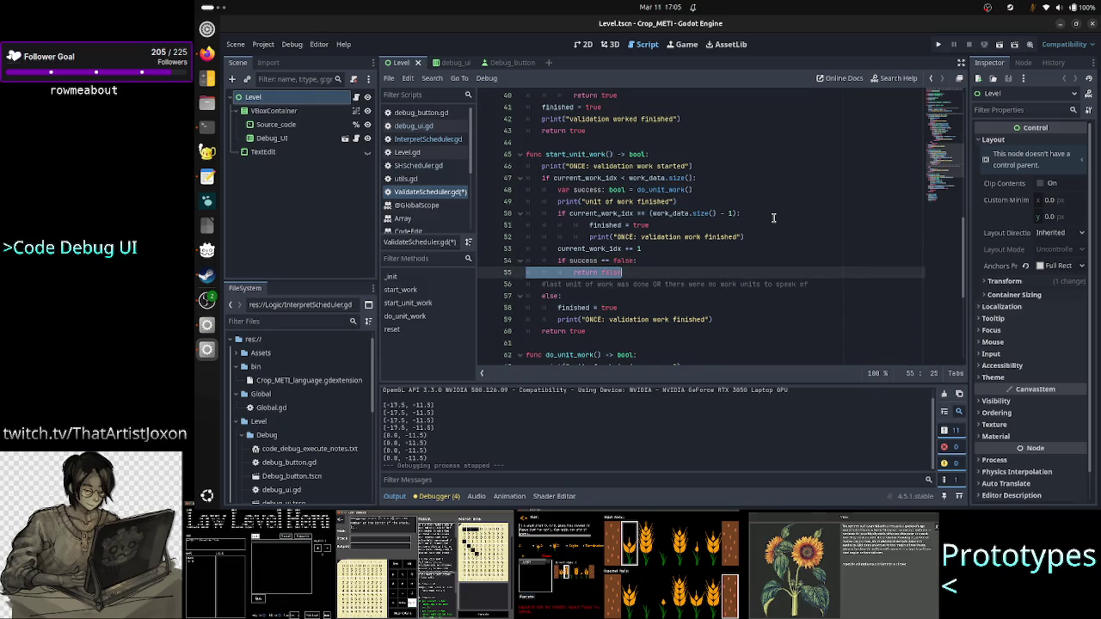
{"action": "key", "text": "End"}
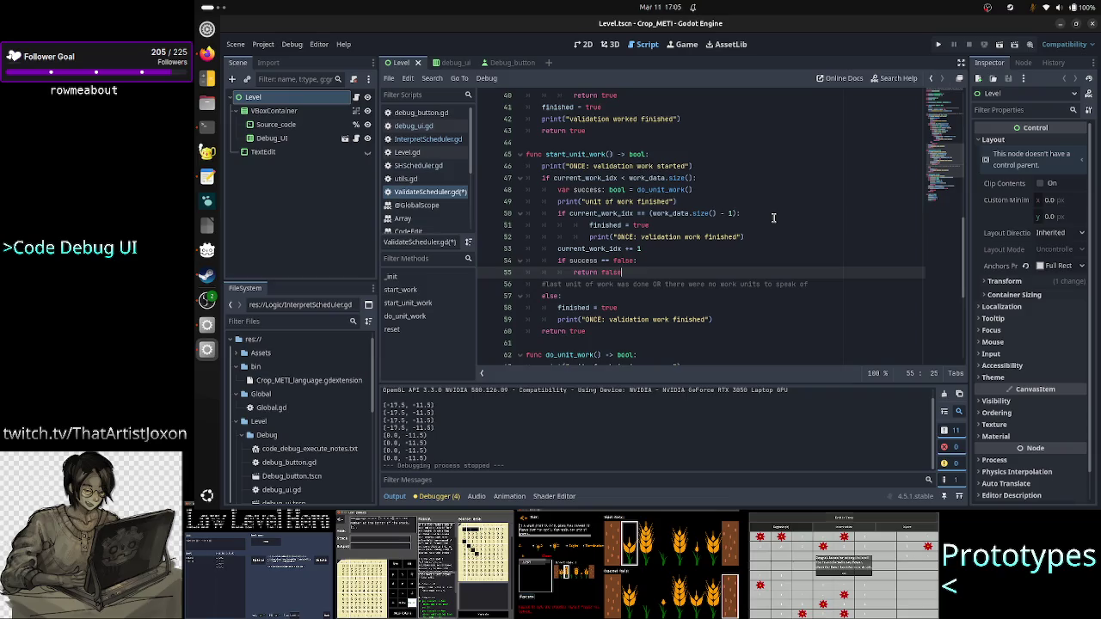
{"action": "key", "text": "Down"}
{"action": "key", "text": "Down"}
{"action": "key", "text": "Down"}
{"action": "key", "text": "Left"}
{"action": "key", "text": "Left"}
{"action": "key", "text": "Left"}
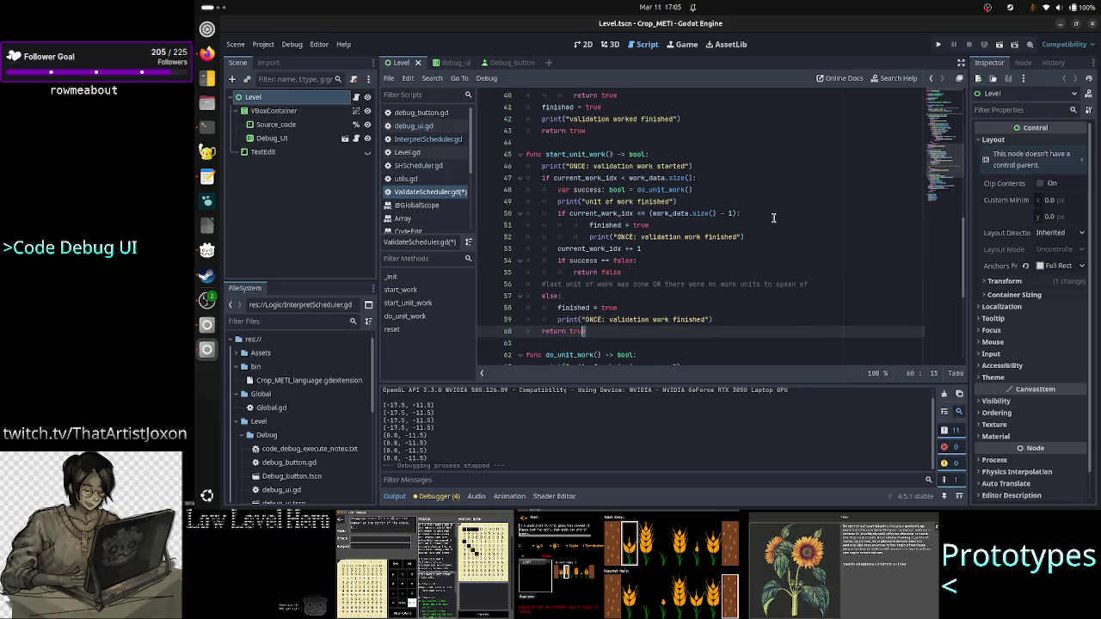
{"action": "key", "text": "Up"}
{"action": "key", "text": "Up"}
{"action": "key", "text": "Up"}
{"action": "key", "text": "Up"}
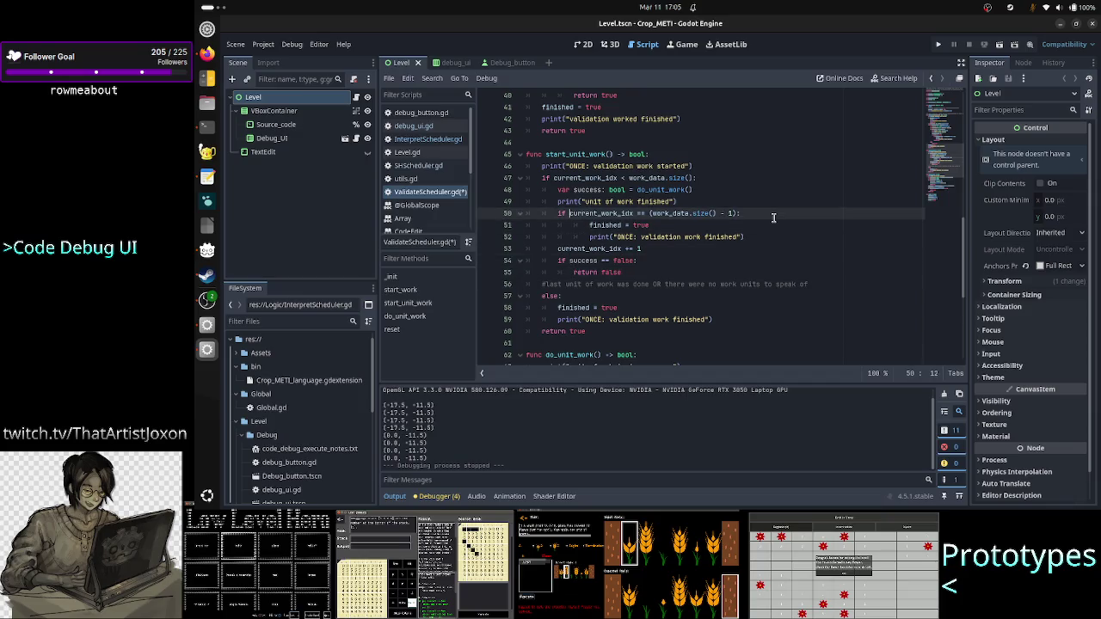
{"action": "key", "text": "Down"}
{"action": "key", "text": "shift+Right"}
{"action": "key", "text": "shift+Right"}
{"action": "key", "text": "shift+Right"}
{"action": "key", "text": "shift+Right"}
{"action": "key", "text": "shift+Right"}
{"action": "key", "text": "shift+Right"}
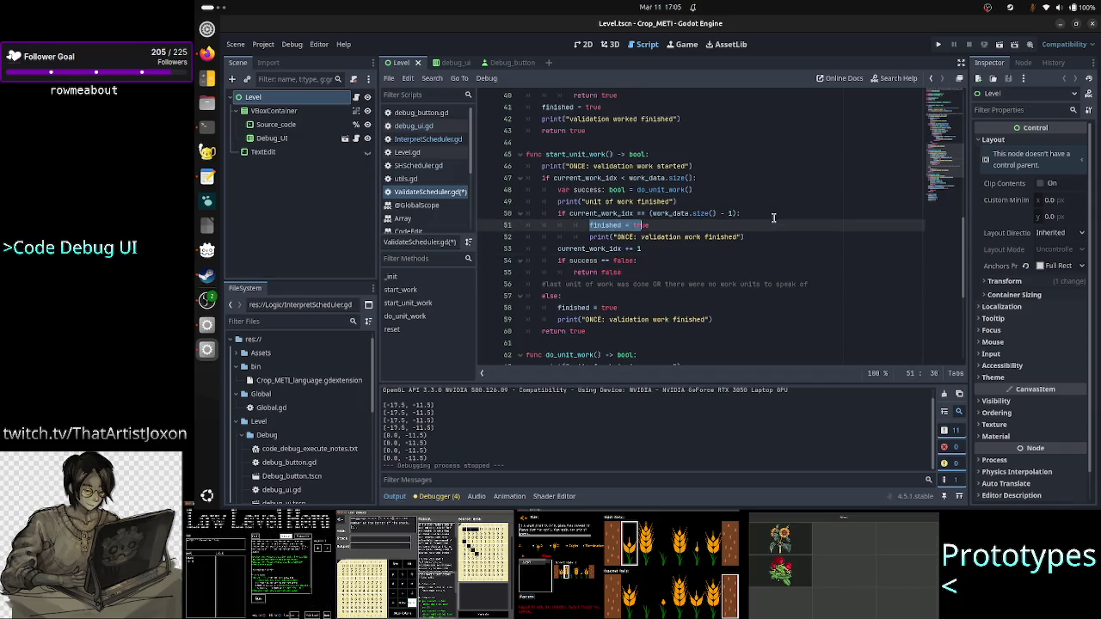
{"action": "key", "text": "Down"}
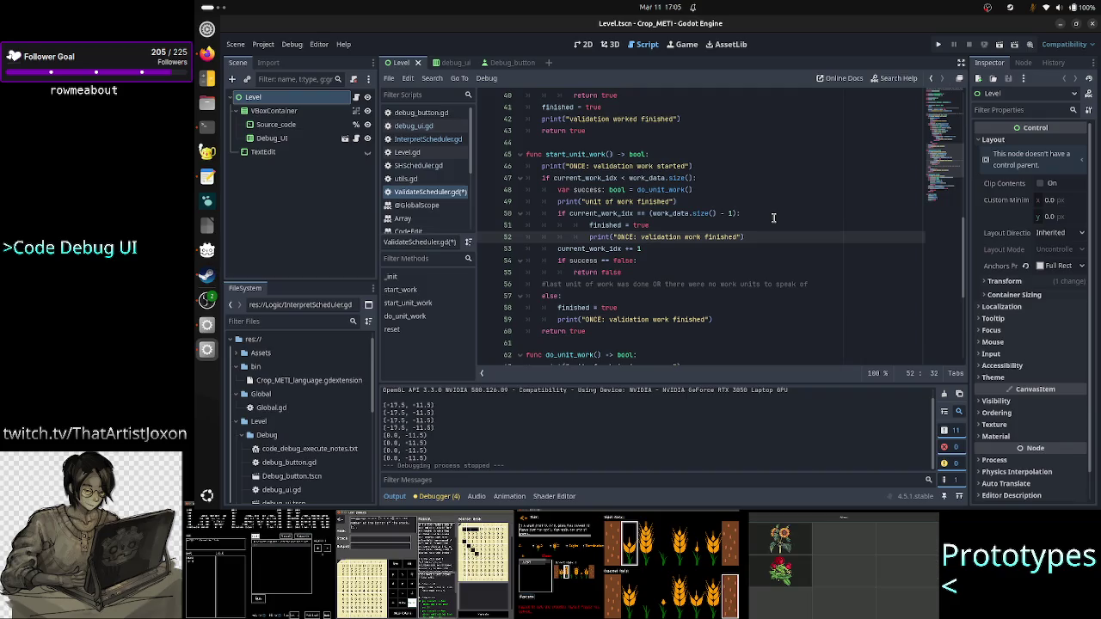
{"action": "key", "text": "Down"}
{"action": "key", "text": "Down"}
{"action": "key", "text": "Down"}
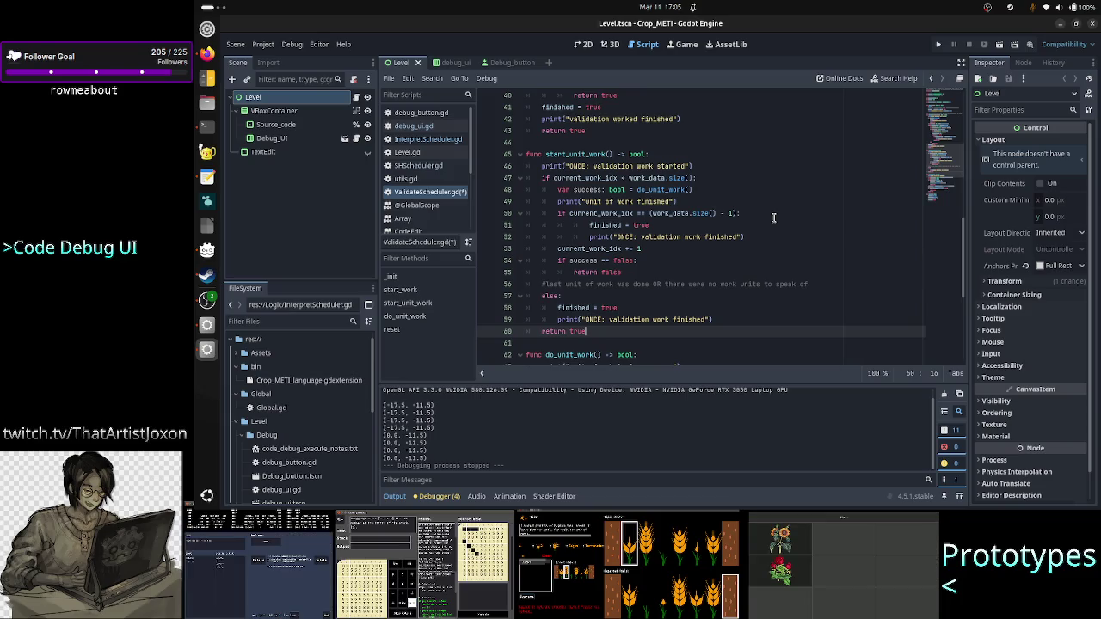
{"action": "key", "text": "Up"}
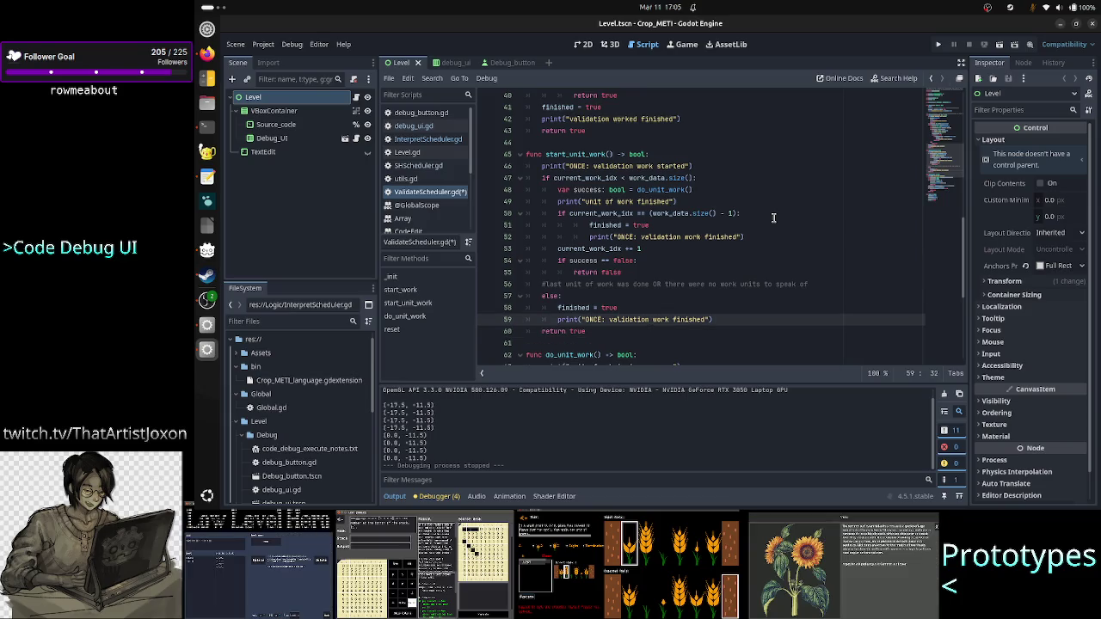
{"action": "key", "text": "Up"}
{"action": "key", "text": "Up"}
{"action": "key", "text": "Up"}
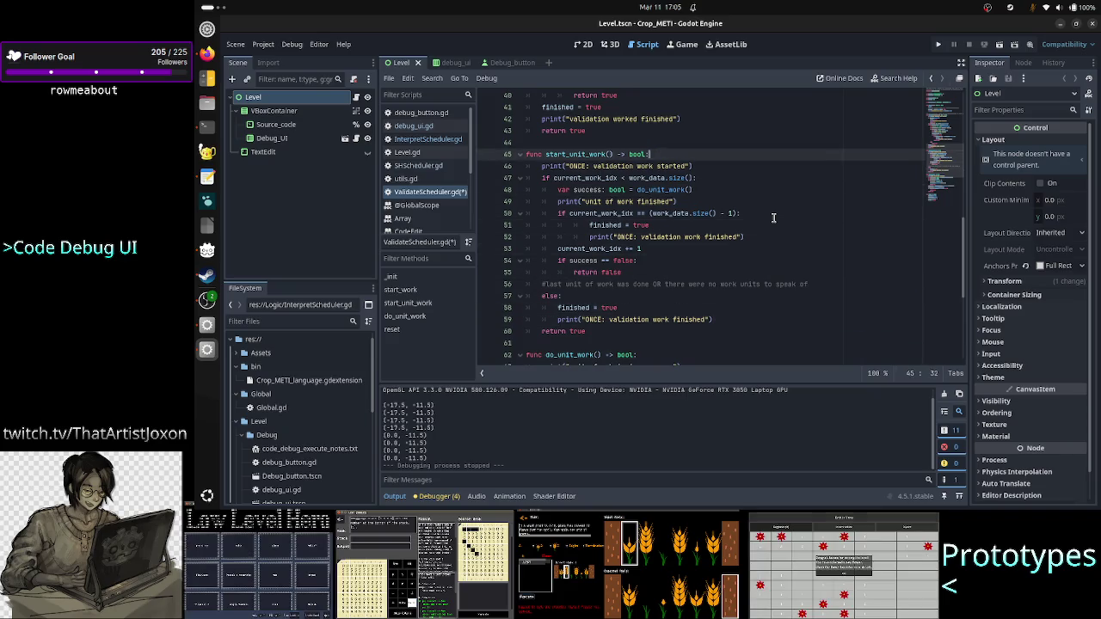
{"action": "key", "text": "Down"}
{"action": "key", "text": "Down"}
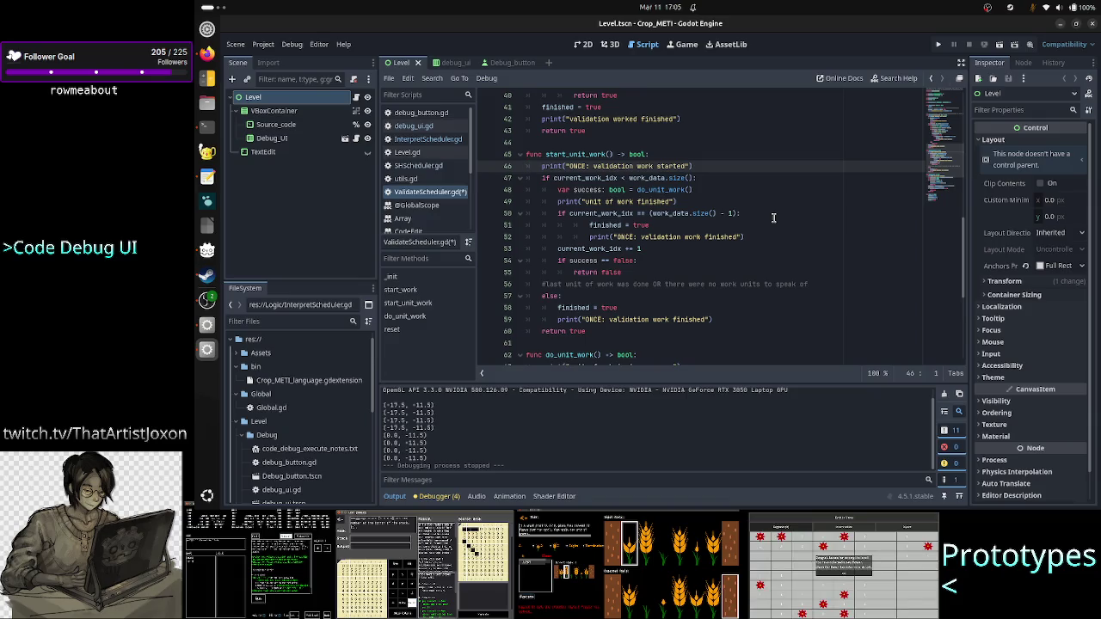
{"action": "key", "text": "Down"}
{"action": "key", "text": "Down"}
{"action": "key", "text": "Down"}
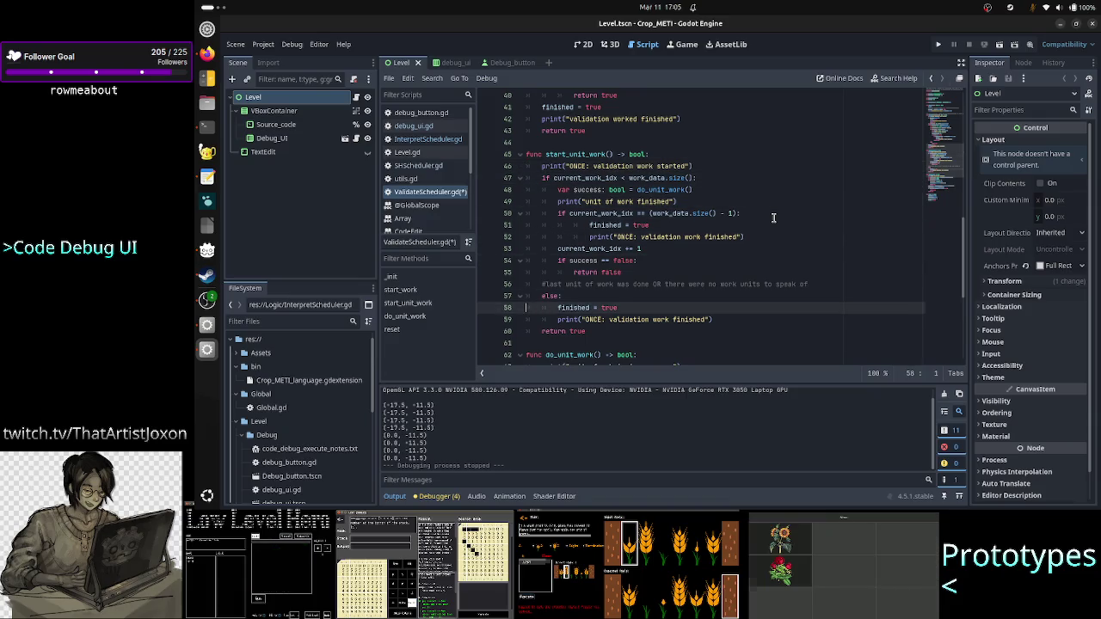
{"action": "key", "text": "Up"}
{"action": "key", "text": "Home"}
{"action": "key", "text": "shift+Right"}
{"action": "key", "text": "shift+Right"}
{"action": "key", "text": "shift+Right"}
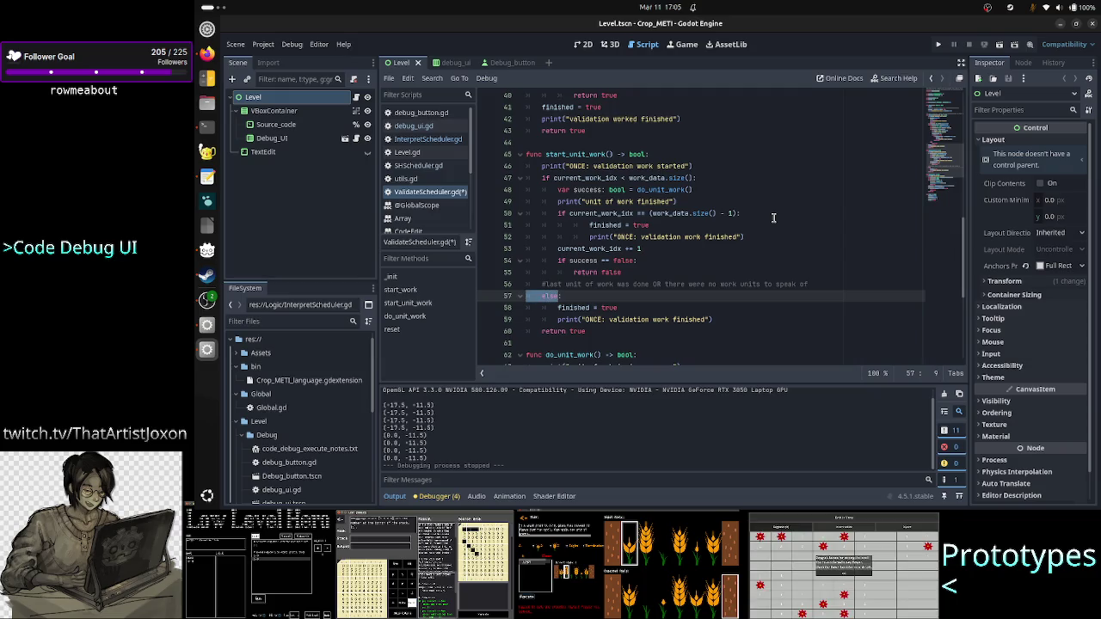
{"action": "key", "text": "Up"}
{"action": "key", "text": "Up"}
{"action": "key", "text": "Up"}
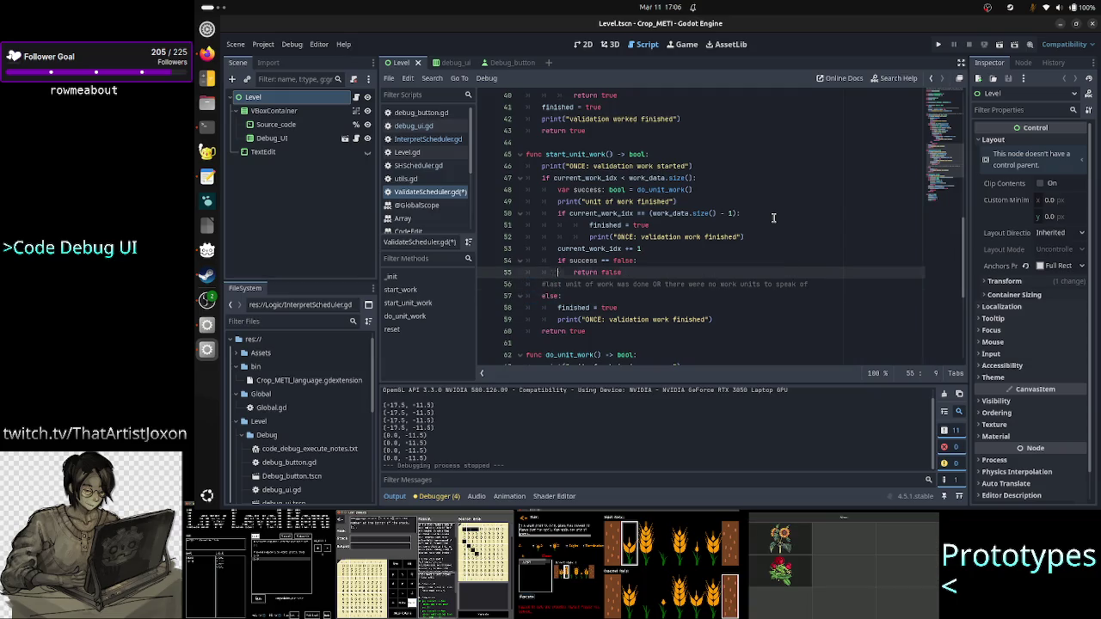
{"action": "key", "text": "Up"}
{"action": "key", "text": "Left"}
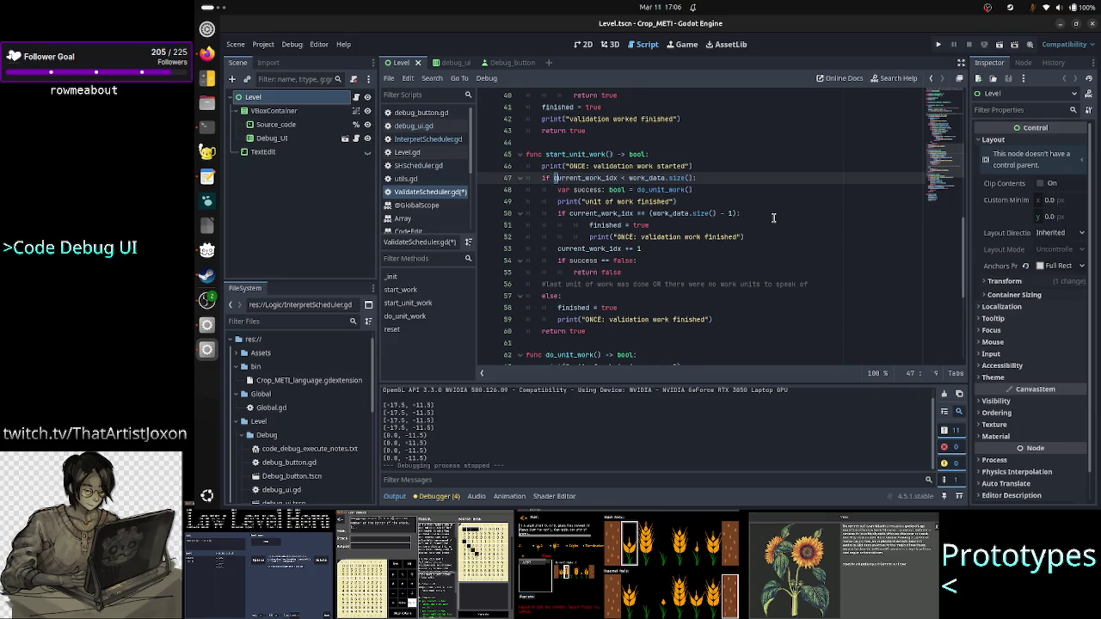
{"action": "key", "text": "shift+Right"}
{"action": "key", "text": "shift+Right"}
{"action": "key", "text": "shift+Right"}
{"action": "key", "text": "shift+Right"}
{"action": "key", "text": "shift+Right"}
{"action": "key", "text": "shift+Right"}
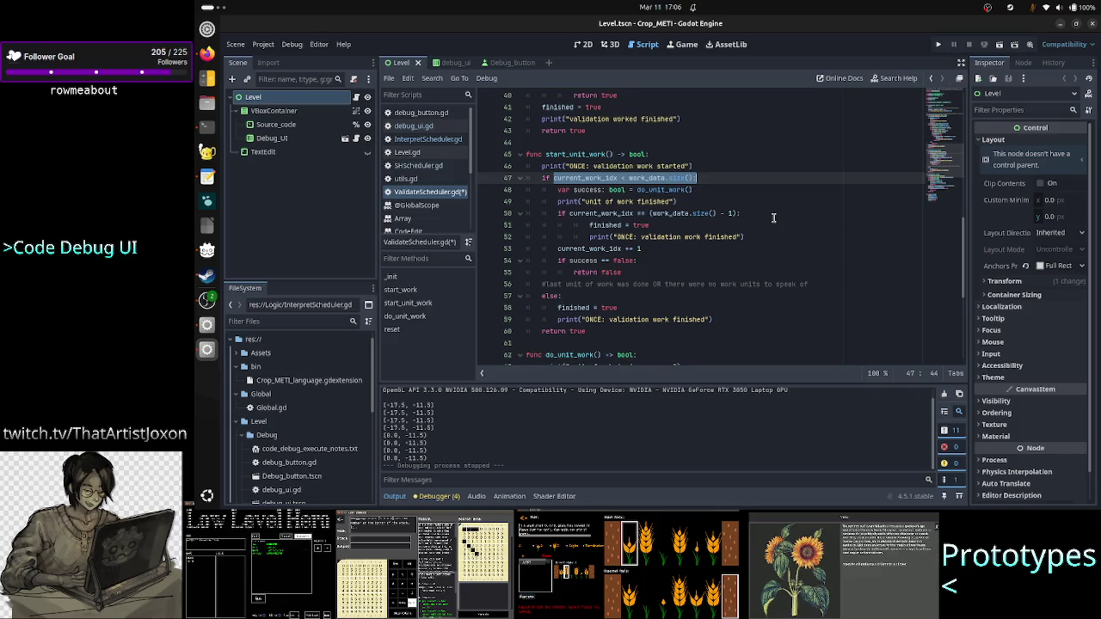
{"action": "key", "text": "Down"}
{"action": "key", "text": "Down"}
{"action": "key", "text": "Down"}
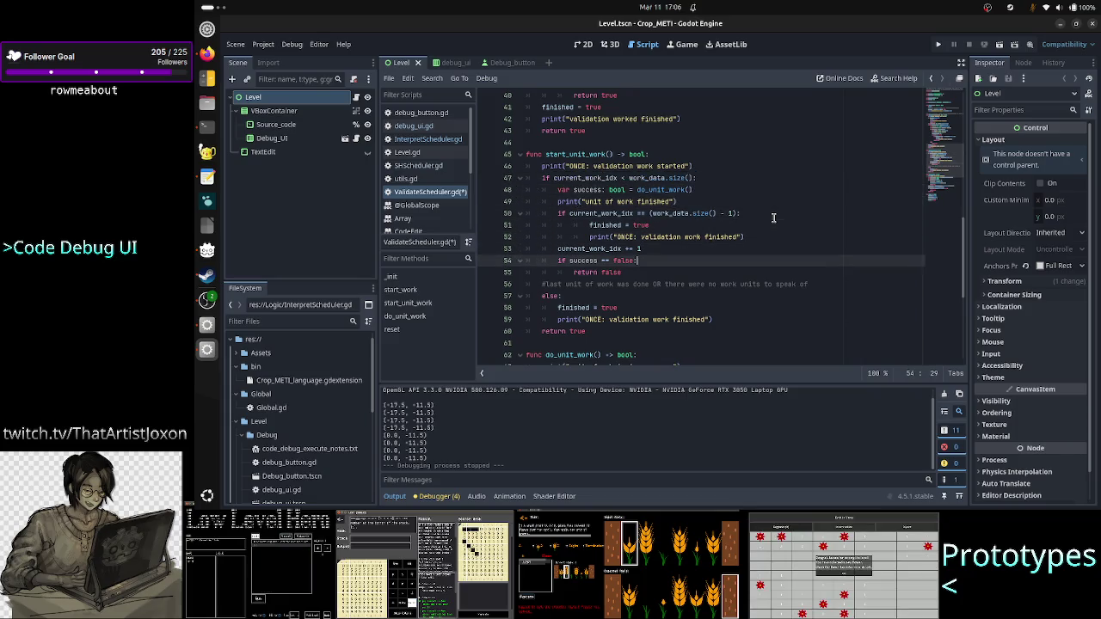
{"action": "key", "text": "Right"}
{"action": "key", "text": "Right"}
{"action": "key", "text": "Right"}
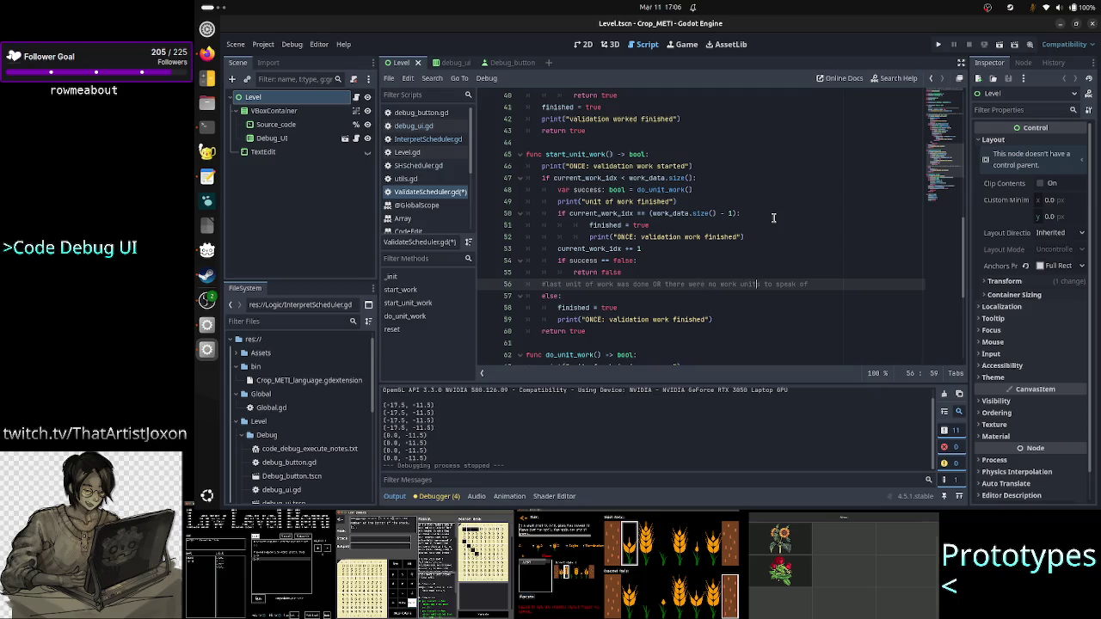
{"action": "key", "text": "Left"}
{"action": "key", "text": "Left"}
{"action": "key", "text": "Left"}
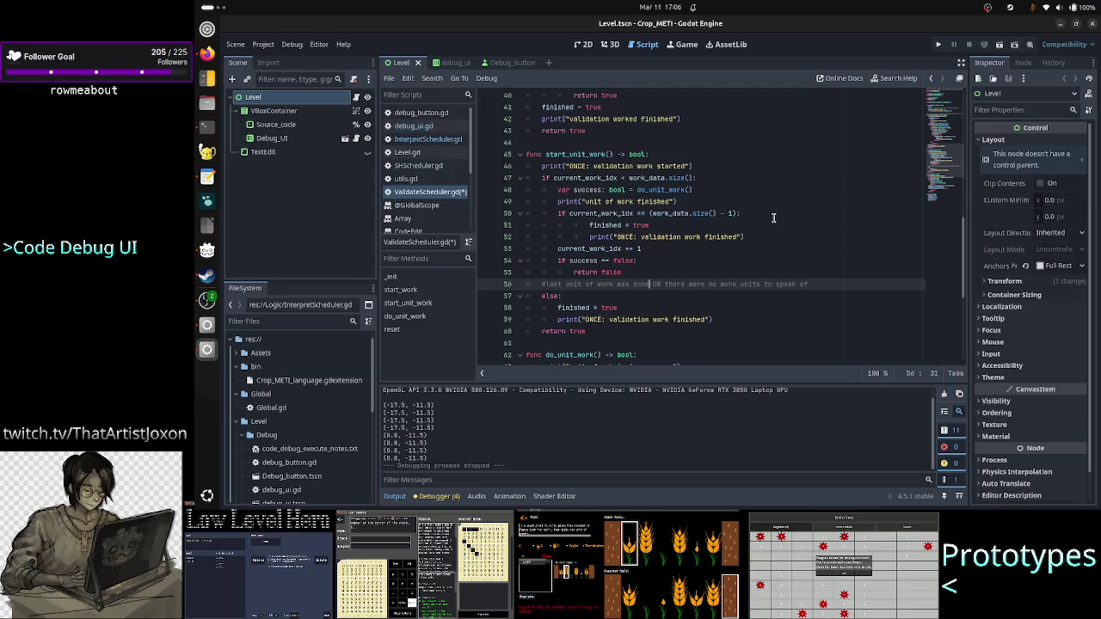
{"action": "key", "text": "shift+Right"}
{"action": "key", "text": "shift+Right"}
{"action": "key", "text": "shift+Right"}
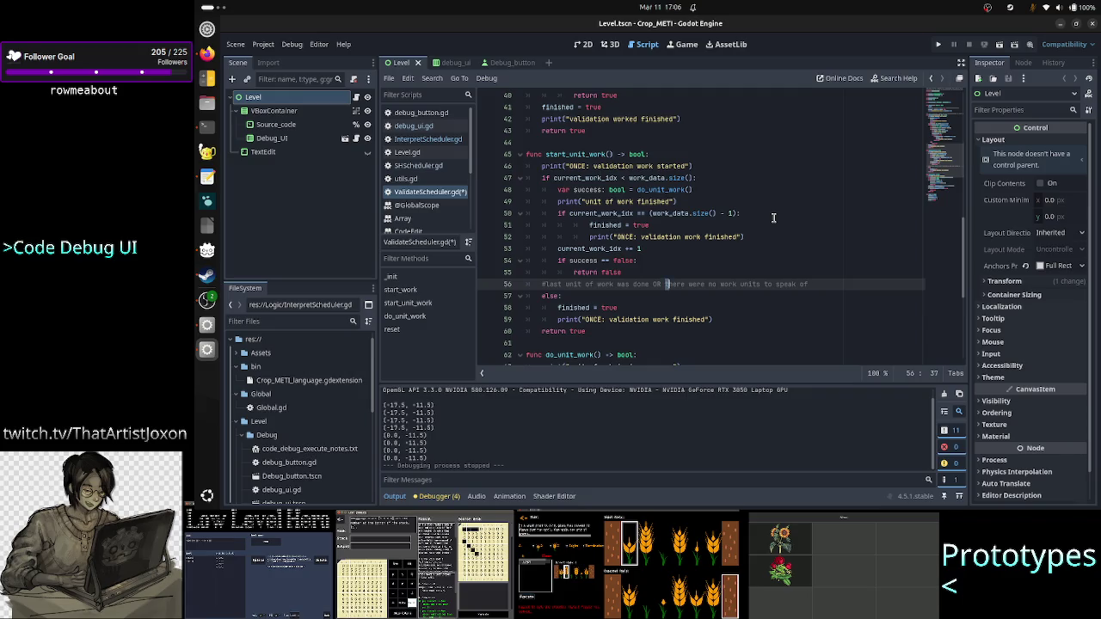
{"action": "key", "text": "Left"}
{"action": "key", "text": "Left"}
{"action": "key", "text": "Left"}
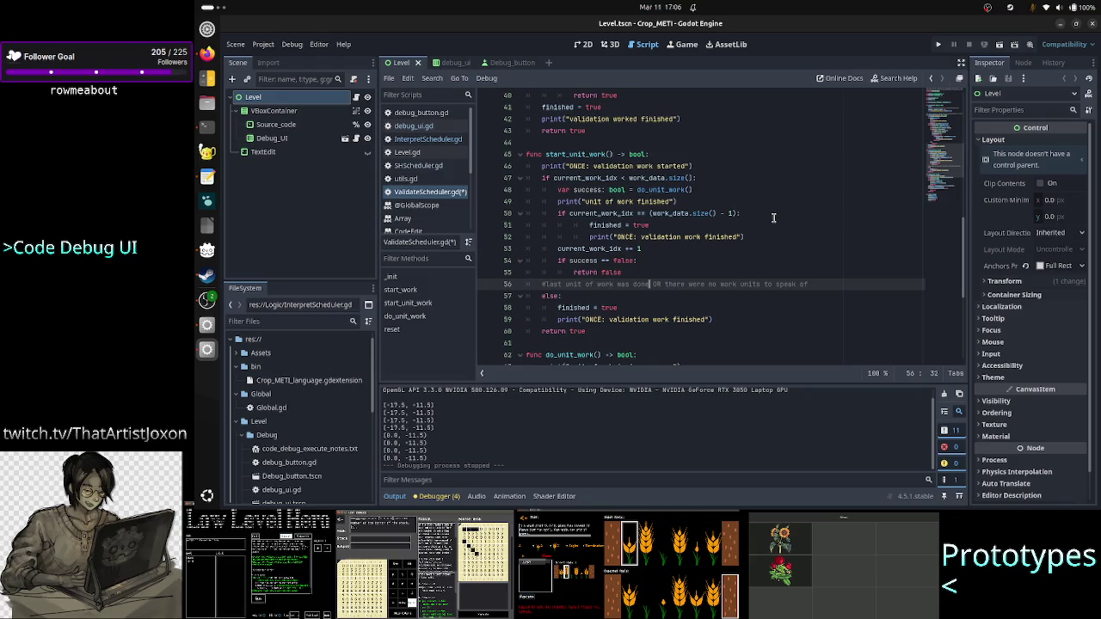
{"action": "key", "text": "shift+Left"}
{"action": "key", "text": "shift+Left"}
{"action": "key", "text": "shift+Left"}
{"action": "key", "text": "shift+Left"}
{"action": "key", "text": "shift+Left"}
{"action": "key", "text": "shift+Left"}
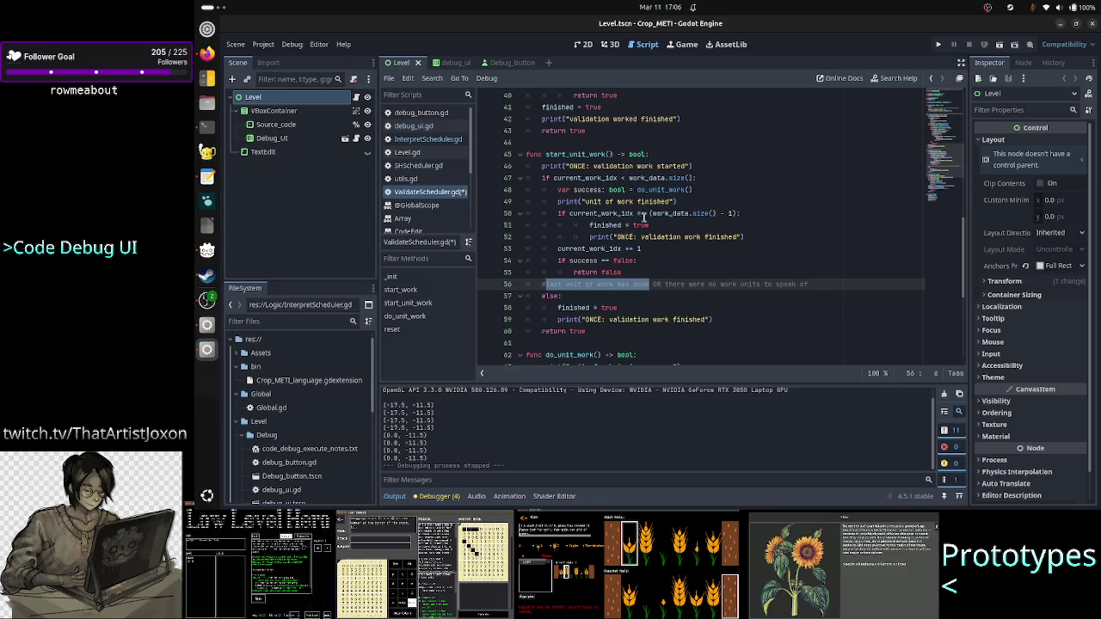
{"action": "left_click_drag", "start_coordinate": [651, 214], "coordinate": [730, 213]}
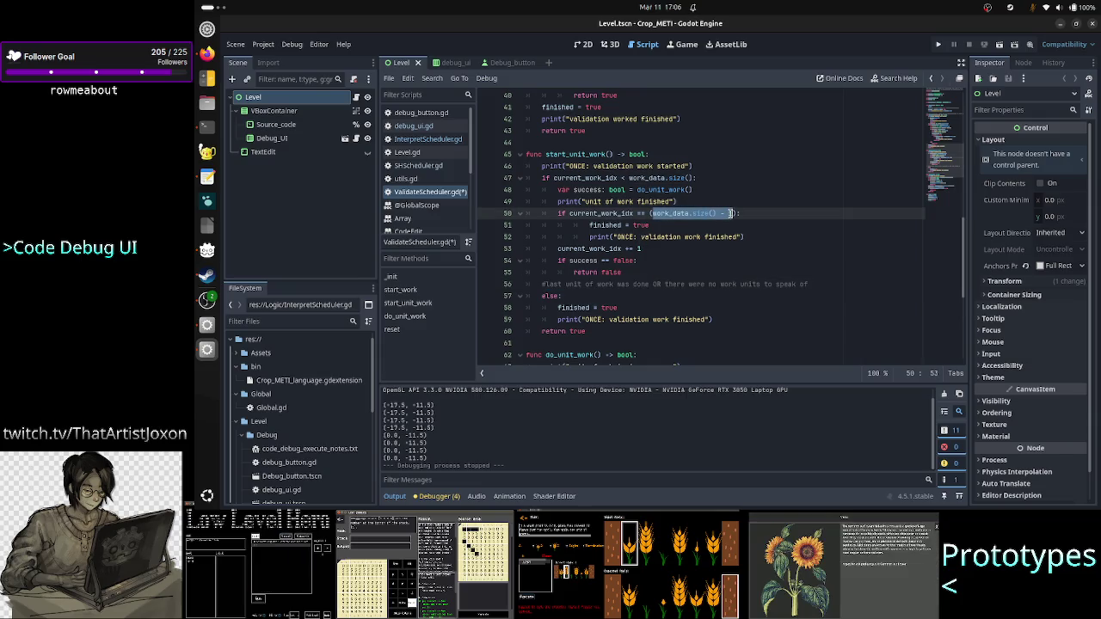
{"action": "left_click", "coordinate": [714, 213]}
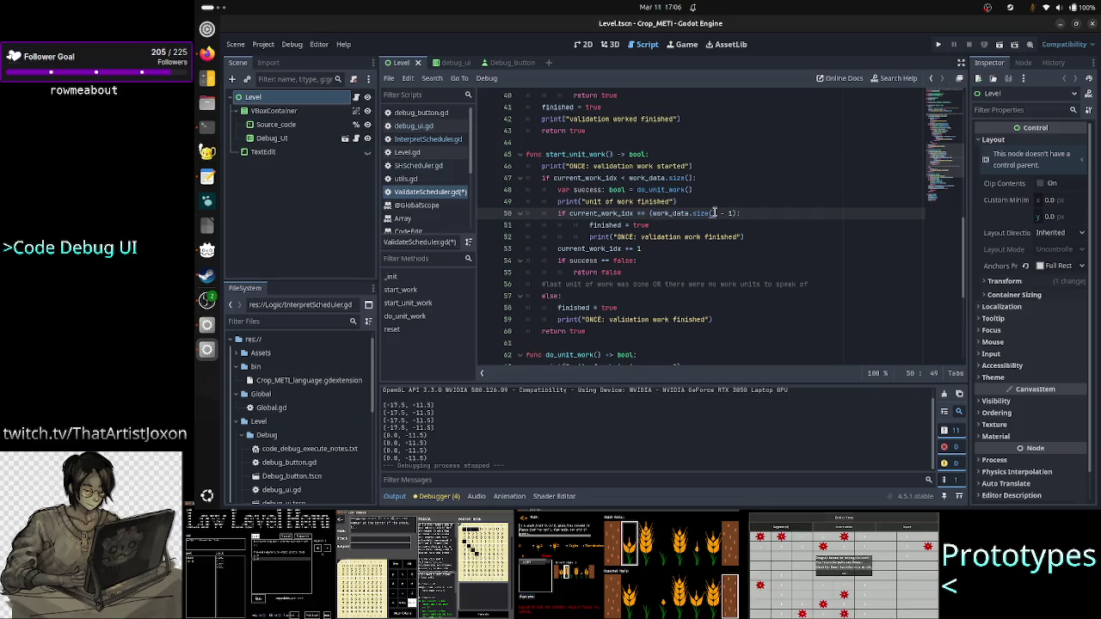
{"action": "left_click_drag", "start_coordinate": [715, 214], "coordinate": [652, 213]}
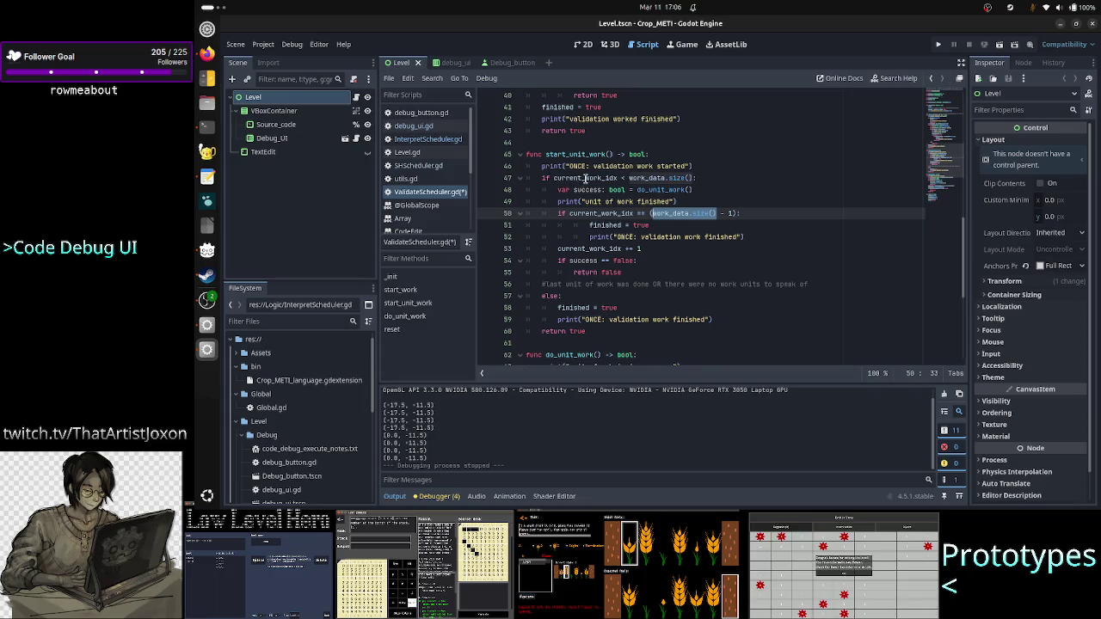
{"action": "mouse_move", "coordinate": [585, 179]}
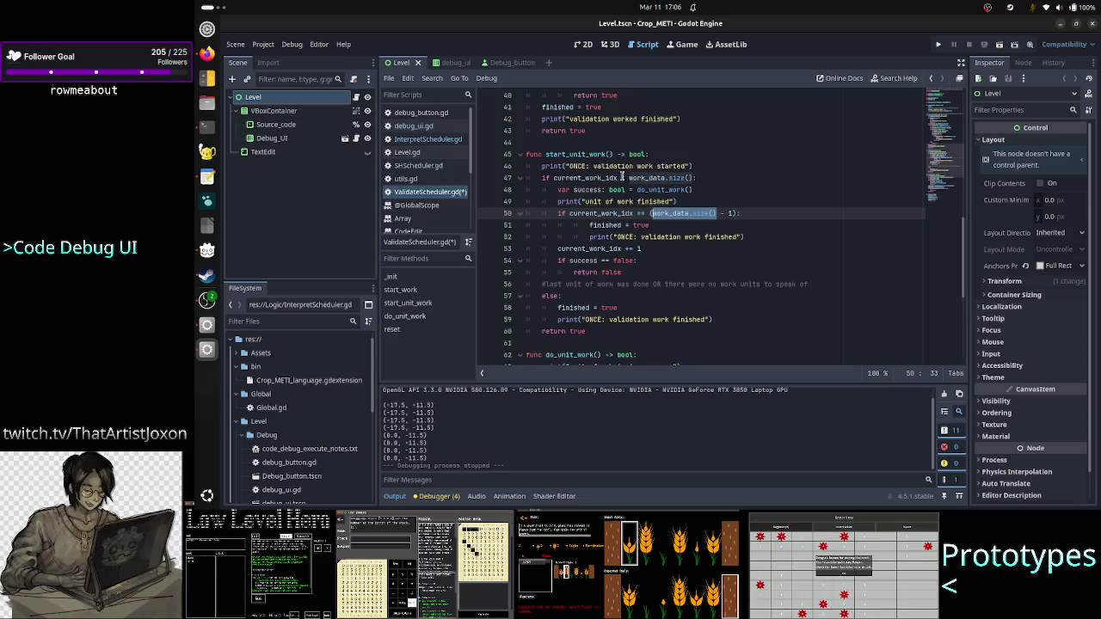
{"action": "left_click", "coordinate": [654, 177]}
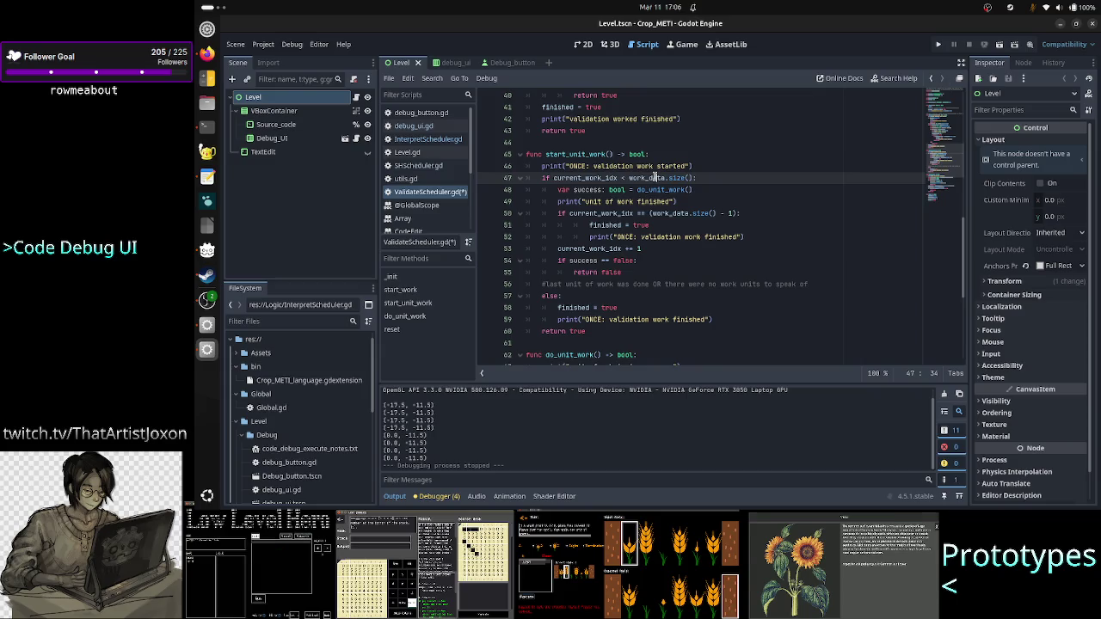
{"action": "left_click", "coordinate": [565, 294]}
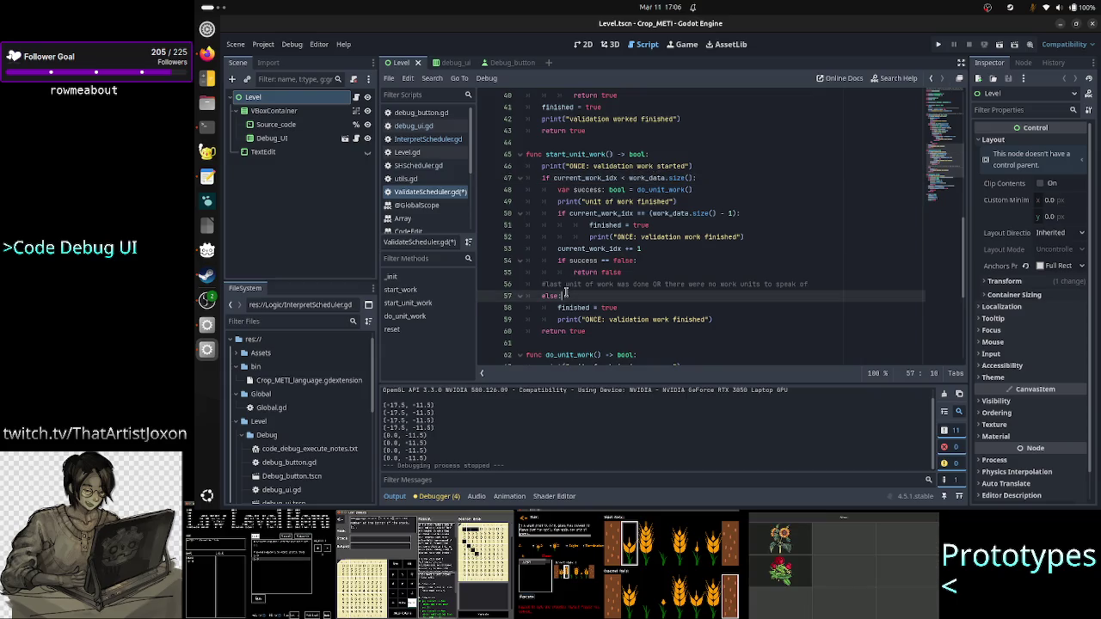
{"action": "left_click_drag", "start_coordinate": [618, 308], "coordinate": [557, 308]}
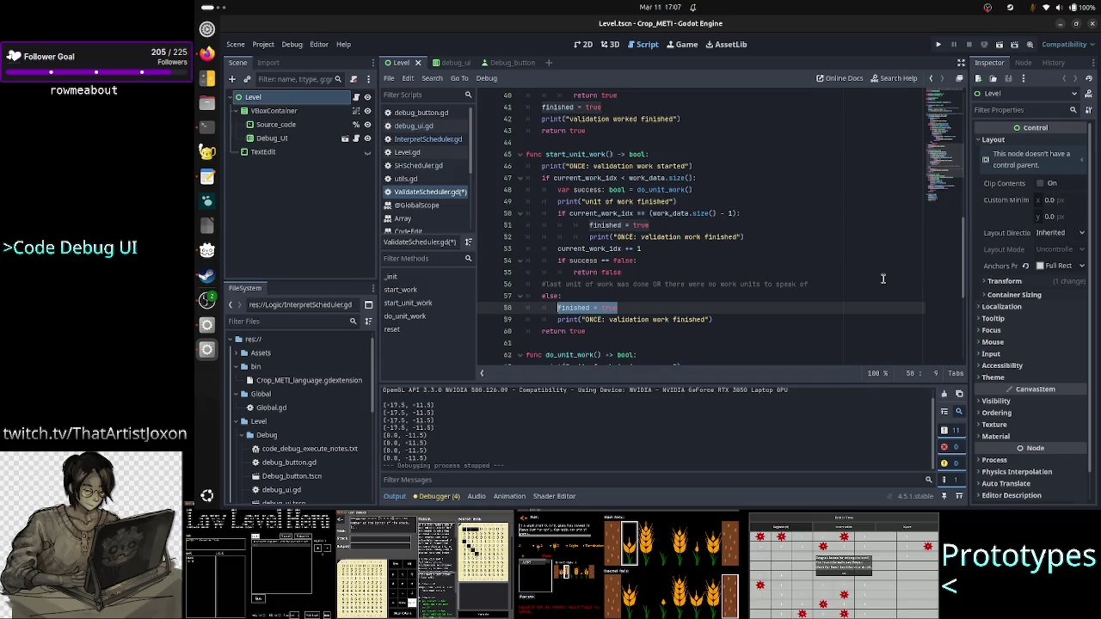
{"action": "double_click", "coordinate": [575, 154]}
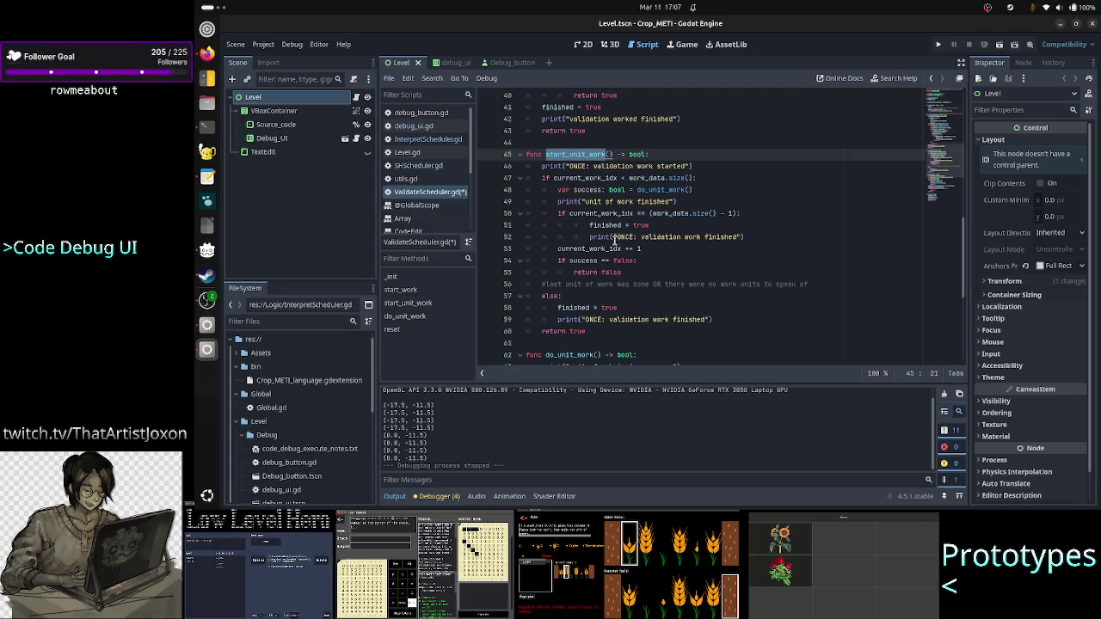
{"action": "mouse_move", "coordinate": [586, 223]}
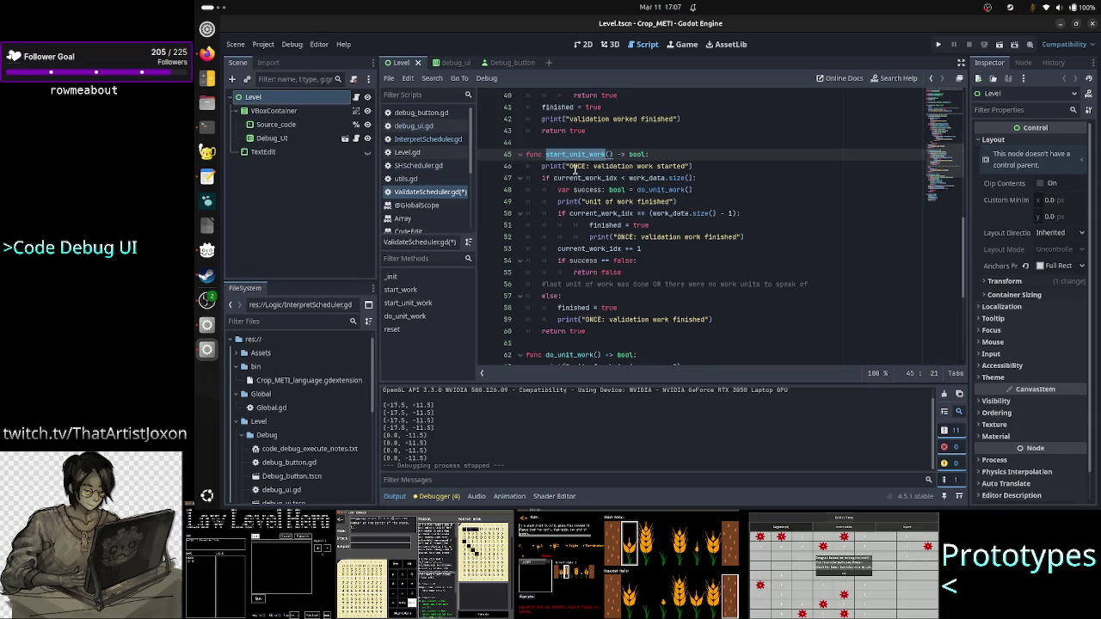
{"action": "double_click", "coordinate": [596, 249]}
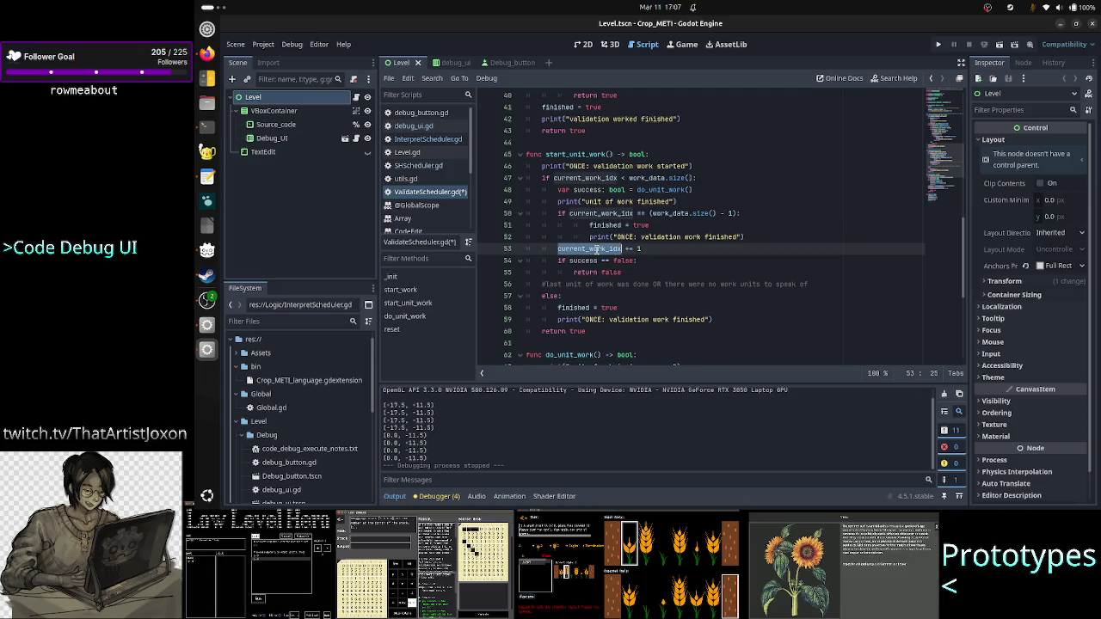
{"action": "double_click", "coordinate": [588, 177]}
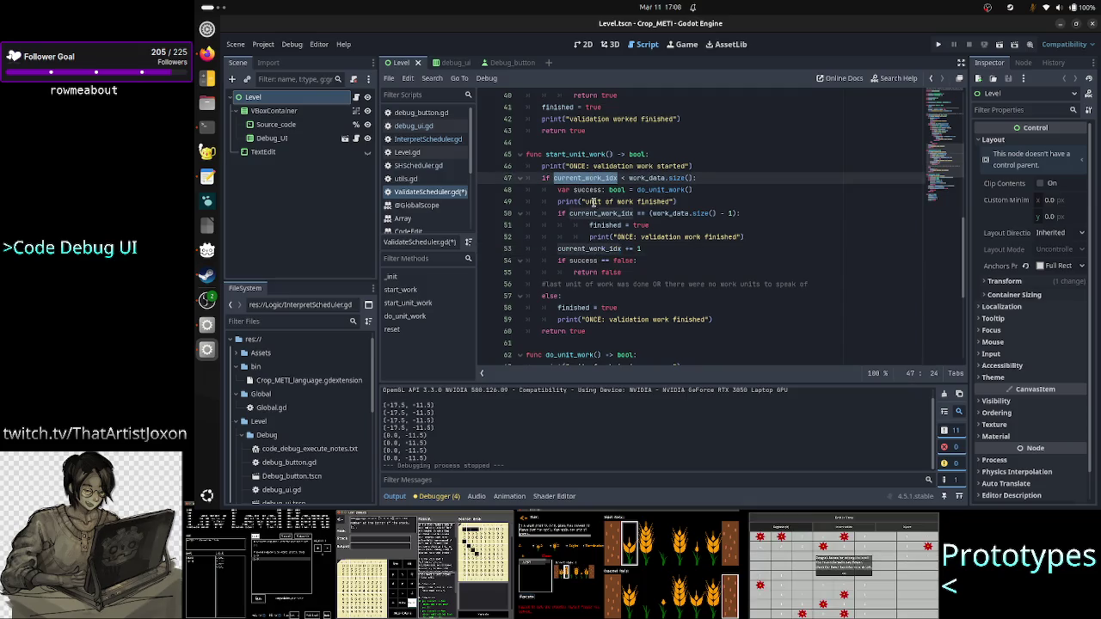
{"action": "double_click", "coordinate": [575, 308]}
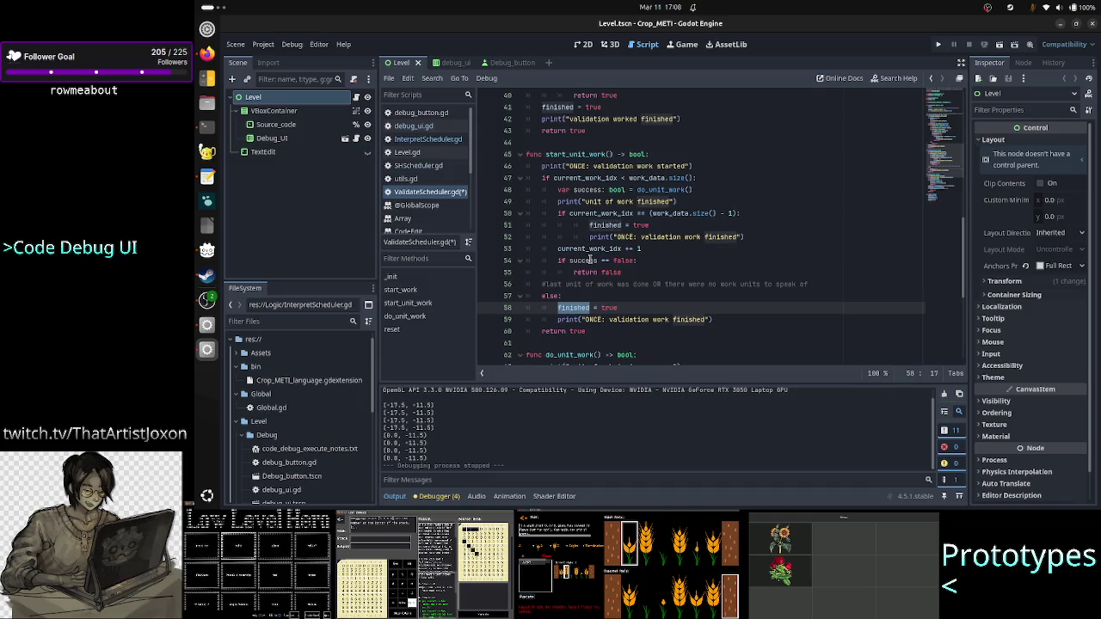
{"action": "double_click", "coordinate": [592, 260]}
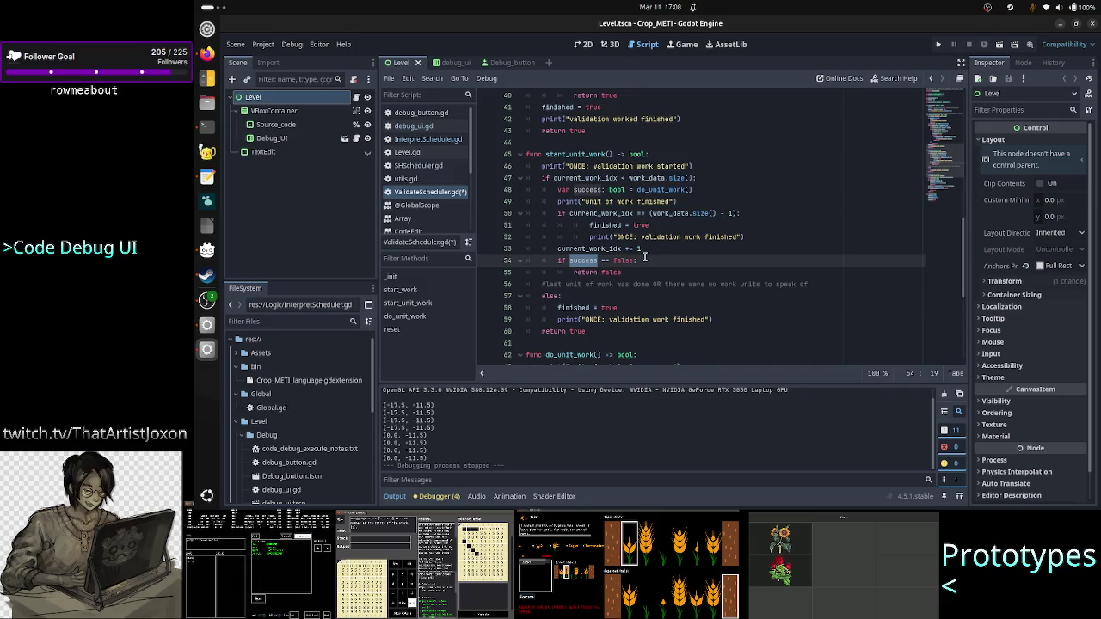
{"action": "left_click", "coordinate": [629, 260]}
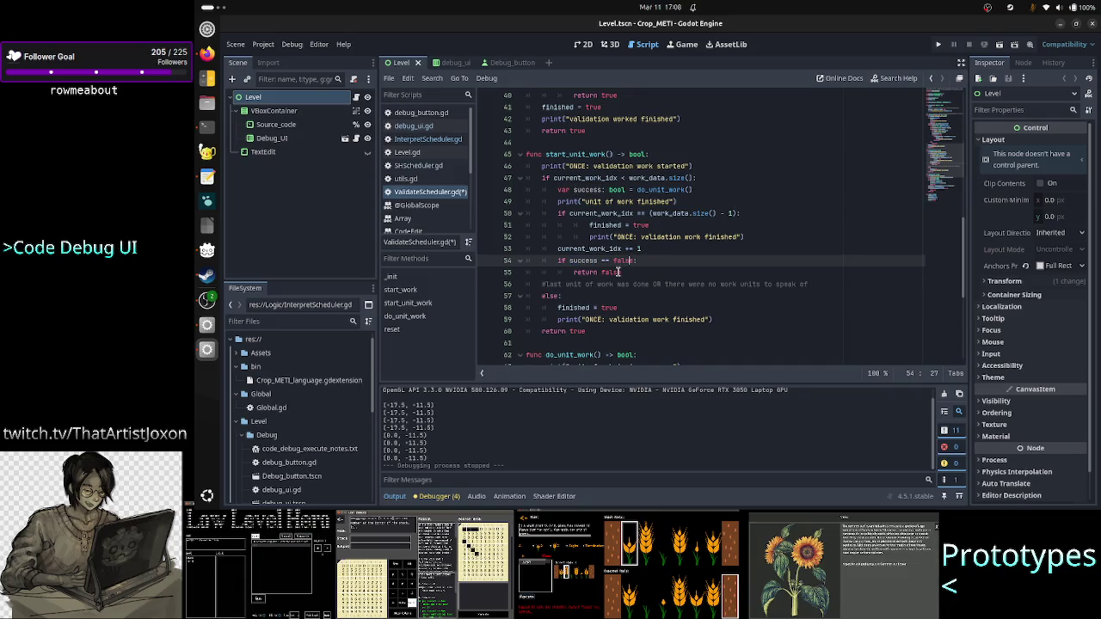
{"action": "double_click", "coordinate": [620, 272]}
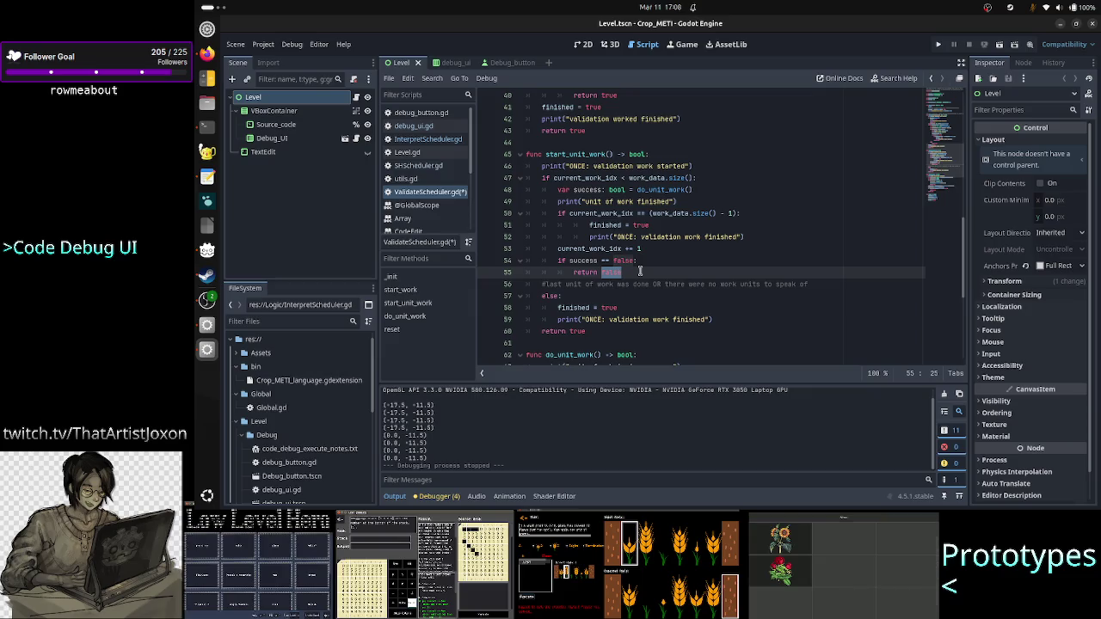
{"action": "left_click", "coordinate": [621, 307]}
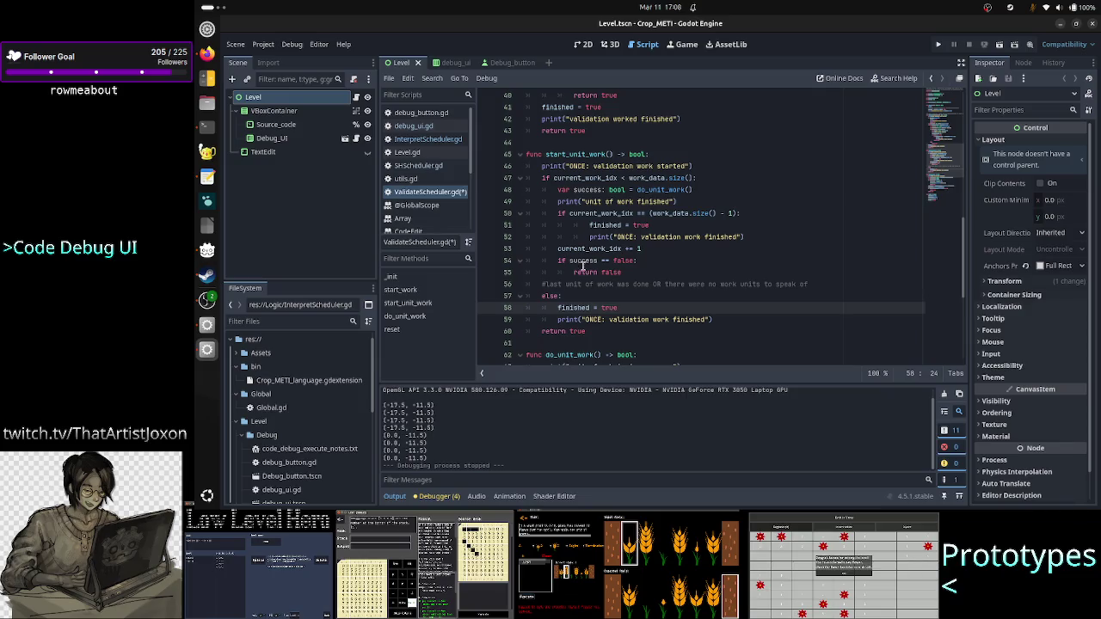
{"action": "double_click", "coordinate": [577, 308]}
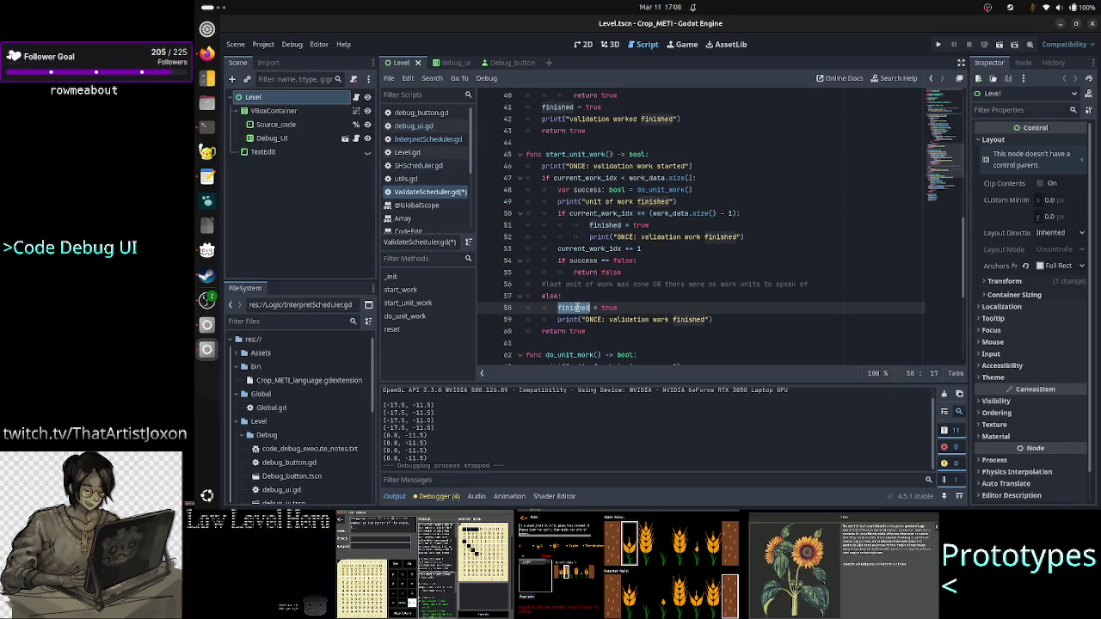
{"action": "left_click_drag", "start_coordinate": [618, 307], "coordinate": [556, 309]}
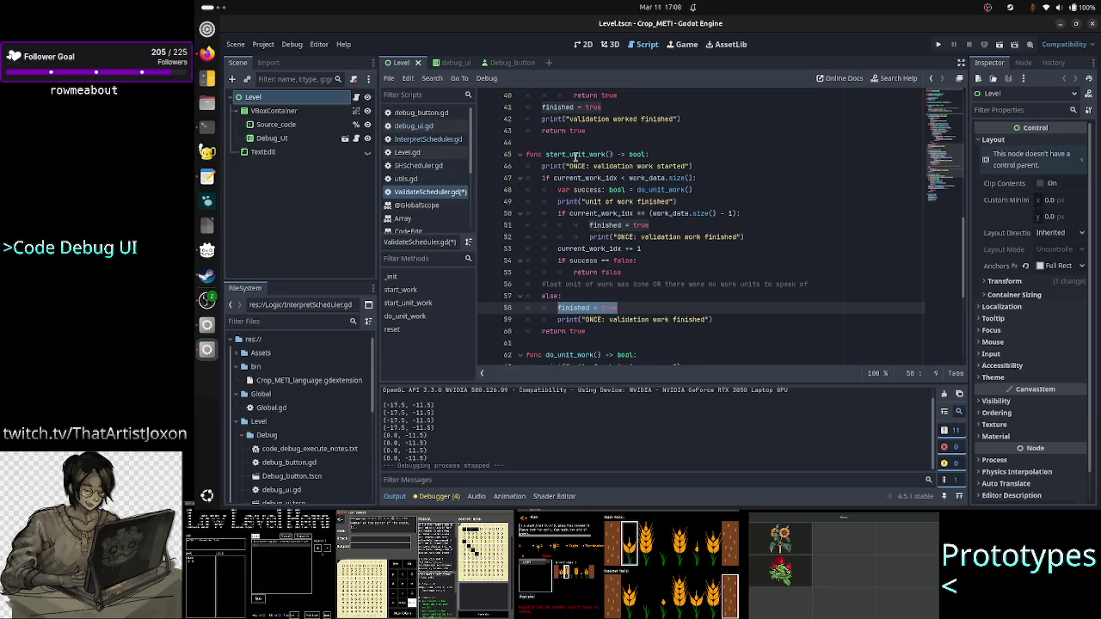
{"action": "left_click", "coordinate": [576, 155]}
{"action": "double_click", "coordinate": [576, 155]}
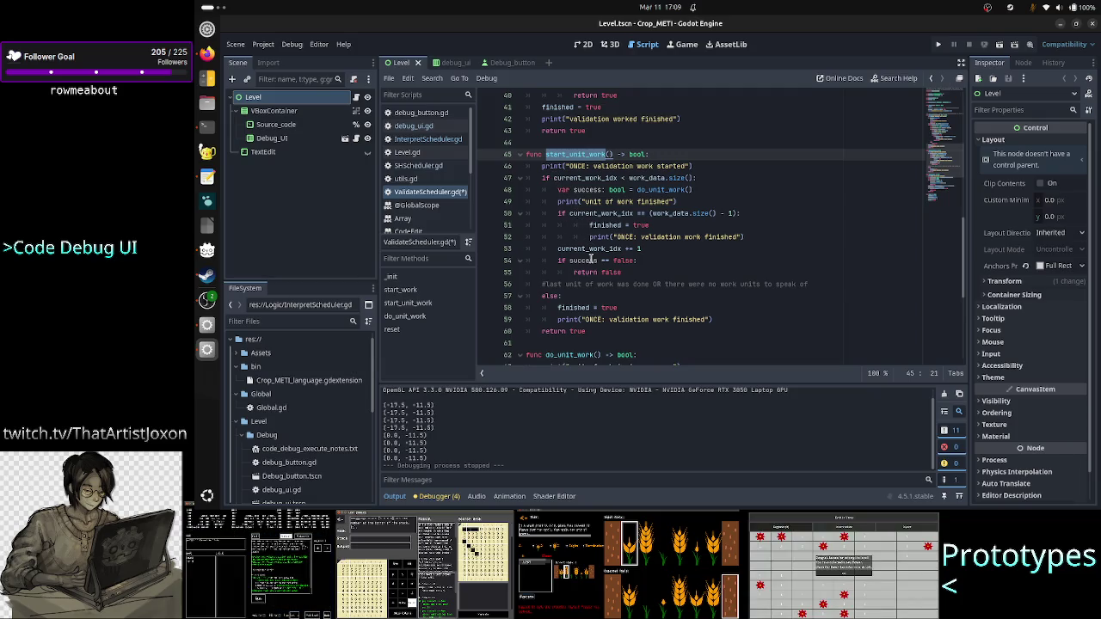
{"action": "mouse_move", "coordinate": [591, 259]}
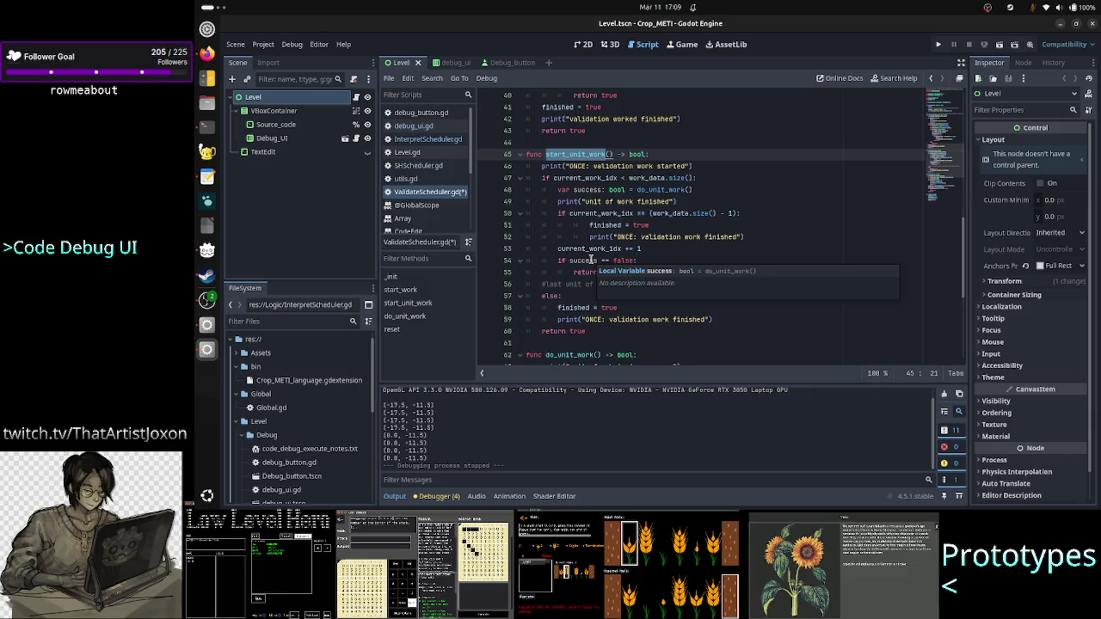
{"action": "double_click", "coordinate": [587, 178]}
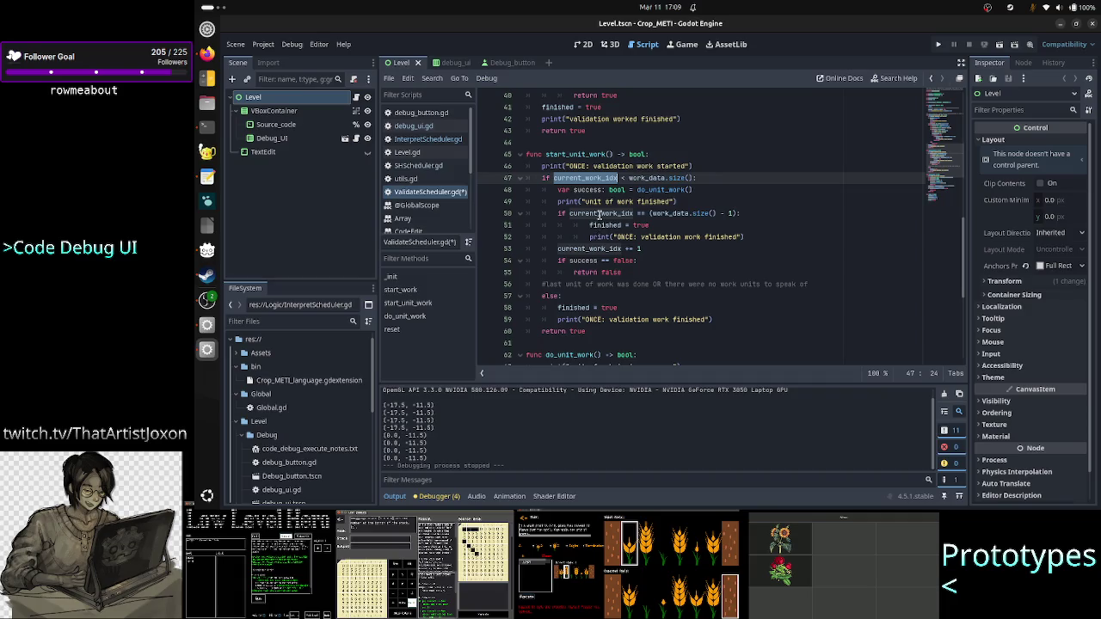
{"action": "left_click", "coordinate": [654, 249]}
{"action": "double_click", "coordinate": [583, 259]}
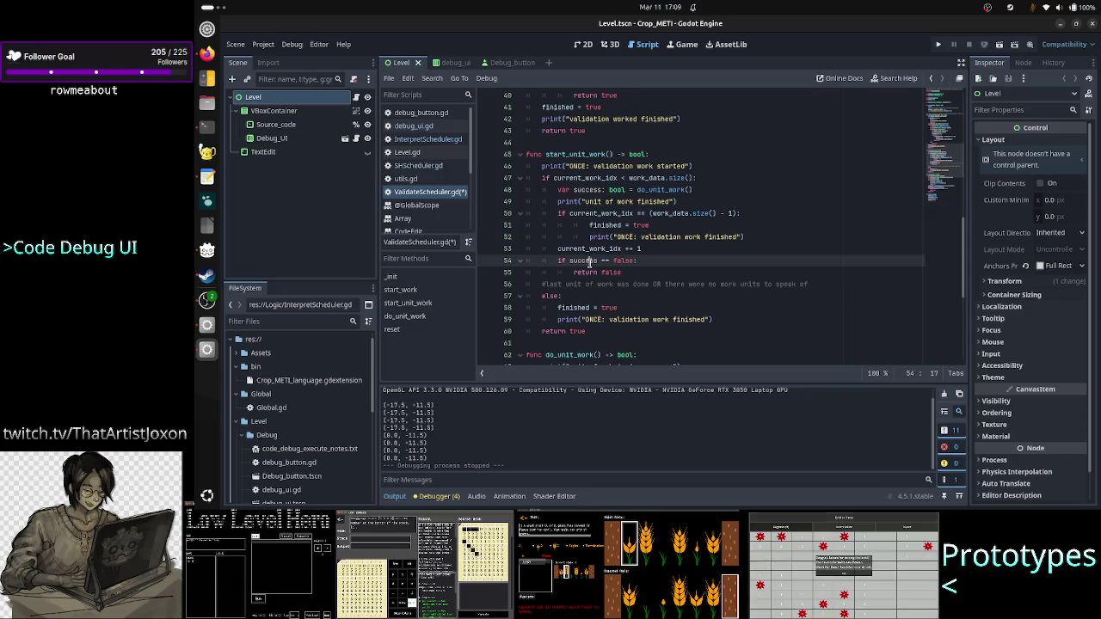
{"action": "left_click", "coordinate": [644, 261]}
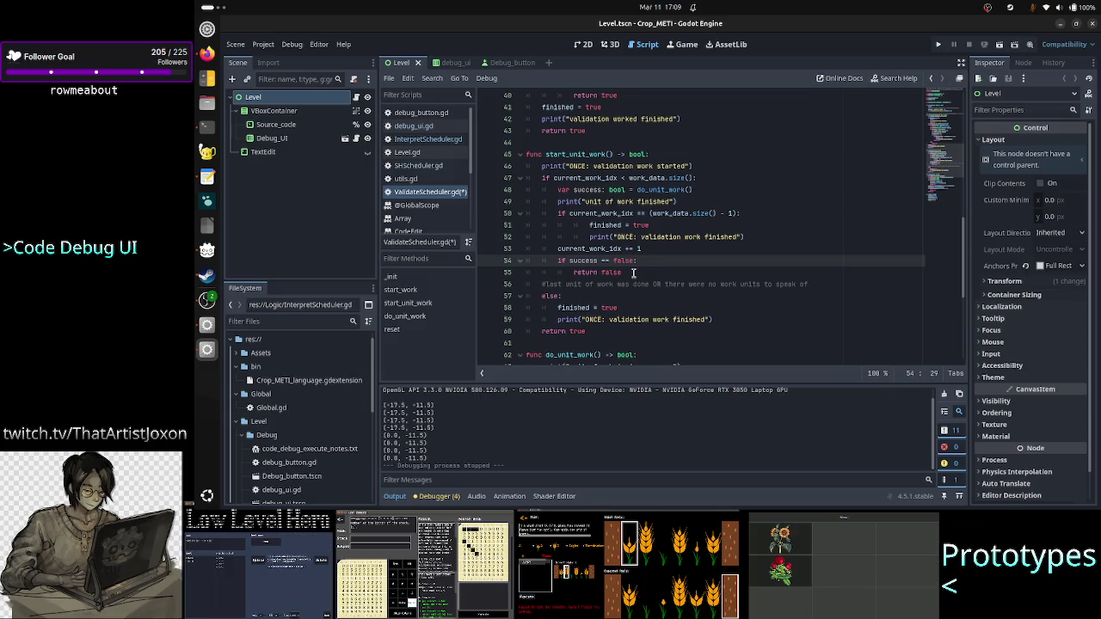
{"action": "left_click", "coordinate": [634, 272]}
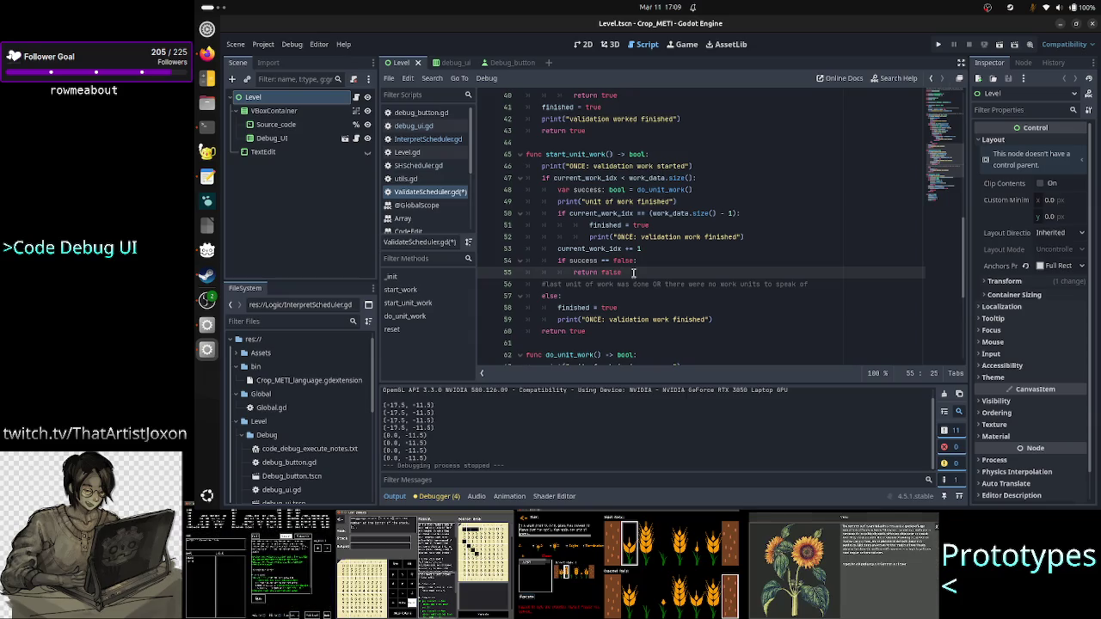
{"action": "key", "text": "Up"}
{"action": "key", "text": "Up"}
{"action": "key", "text": "Up"}
Add a two-line # comment above start_unit_work: the last unit never set finished without another start call
{"action": "key", "text": "Down"}
{"action": "key", "text": "Down"}
{"action": "key", "text": "Up"}
{"action": "key", "text": "Return"}
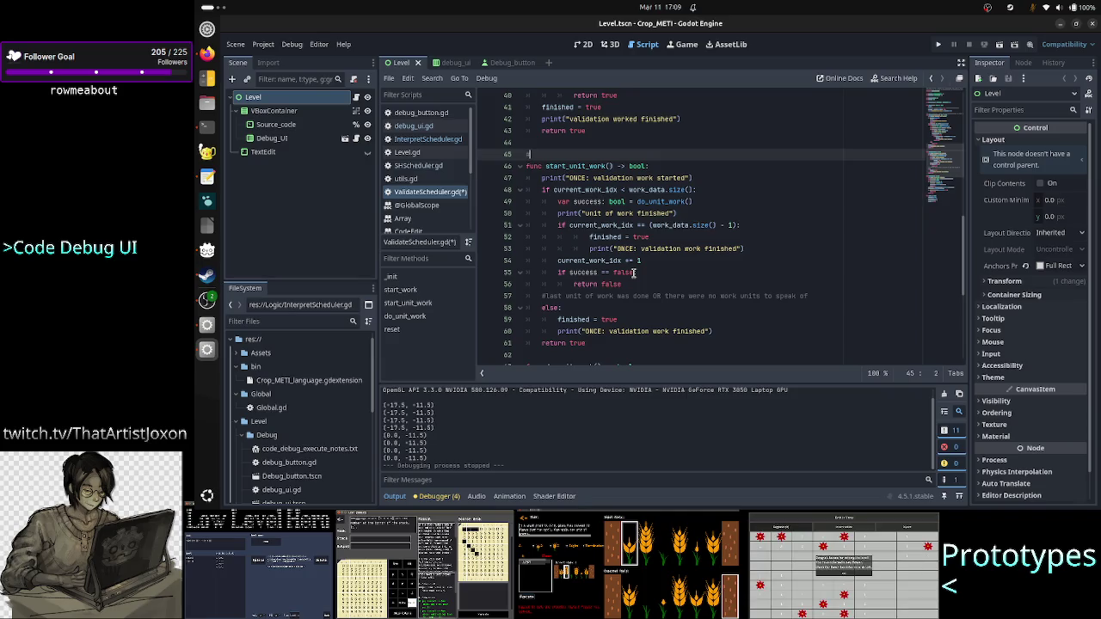
{"action": "type", "text": "uni"}
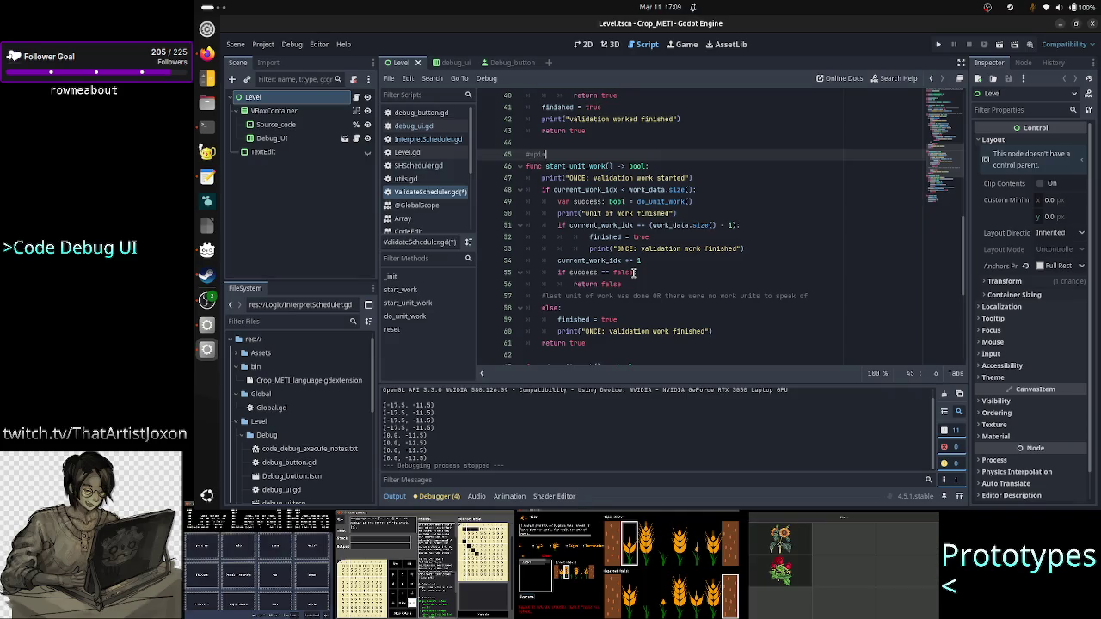
{"action": "type", "text": "n doin"}
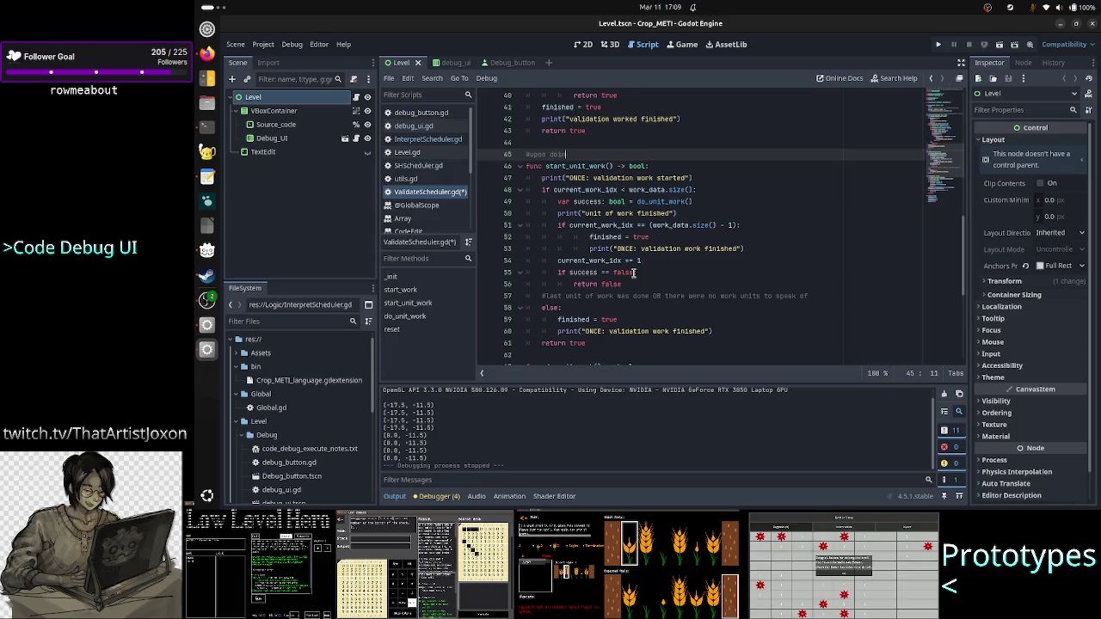
{"action": "type", "text": "g the last wor"}
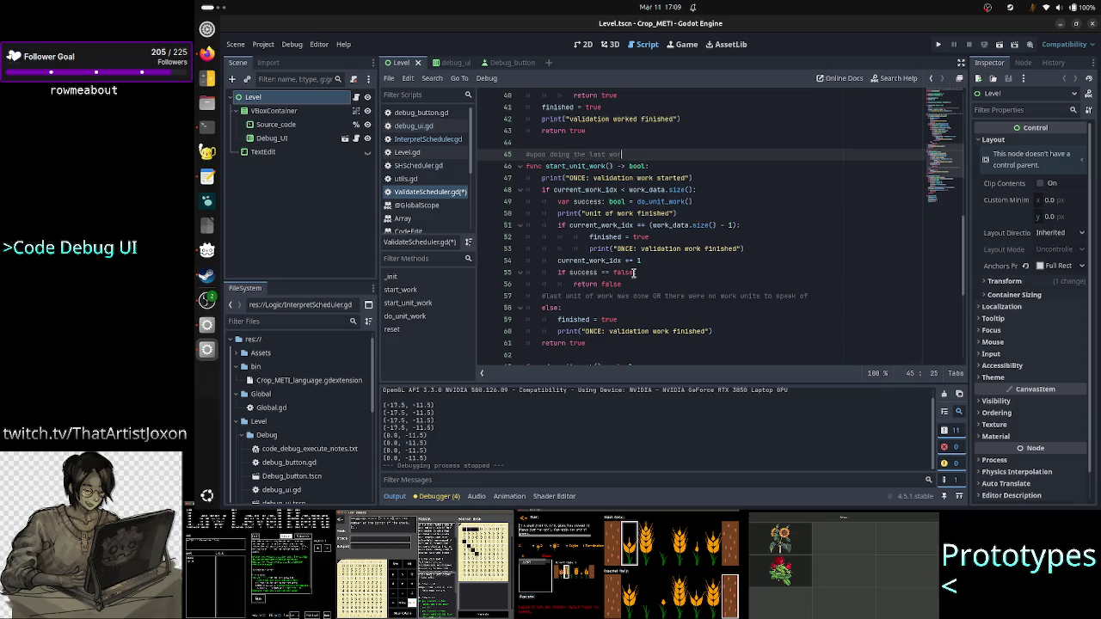
{"action": "type", "text": "k unit,"}
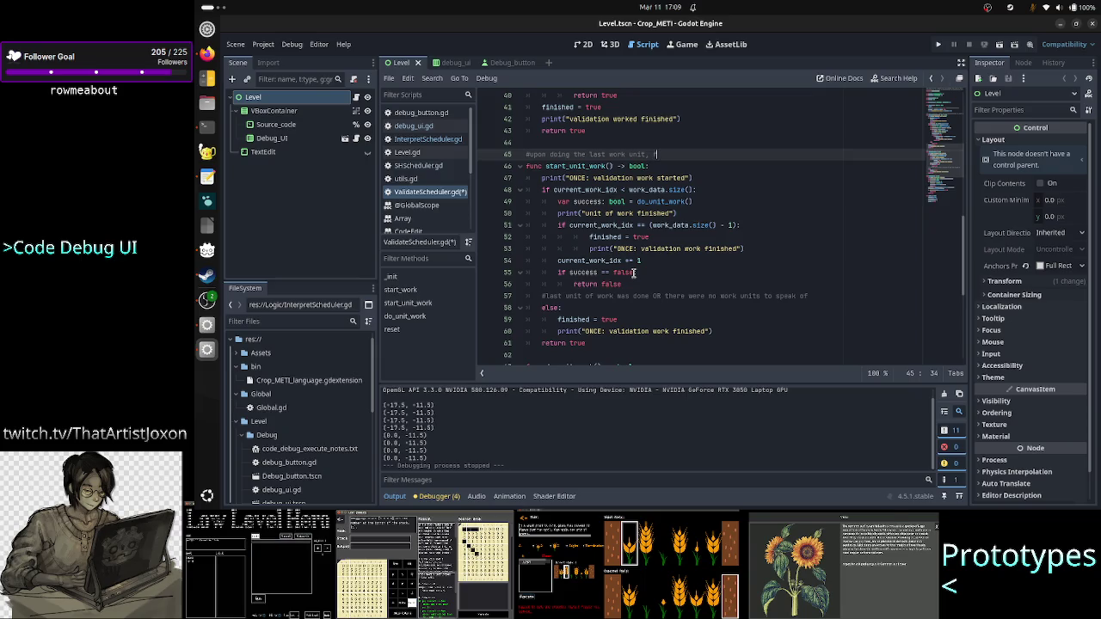
{"action": "type", "text": "finished = true "}
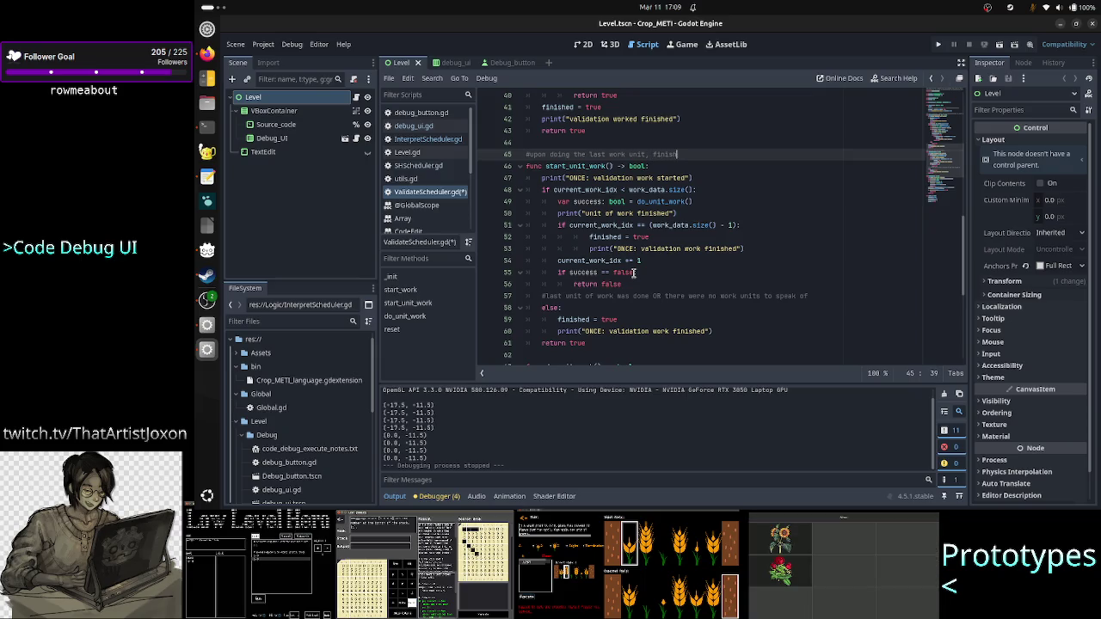
{"action": "type", "text": "wasn't set"}
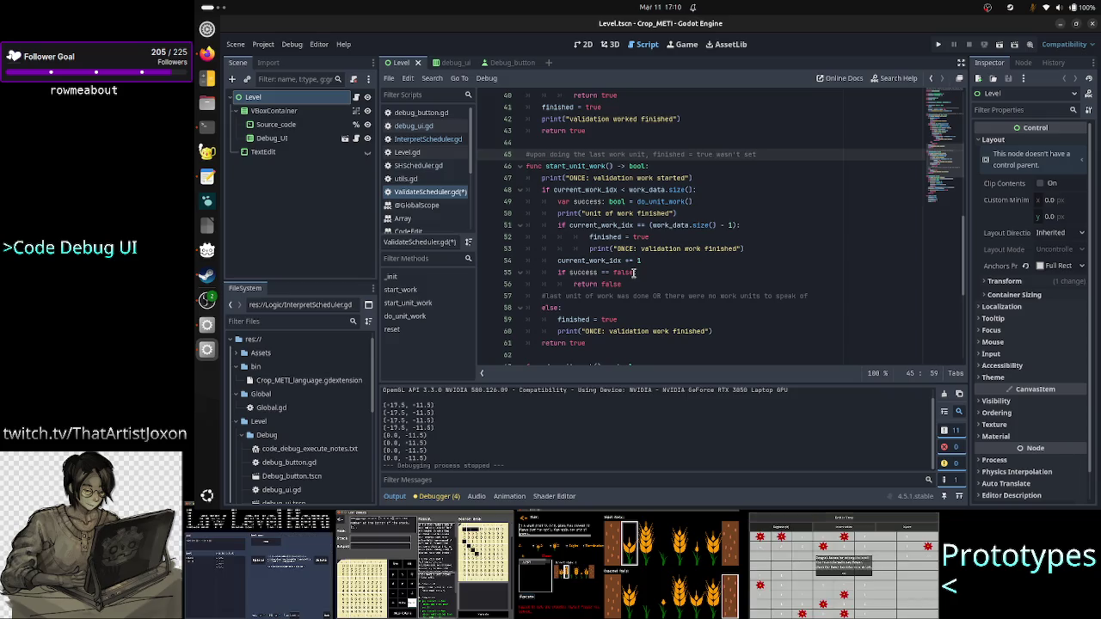
{"action": "type", "text": "you "}
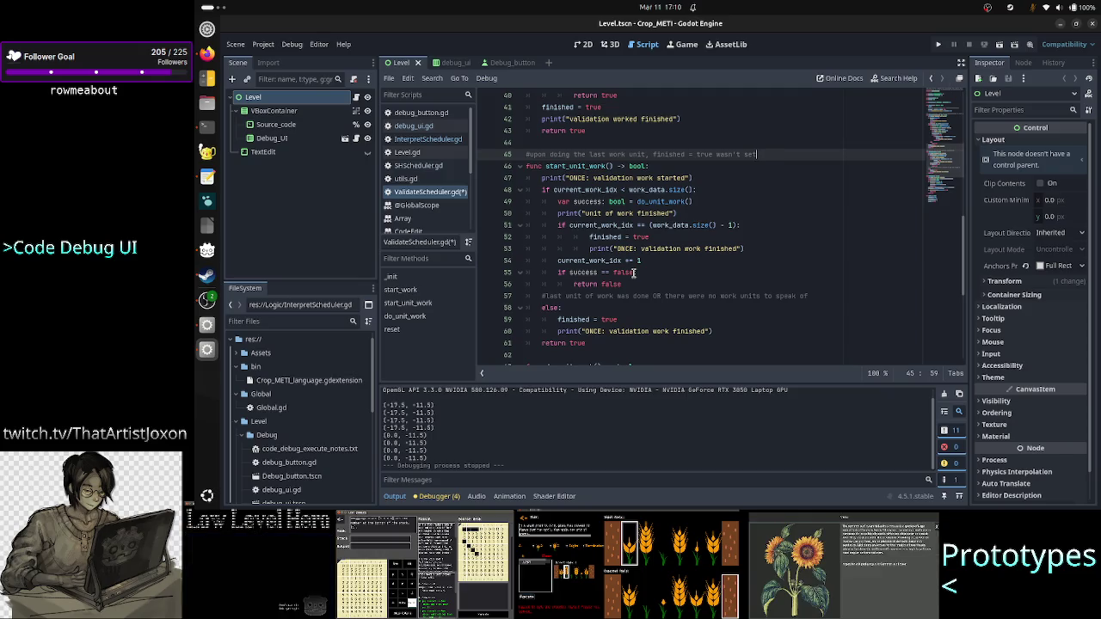
{"action": "type", "text": "had to call "}
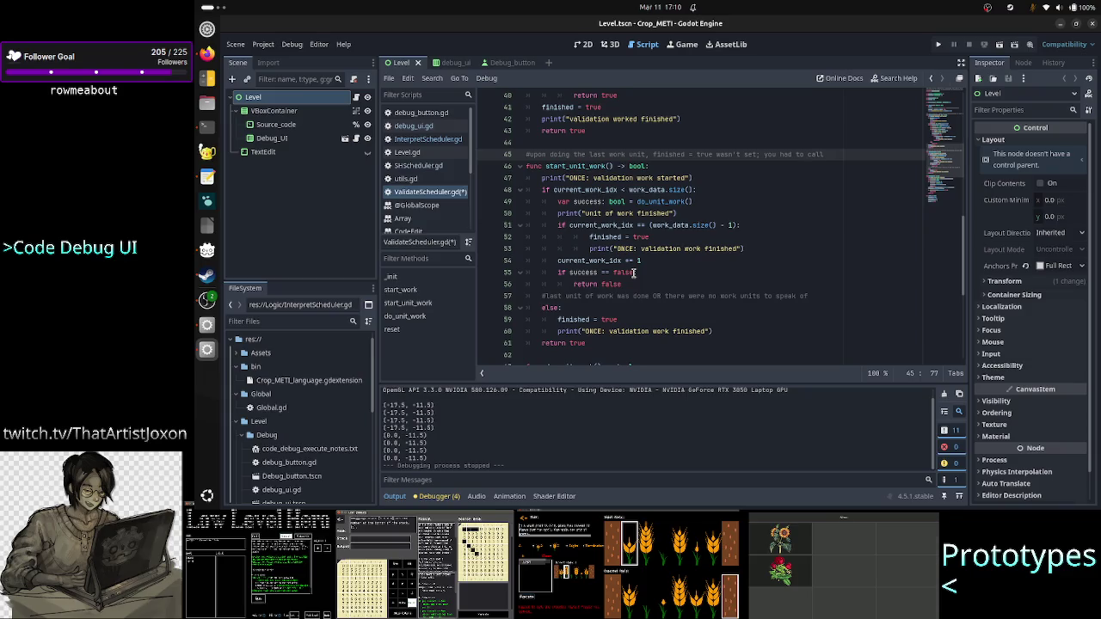
{"action": "type", "text": "s"}
{"action": "type", "text": "tart agai"}
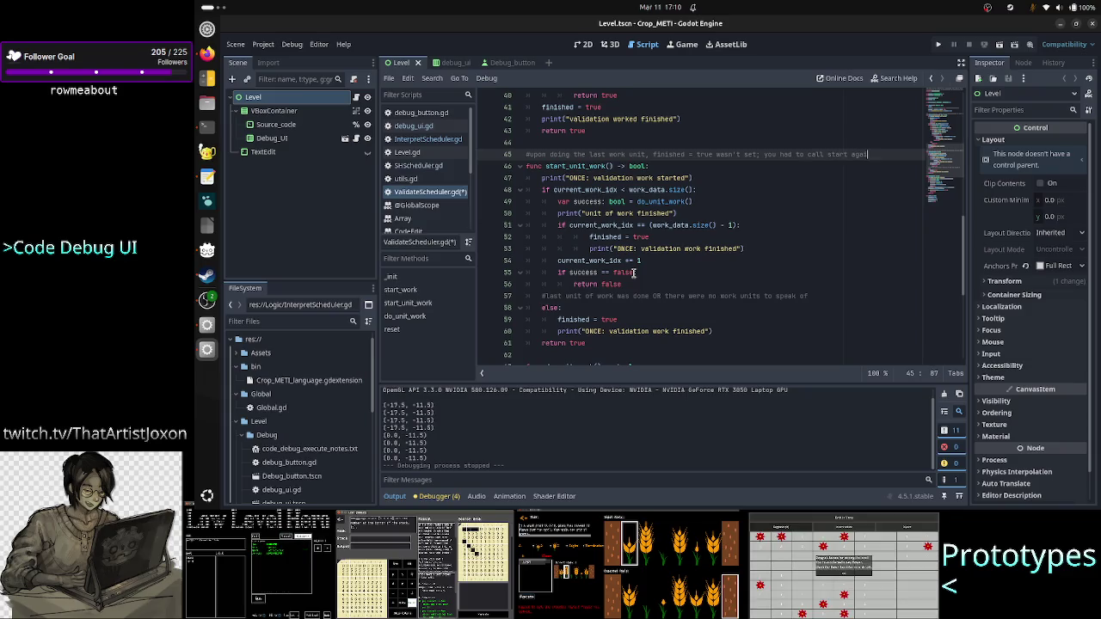
{"action": "type", "text": "n for it"}
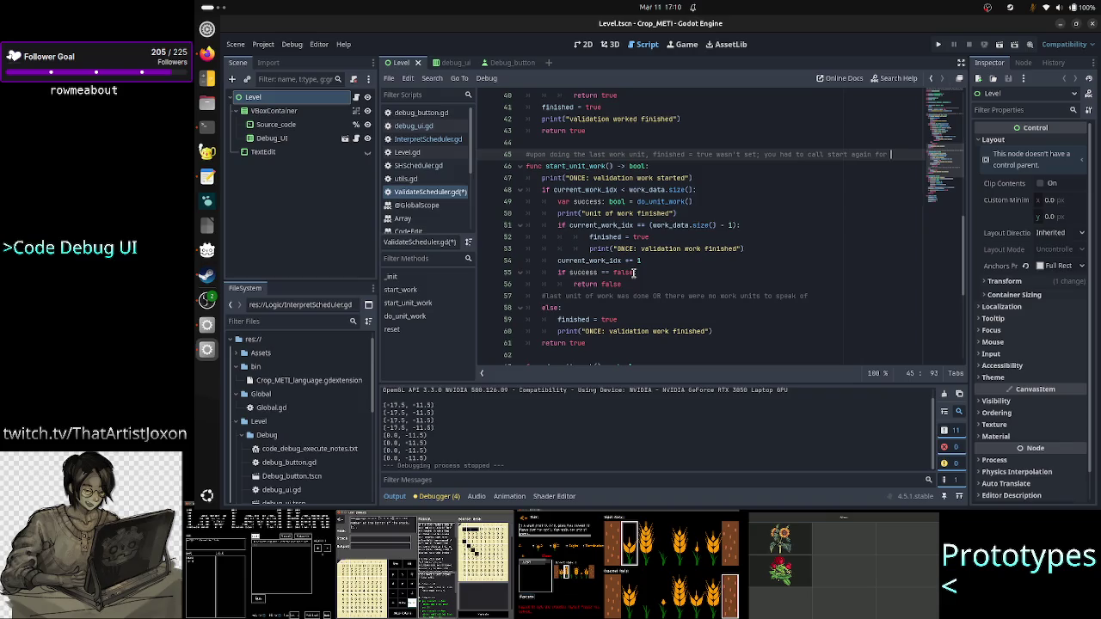
{"action": "key", "text": "Return"}
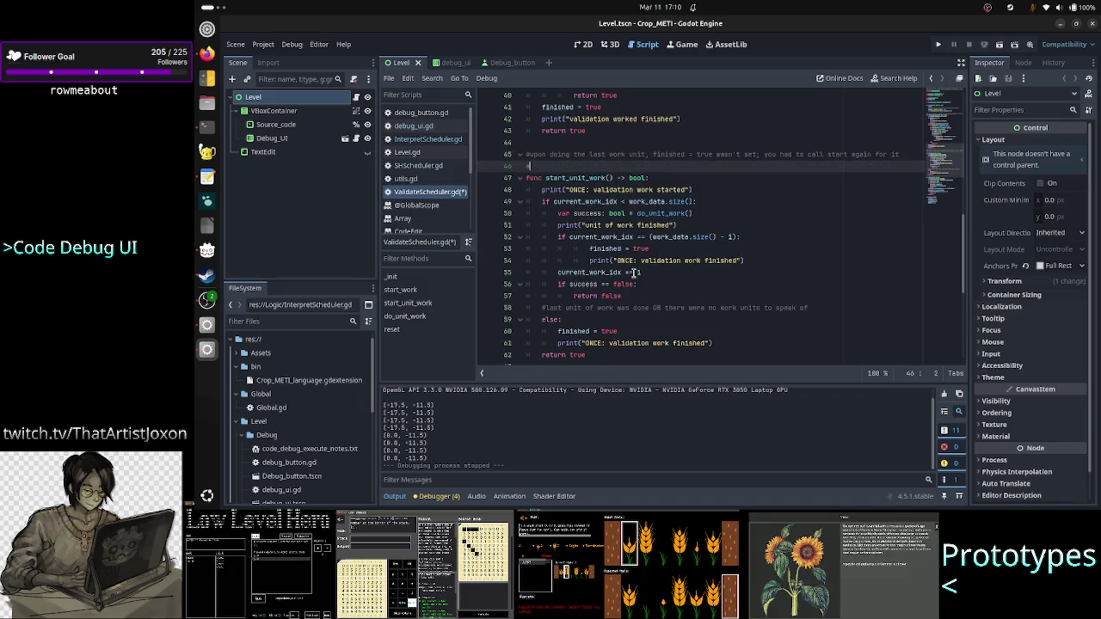
{"action": "type", "text": "#to realize that and set "}
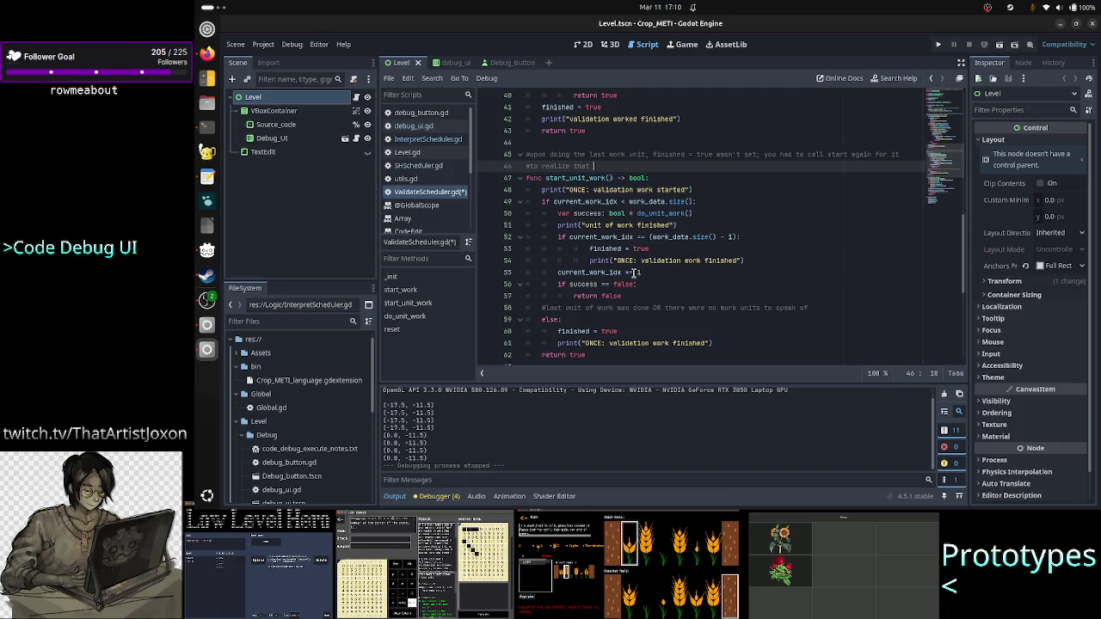
{"action": "type", "text": "the flag corre"}
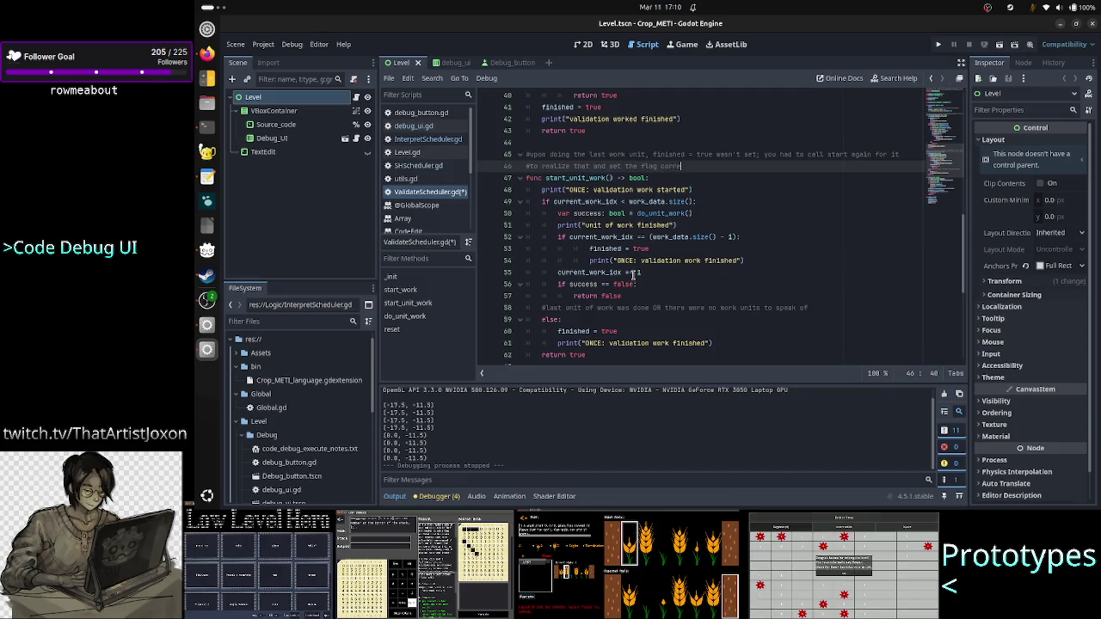
{"action": "type", "text": "ctly"}
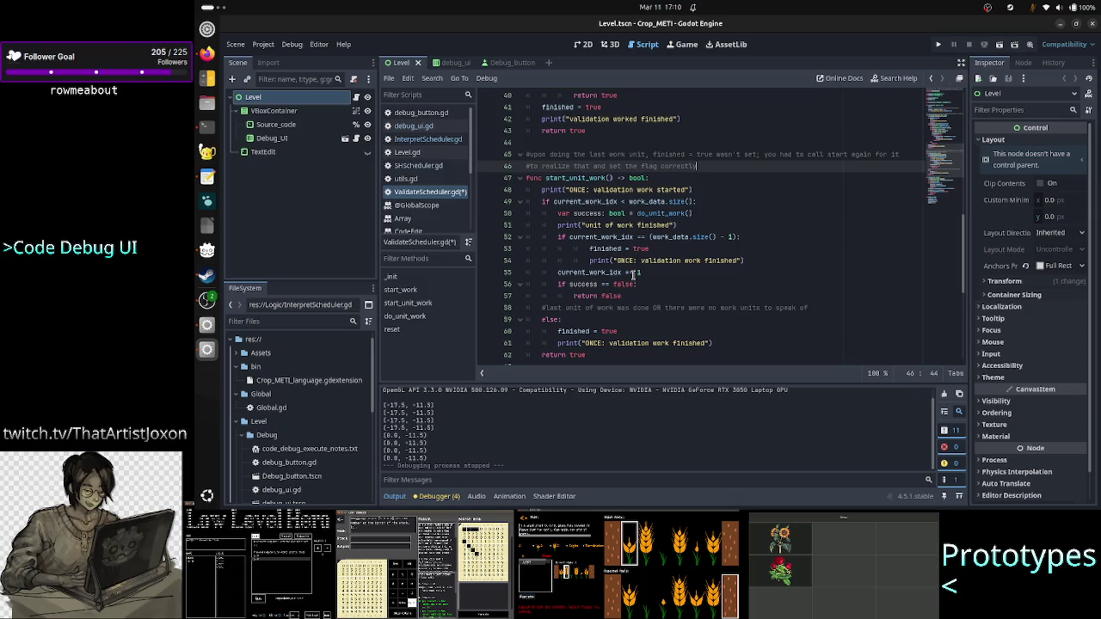
{"action": "key", "text": "Up"}
{"action": "key", "text": "Up"}
{"action": "key", "text": "Down"}
{"action": "key", "text": "Home"}
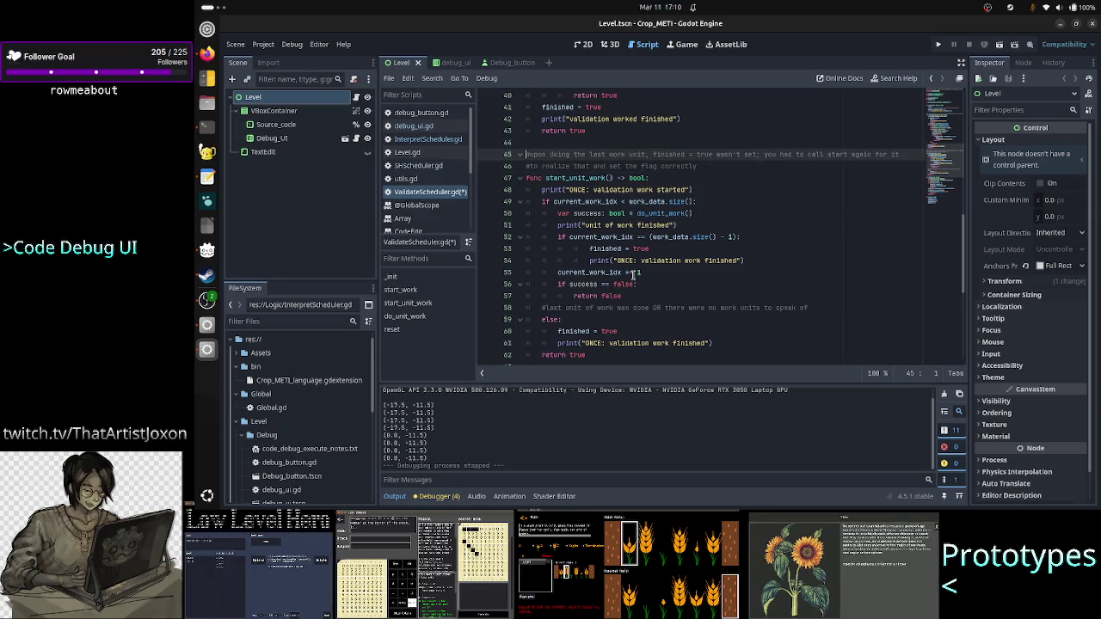
{"action": "key", "text": "shift+Down"}
{"action": "key", "text": "shift+Down"}
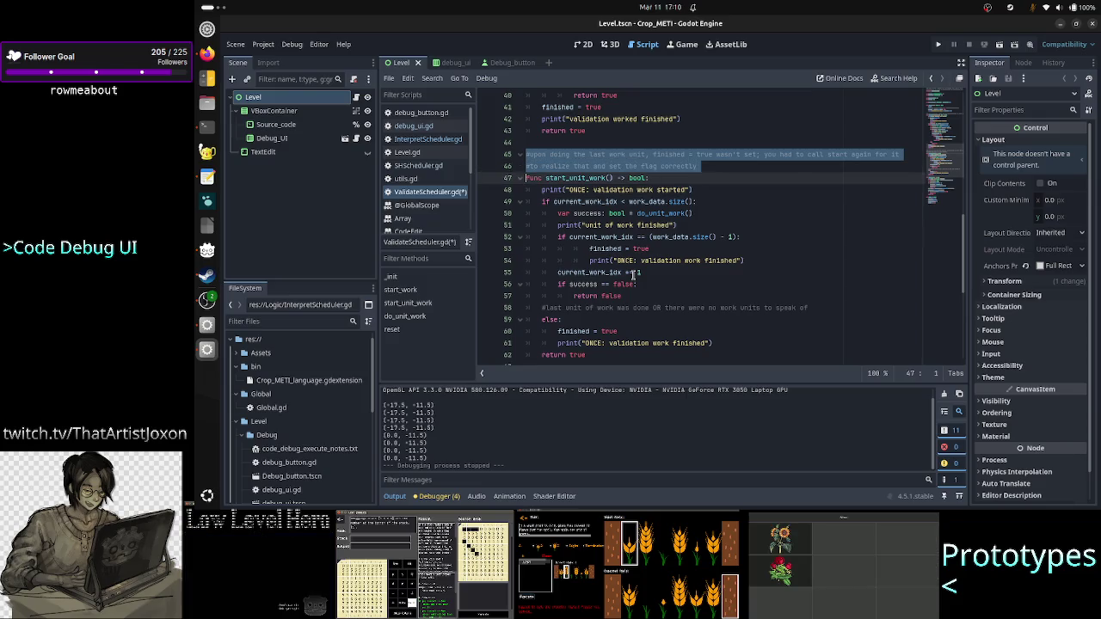
{"action": "key", "text": "Up"}
{"action": "key", "text": "Up"}
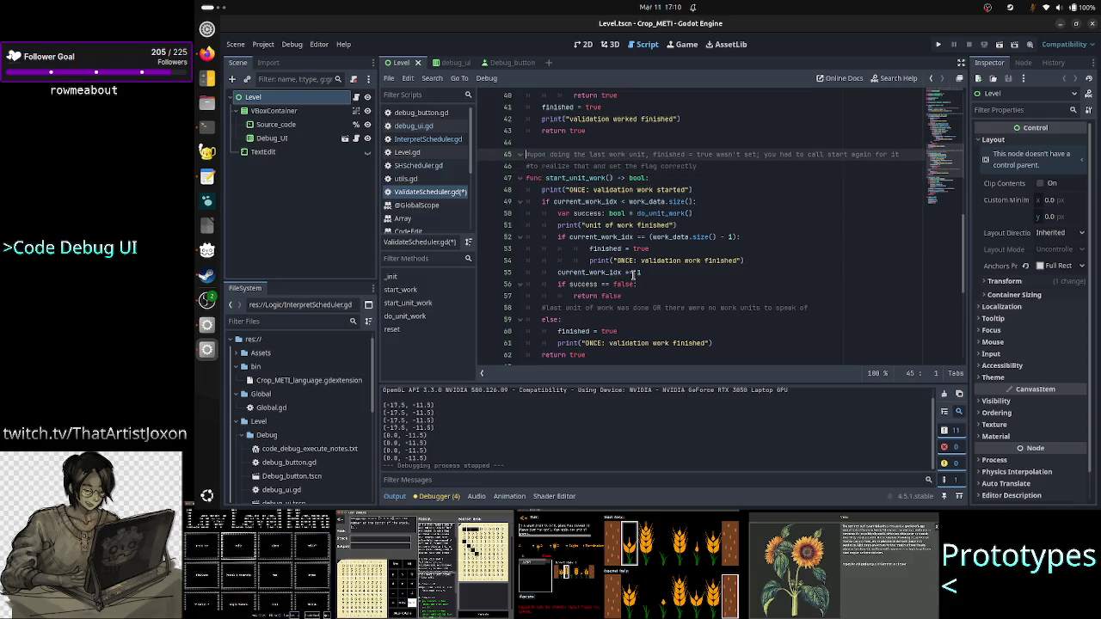
{"action": "key", "text": "shift+Down"}
{"action": "key", "text": "shift+Down"}
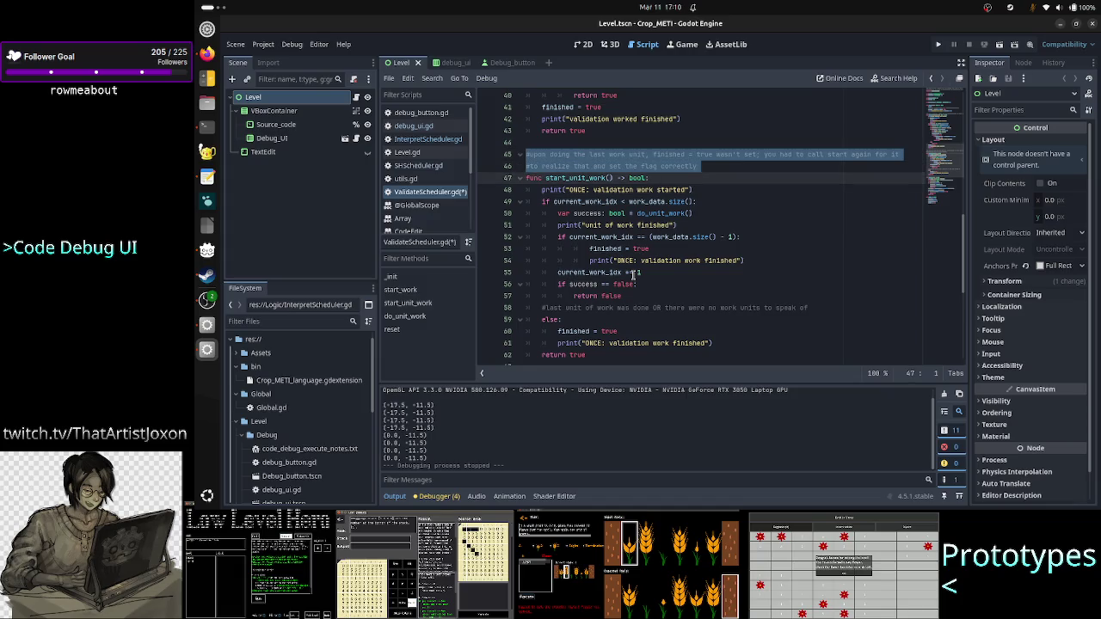
{"action": "key", "text": "shift+Left"}
{"action": "key", "text": "Escape"}
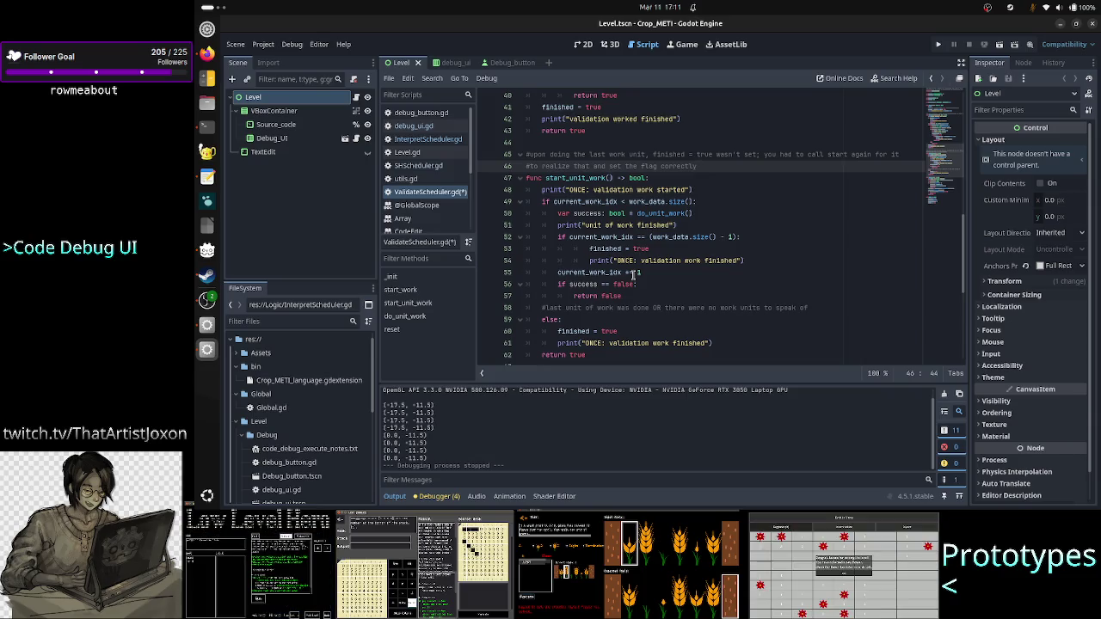
{"action": "key", "text": "Down"}
{"action": "key", "text": "Down"}
{"action": "key", "text": "Down"}
{"action": "key", "text": "Down"}
{"action": "key", "text": "Down"}
{"action": "key", "text": "Down"}
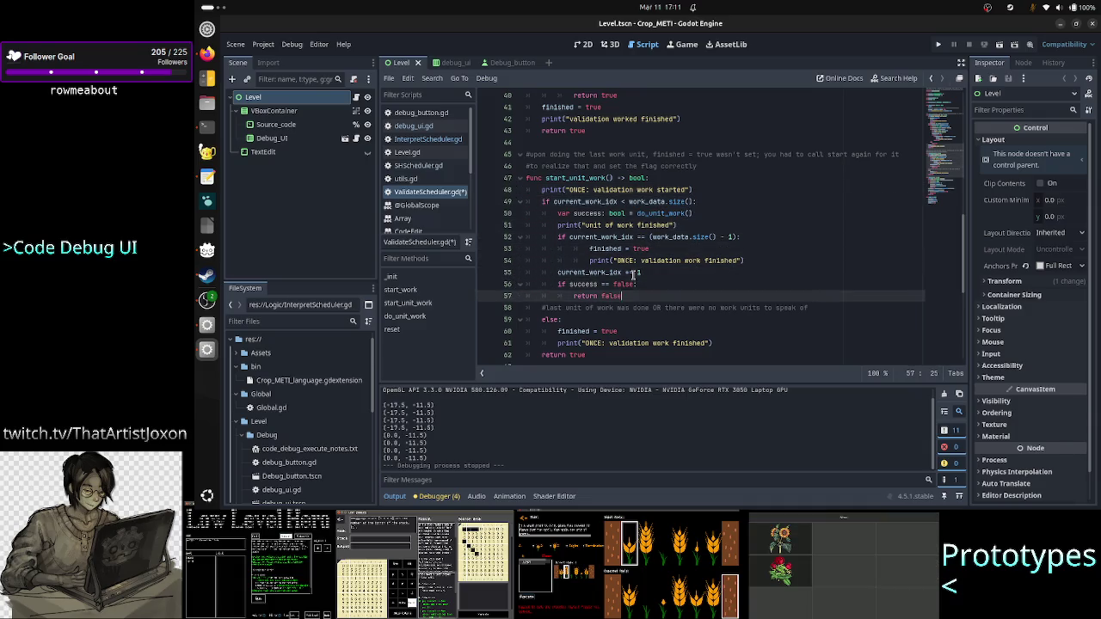
{"action": "key", "text": "Right"}
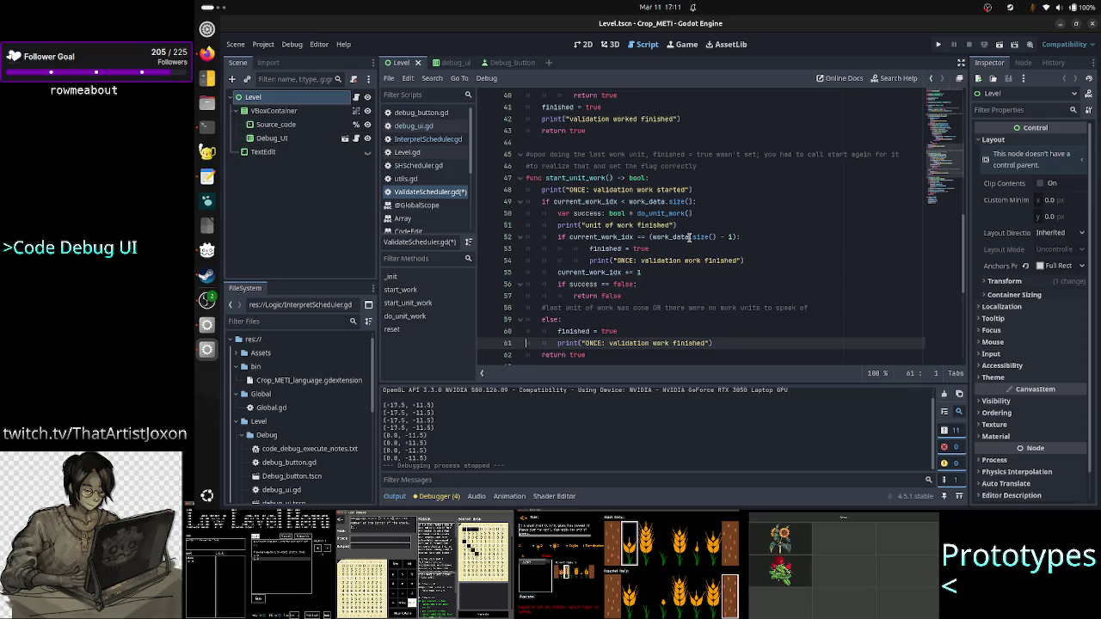
{"action": "key", "text": "Up"}
{"action": "key", "text": "Up"}
{"action": "key", "text": "Up"}
{"action": "key", "text": "Up"}
{"action": "key", "text": "Up"}
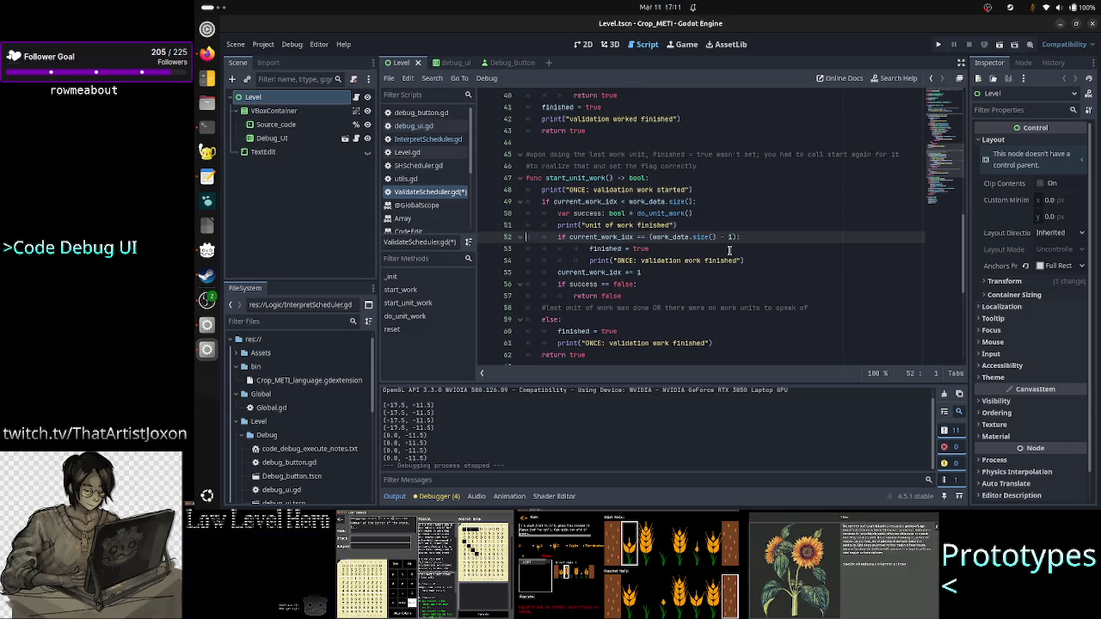
{"action": "key", "text": "shift+Down"}
{"action": "key", "text": "shift+Down"}
{"action": "key", "text": "shift+Down"}
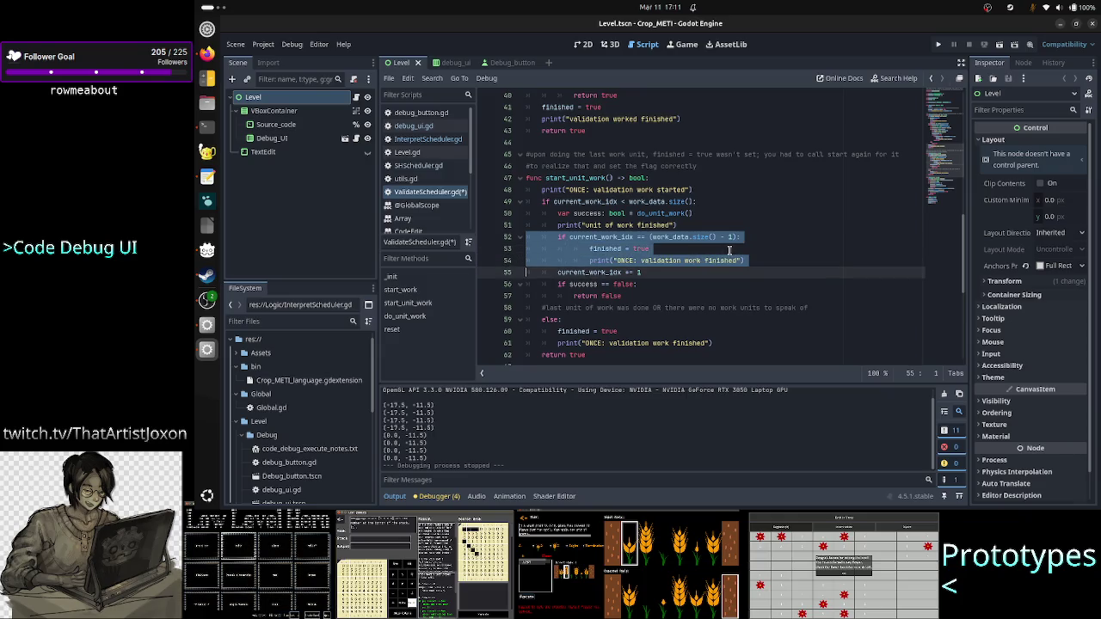
{"action": "key", "text": "shift+Left"}
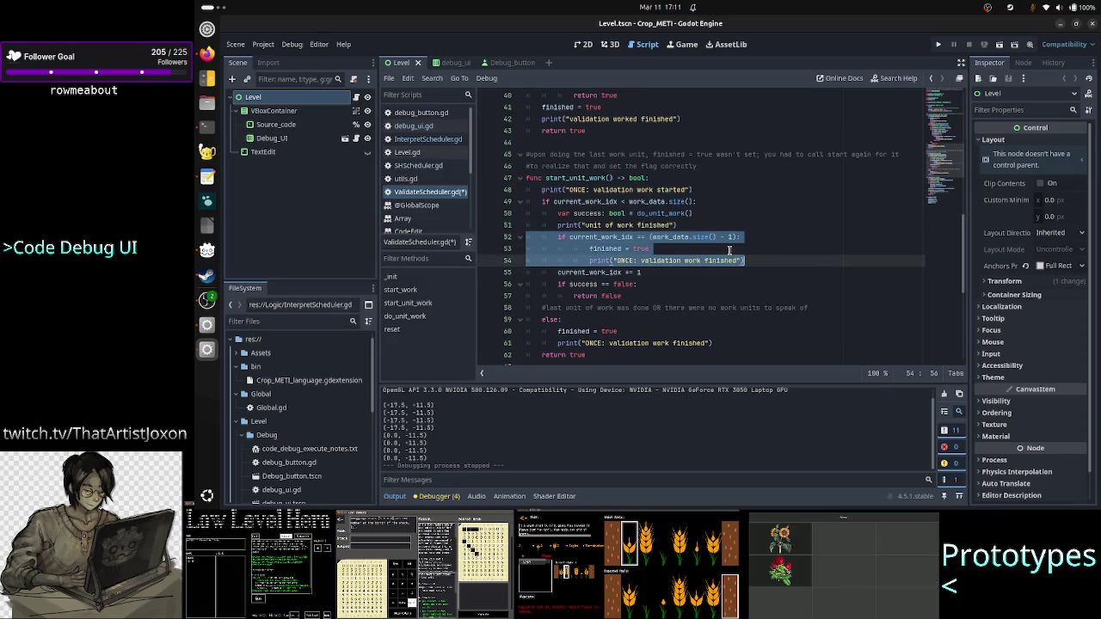
{"action": "left_click", "coordinate": [729, 250]}
{"action": "key", "text": "shift+Left"}
{"action": "key", "text": "shift+Left"}
{"action": "key", "text": "shift+Left"}
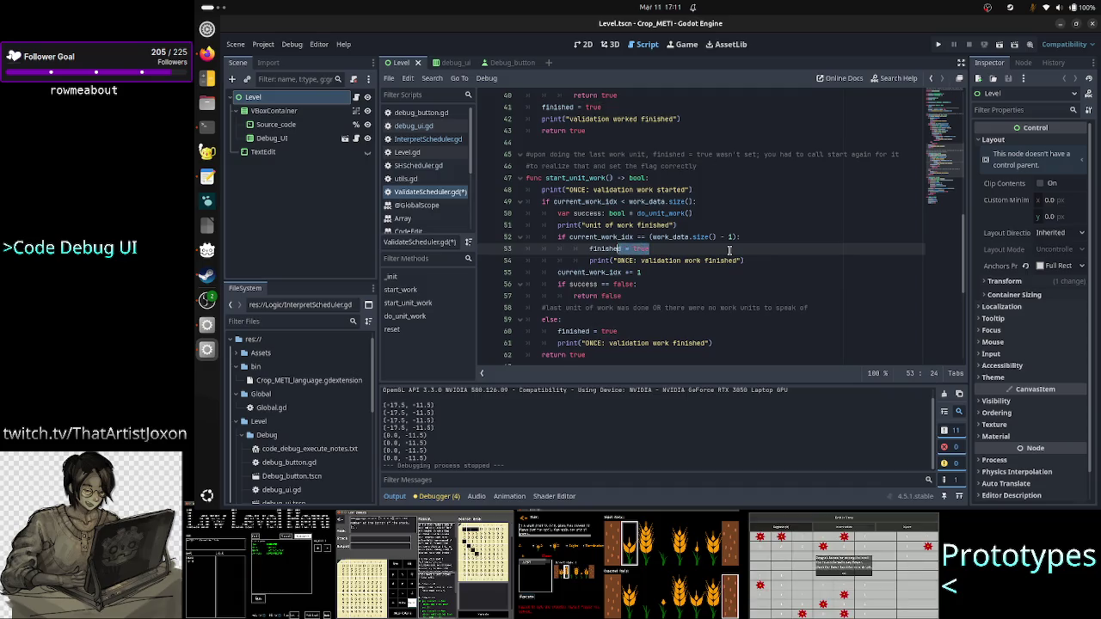
{"action": "key", "text": "shift+Left"}
{"action": "key", "text": "shift+Left"}
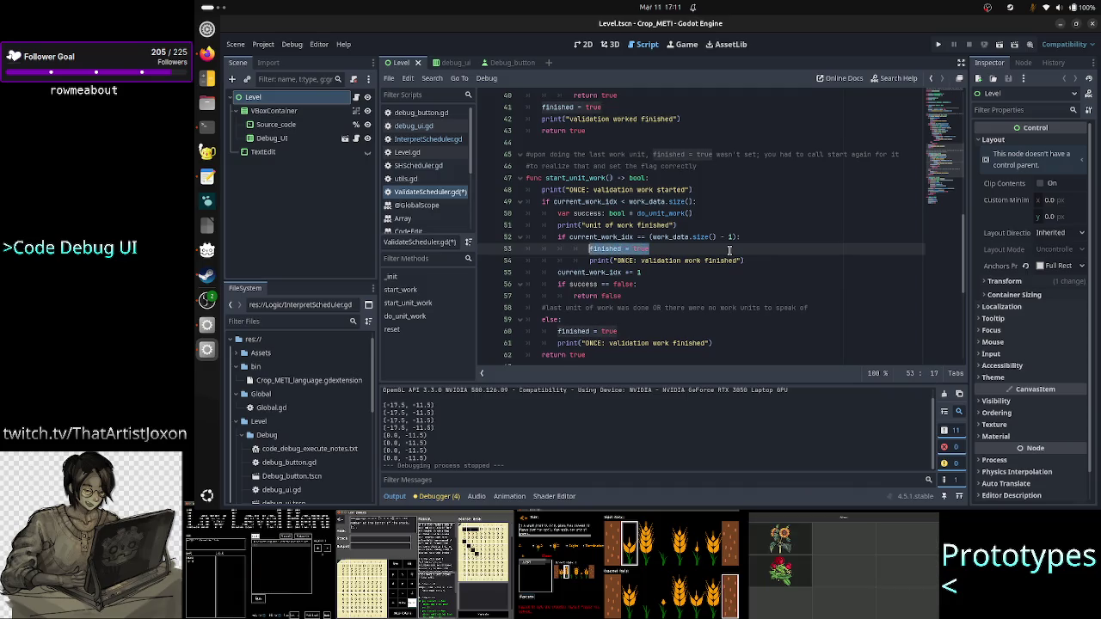
{"action": "key", "text": "Down"}
{"action": "key", "text": "Home"}
{"action": "key", "text": "Home"}
{"action": "key", "text": "Up"}
{"action": "key", "text": "Up"}
{"action": "key", "text": "Up"}
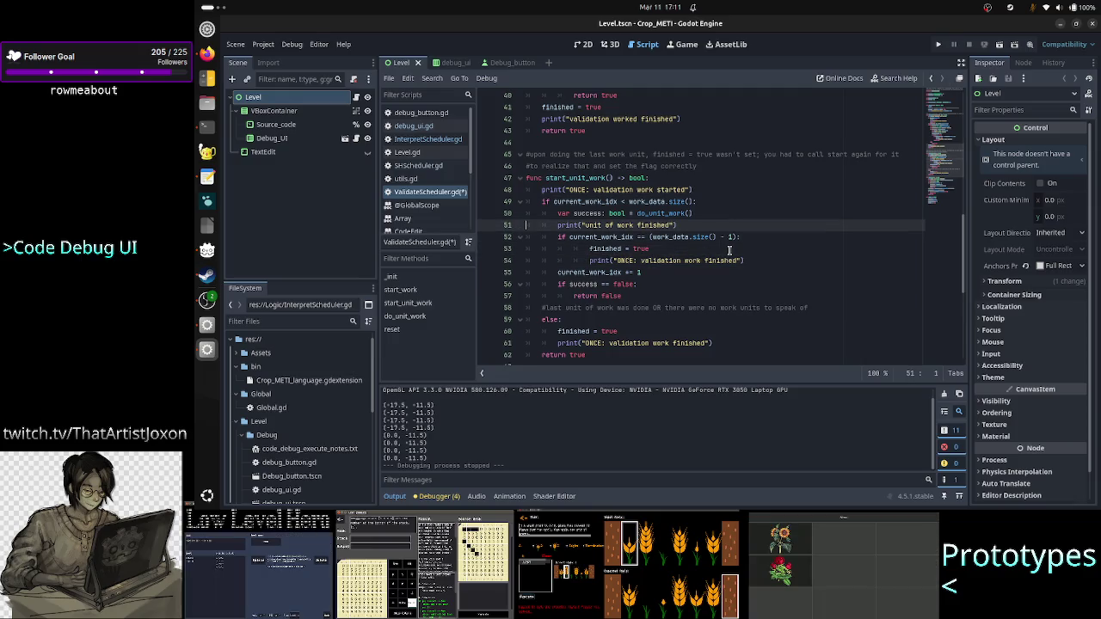
{"action": "key", "text": "Down"}
{"action": "key", "text": "Up"}
{"action": "key", "text": "Up"}
{"action": "key", "text": "Up"}
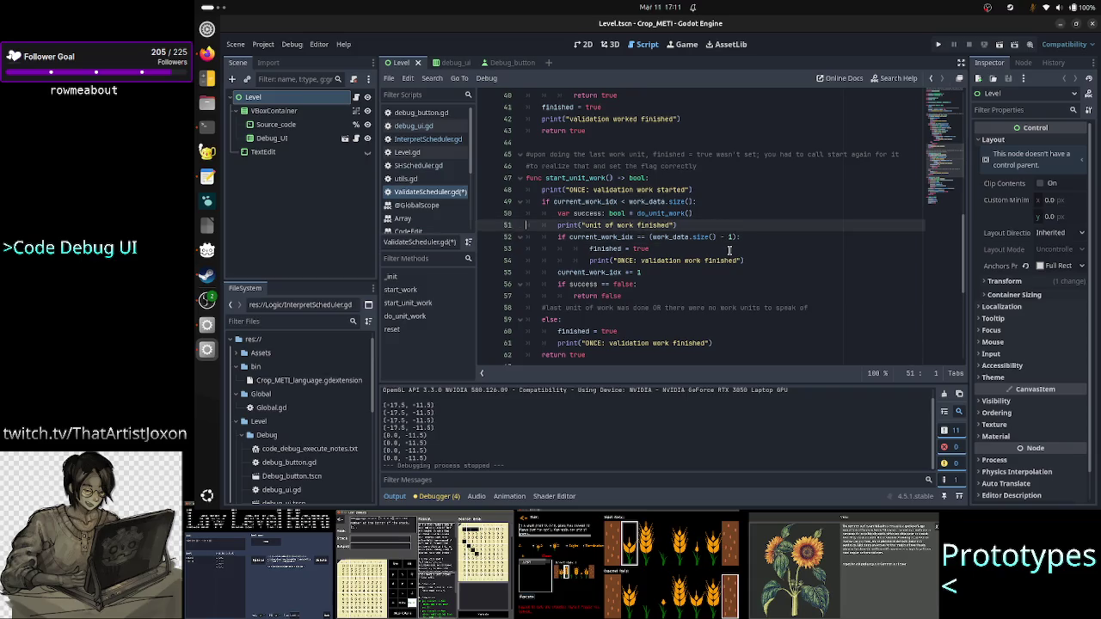
{"action": "key", "text": "shift+End"}
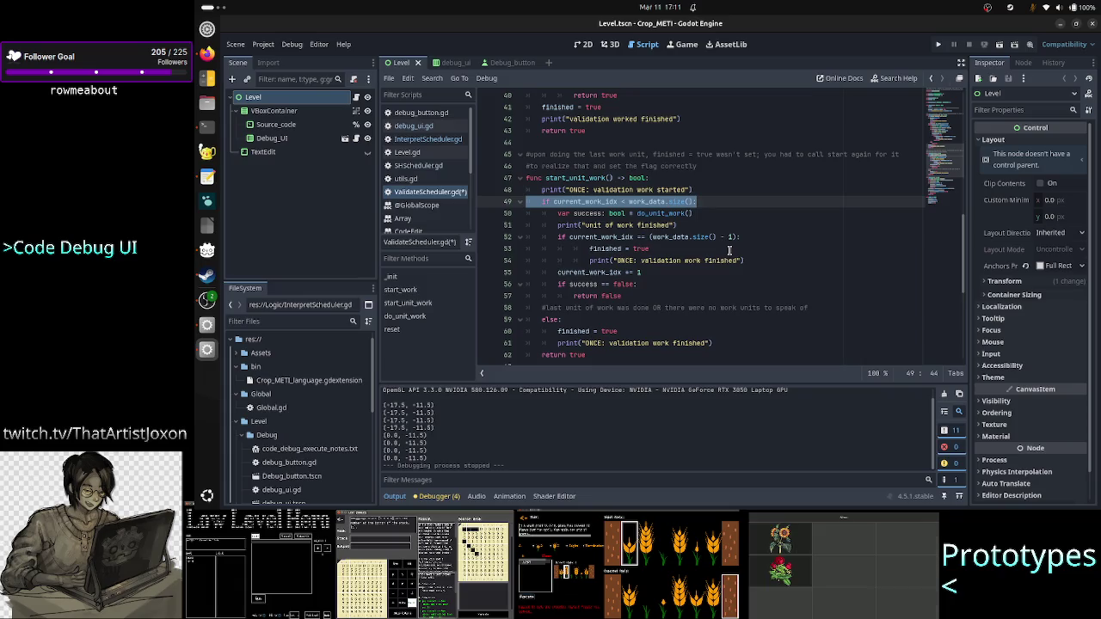
{"action": "key", "text": "Up"}
{"action": "key", "text": "Up"}
{"action": "key", "text": "Up"}
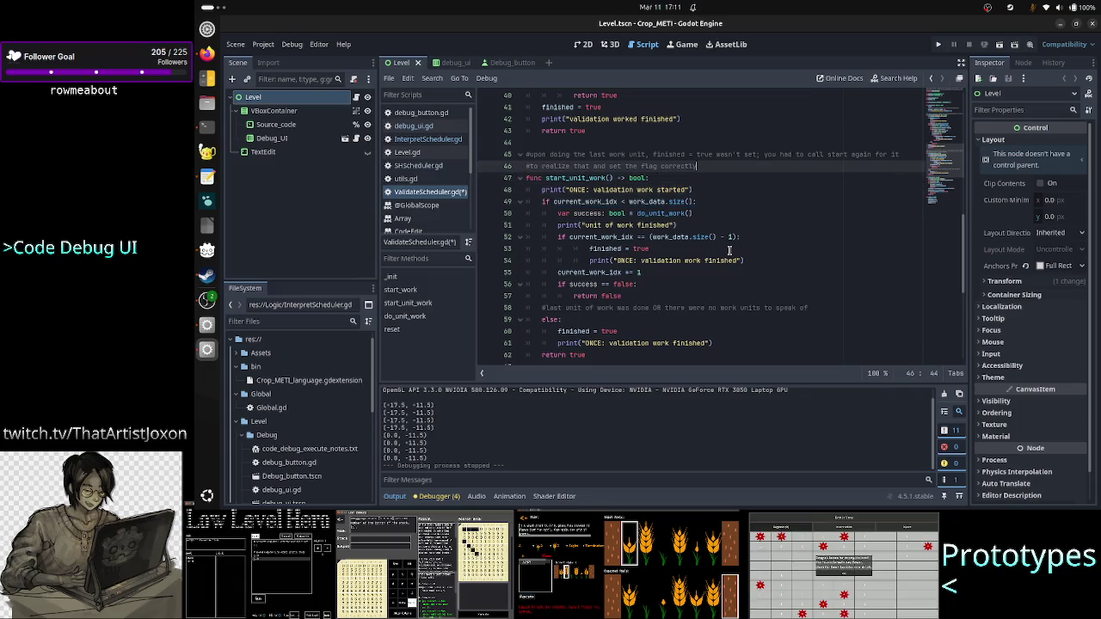
{"action": "key", "text": "Down"}
{"action": "key", "text": "Home"}
{"action": "key", "text": "shift+End"}
{"action": "key", "text": "Down"}
{"action": "key", "text": "Down"}
{"action": "key", "text": "Home"}
{"action": "key", "text": "shift+Down"}
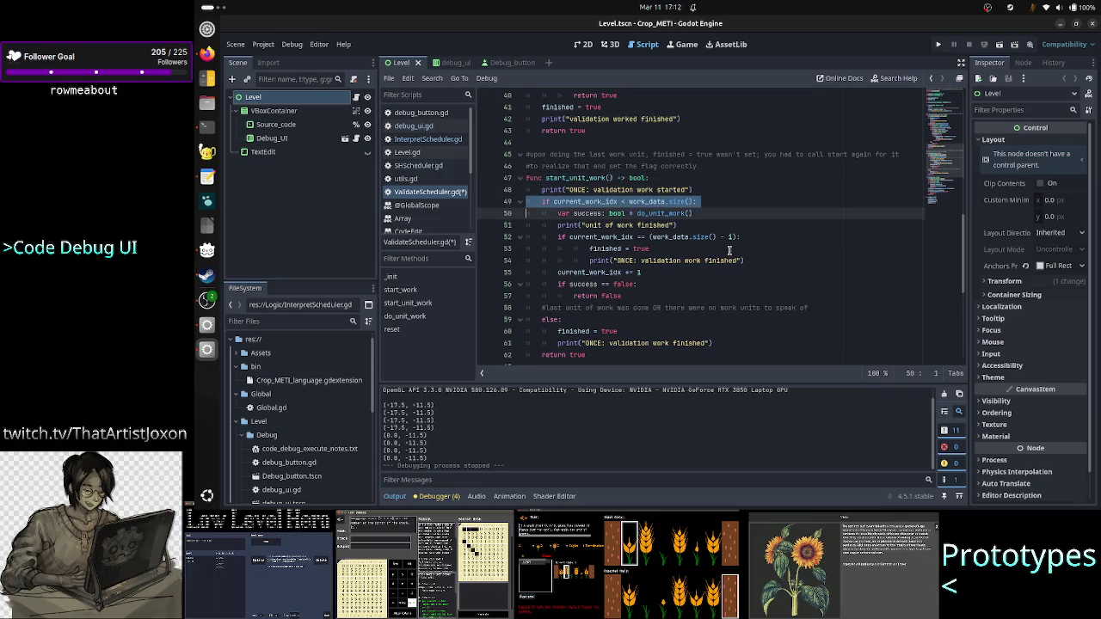
{"action": "key", "text": "Up"}
{"action": "key", "text": "Up"}
{"action": "key", "text": "Up"}
{"action": "key", "text": "shift+Down"}
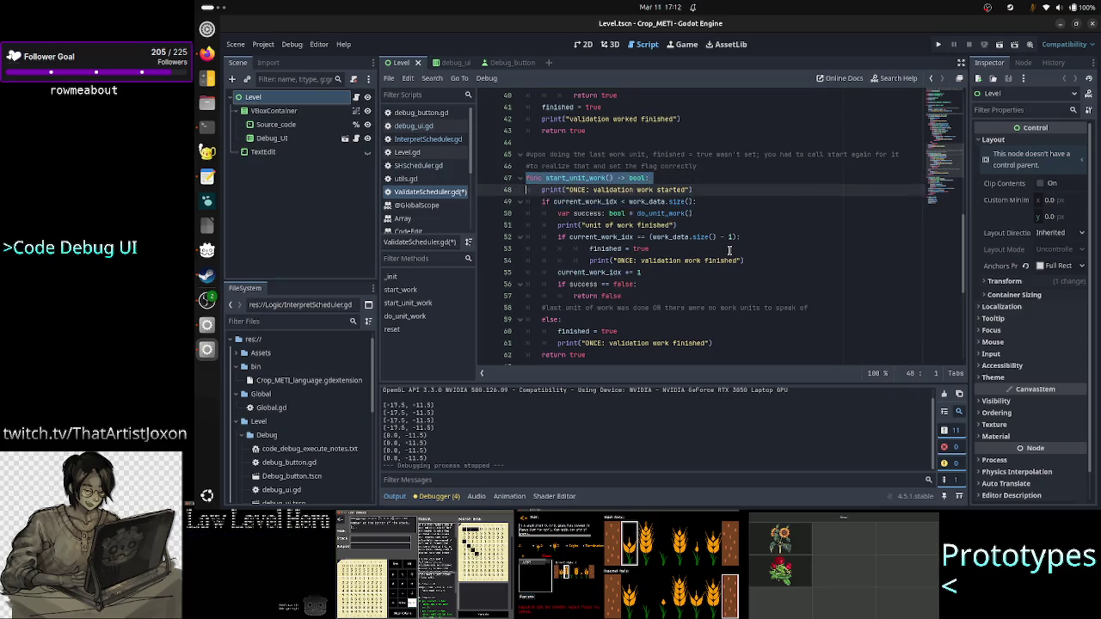
{"action": "key", "text": "Up"}
{"action": "key", "text": "Down"}
{"action": "key", "text": "Down"}
{"action": "key", "text": "shift+End"}
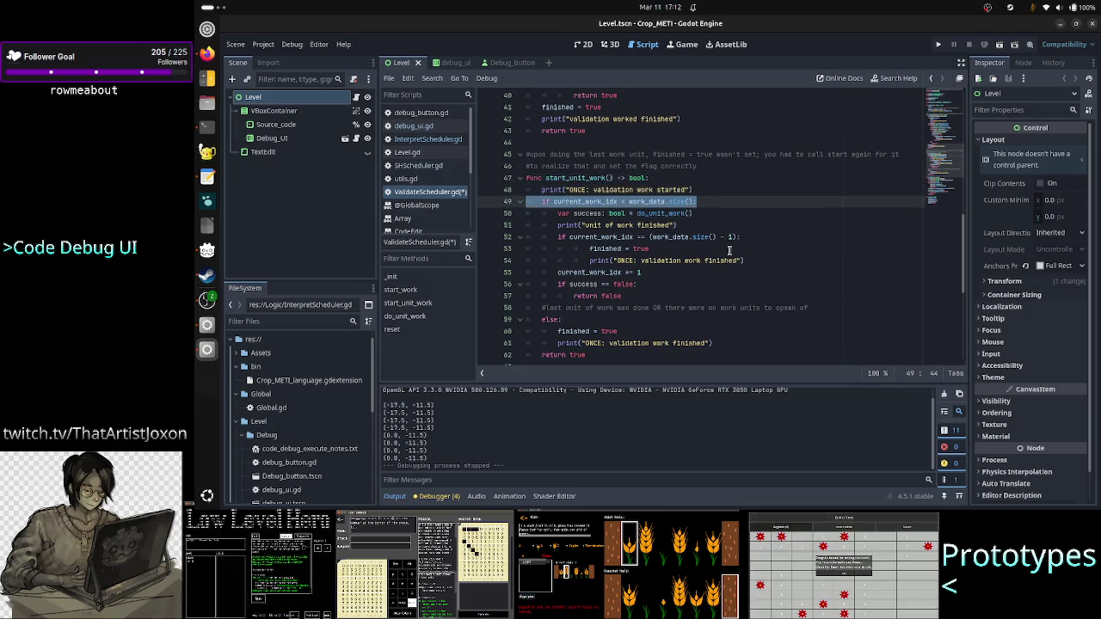
{"action": "key", "text": "shift+Right"}
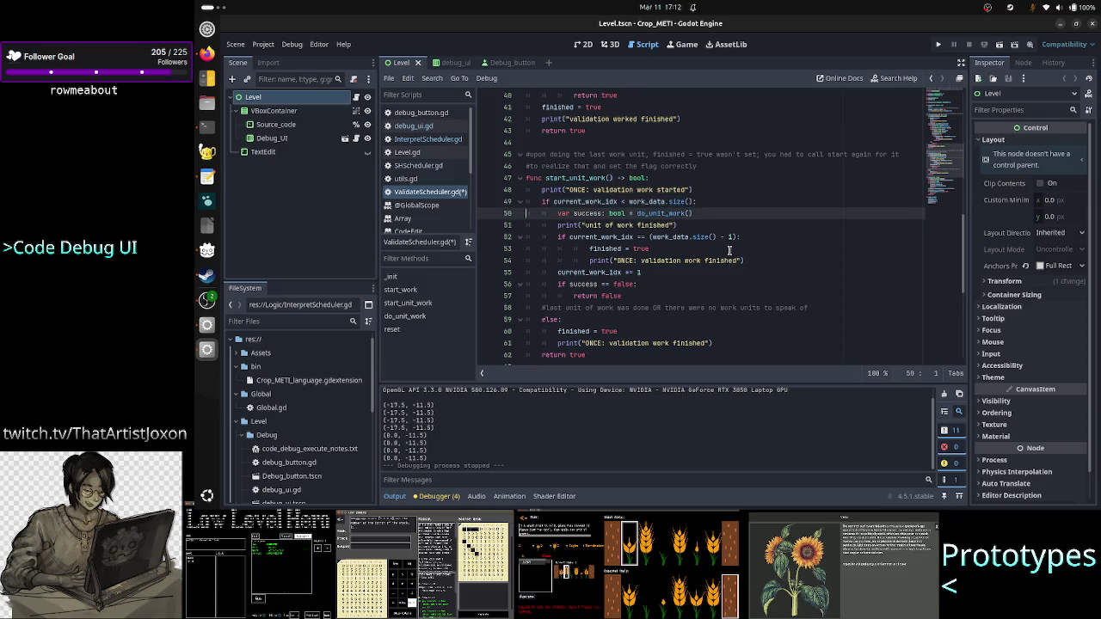
{"action": "key", "text": "Up"}
{"action": "key", "text": "Up"}
{"action": "key", "text": "Up"}
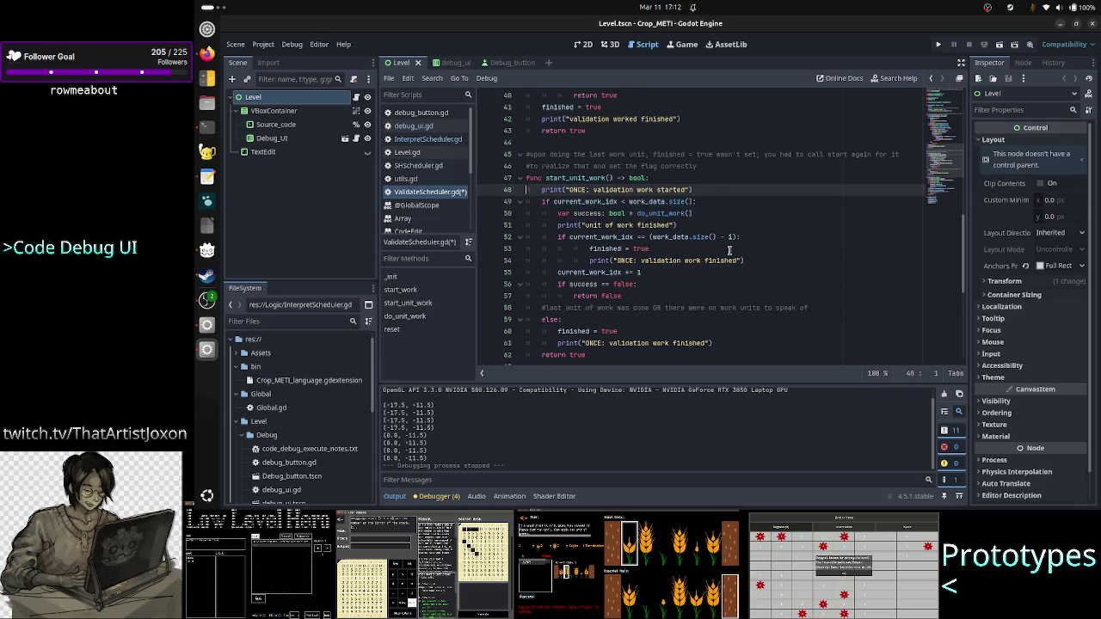
{"action": "key", "text": "shift+End"}
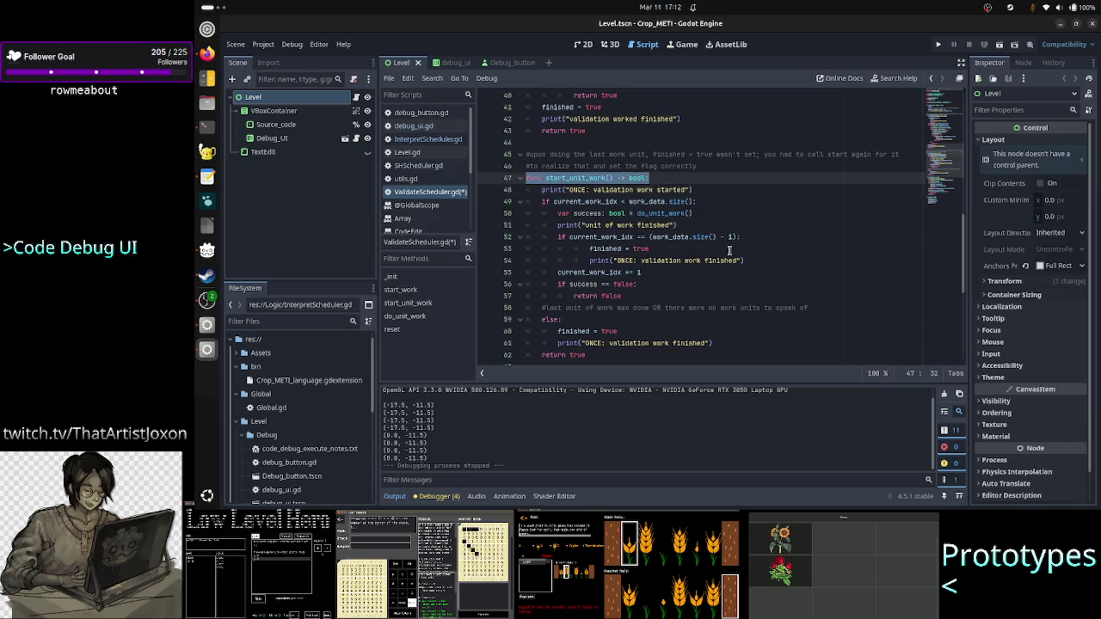
{"action": "key", "text": "Left"}
{"action": "key", "text": "Down"}
{"action": "key", "text": "Down"}
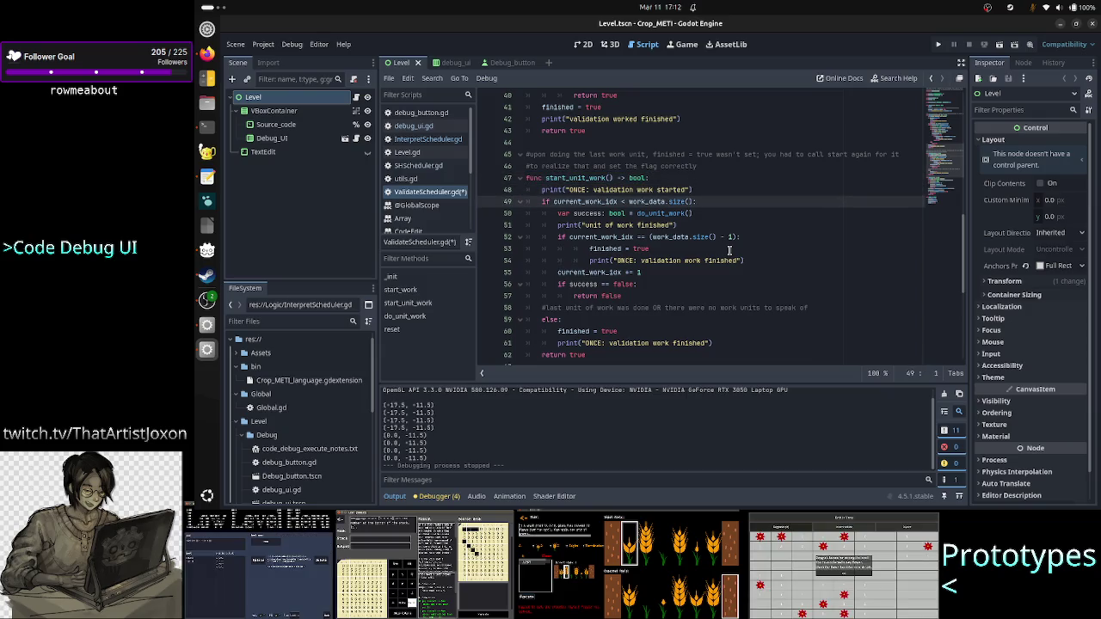
{"action": "key", "text": "Down"}
{"action": "key", "text": "Down"}
{"action": "key", "text": "Down"}
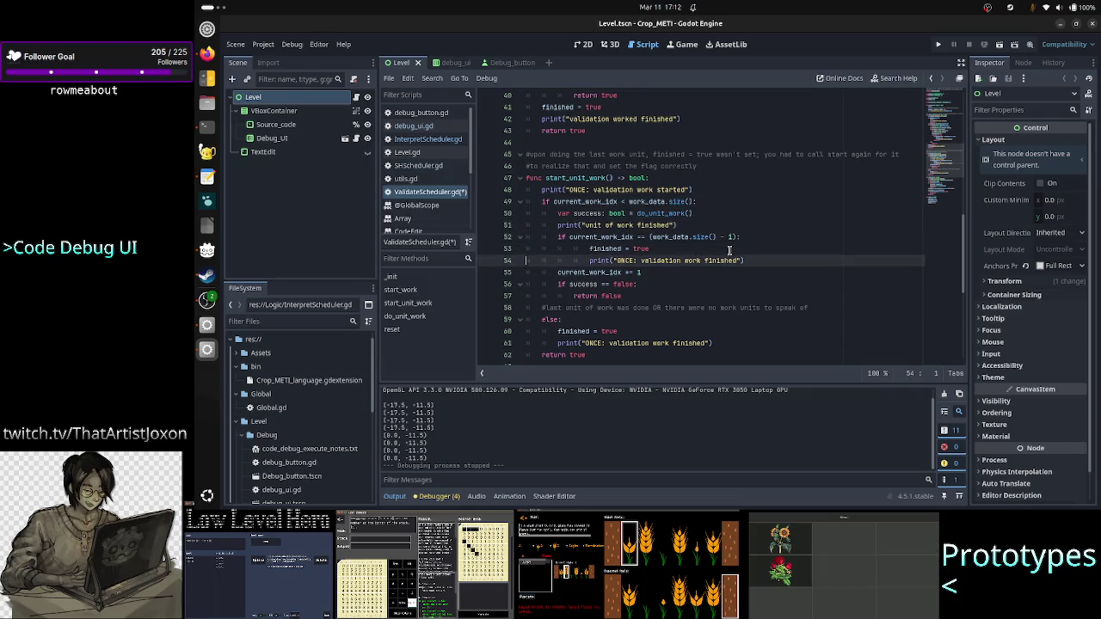
{"action": "key", "text": "Up"}
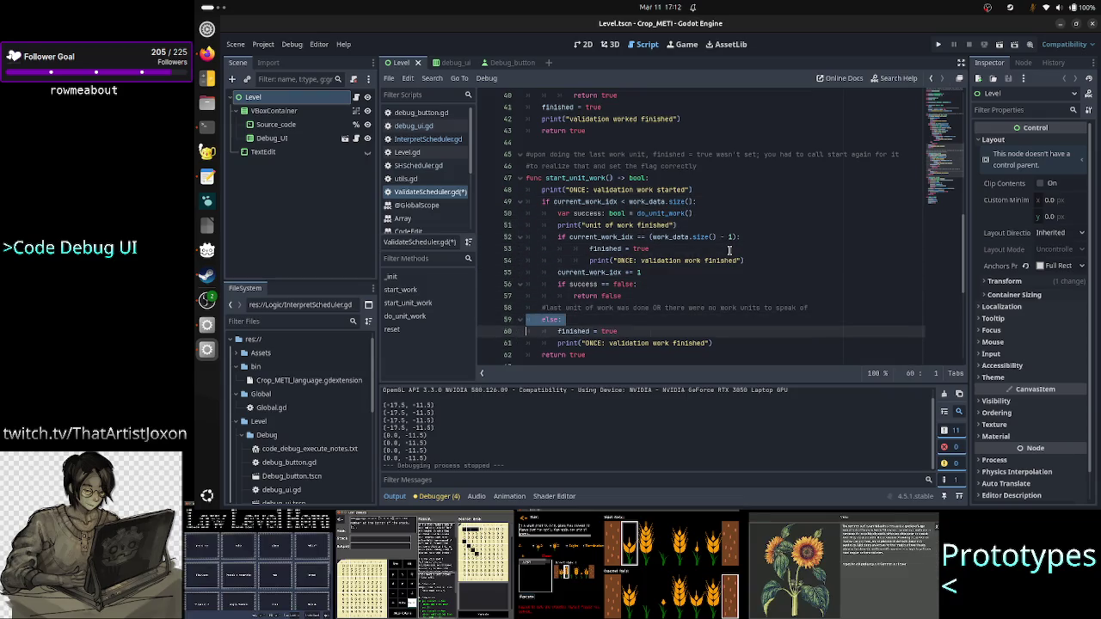
{"action": "key", "text": "shift+End"}
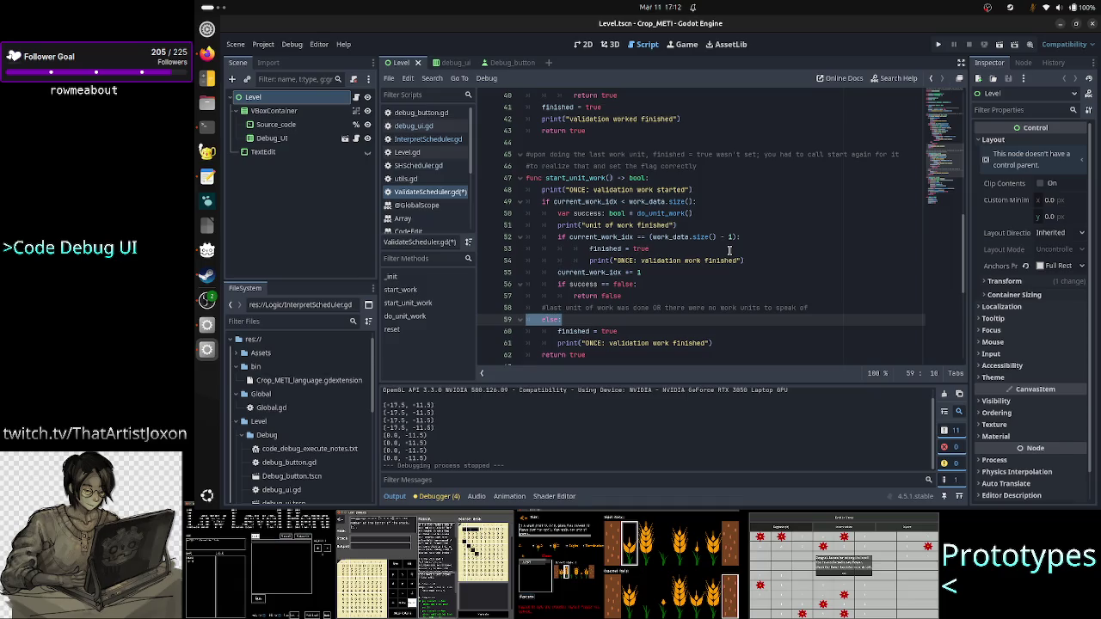
{"action": "key", "text": "Down"}
{"action": "key", "text": "Home"}
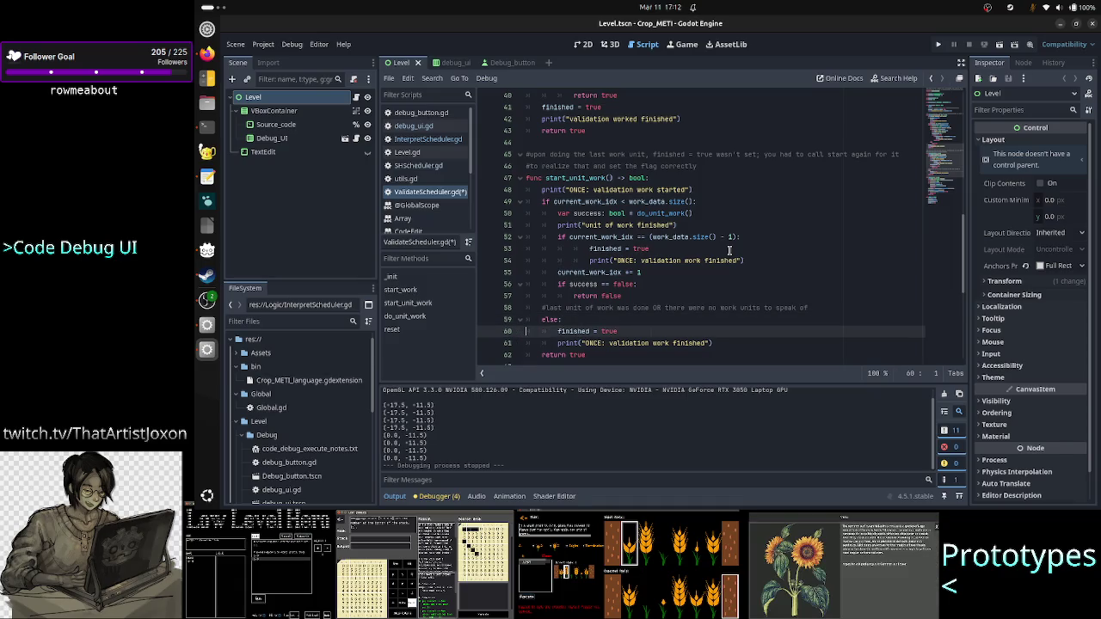
{"action": "key", "text": "Up"}
{"action": "key", "text": "Up"}
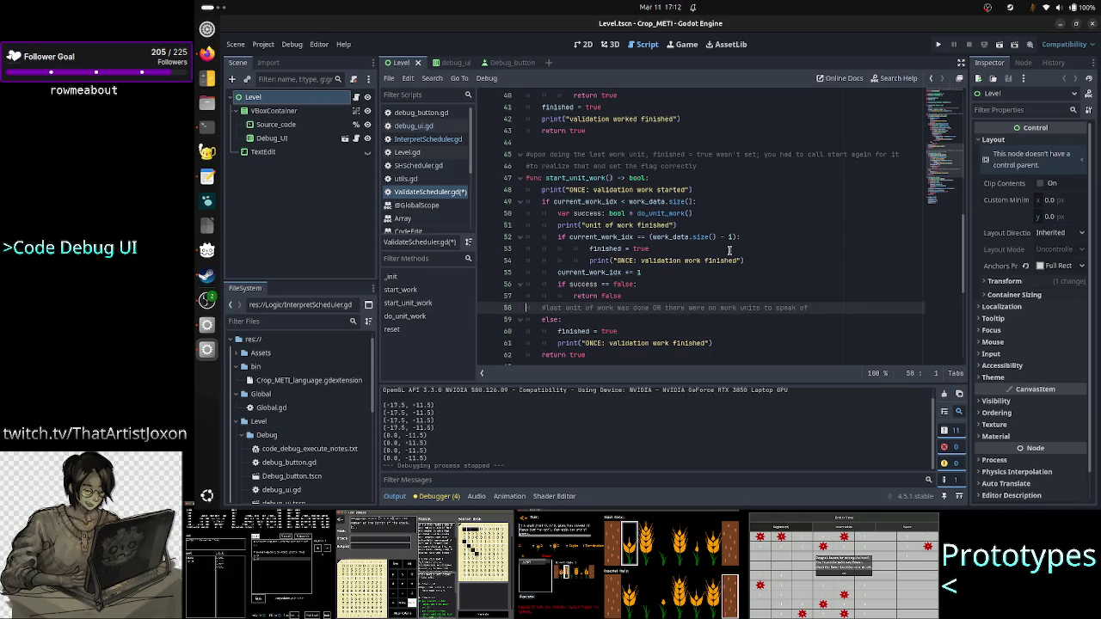
Delete the line 58 comment, the else block beneath it, and the leftover empty line
{"action": "left_click", "coordinate": [669, 306]}
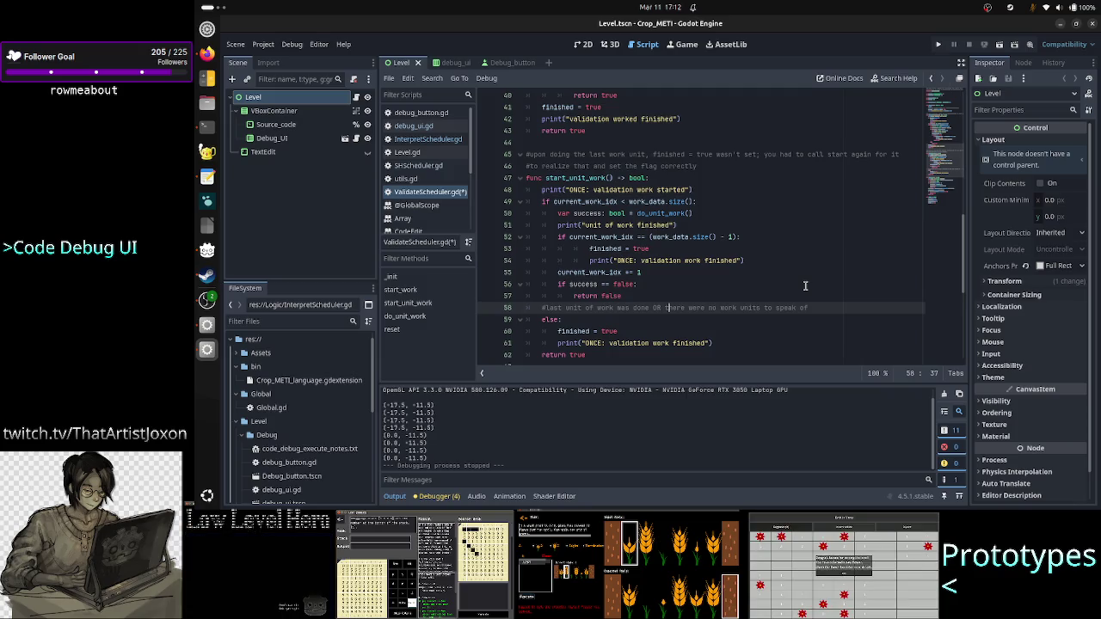
{"action": "key", "text": "shift+Right"}
{"action": "key", "text": "shift+Right"}
{"action": "key", "text": "shift+Right"}
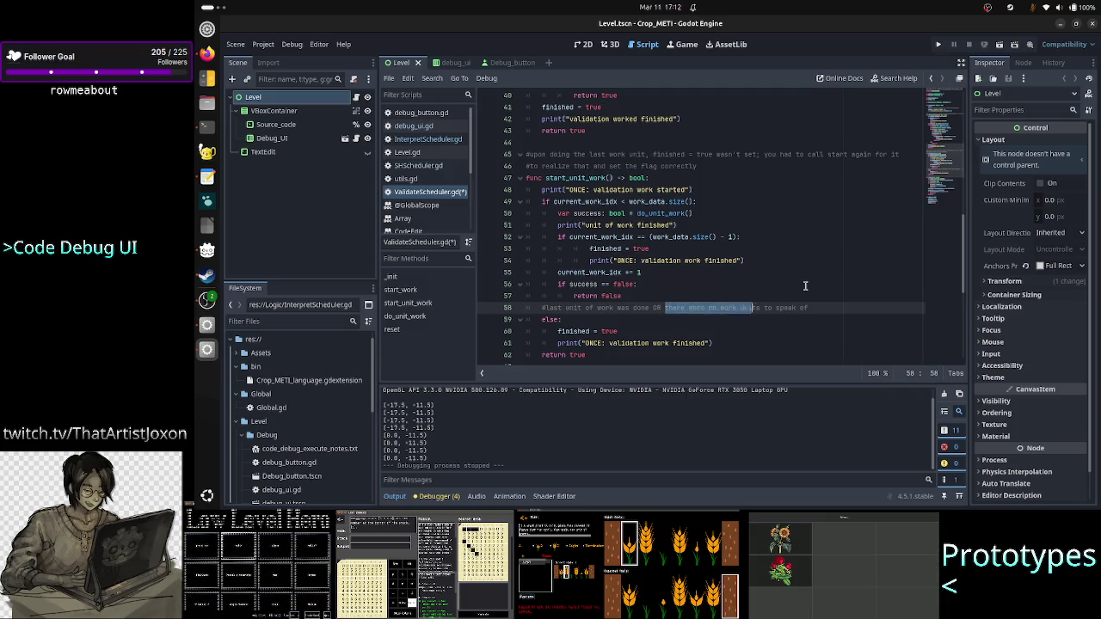
{"action": "key", "text": "shift+Right"}
{"action": "key", "text": "shift+Right"}
{"action": "key", "text": "shift+Right"}
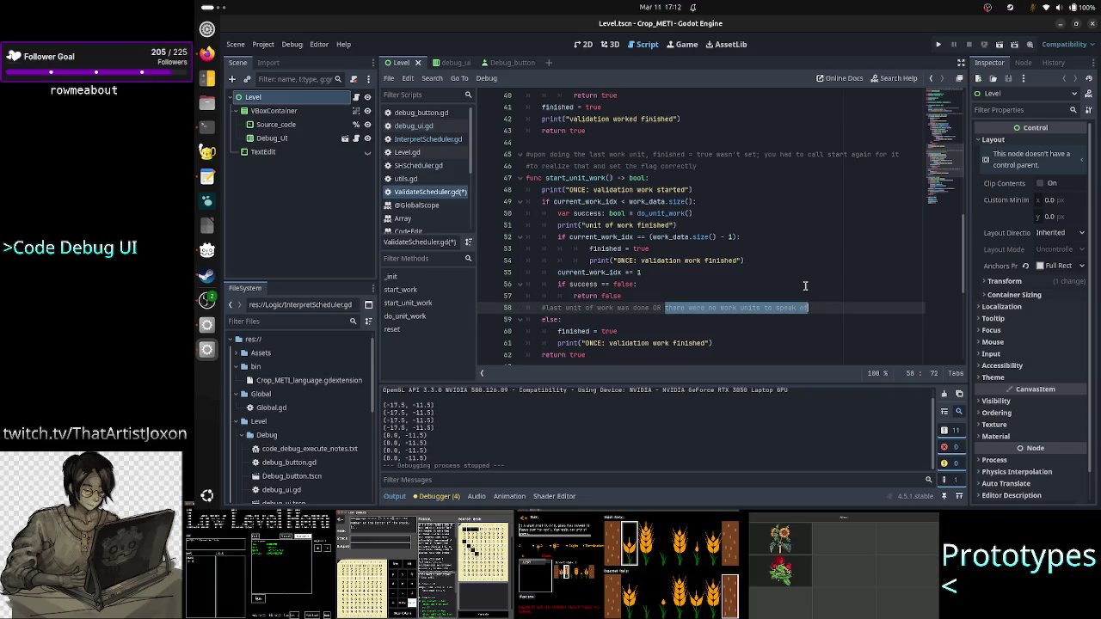
{"action": "key", "text": "Down"}
{"action": "key", "text": "Up"}
{"action": "key", "text": "Home"}
{"action": "key", "text": "shift+Down"}
{"action": "key", "text": "shift+Down"}
{"action": "key", "text": "shift+Down"}
{"action": "key", "text": "shift+Down"}
{"action": "key", "text": "shift+Left"}
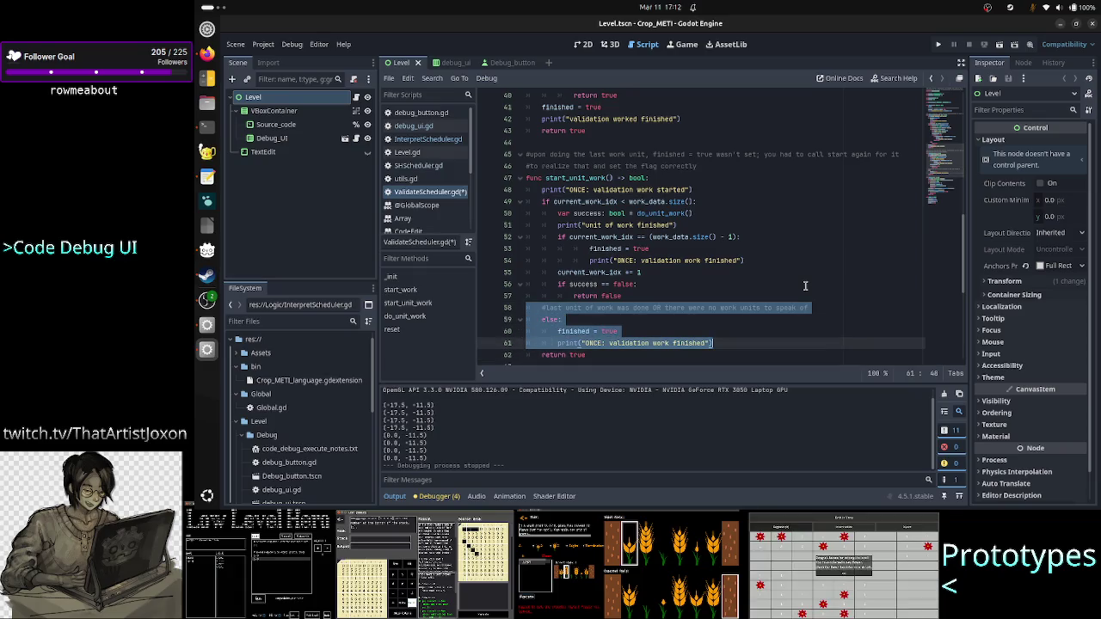
{"action": "key", "text": "Delete"}
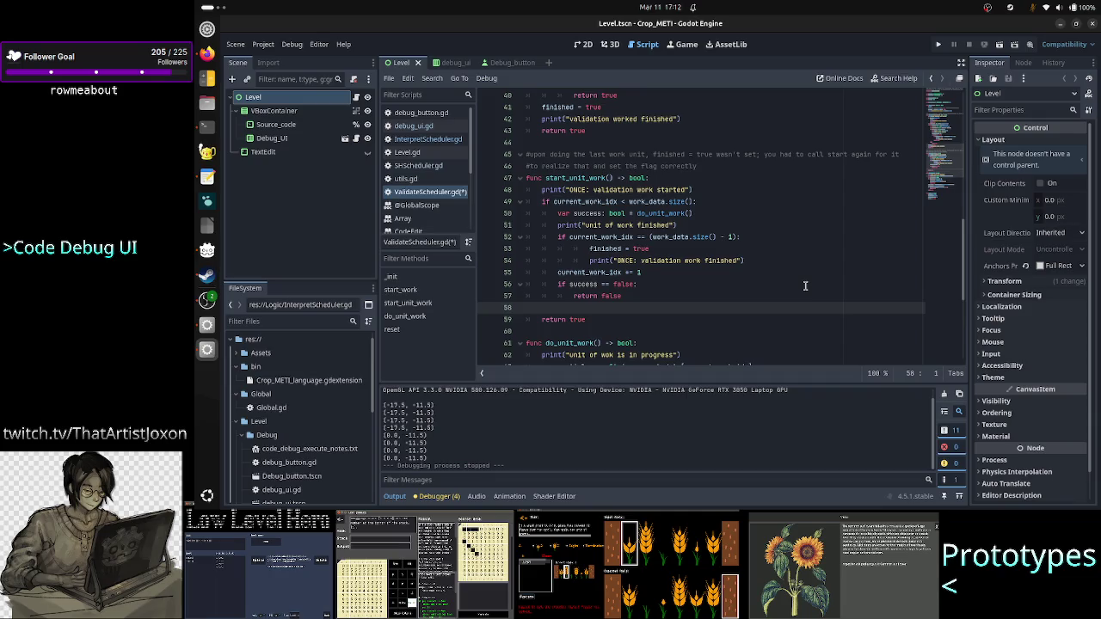
{"action": "key", "text": "BackSpace"}
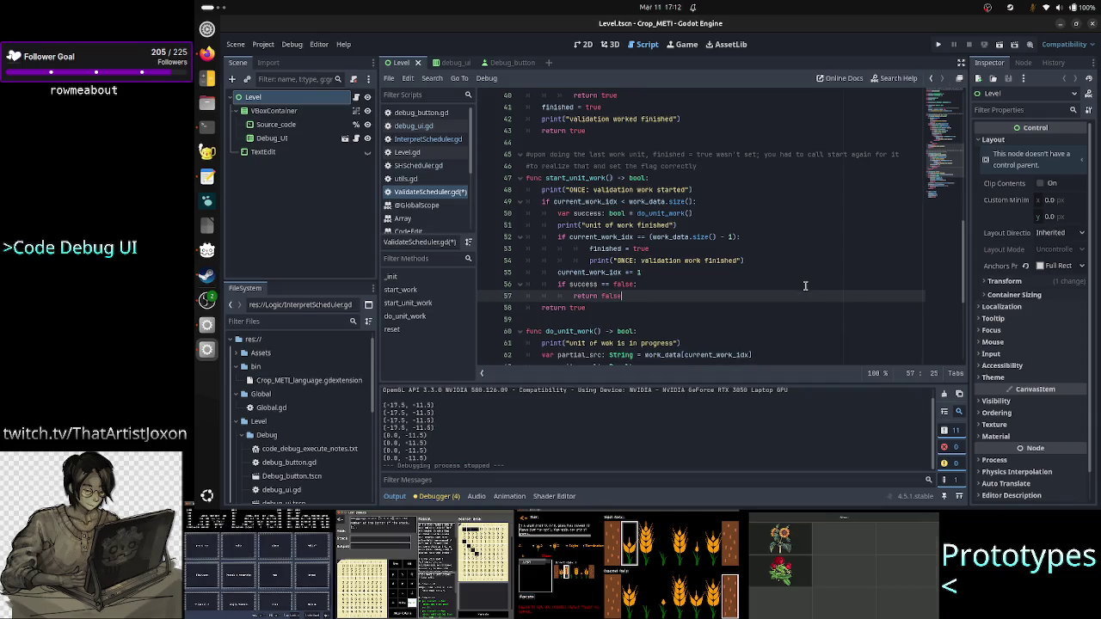
{"action": "key", "text": "Up"}
{"action": "key", "text": "Up"}
{"action": "key", "text": "Up"}
{"action": "key", "text": "Up"}
{"action": "key", "text": "Up"}
{"action": "key", "text": "Up"}
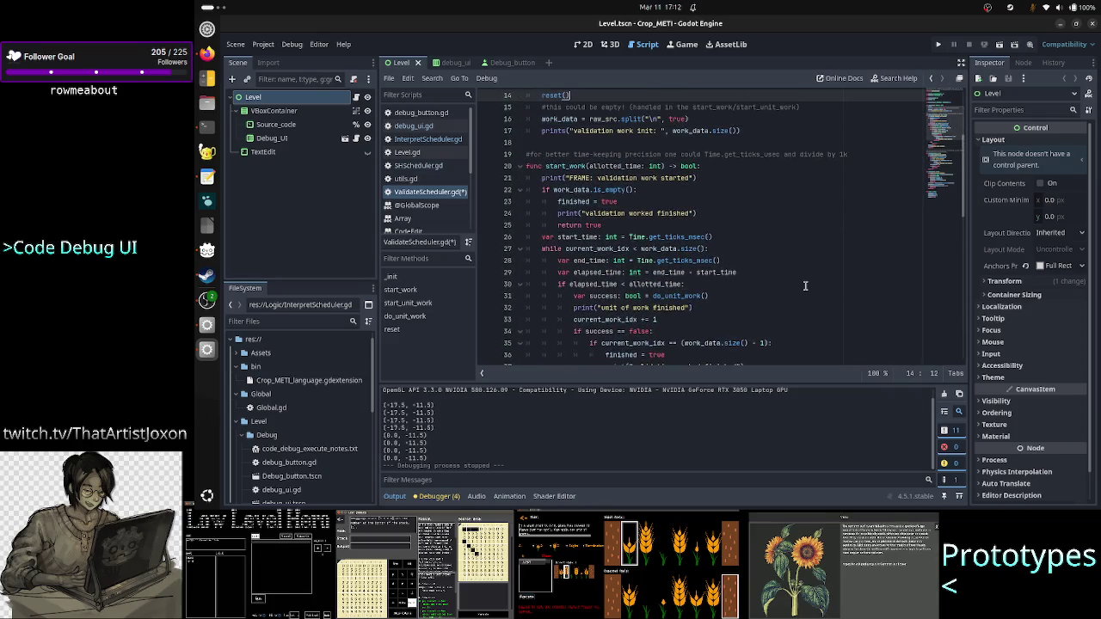
{"action": "key", "text": "Down"}
{"action": "key", "text": "Down"}
{"action": "key", "text": "Down"}
{"action": "key", "text": "Up"}
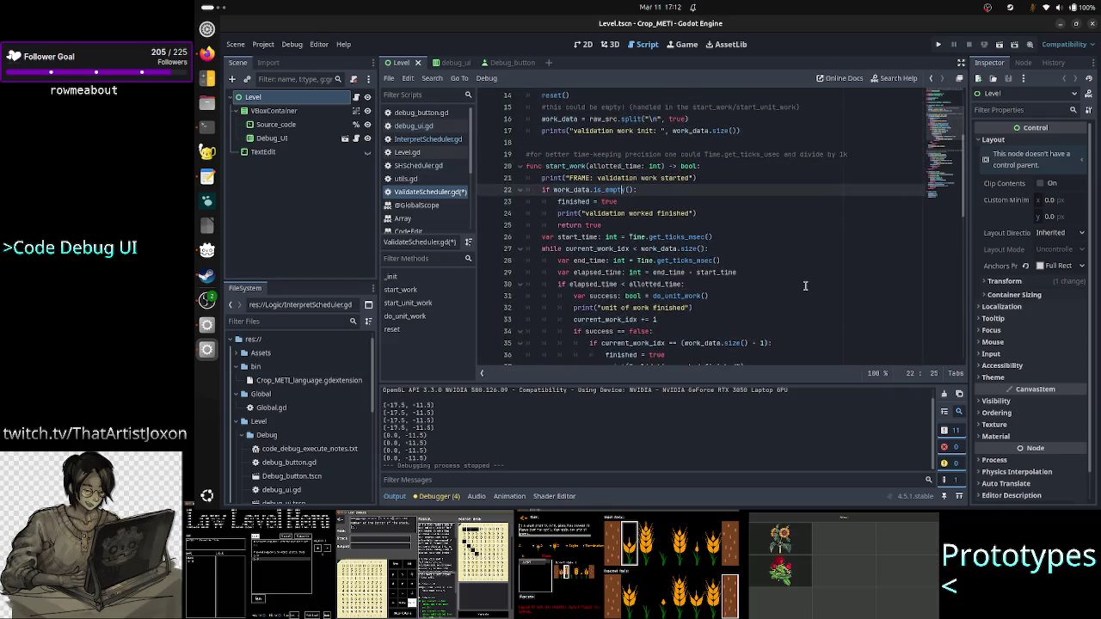
{"action": "key", "text": "Home"}
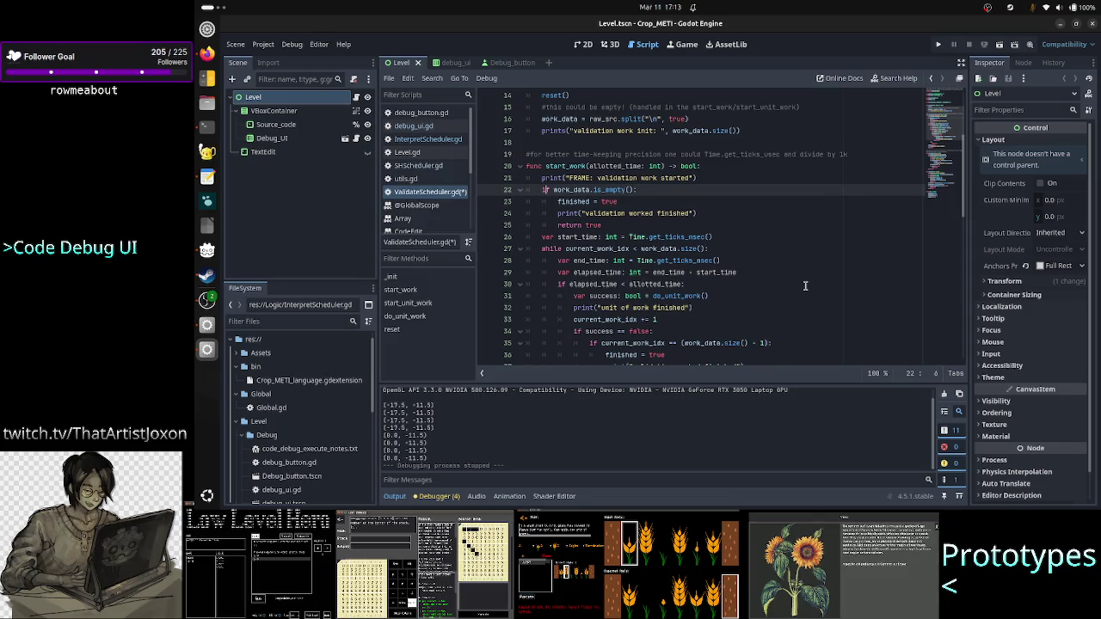
{"action": "key", "text": "shift+Down"}
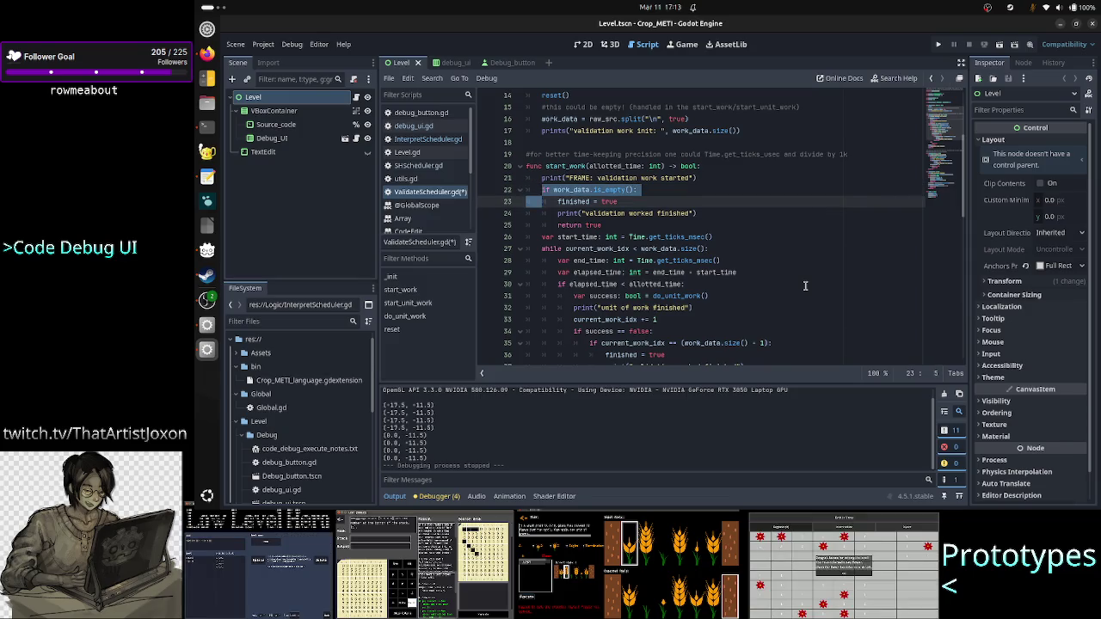
{"action": "key", "text": "shift+Down"}
{"action": "key", "text": "shift+Down"}
{"action": "key", "text": "shift+End"}
{"action": "key", "text": "ctrl+c"}
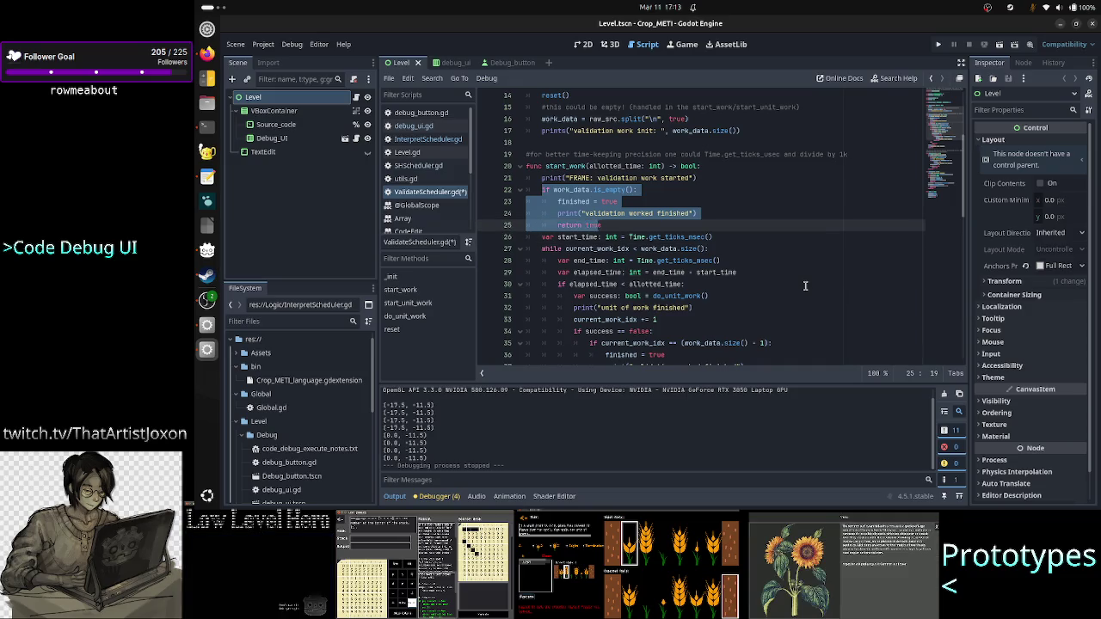
{"action": "key", "text": "Down"}
{"action": "key", "text": "Down"}
{"action": "key", "text": "Down"}
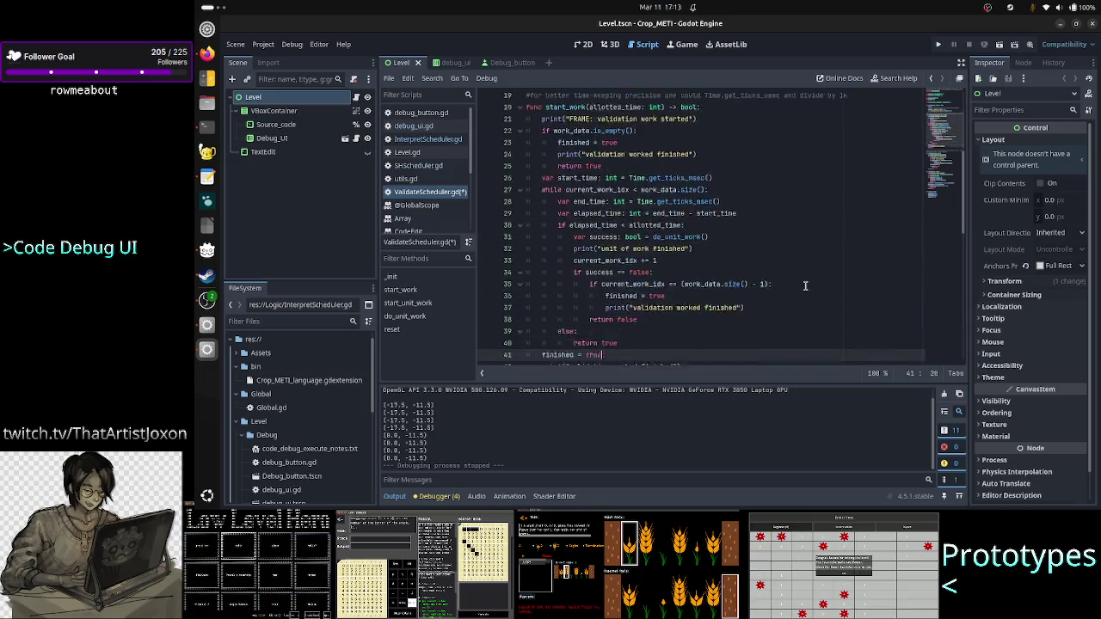
{"action": "key", "text": "Down"}
{"action": "key", "text": "Down"}
{"action": "key", "text": "Down"}
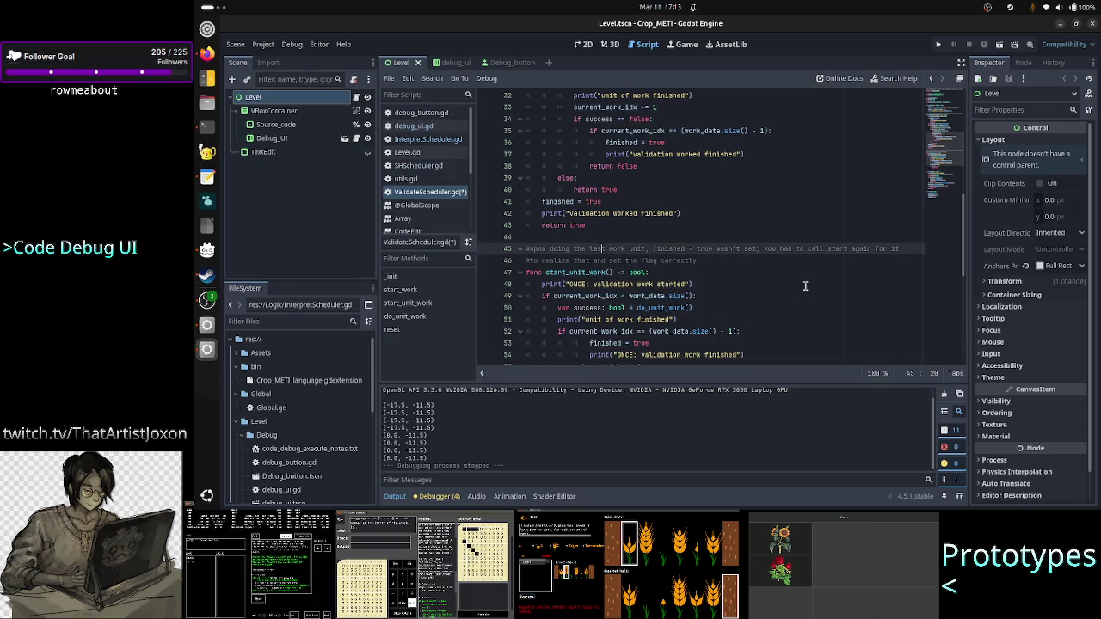
{"action": "scroll", "coordinate": [805, 233], "scroll_direction": "up", "scroll_amount": 6}
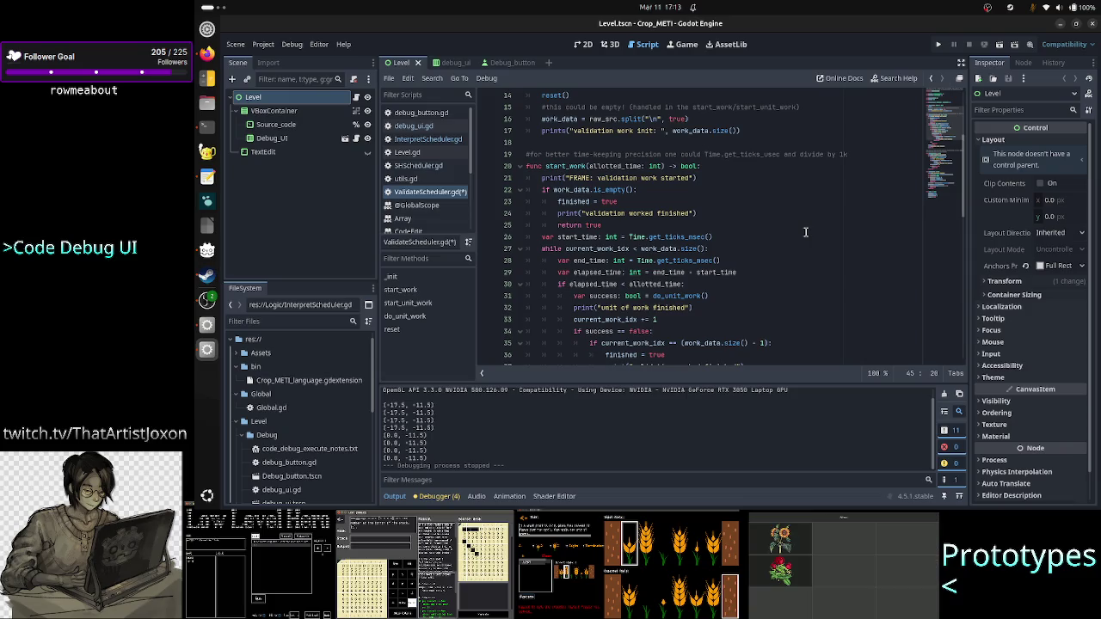
{"action": "scroll", "coordinate": [765, 247], "scroll_direction": "down", "scroll_amount": 7}
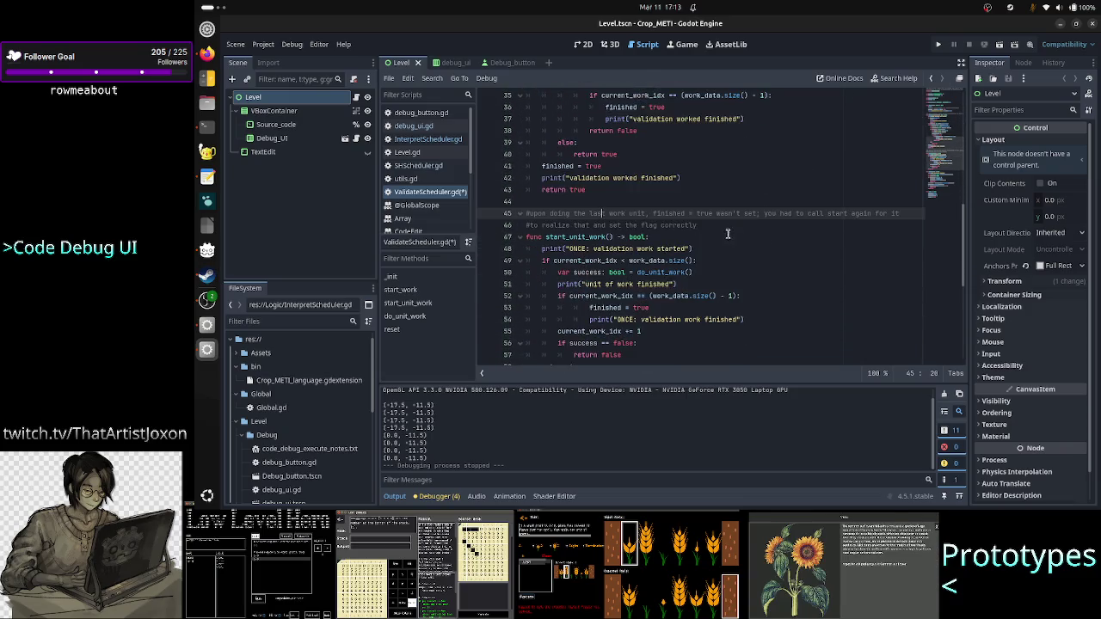
Paste the work_data.is_empty() early-return block right after the 'started' print
{"action": "left_click", "coordinate": [723, 249]}
{"action": "key", "text": "Return"}
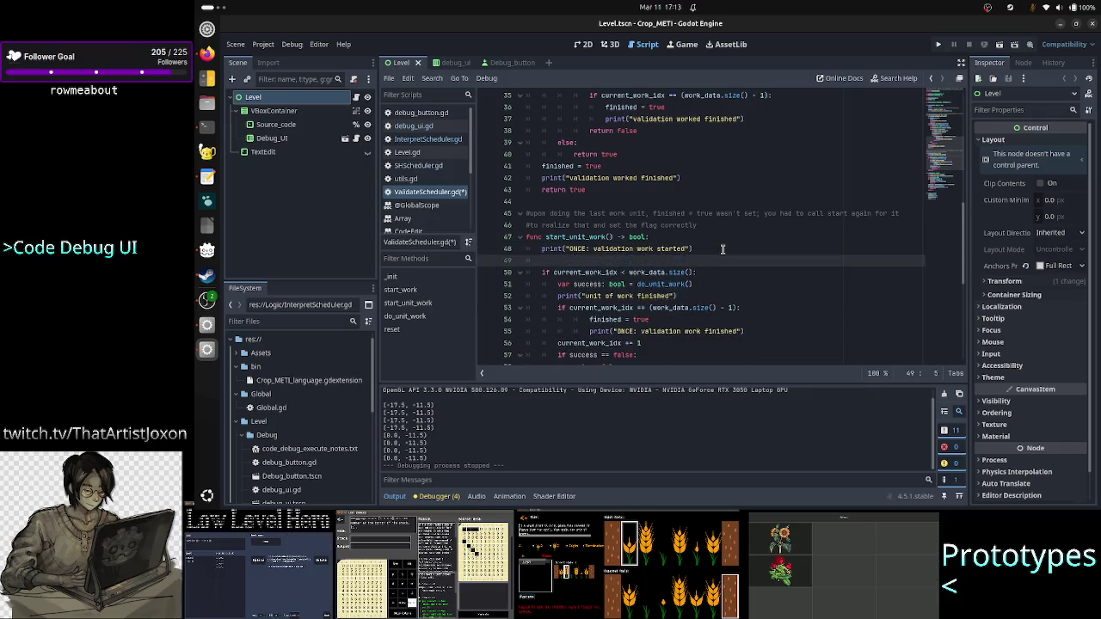
{"action": "key", "text": "ctrl+v"}
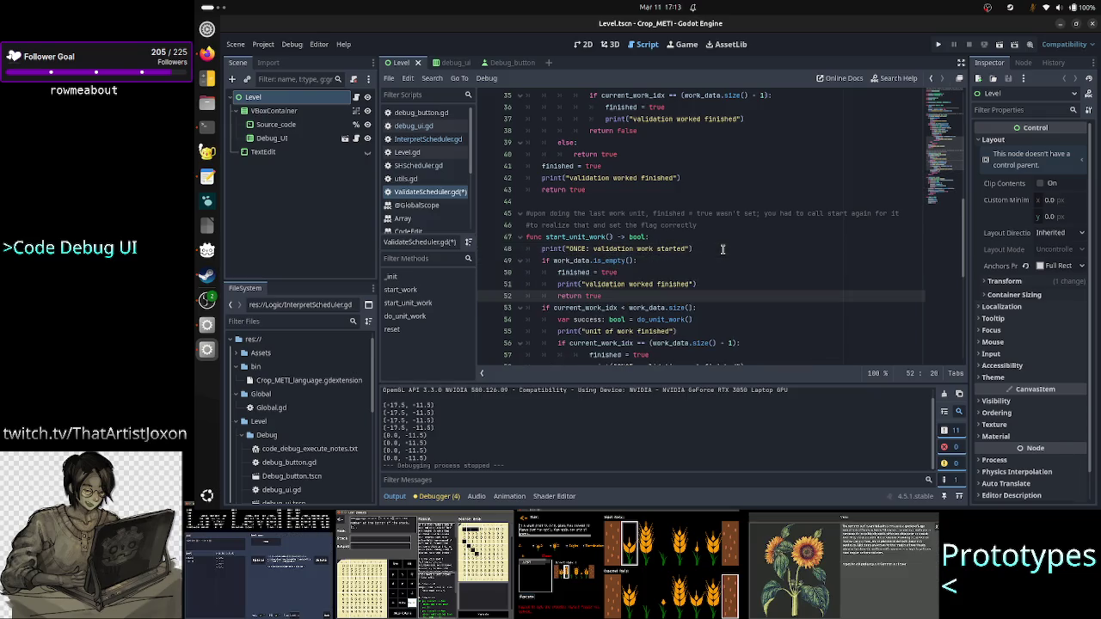
{"action": "key", "text": "Up"}
{"action": "key", "text": "Up"}
{"action": "key", "text": "Up"}
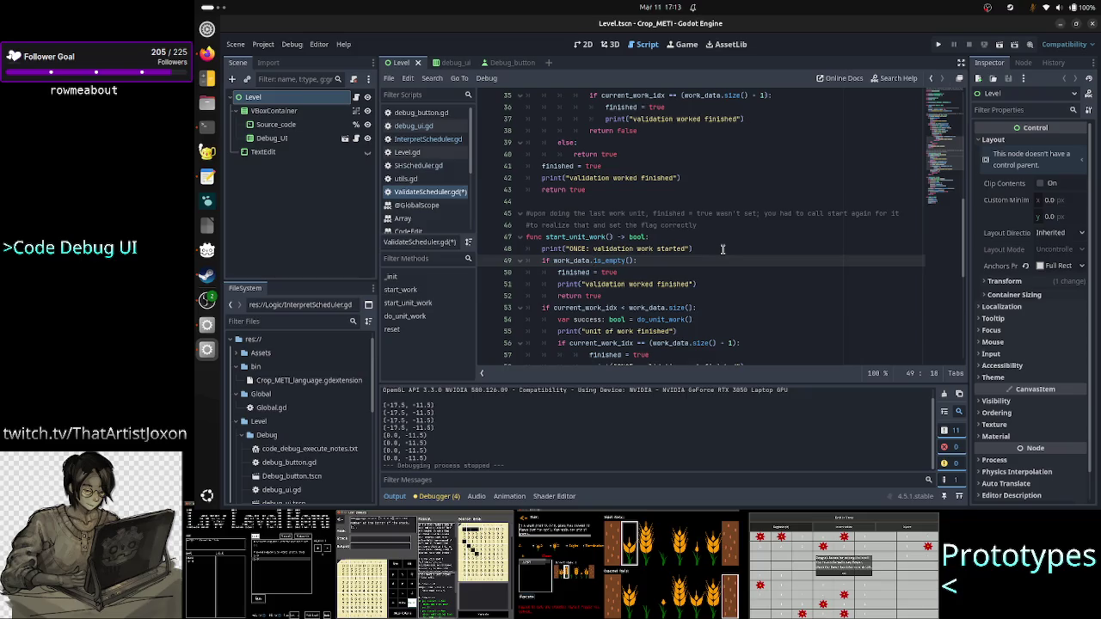
{"action": "key", "text": "Left"}
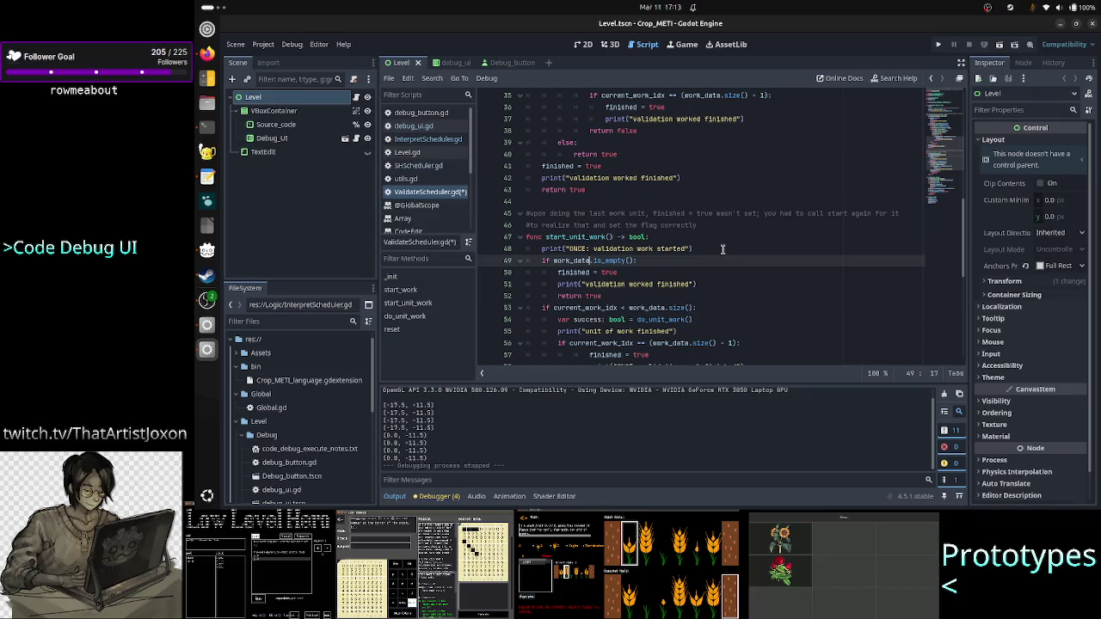
{"action": "key", "text": "shift+Right"}
{"action": "key", "text": "shift+Right"}
{"action": "key", "text": "shift+Right"}
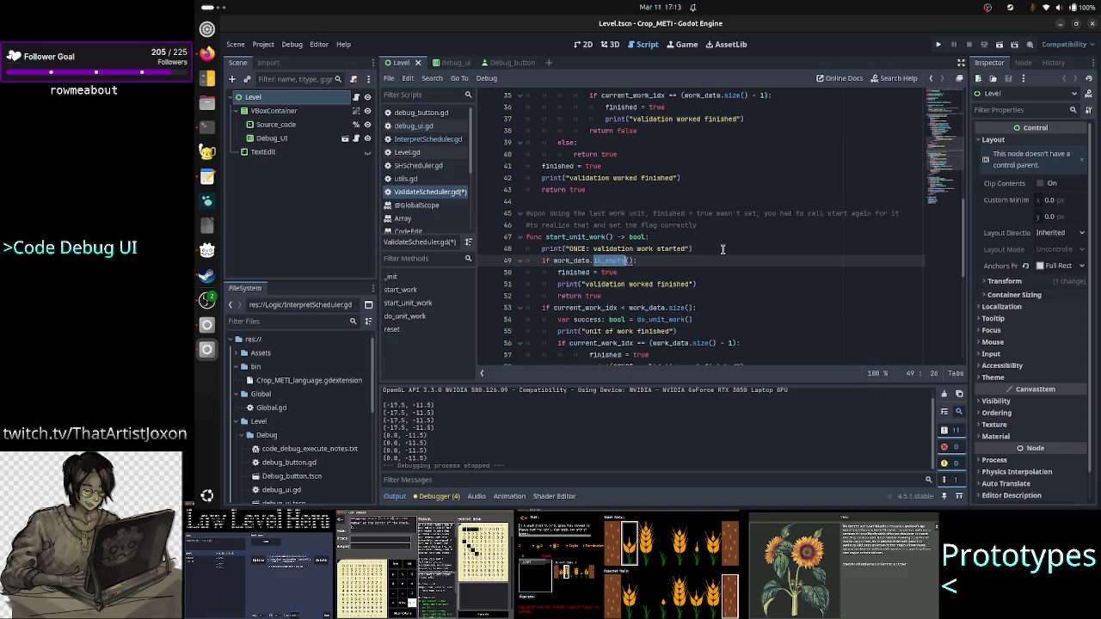
{"action": "key", "text": "shift+Right"}
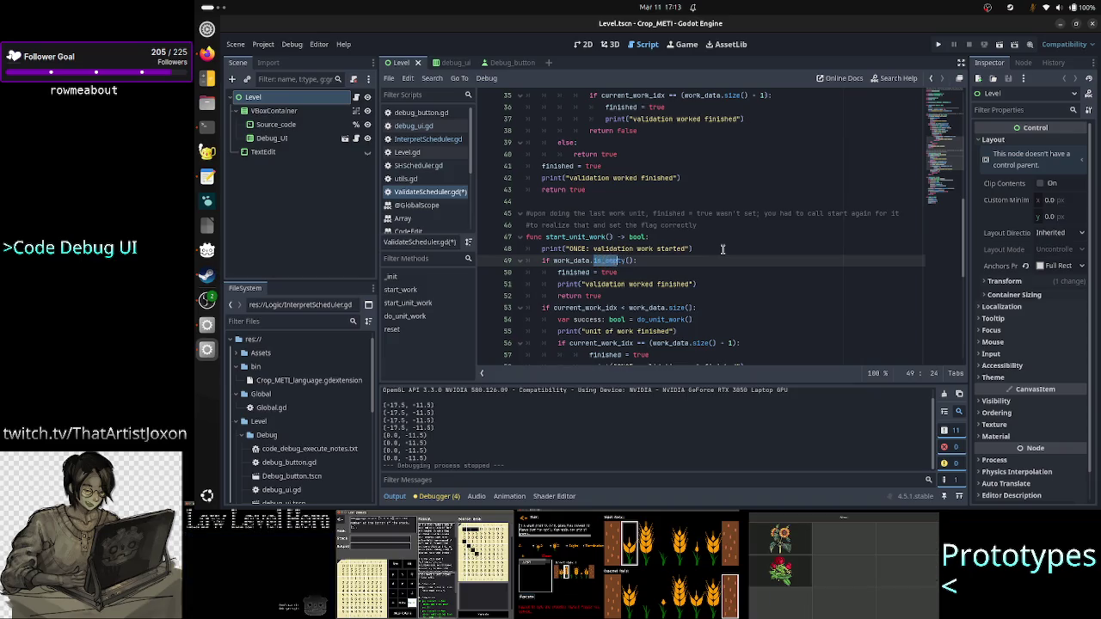
{"action": "key", "text": "Left"}
{"action": "key", "text": "Right"}
{"action": "key", "text": "Right"}
{"action": "key", "text": "Right"}
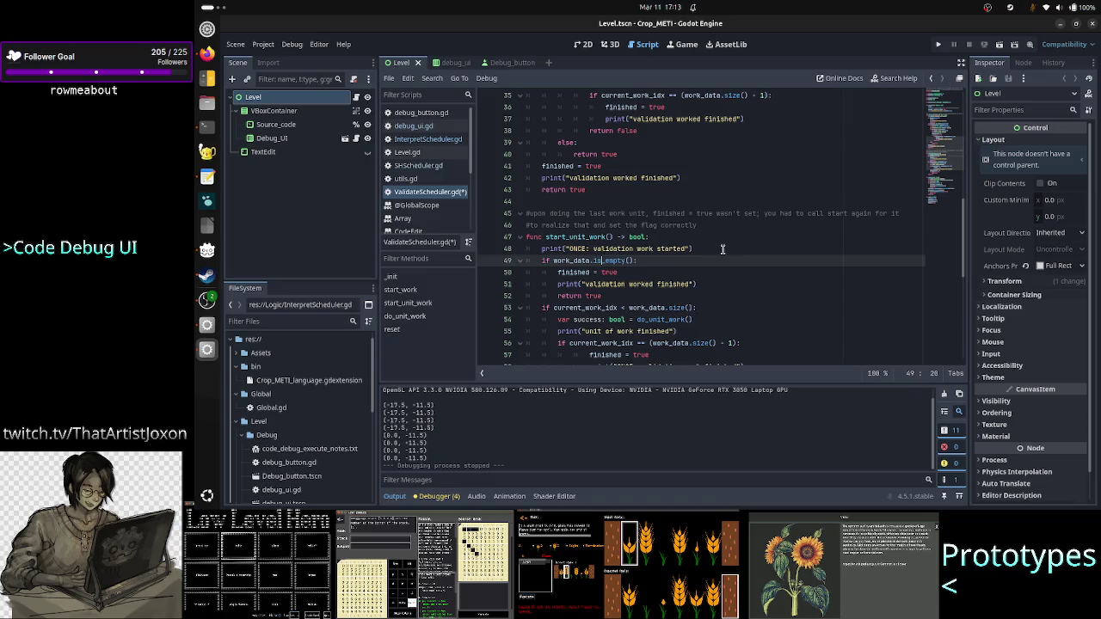
{"action": "key", "text": "shift+Right"}
{"action": "key", "text": "shift+Right"}
{"action": "key", "text": "shift+Right"}
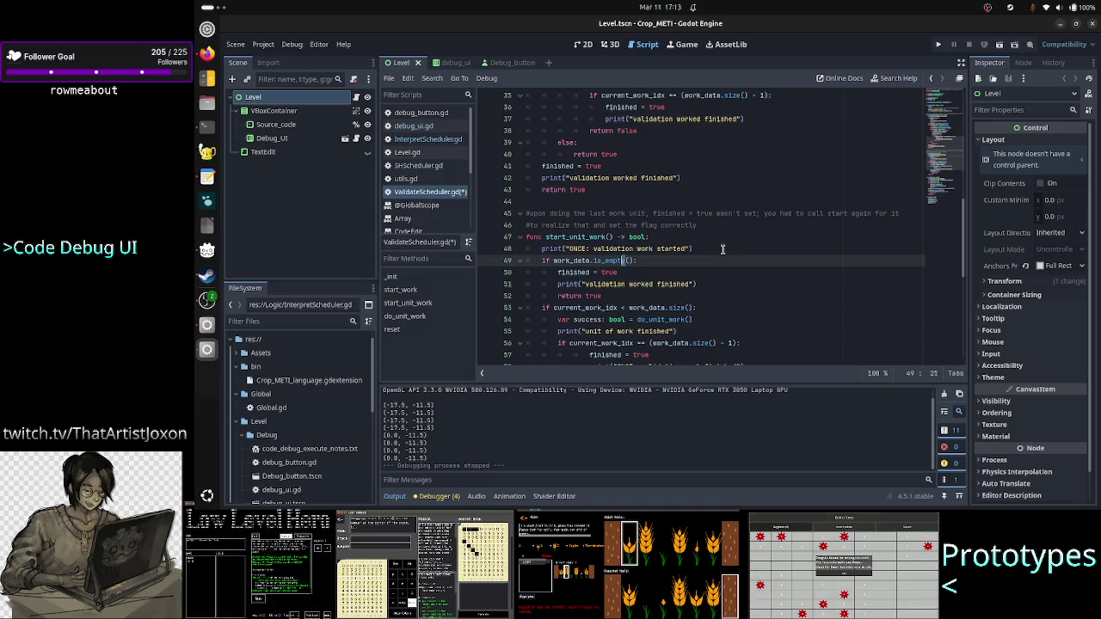
{"action": "key", "text": "shift+Left"}
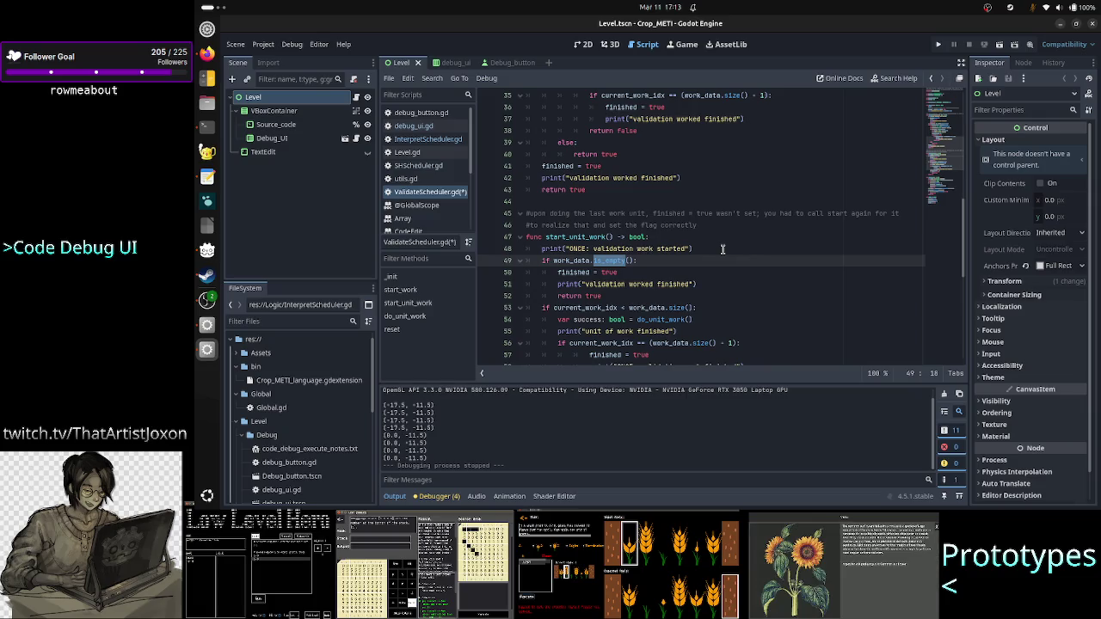
Retype the is_empty() call in the empty-data condition on line 49
{"action": "type", "text": "is_empt"}
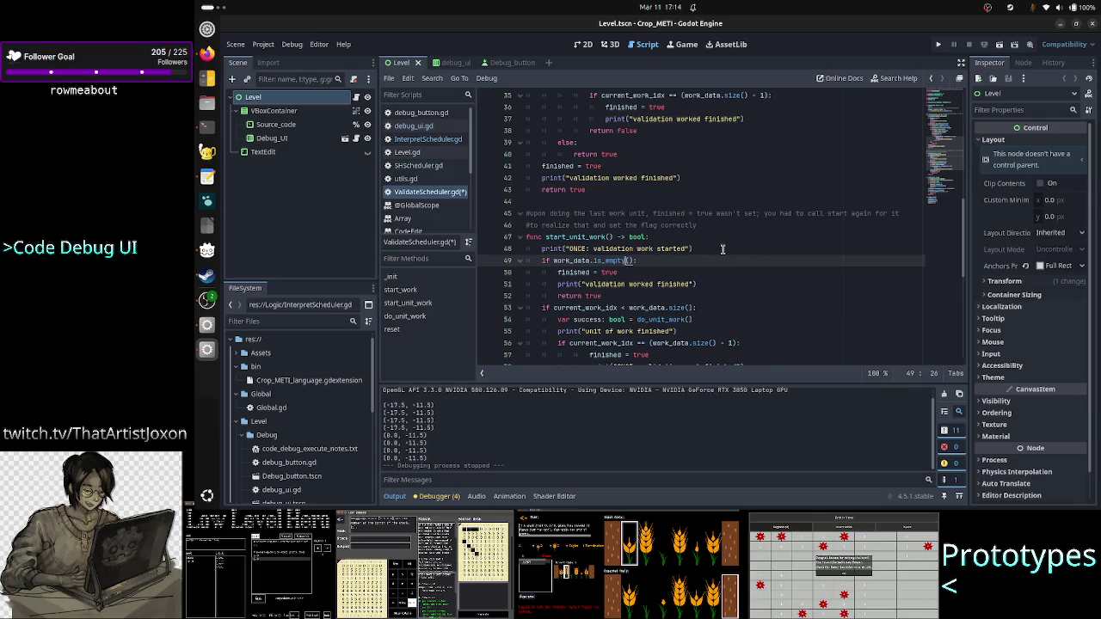
{"action": "key", "text": "Left"}
{"action": "key", "text": "Left"}
{"action": "key", "text": "Left"}
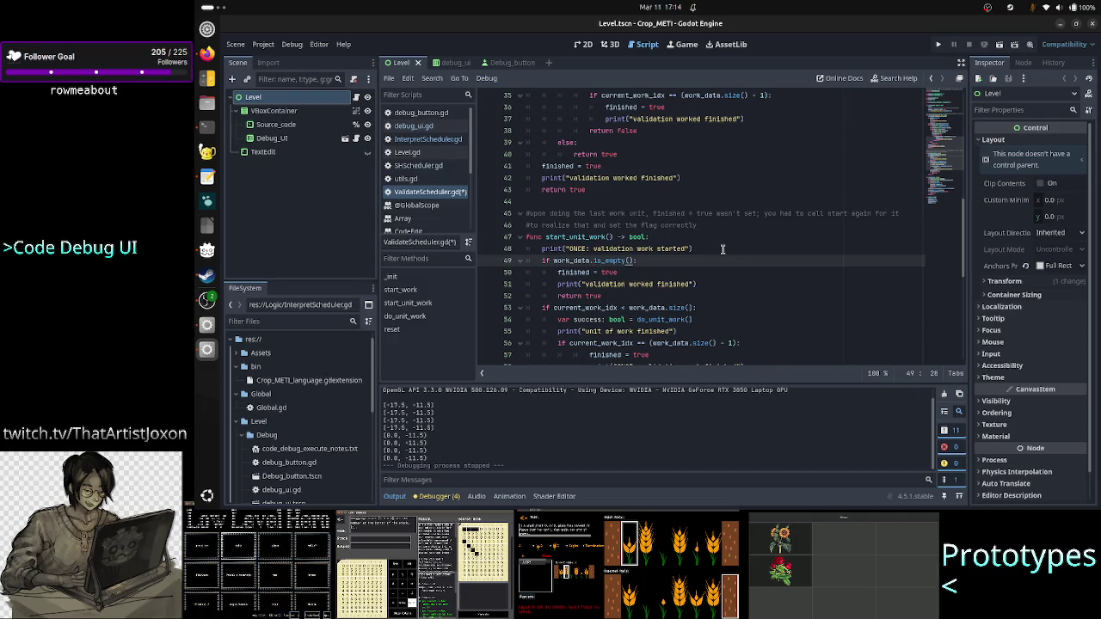
{"action": "key", "text": "shift+Left"}
{"action": "key", "text": "shift+Left"}
{"action": "key", "text": "shift+Left"}
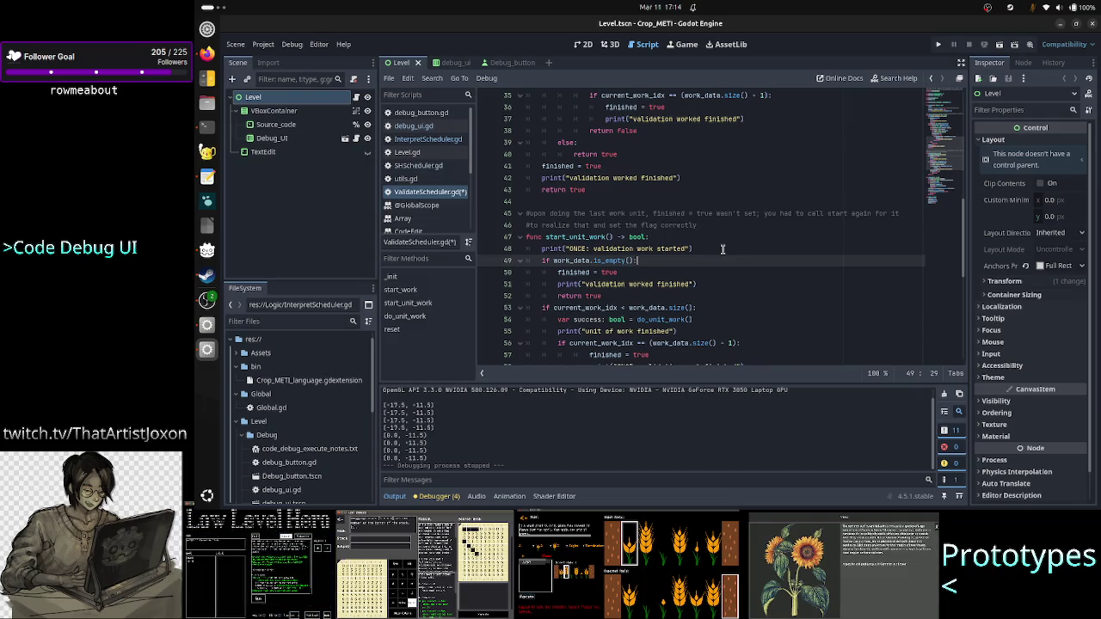
Prefix the line 51 message with 'ONCE:' and change 'worked' to 'work'
{"action": "key", "text": "Home"}
{"action": "key", "text": "Home"}
{"action": "key", "text": "Down"}
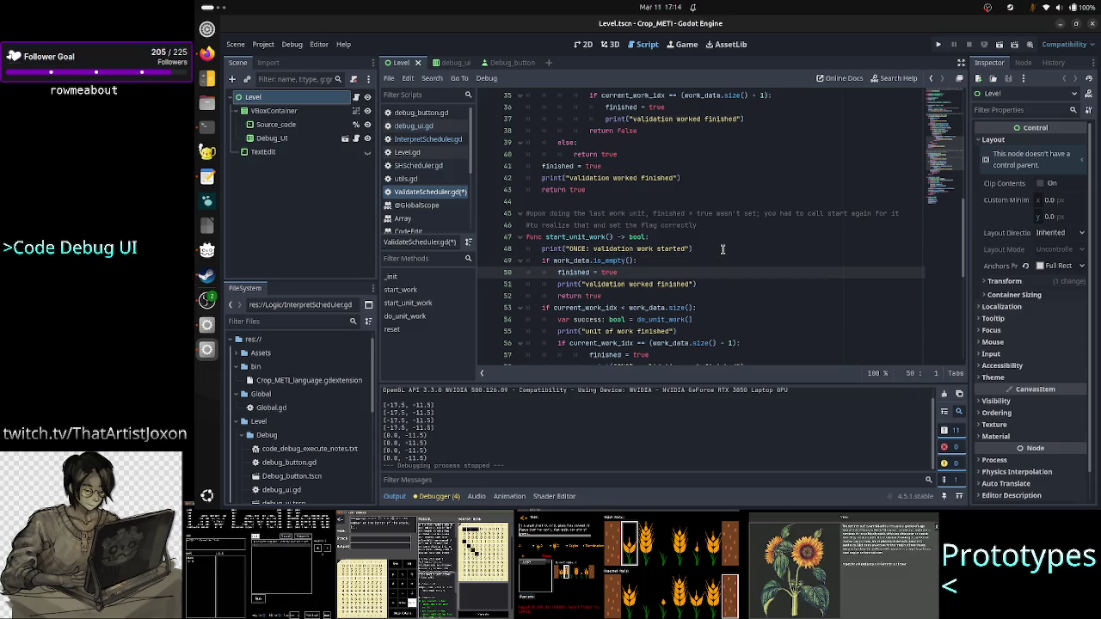
{"action": "key", "text": "Home"}
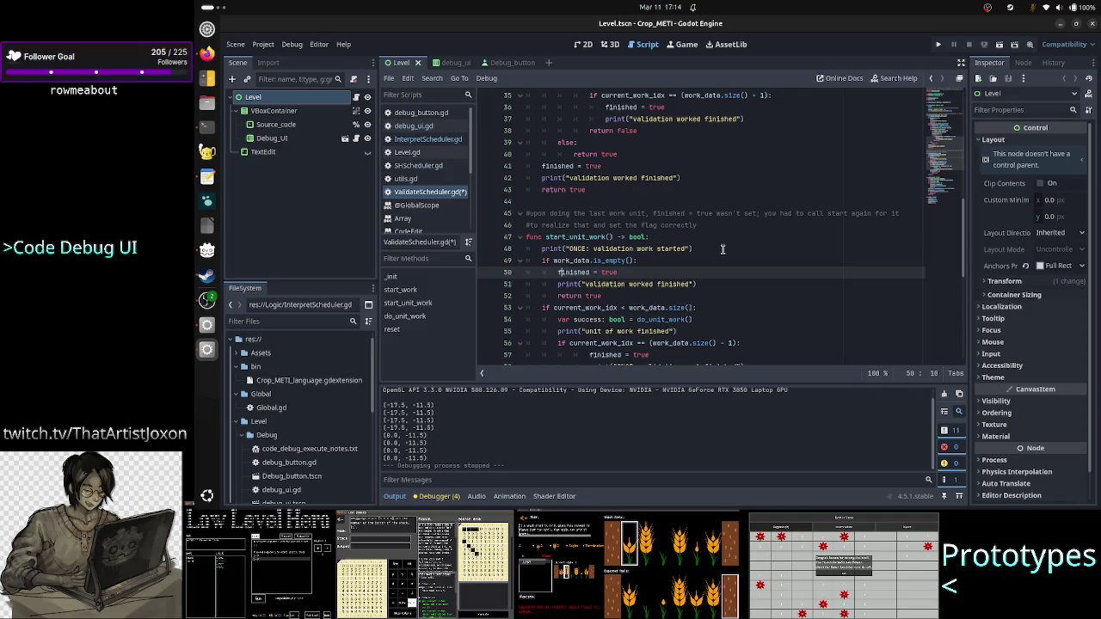
{"action": "key", "text": "Down"}
{"action": "key", "text": "Right"}
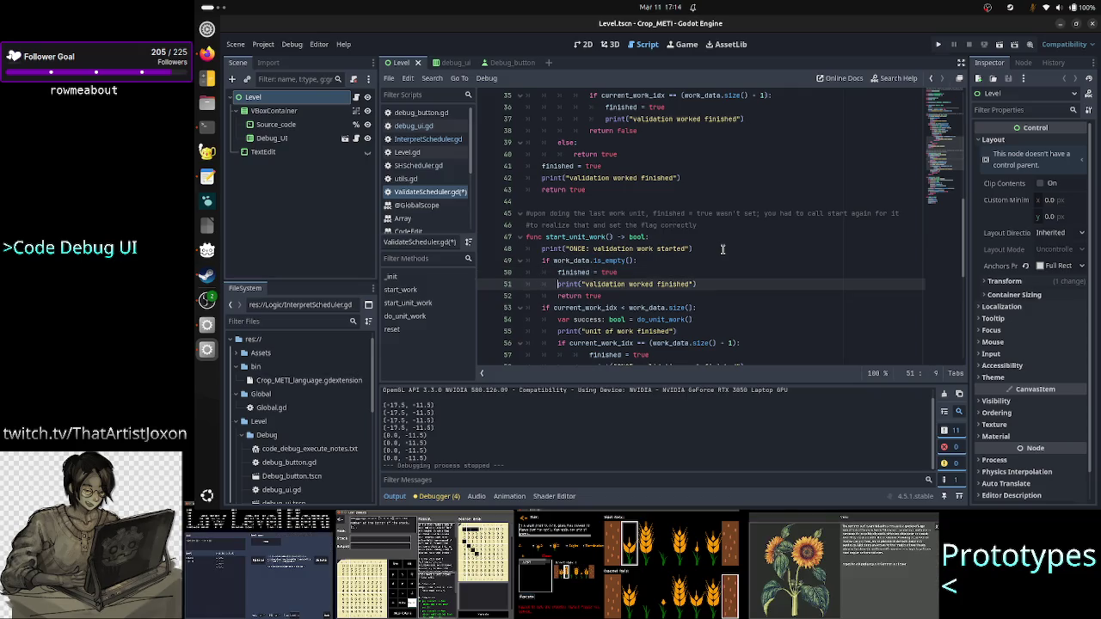
{"action": "key", "text": "Left"}
{"action": "type", "text": "ONCE:"}
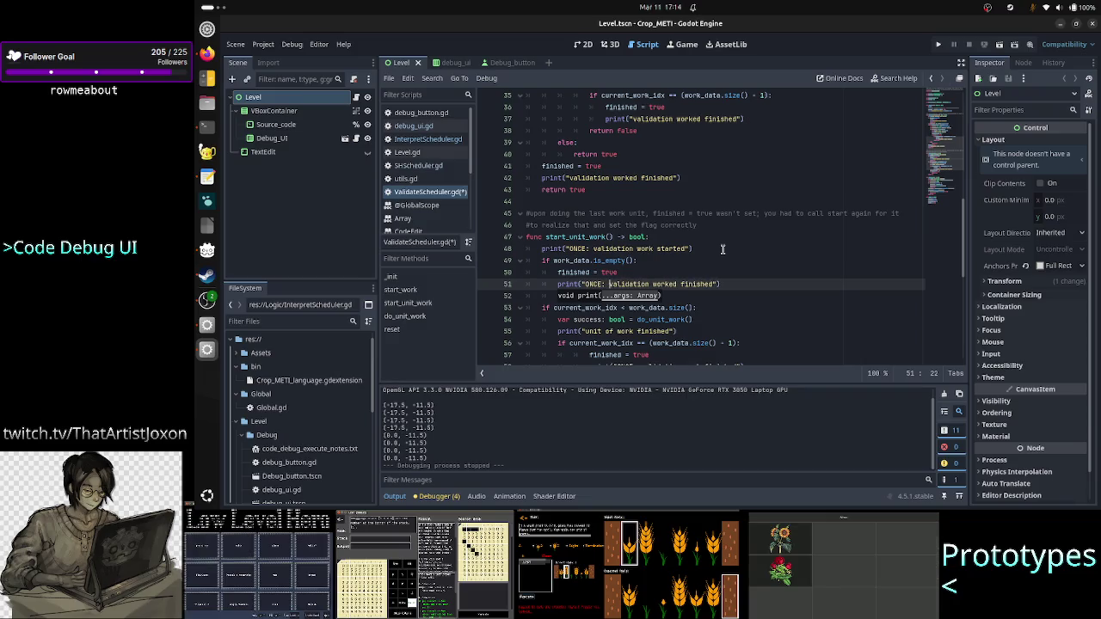
{"action": "key", "text": "Right"}
{"action": "key", "text": "Right"}
{"action": "key", "text": "Right"}
{"action": "key", "text": "Right"}
{"action": "key", "text": "Right"}
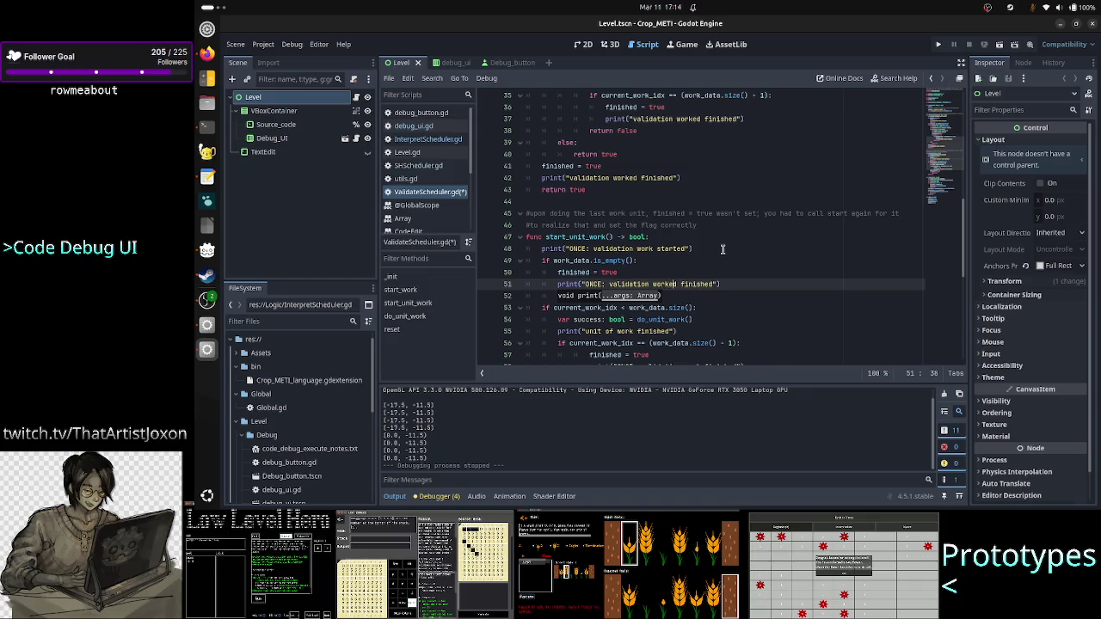
{"action": "key", "text": "Delete"}
{"action": "key", "text": "Delete"}
{"action": "key", "text": "Down"}
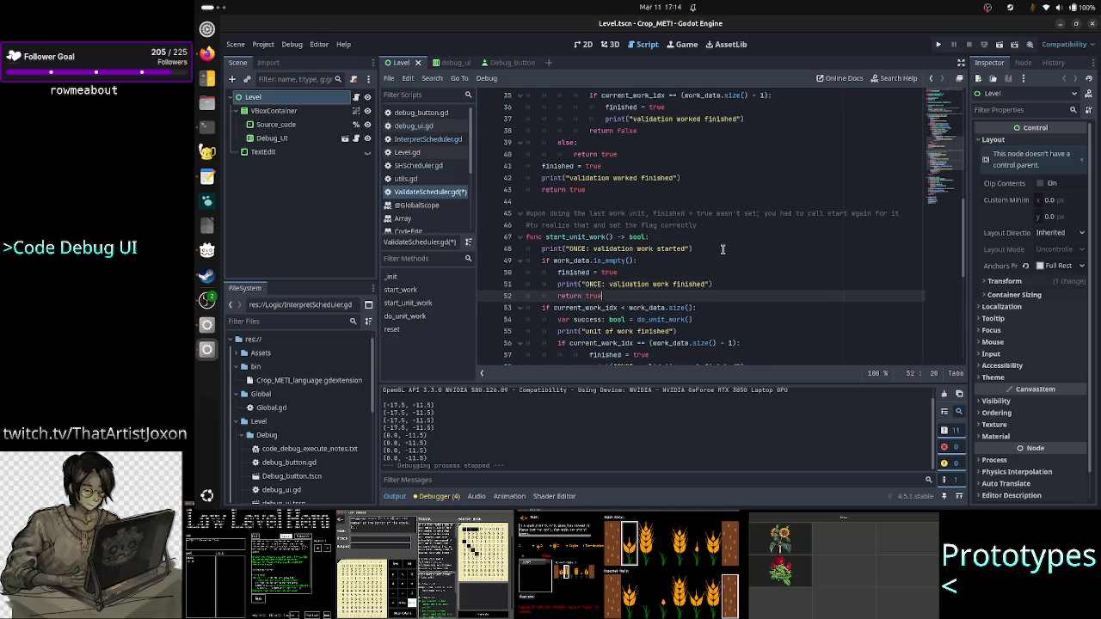
{"action": "key", "text": "Down"}
{"action": "key", "text": "Down"}
{"action": "key", "text": "Down"}
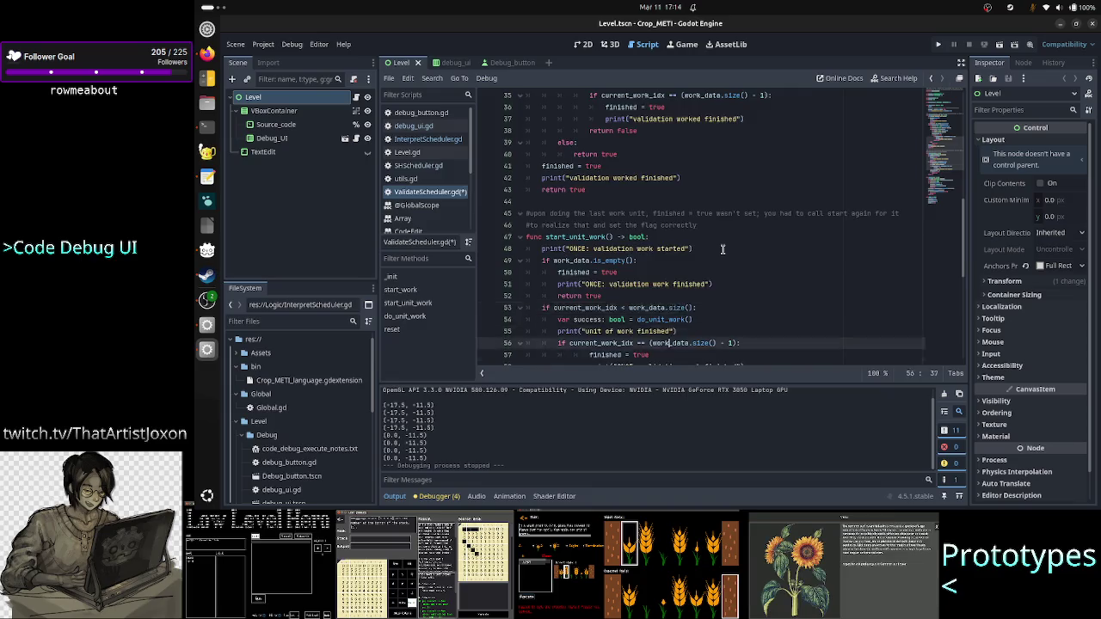
Review start_unit_work's do_unit_work call, last-index check and final-unit print lines
{"action": "scroll", "coordinate": [723, 249], "scroll_direction": "down", "scroll_amount": 2}
{"action": "key", "text": "Up"}
{"action": "key", "text": "Up"}
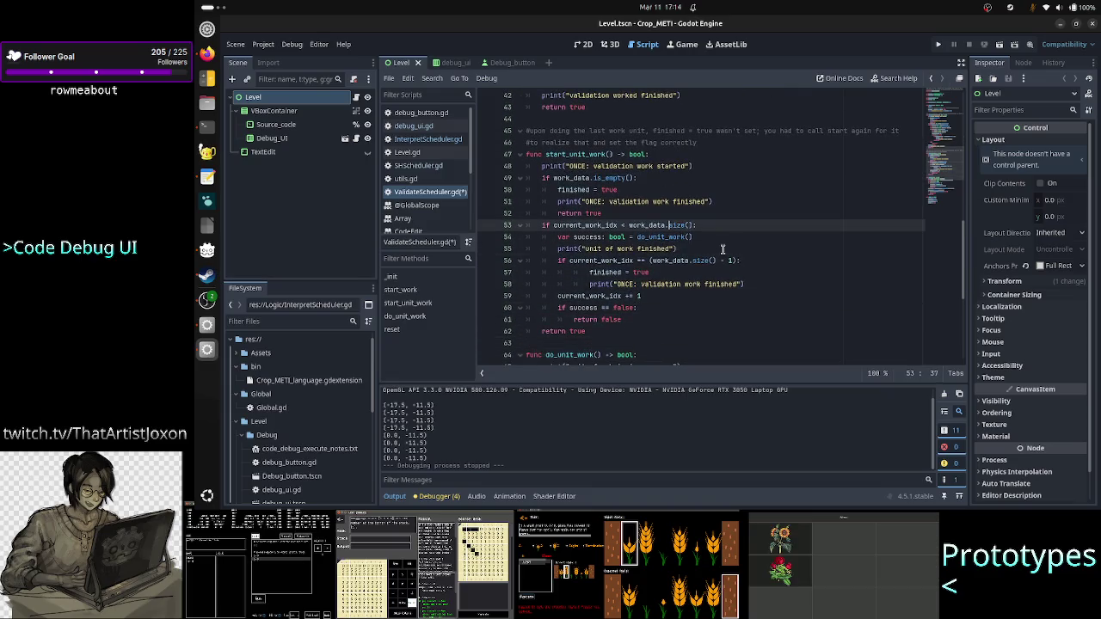
{"action": "key", "text": "Home"}
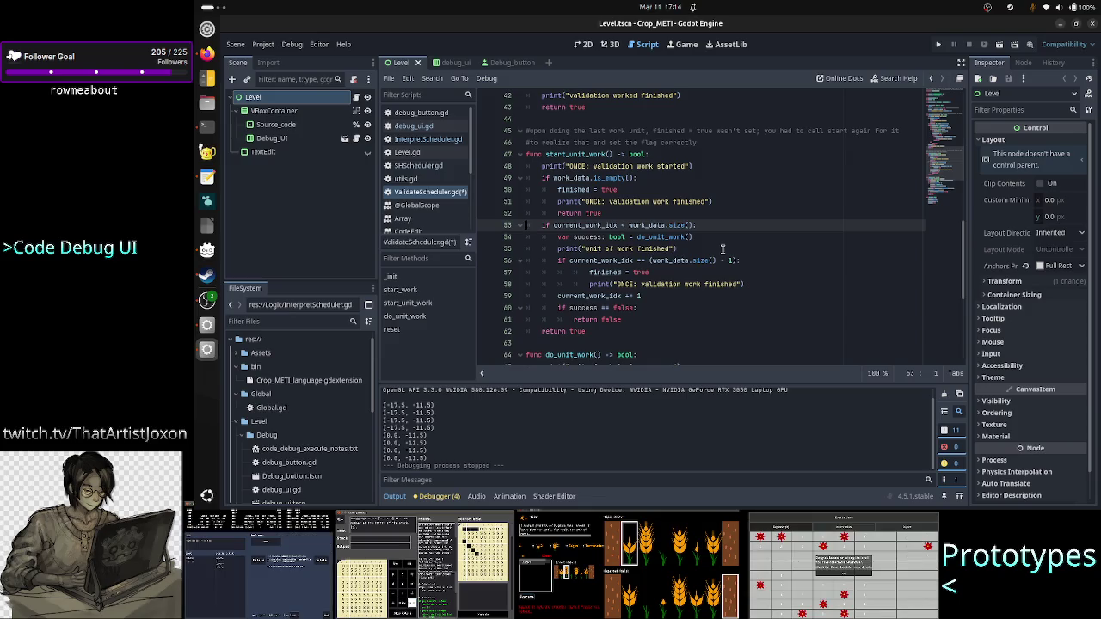
{"action": "key", "text": "Down"}
{"action": "key", "text": "Down"}
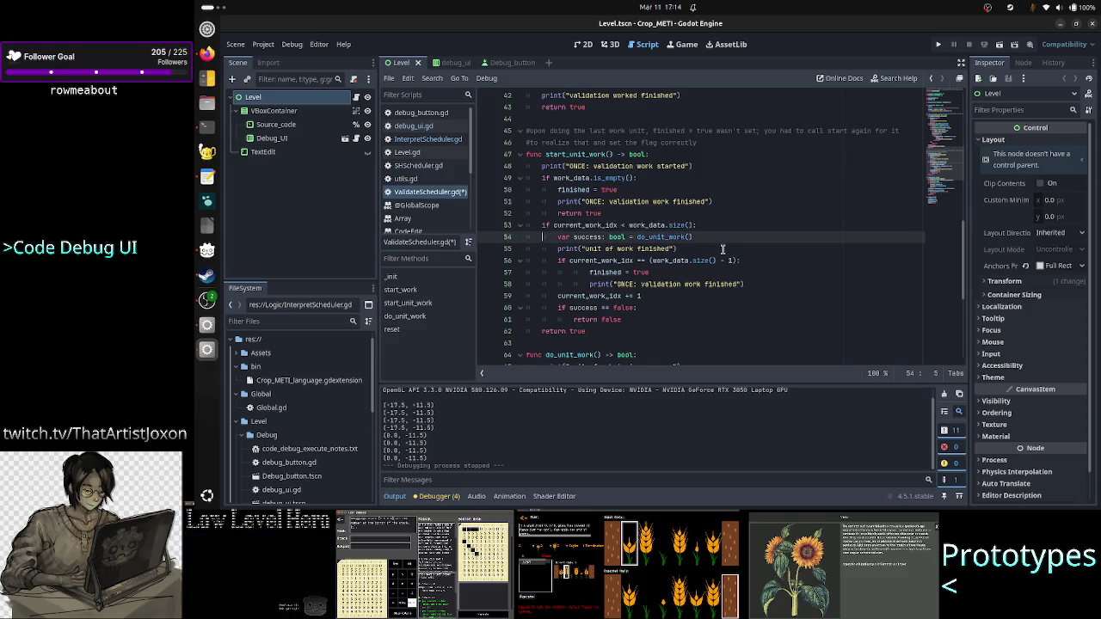
{"action": "key", "text": "Up"}
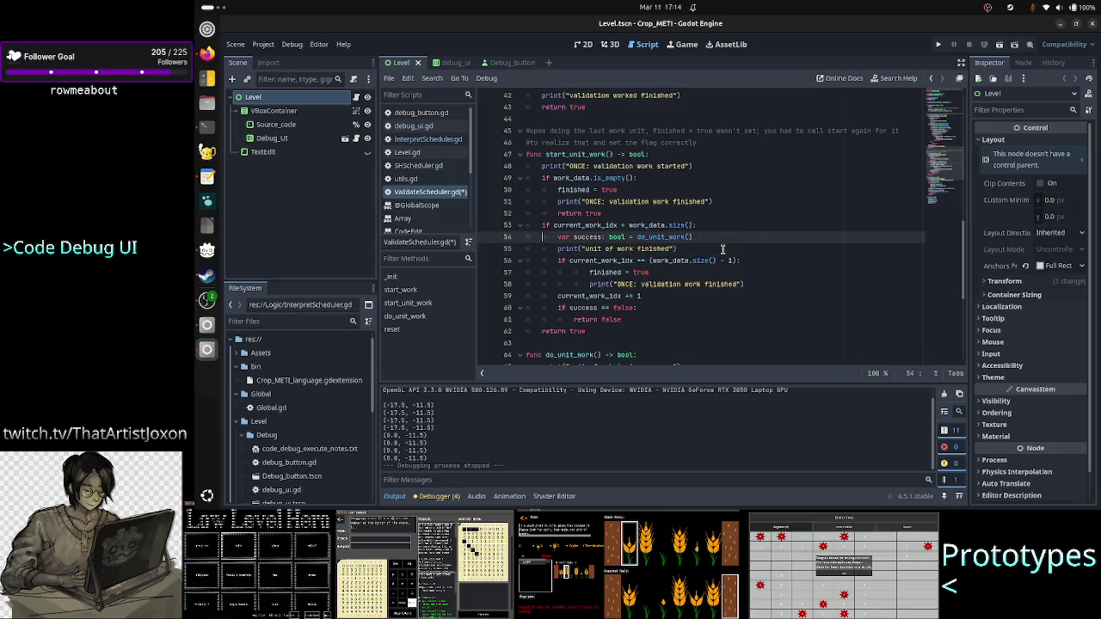
{"action": "key", "text": "Home"}
{"action": "key", "text": "shift+Down"}
{"action": "key", "text": "shift+Left"}
{"action": "key", "text": "shift+Left"}
{"action": "key", "text": "shift+Left"}
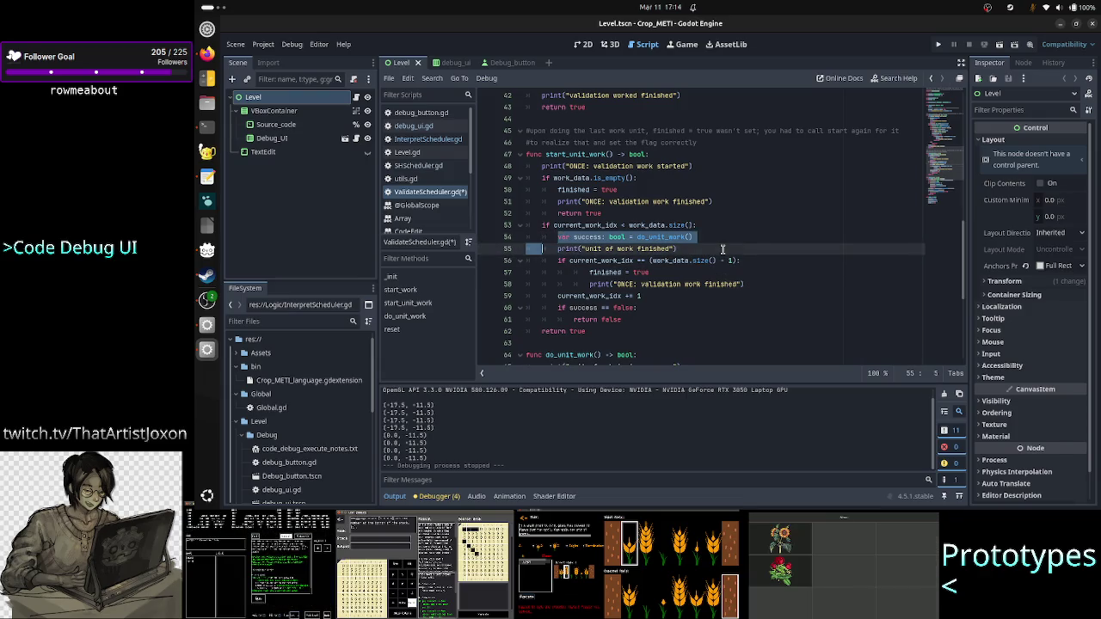
{"action": "key", "text": "Down"}
{"action": "key", "text": "Down"}
{"action": "key", "text": "Home"}
{"action": "key", "text": "shift+Down"}
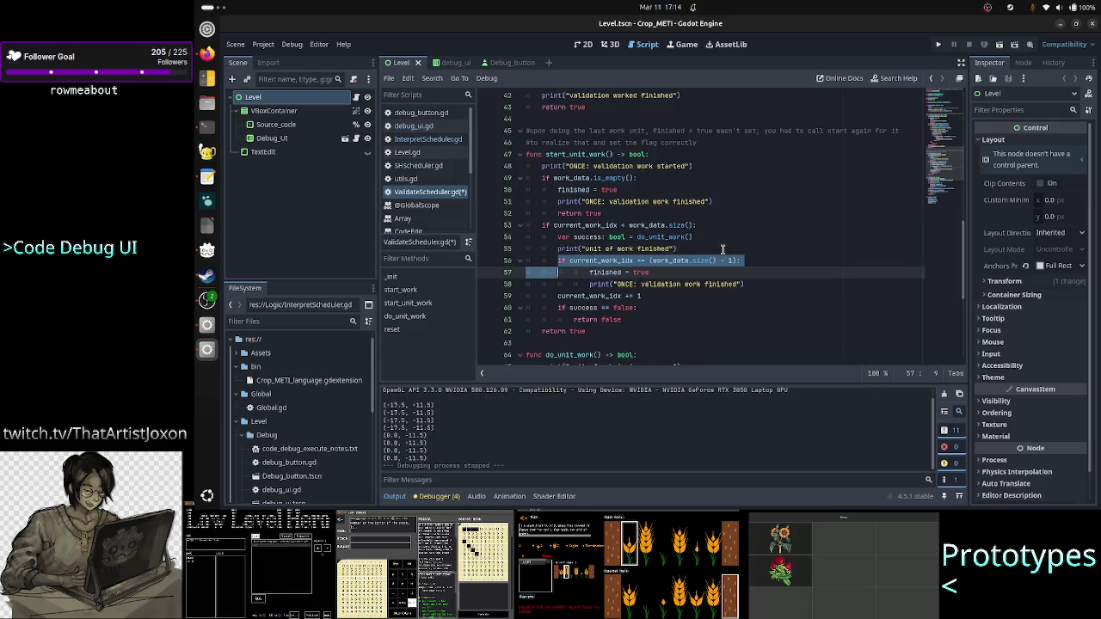
{"action": "key", "text": "shift+Down"}
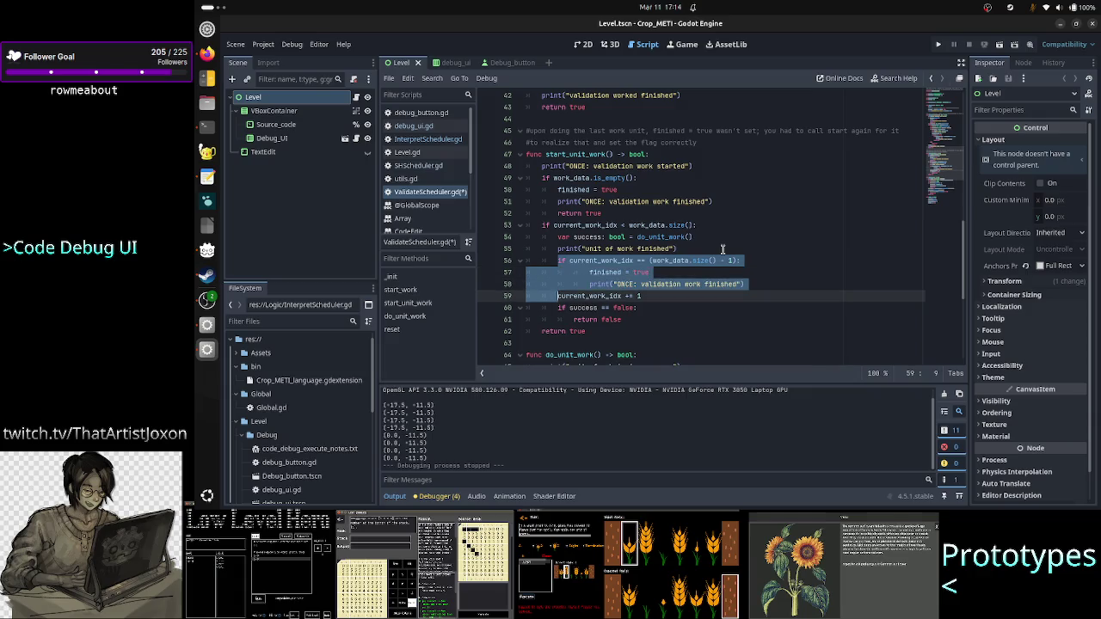
{"action": "key", "text": "shift+End"}
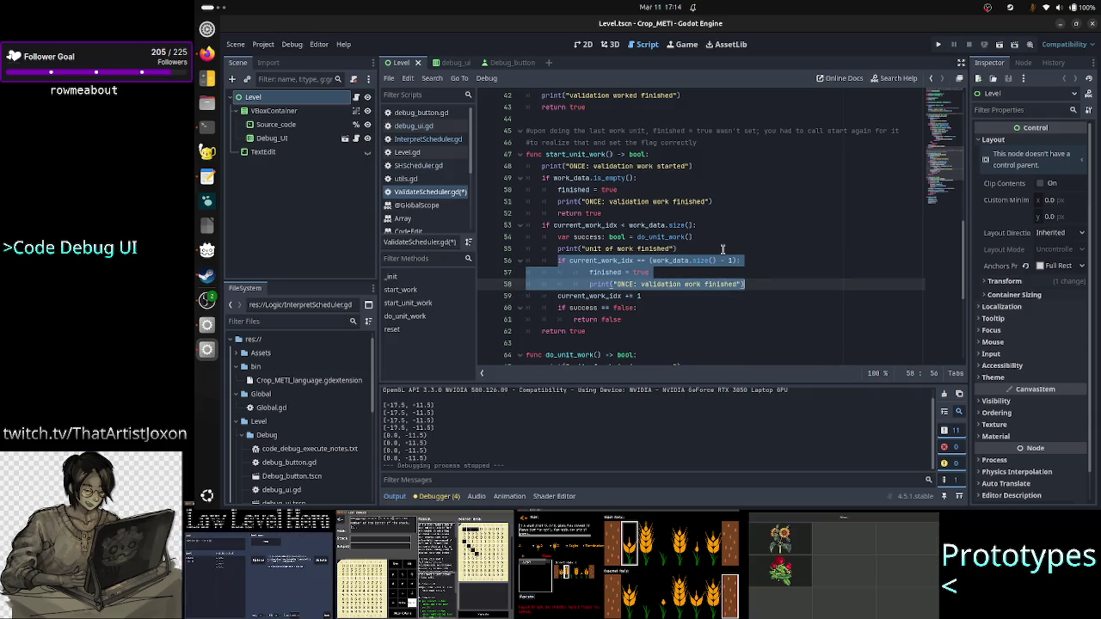
Inspect the success == false check and its false on line 61, then save ValidateScheduler.gd
{"action": "key", "text": "Down"}
{"action": "key", "text": "Down"}
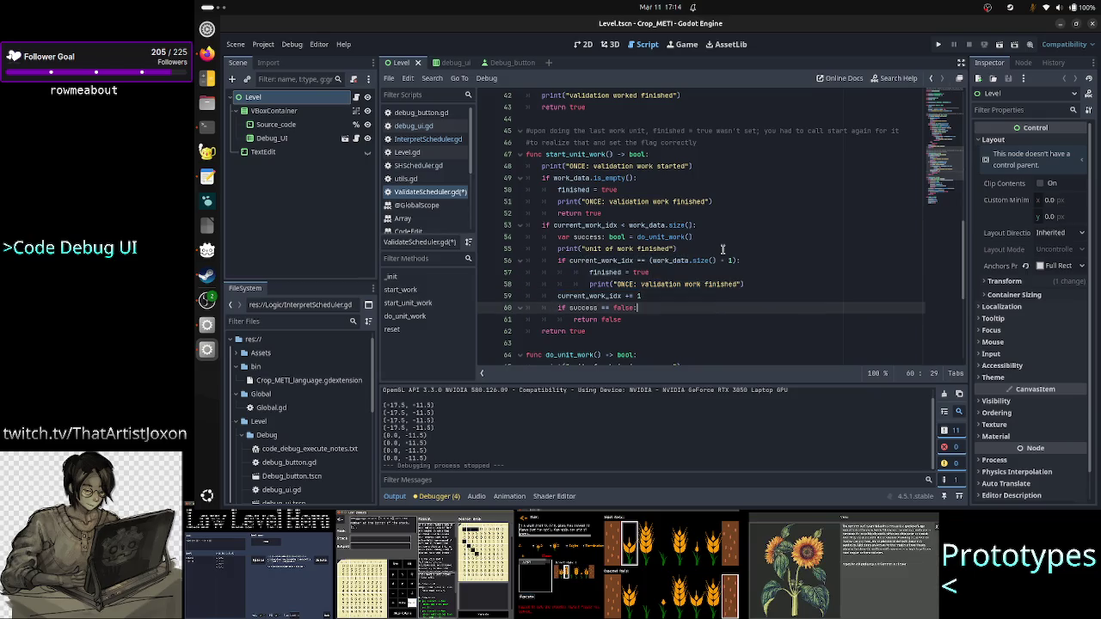
{"action": "key", "text": "ctrl+shift+Left"}
{"action": "key", "text": "ctrl+shift+Left"}
{"action": "key", "text": "ctrl+shift+Left"}
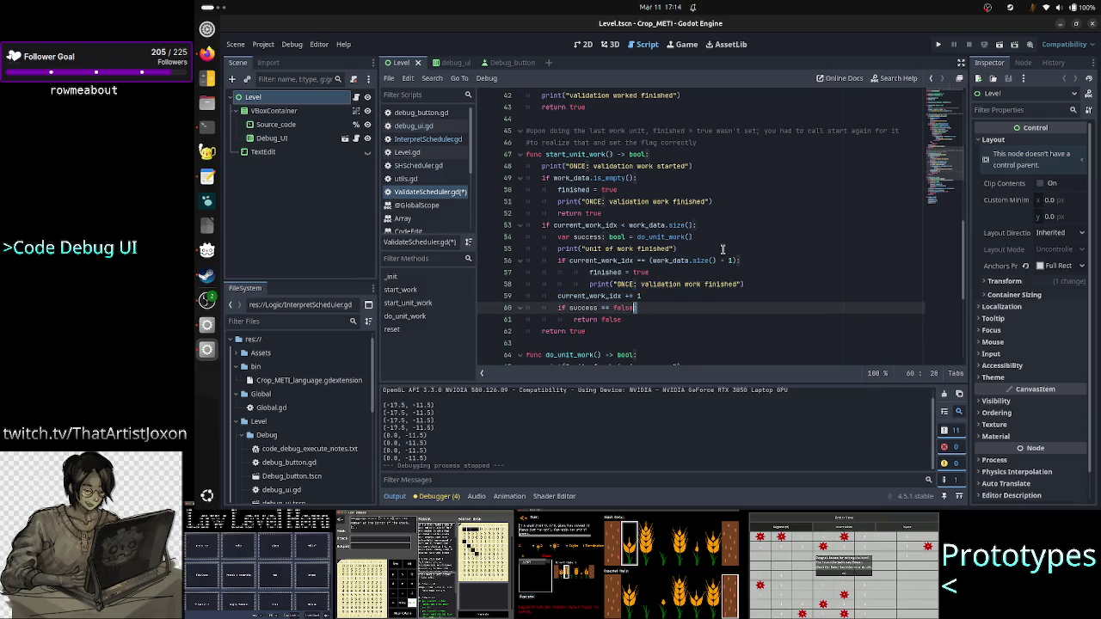
{"action": "key", "text": "shift+Left"}
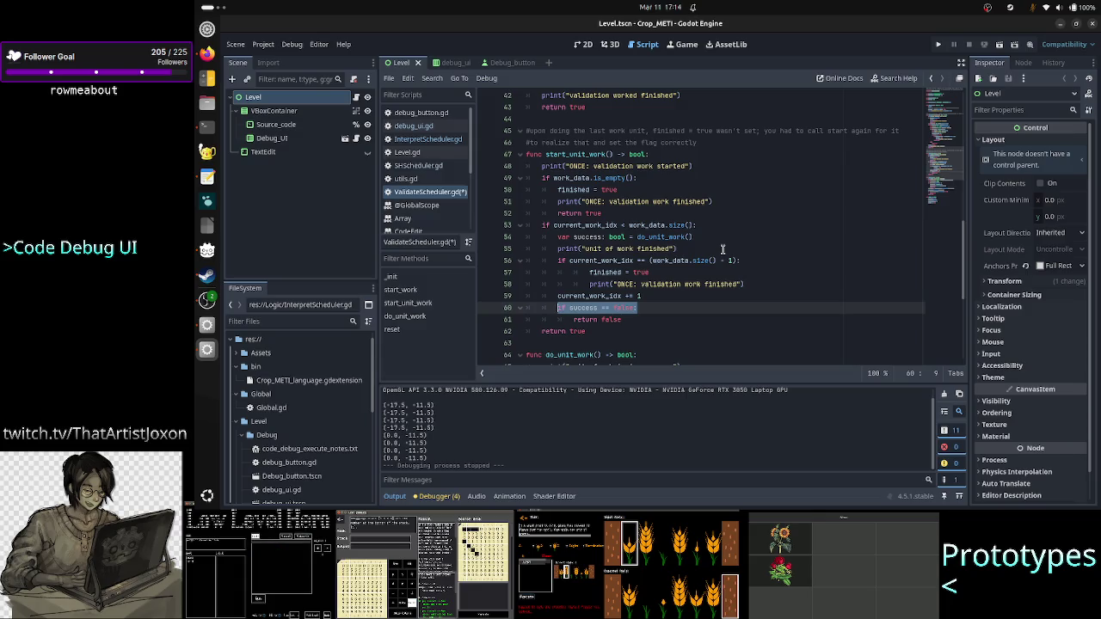
{"action": "key", "text": "End"}
{"action": "key", "text": "Down"}
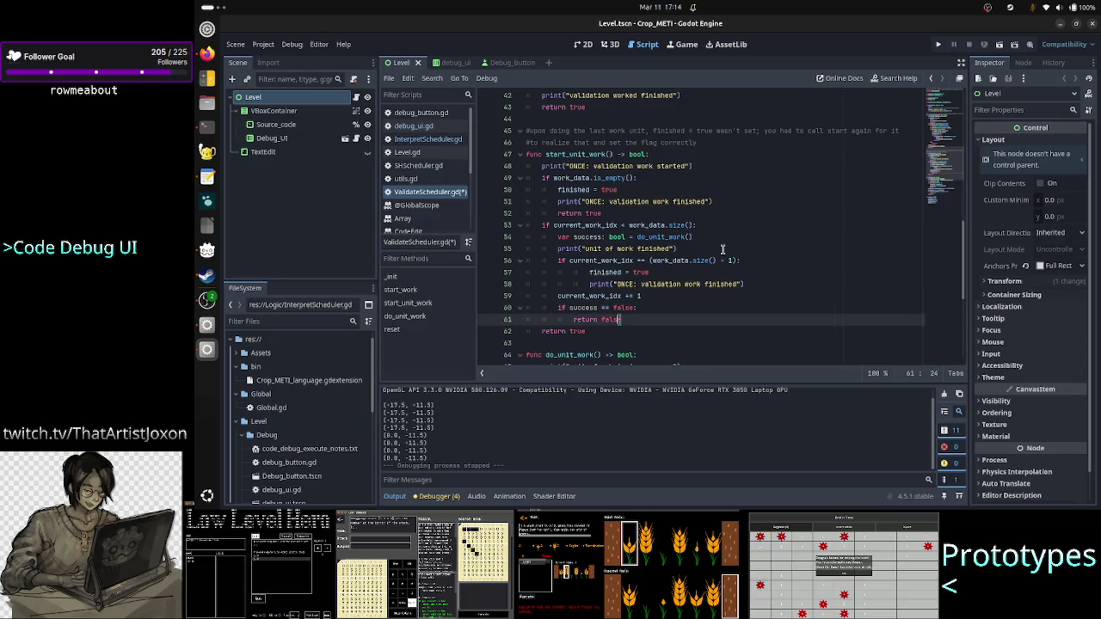
{"action": "key", "text": "ctrl+shift+Left"}
{"action": "key", "text": "Down"}
{"action": "key", "text": "Down"}
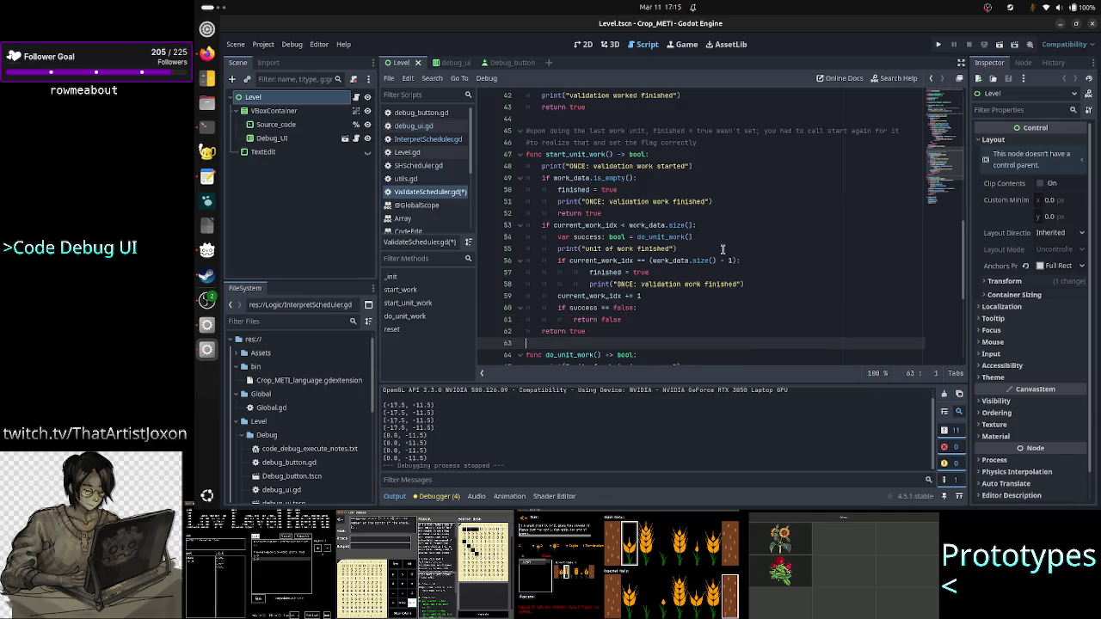
{"action": "key", "text": "ctrl+s"}
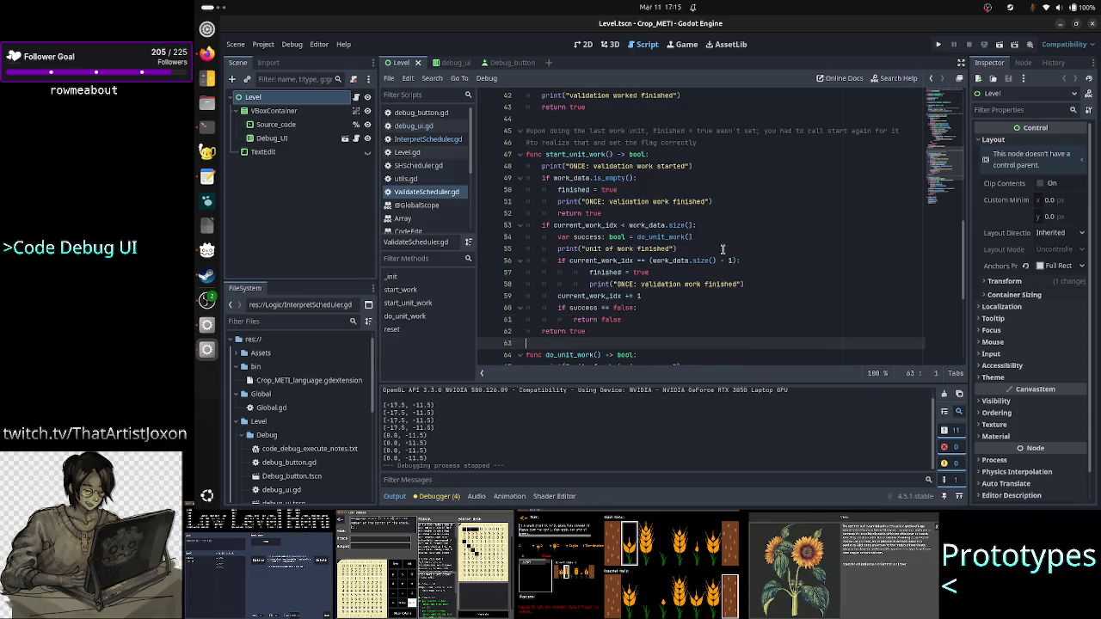
Select the two-line comment on lines 45–46 above start_unit_work
{"action": "key", "text": "Up"}
{"action": "key", "text": "Up"}
{"action": "key", "text": "Up"}
{"action": "key", "text": "Up"}
{"action": "key", "text": "Up"}
{"action": "key", "text": "Up"}
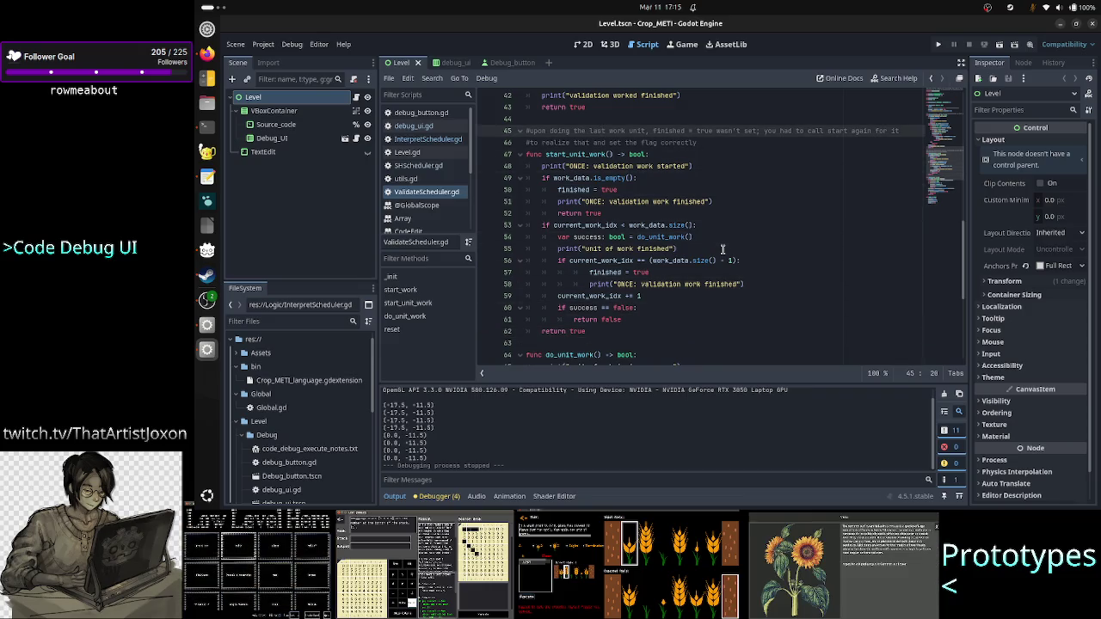
{"action": "key", "text": "ctrl+Left"}
{"action": "key", "text": "ctrl+Left"}
{"action": "key", "text": "ctrl+Left"}
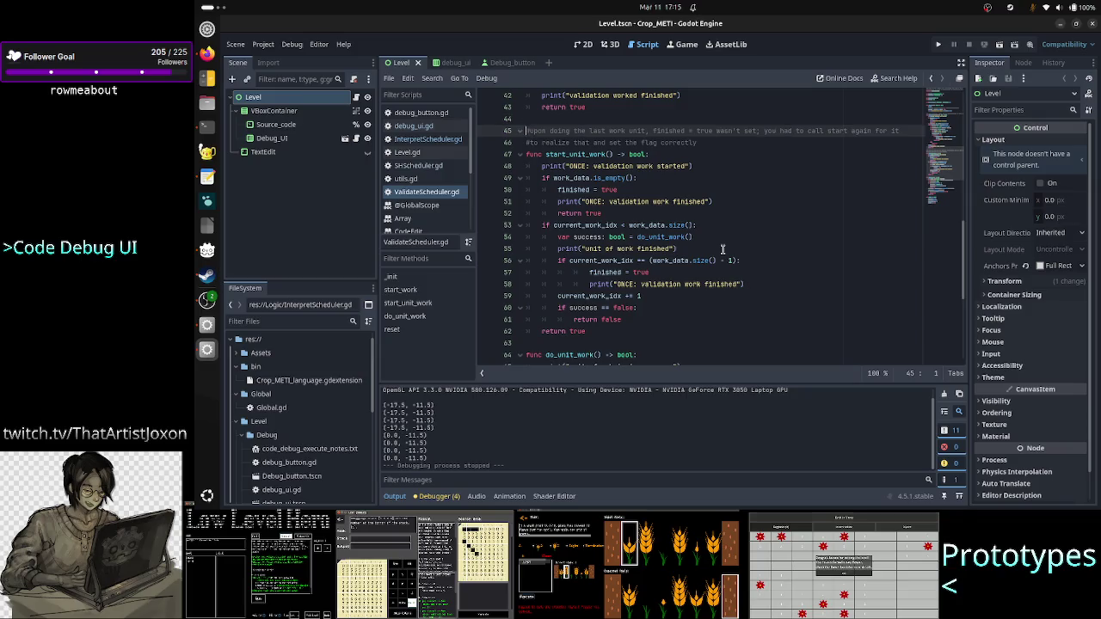
{"action": "key", "text": "ctrl+Left"}
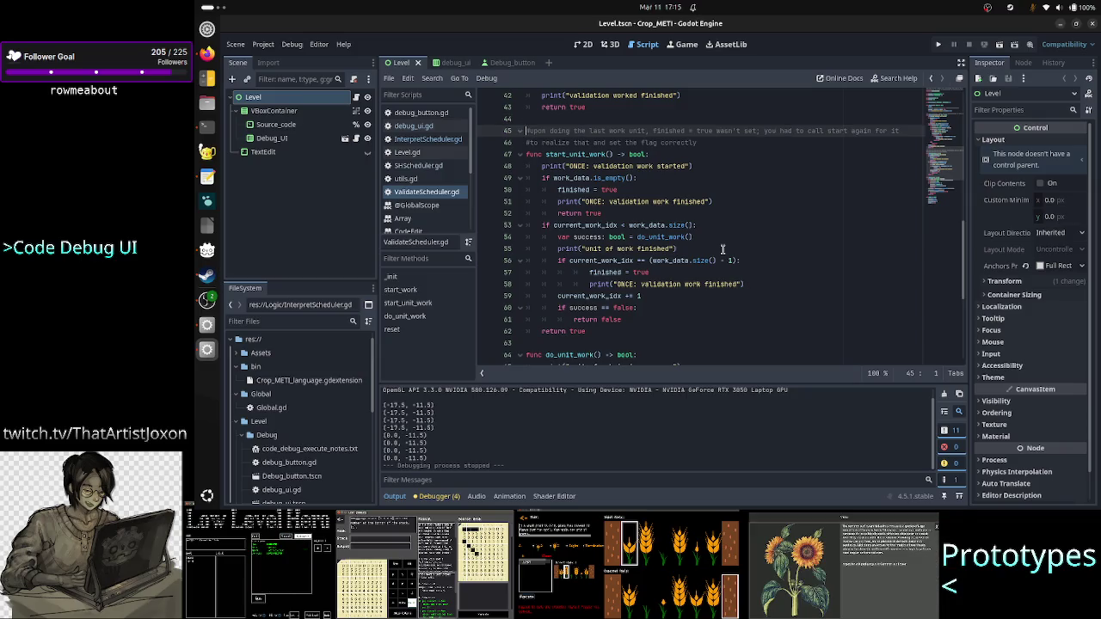
{"action": "key", "text": "shift+Down"}
{"action": "key", "text": "shift+Down"}
{"action": "key", "text": "shift+Left"}
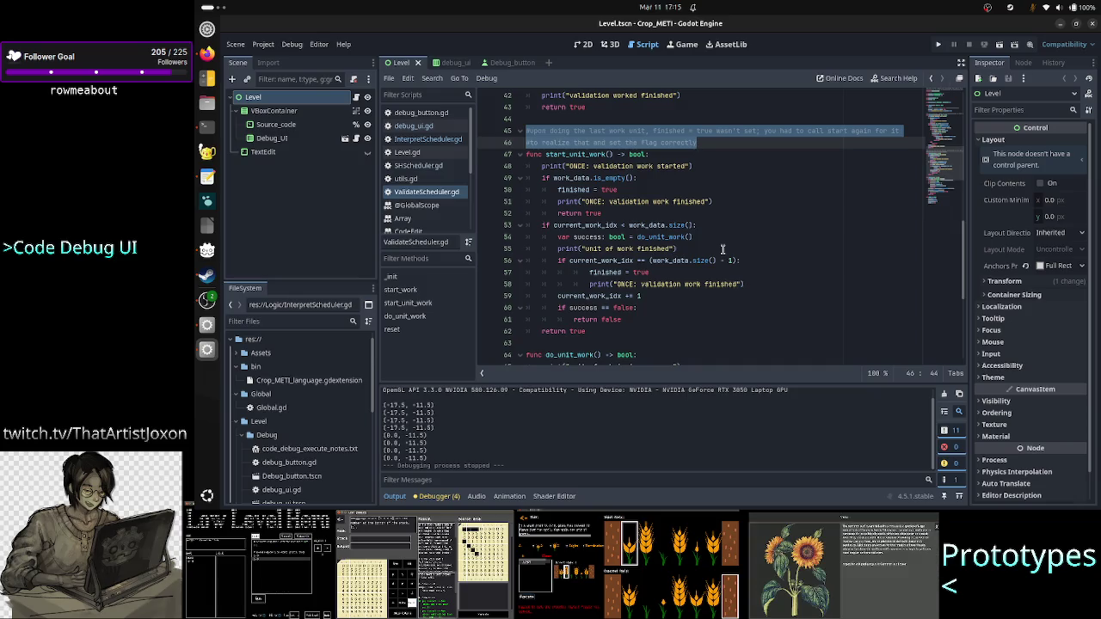
Walk through start_unit_work from its declaration down to the current_work_idx condition on line 53
{"action": "key", "text": "Down"}
{"action": "key", "text": "Home"}
{"action": "key", "text": "shift+Down"}
{"action": "key", "text": "shift+Left"}
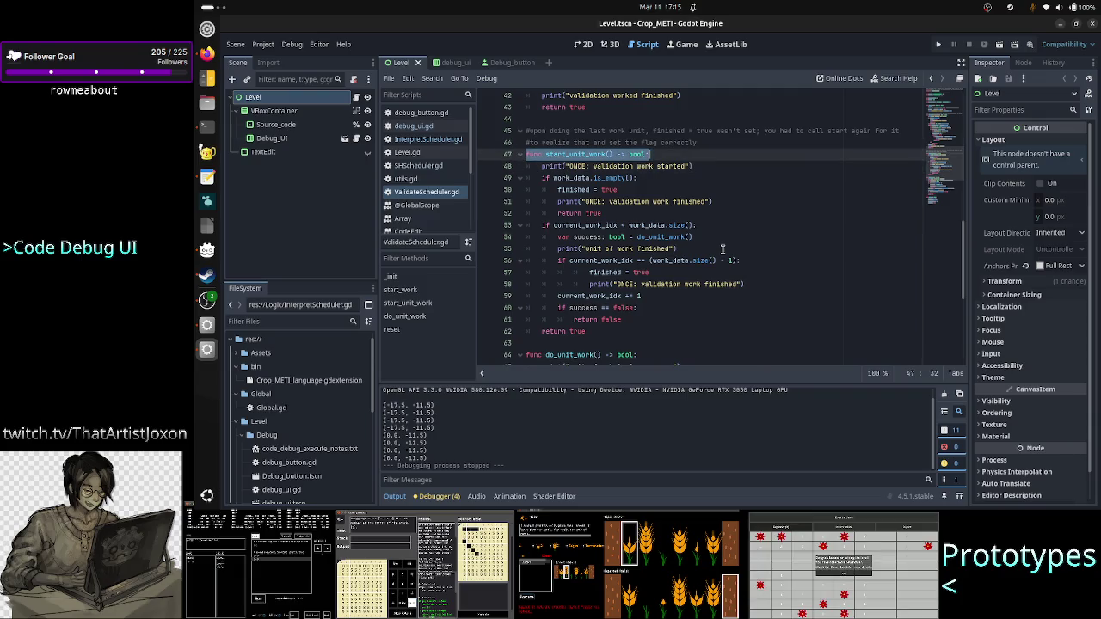
{"action": "key", "text": "Left"}
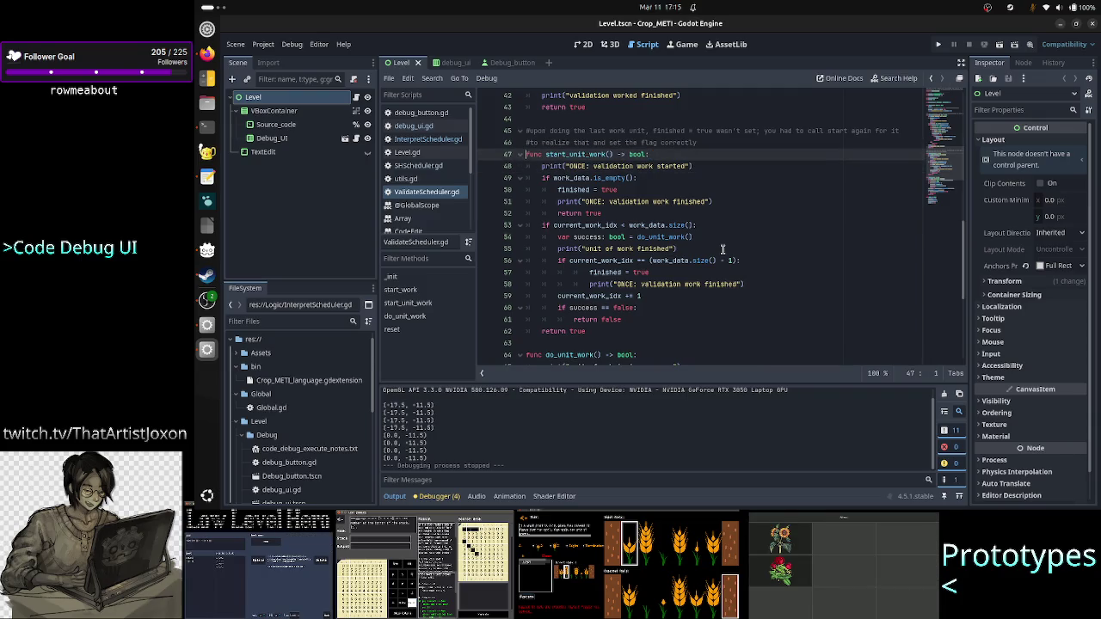
{"action": "key", "text": "shift+End"}
{"action": "key", "text": "Down"}
{"action": "key", "text": "Down"}
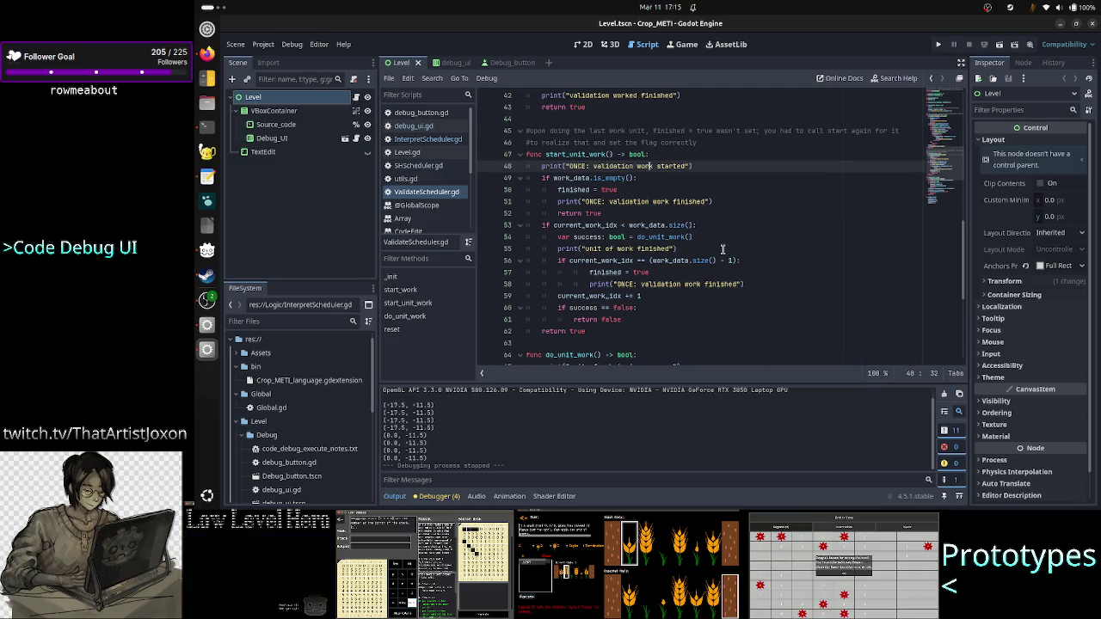
{"action": "key", "text": "Down"}
{"action": "key", "text": "Down"}
{"action": "key", "text": "Home"}
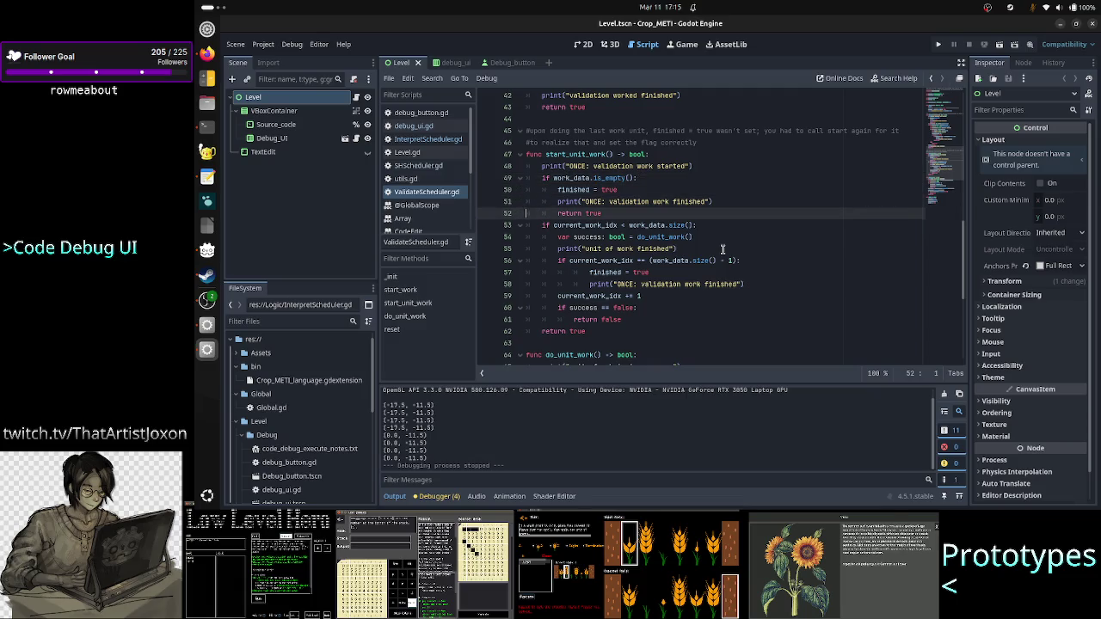
{"action": "key", "text": "Up"}
{"action": "key", "text": "Up"}
{"action": "key", "text": "Down"}
{"action": "key", "text": "Down"}
{"action": "key", "text": "Down"}
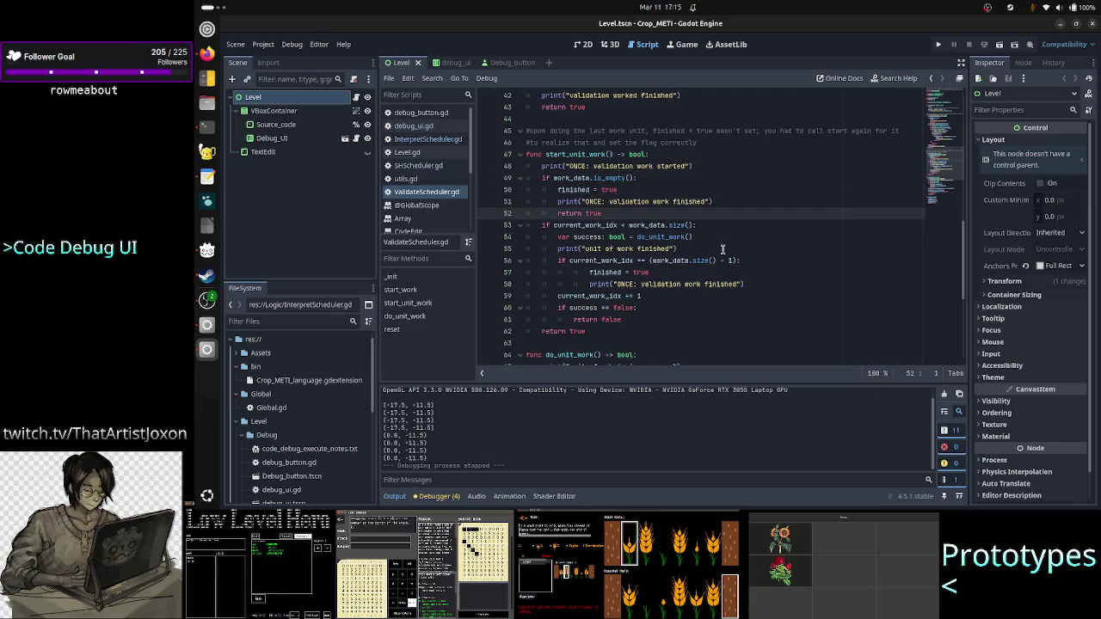
{"action": "key", "text": "Down"}
{"action": "key", "text": "Home"}
{"action": "key", "text": "shift+End"}
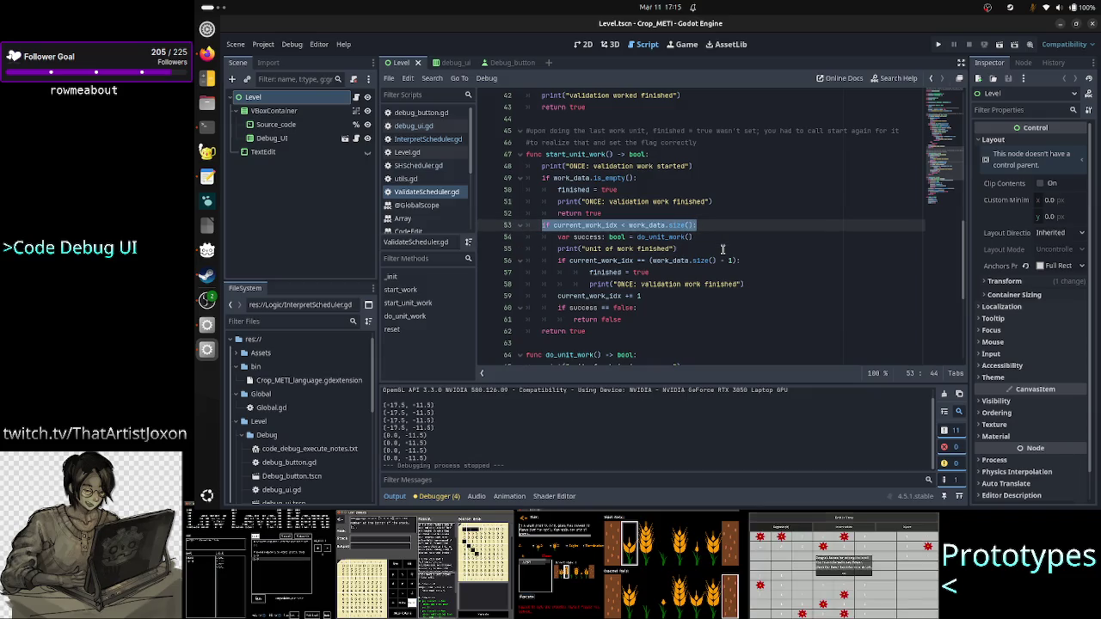
Start an outdented comment line '#this' right after return false
{"action": "key", "text": "Right"}
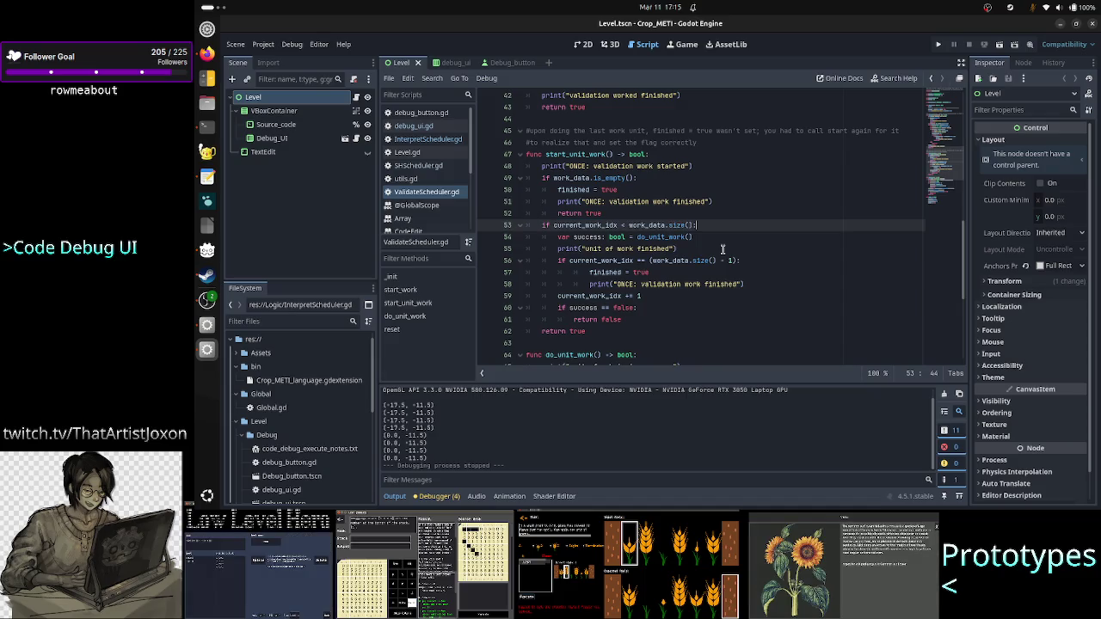
{"action": "key", "text": "Right"}
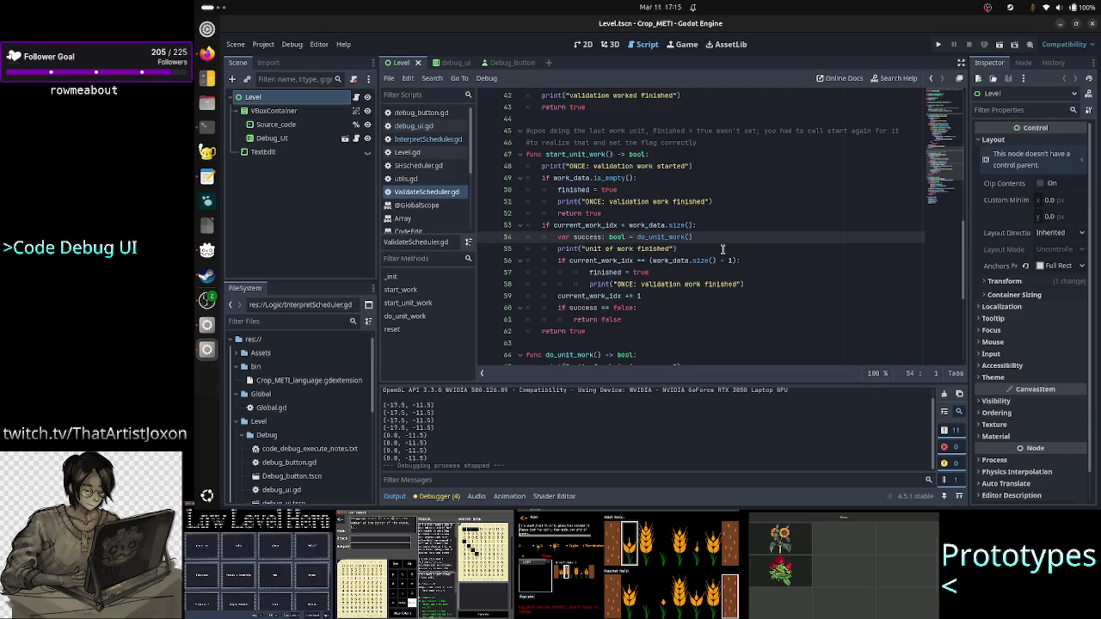
{"action": "key", "text": "Down"}
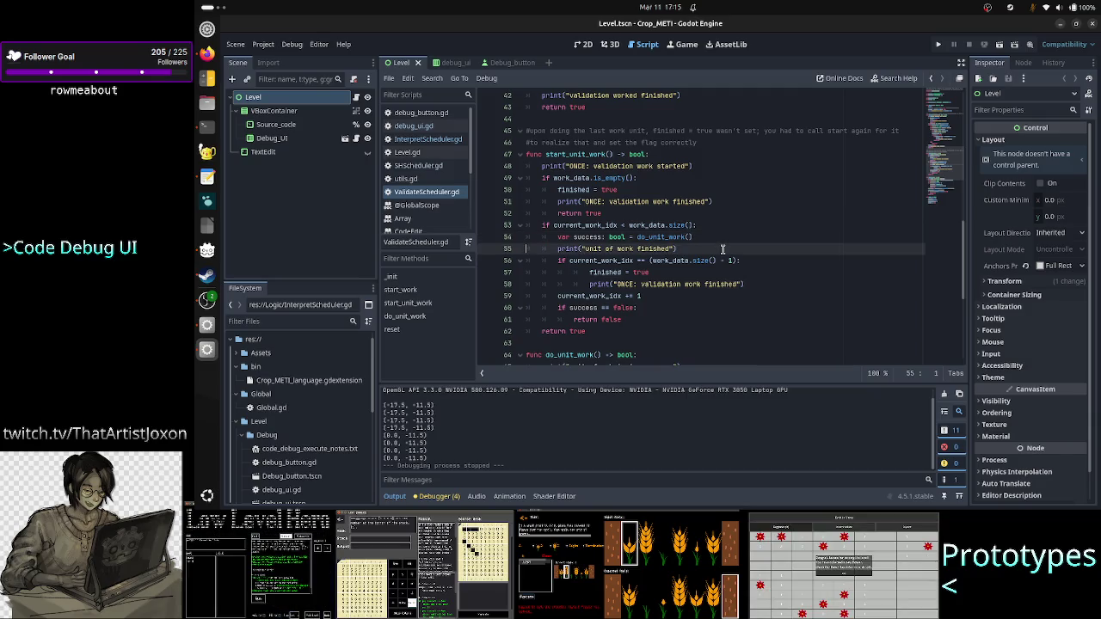
{"action": "key", "text": "Down"}
{"action": "key", "text": "Down"}
{"action": "key", "text": "Down"}
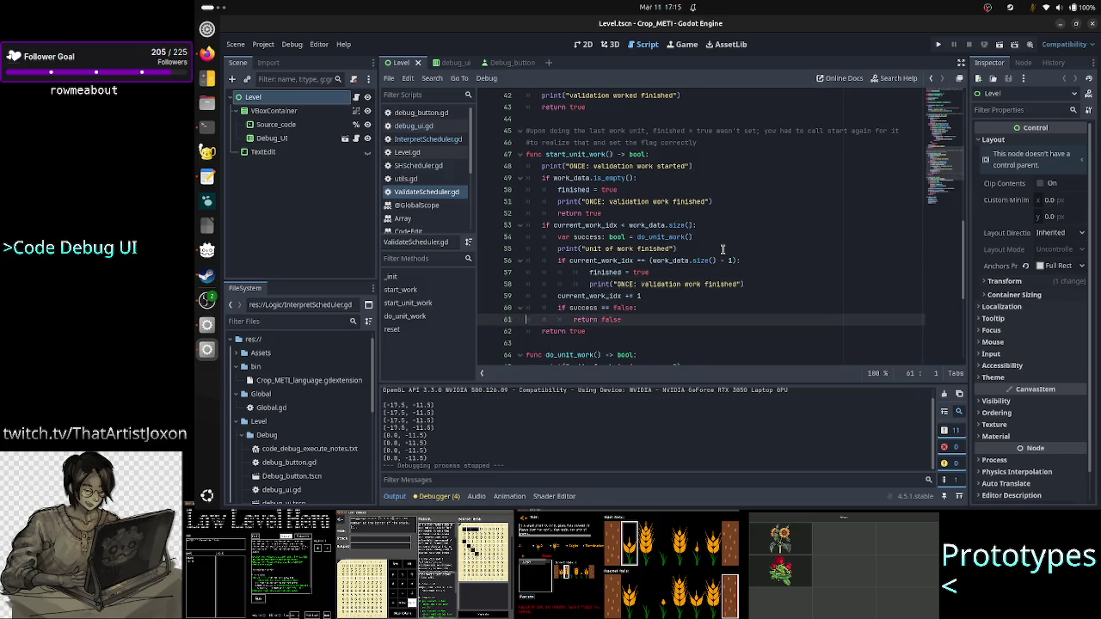
{"action": "key", "text": "End"}
{"action": "key", "text": "Return"}
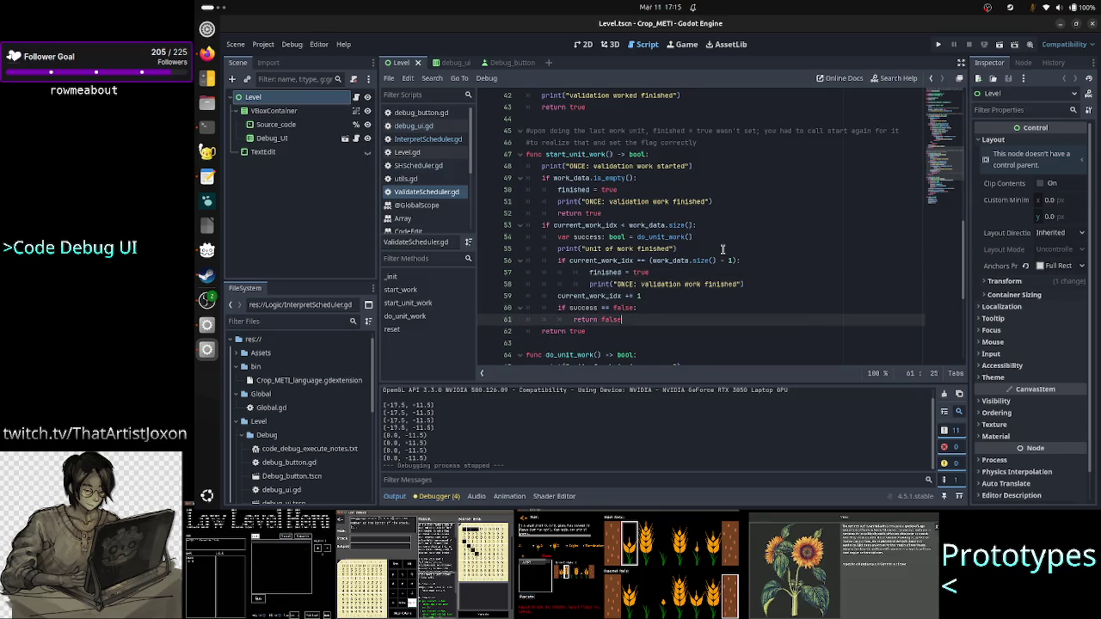
{"action": "key", "text": "BackSpace"}
{"action": "key", "text": "BackSpace"}
{"action": "type", "text": "#"}
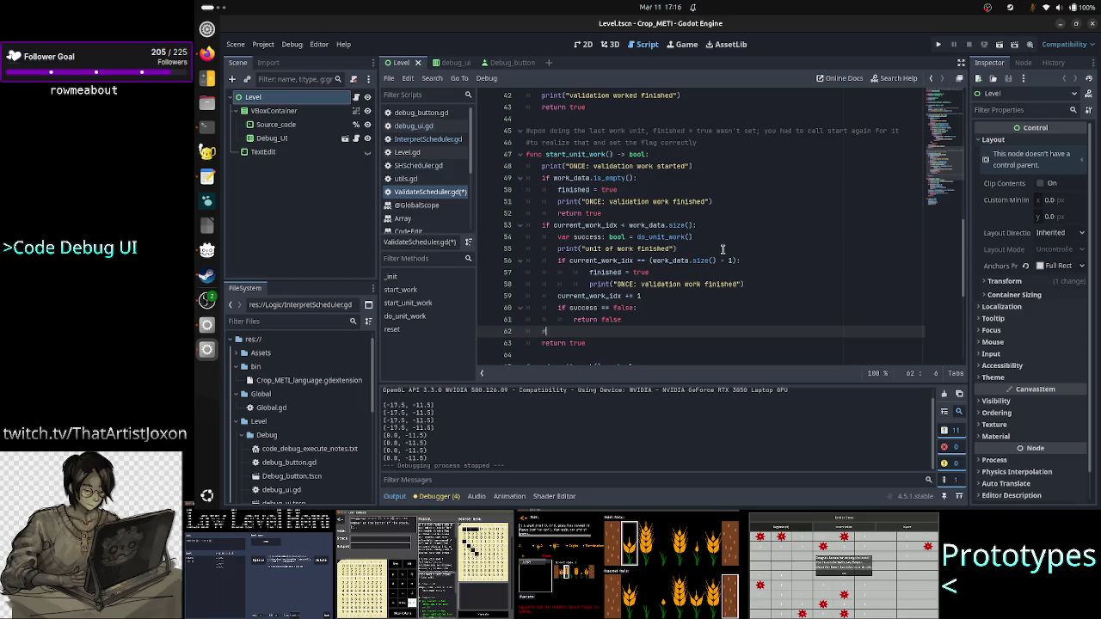
{"action": "type", "text": "this"}
Extend the comment to '#in case this is called after' and review the if block through return false
{"action": "key", "text": "BackSpace"}
{"action": "key", "text": "BackSpace"}
{"action": "key", "text": "BackSpace"}
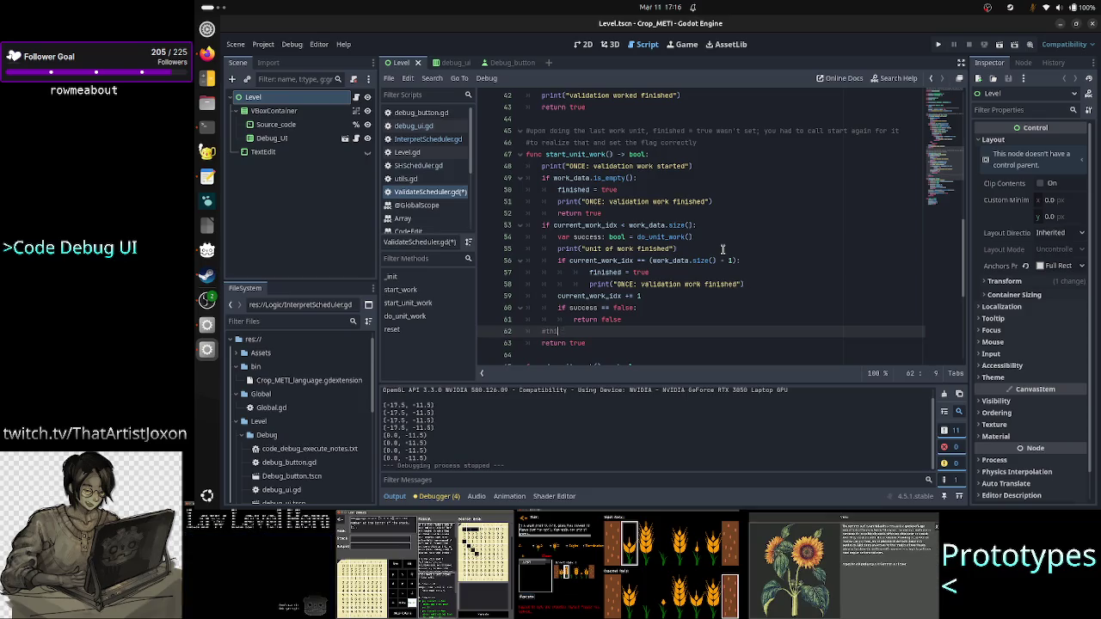
{"action": "type", "text": "in case "}
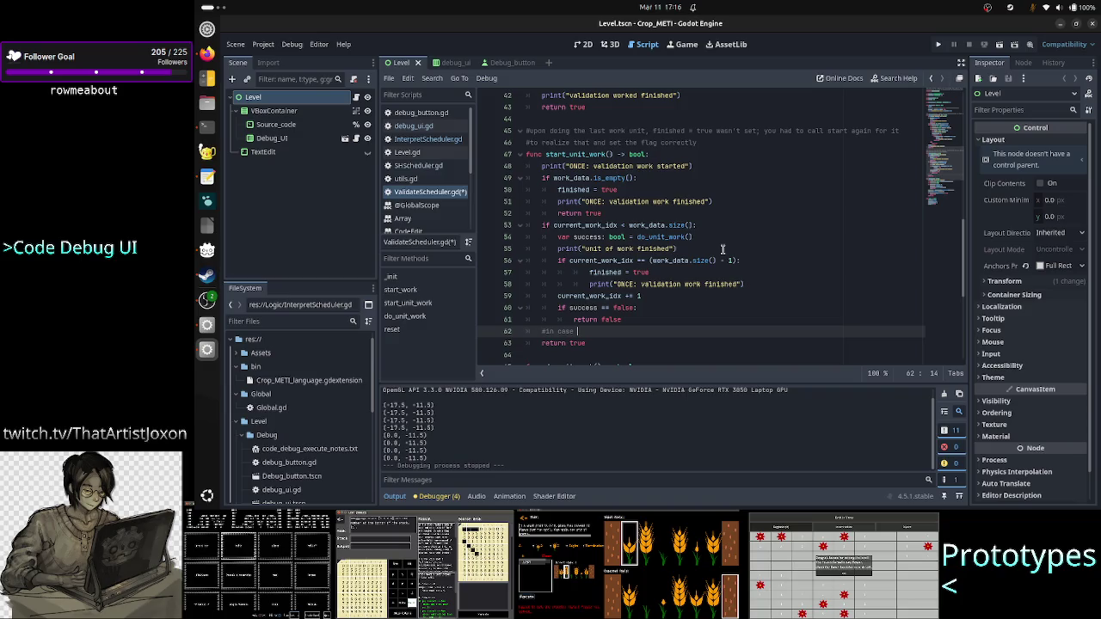
{"action": "type", "text": "th"}
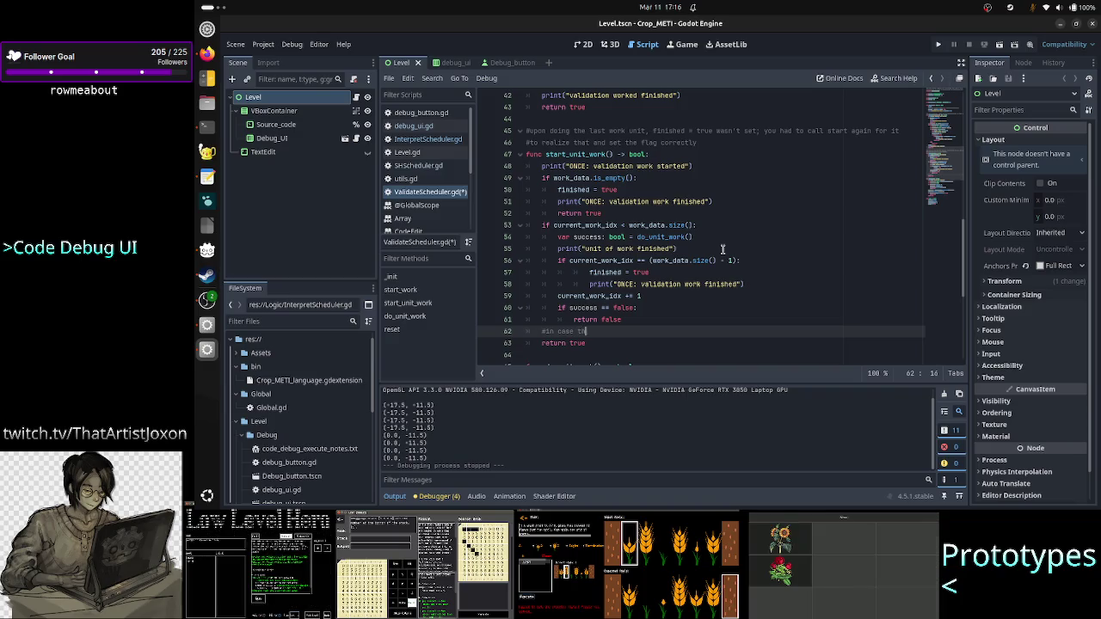
{"action": "type", "text": "is is called"}
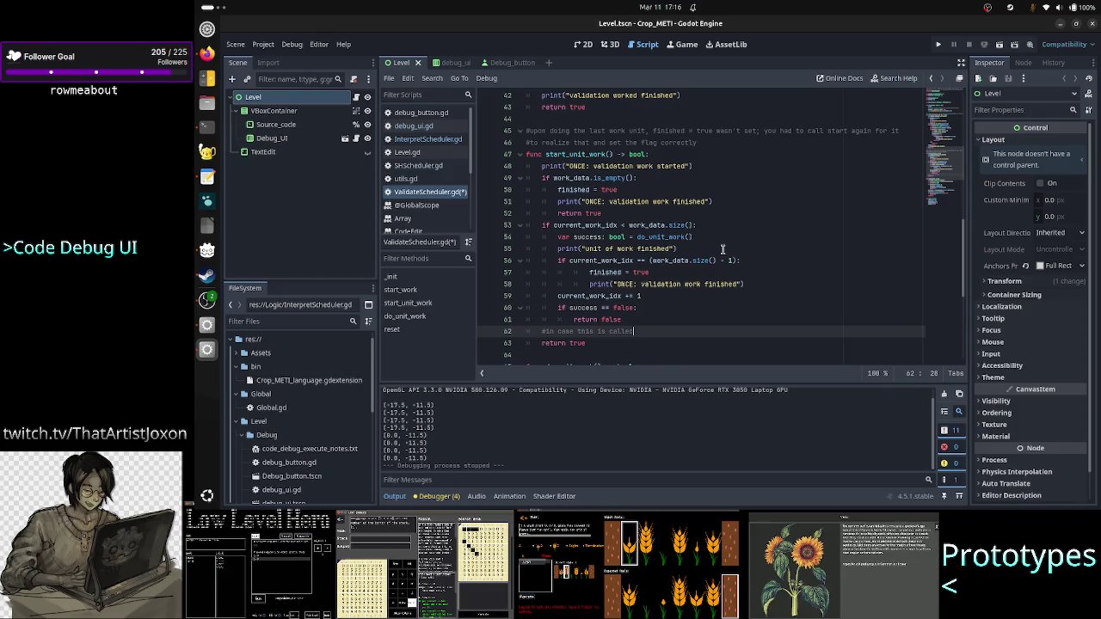
{"action": "type", "text": " after"}
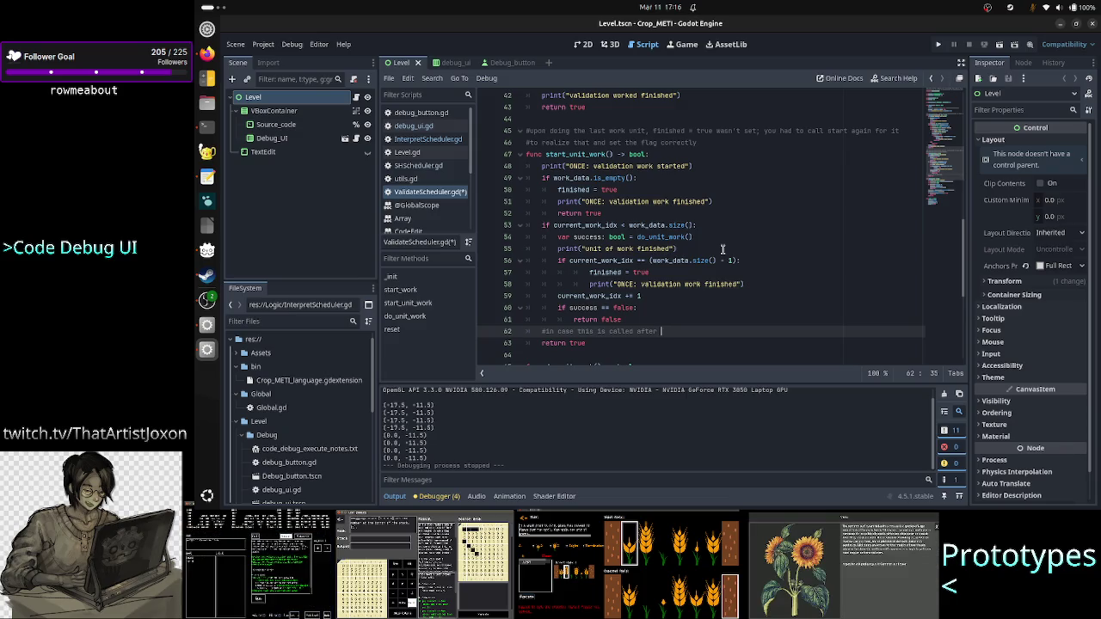
{"action": "key", "text": "Up"}
{"action": "key", "text": "Up"}
{"action": "key", "text": "Up"}
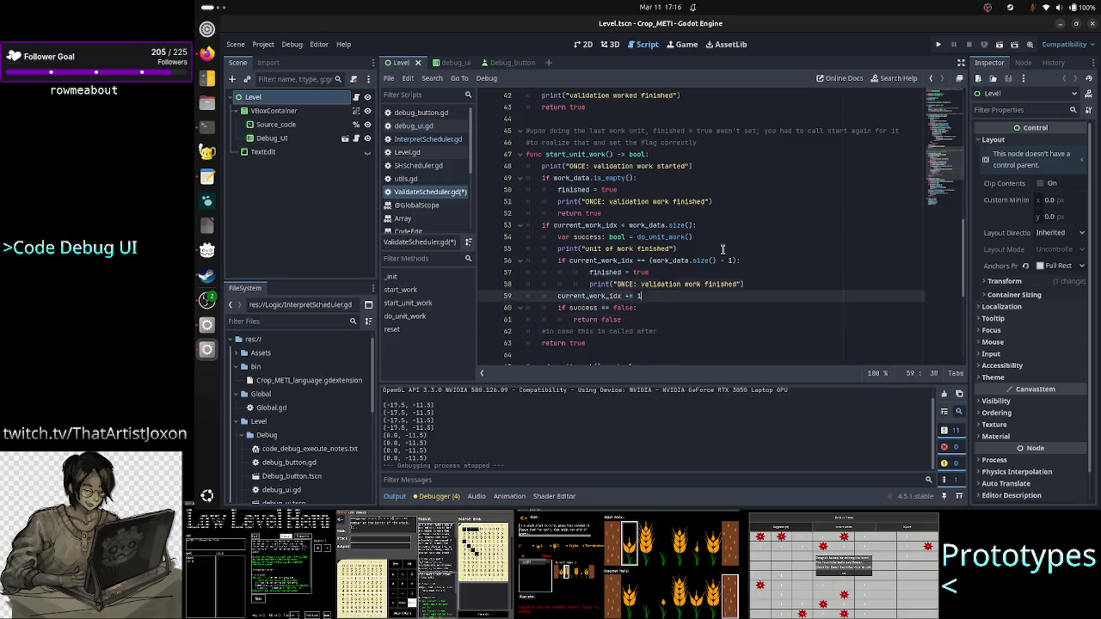
{"action": "key", "text": "Down"}
{"action": "key", "text": "Home"}
{"action": "key", "text": "shift+Down"}
{"action": "key", "text": "shift+Down"}
{"action": "key", "text": "shift+Down"}
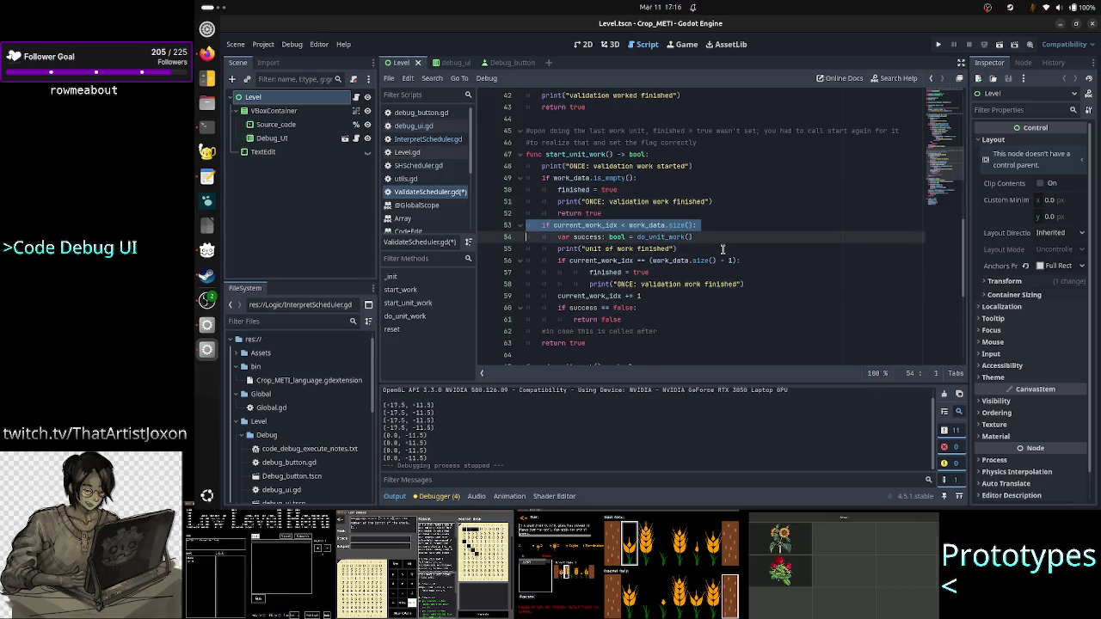
{"action": "key", "text": "shift+Down"}
{"action": "key", "text": "shift+Down"}
{"action": "key", "text": "shift+Down"}
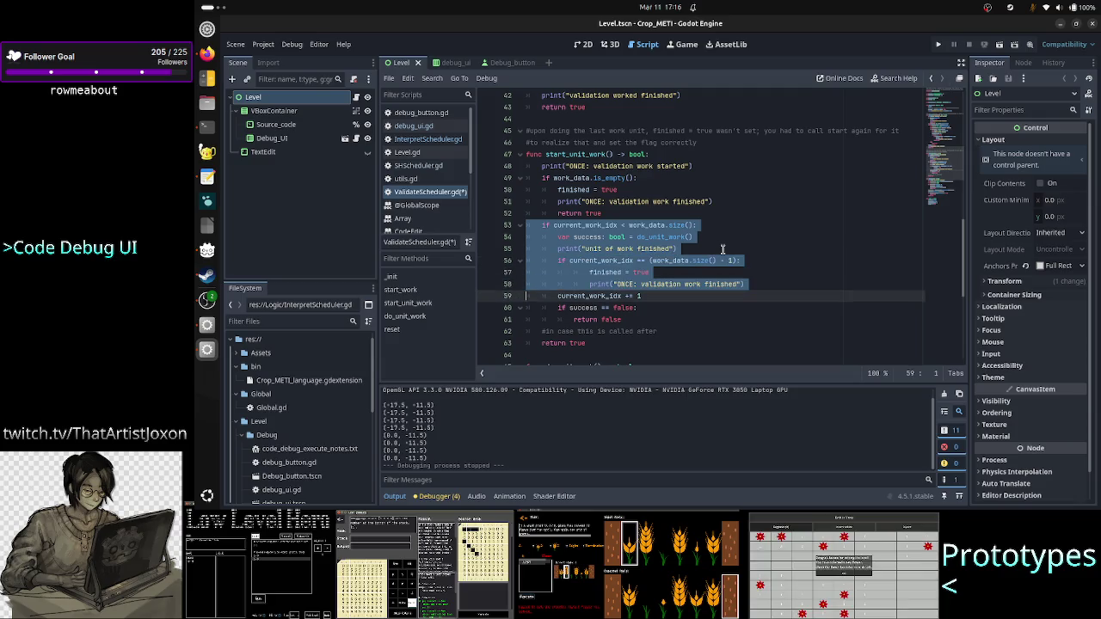
{"action": "key", "text": "shift+End"}
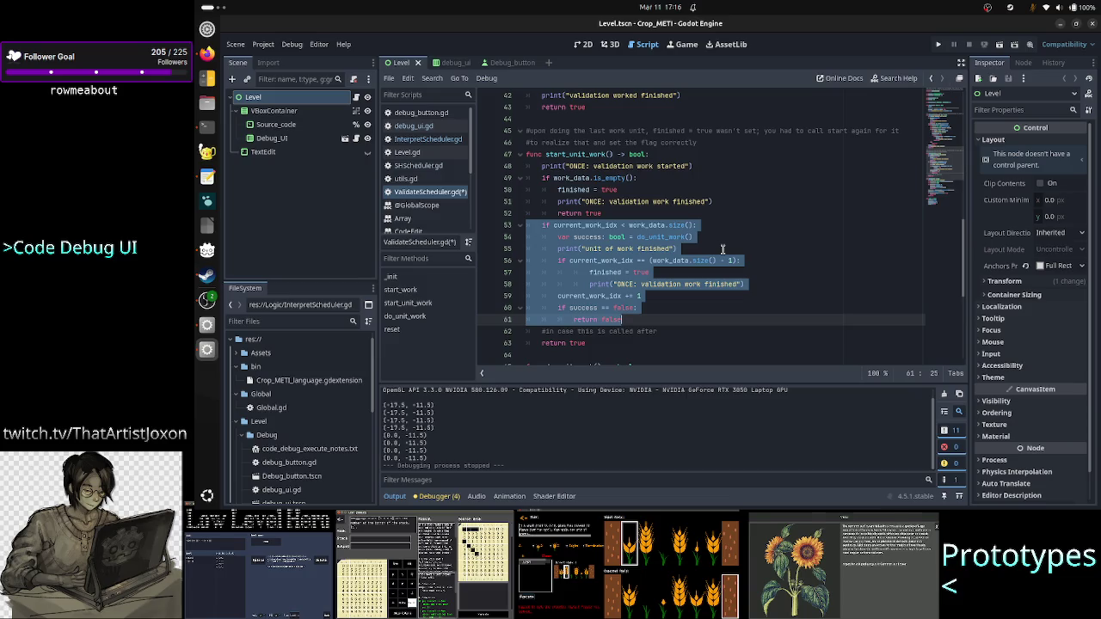
Delete the stray '#in case this is called after' line below return false
{"action": "key", "text": "Up"}
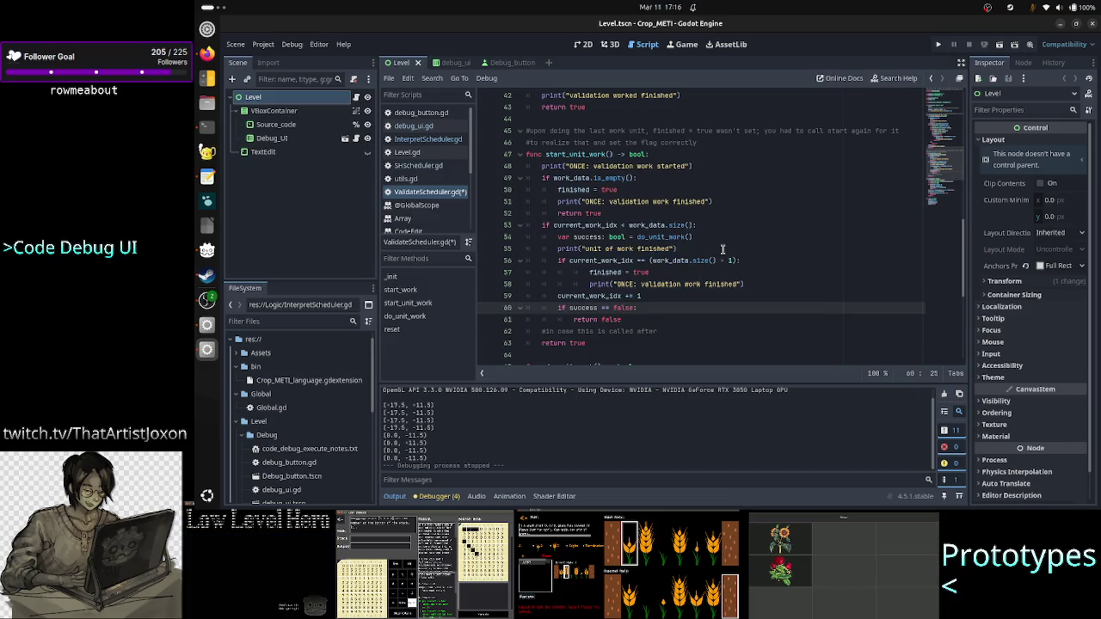
{"action": "key", "text": "shift+Left"}
{"action": "key", "text": "shift+Left"}
{"action": "key", "text": "shift+Left"}
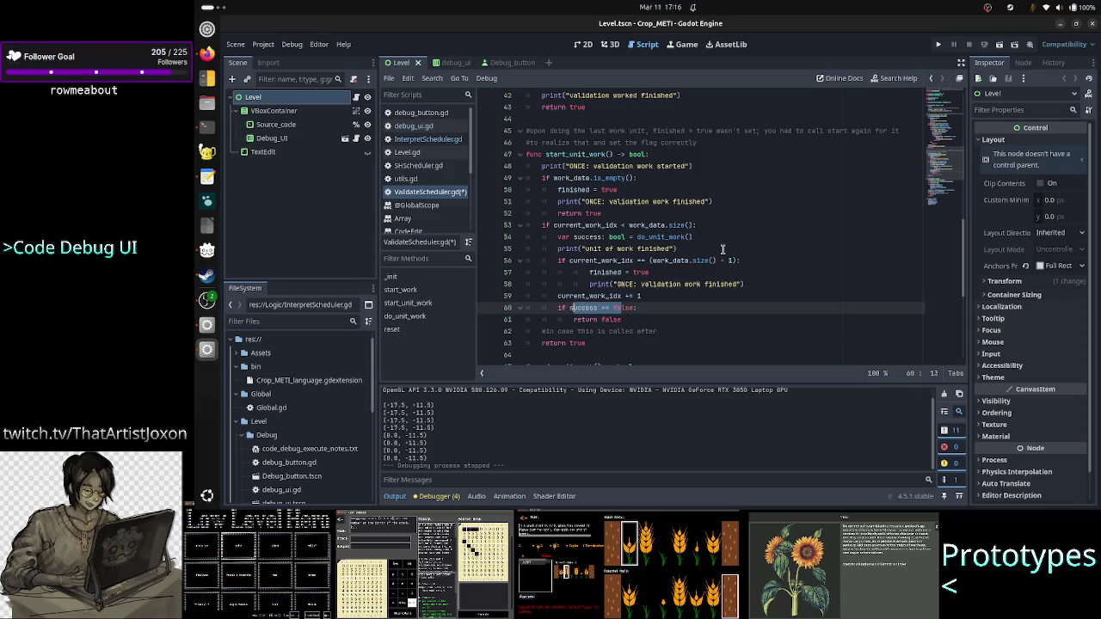
{"action": "key", "text": "Down"}
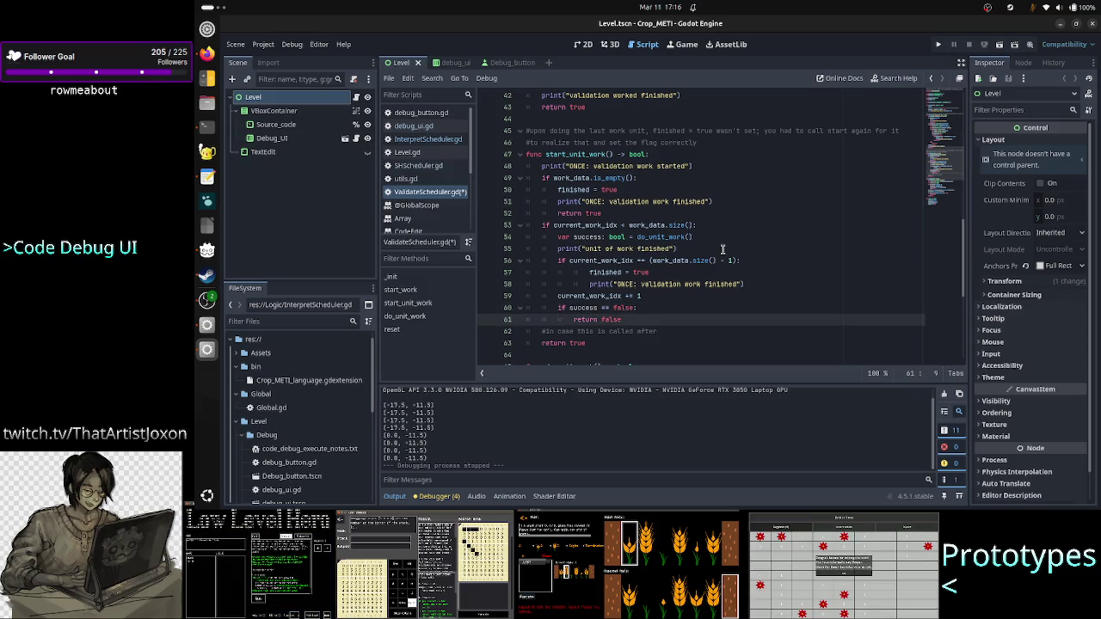
{"action": "key", "text": "Up"}
{"action": "key", "text": "Up"}
{"action": "key", "text": "Up"}
{"action": "key", "text": "Down"}
{"action": "key", "text": "Down"}
{"action": "key", "text": "Down"}
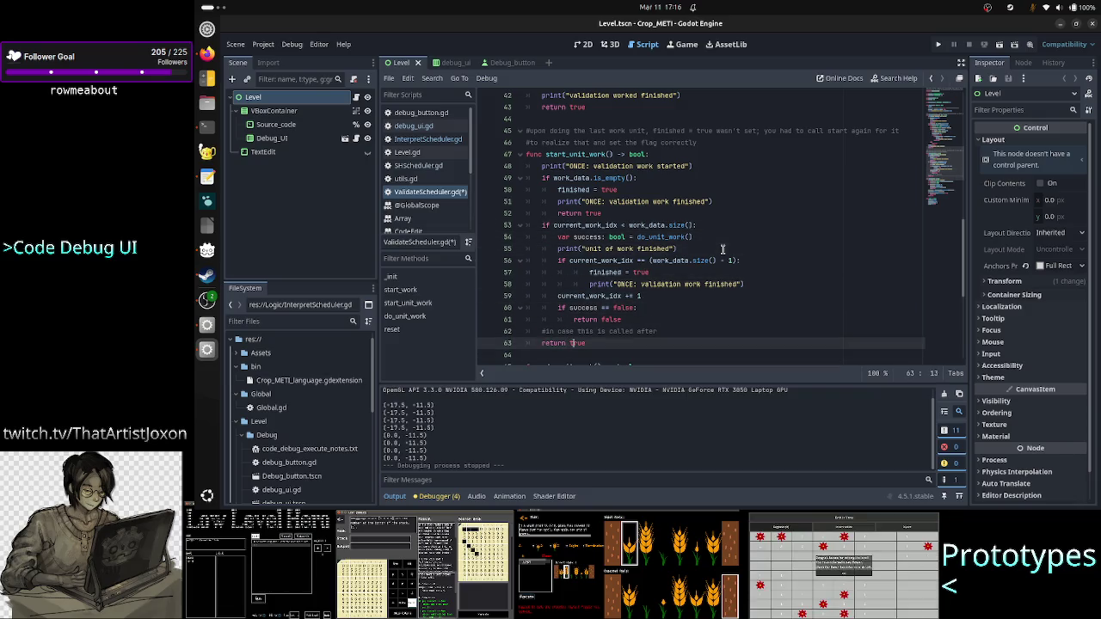
{"action": "key", "text": "Home"}
{"action": "key", "text": "Home"}
{"action": "key", "text": "Up"}
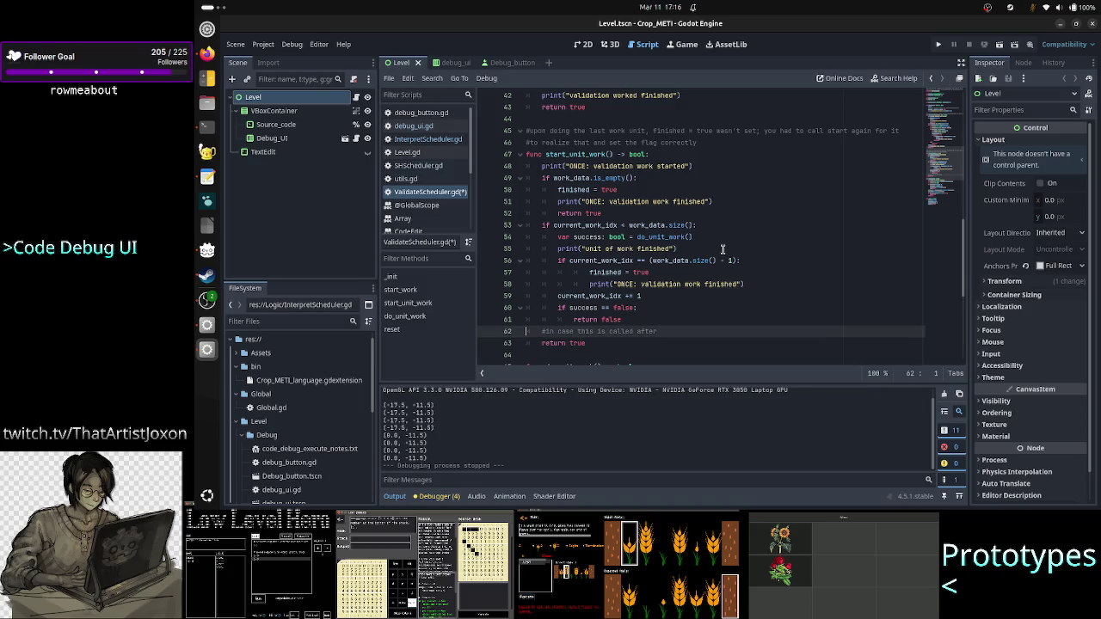
{"action": "key", "text": "shift+End"}
{"action": "key", "text": "BackSpace"}
{"action": "key", "text": "BackSpace"}
{"action": "key", "text": "Up"}
{"action": "key", "text": "Up"}
{"action": "key", "text": "Up"}
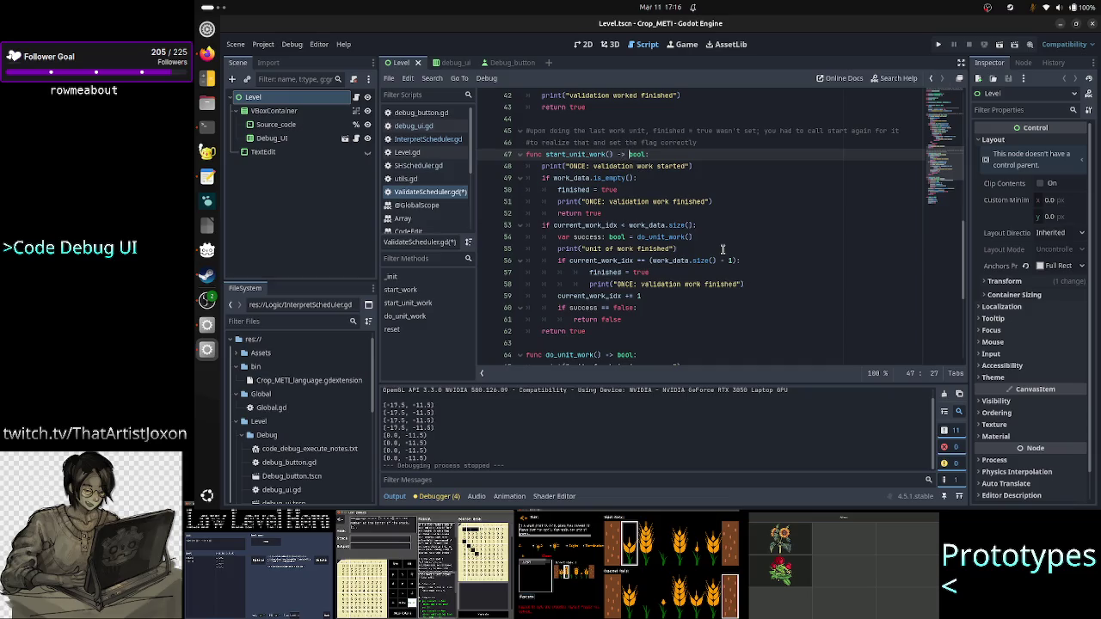
Insert the comment '#in case this is called after work finished' above start_unit_work
{"action": "key", "text": "Up"}
{"action": "key", "text": "End"}
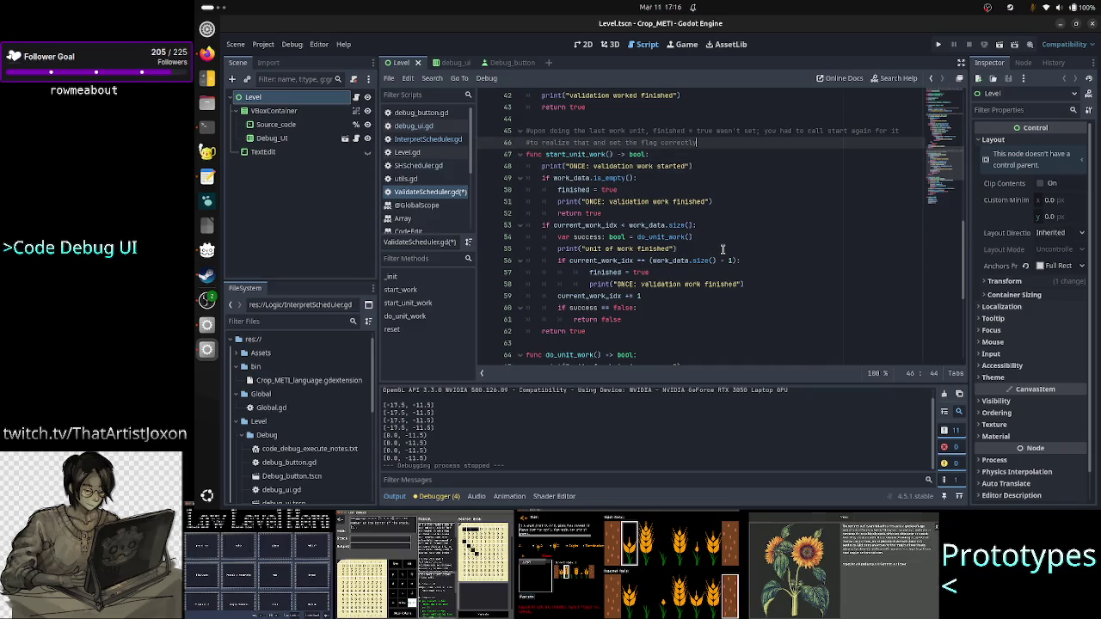
{"action": "key", "text": "Return"}
{"action": "type", "text": "#"}
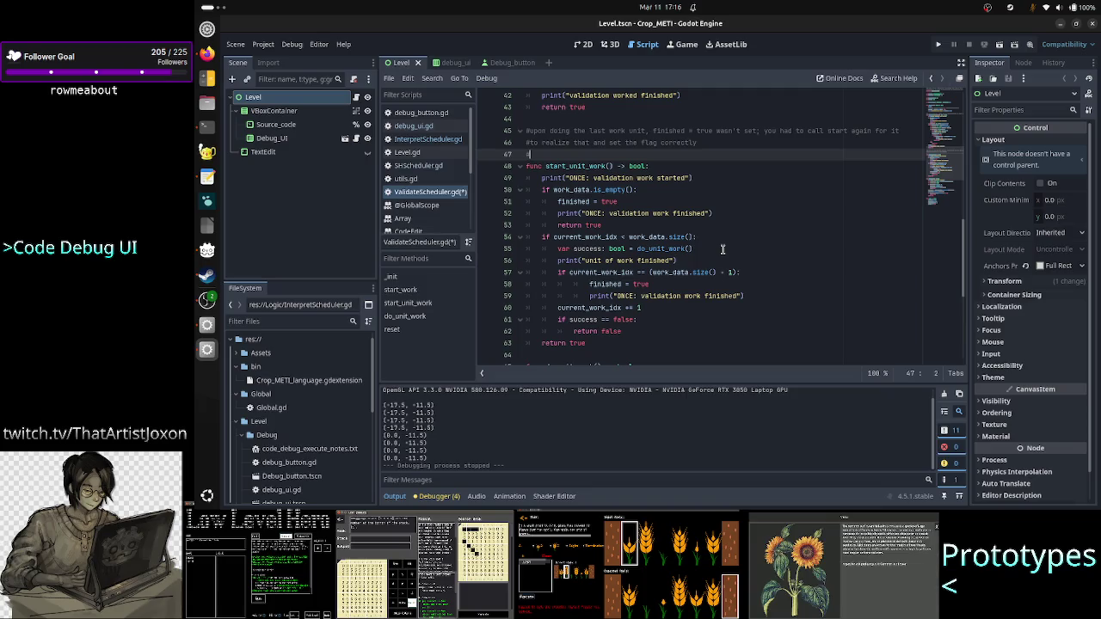
{"action": "type", "text": "in"}
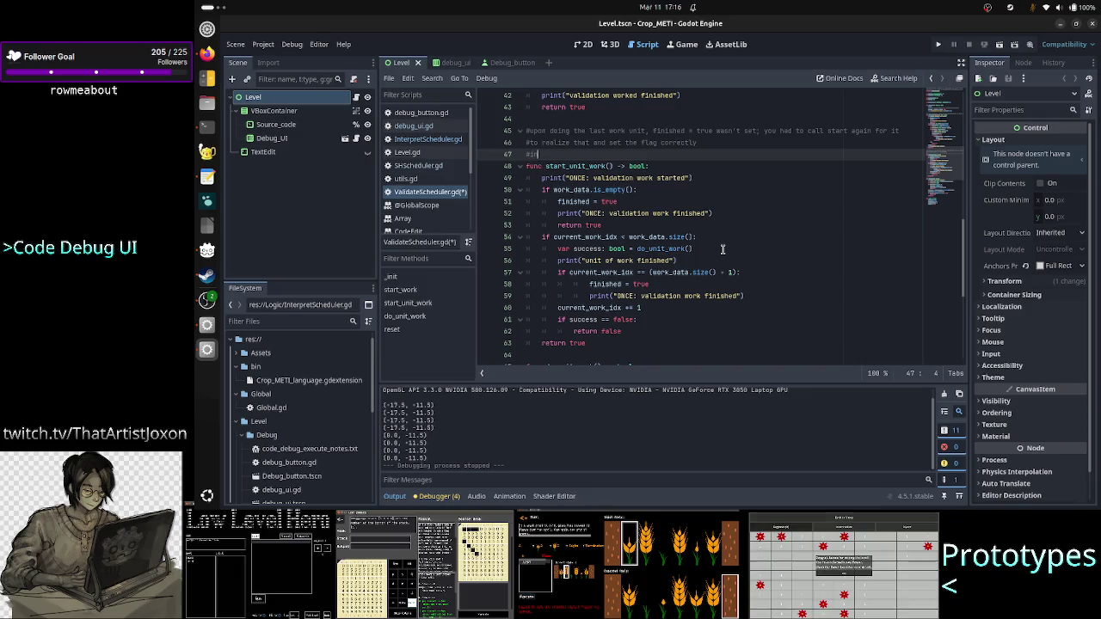
{"action": "type", "text": " case this"}
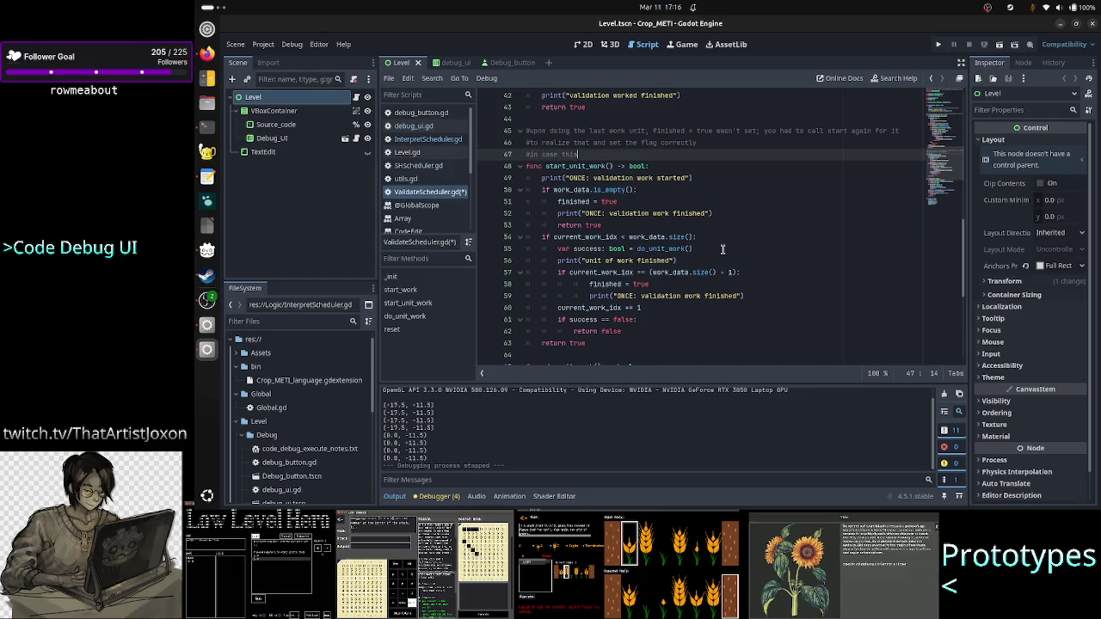
{"action": "type", "text": " is called after "}
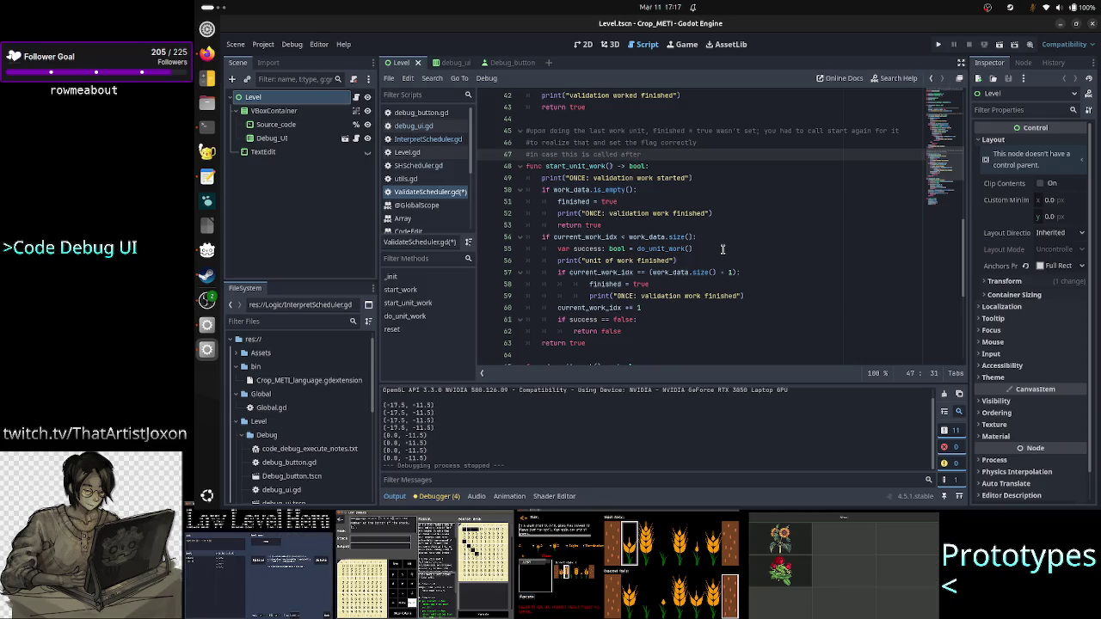
{"action": "type", "text": "scheduler finished"}
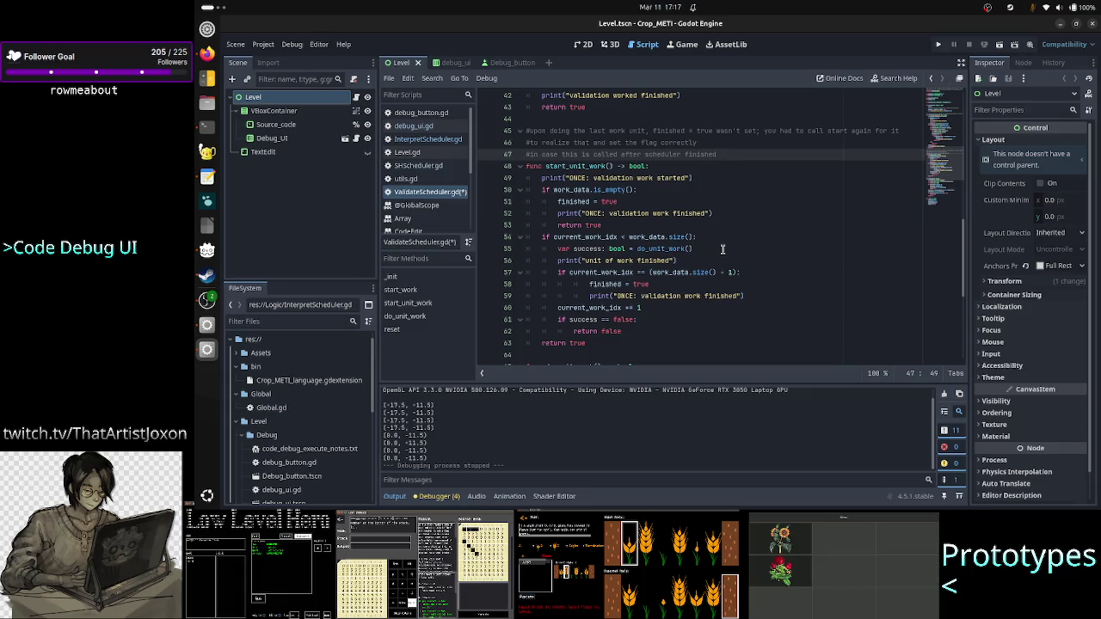
{"action": "key", "text": "BackSpace"}
{"action": "key", "text": "BackSpace"}
{"action": "key", "text": "BackSpace"}
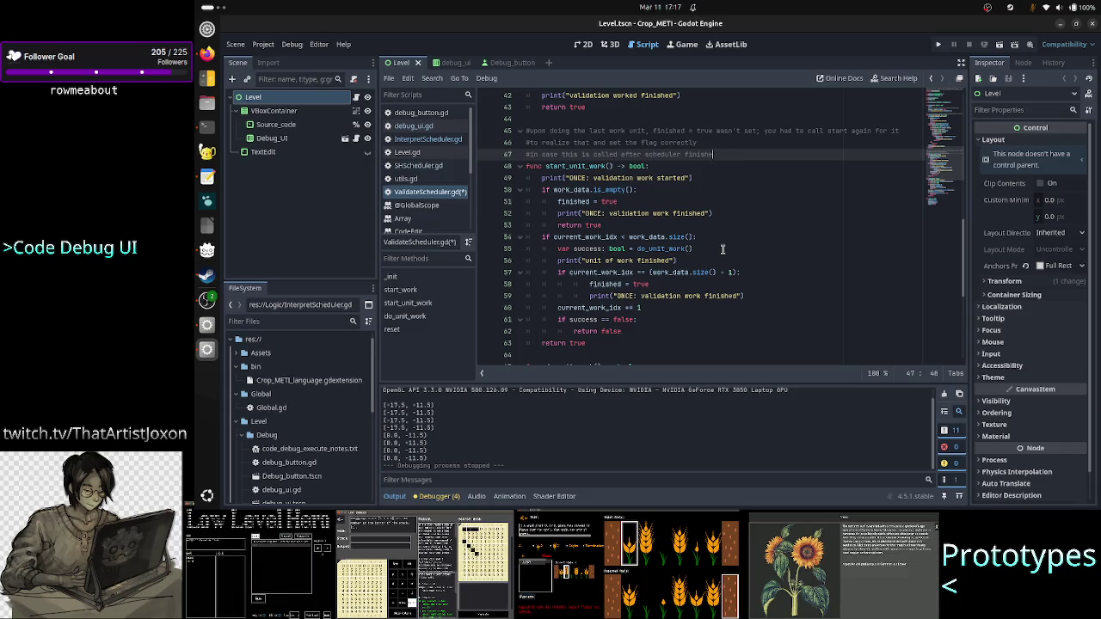
{"action": "key", "text": "BackSpace"}
{"action": "key", "text": "BackSpace"}
{"action": "key", "text": "BackSpace"}
{"action": "type", "text": "work"}
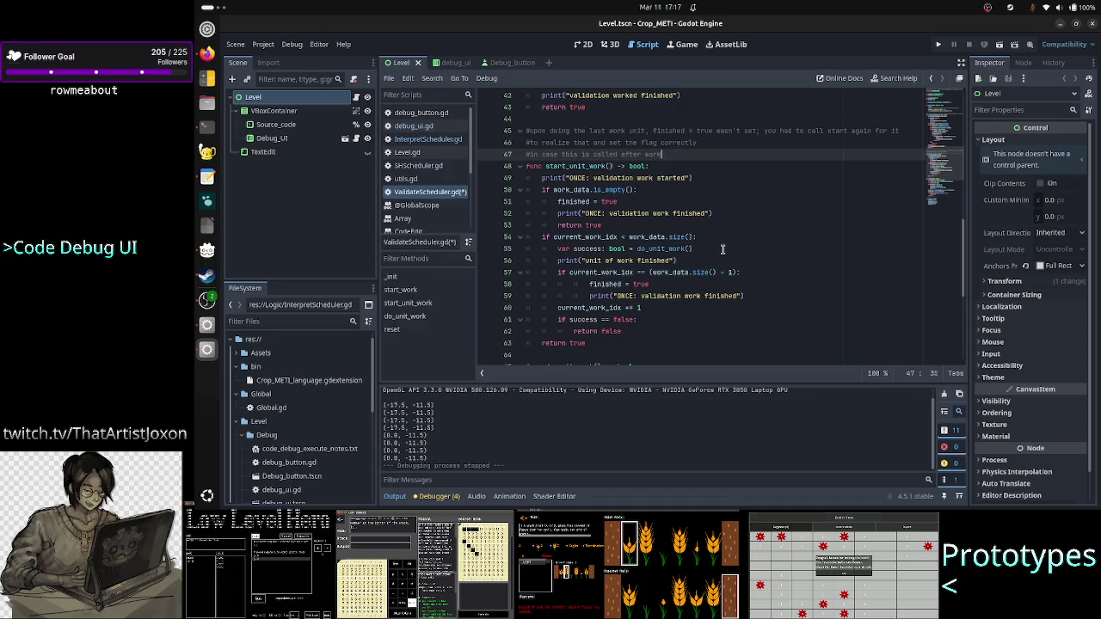
{"action": "type", "text": " finished"}
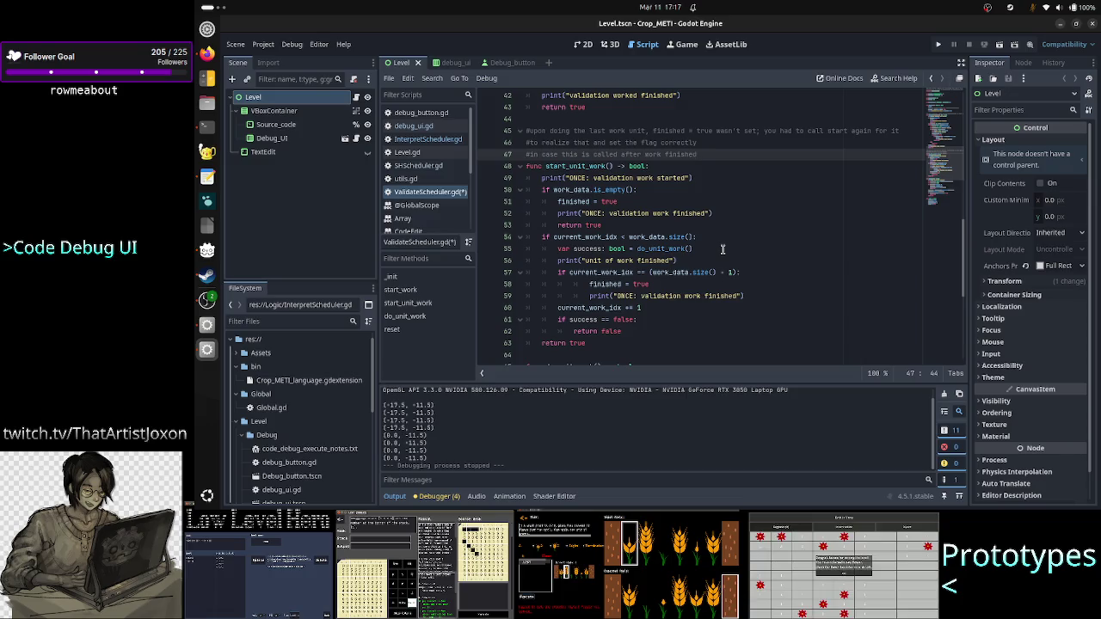
Reword the comment to '#returns true when called after work finished'
{"action": "key", "text": "BackSpace"}
{"action": "key", "text": "BackSpace"}
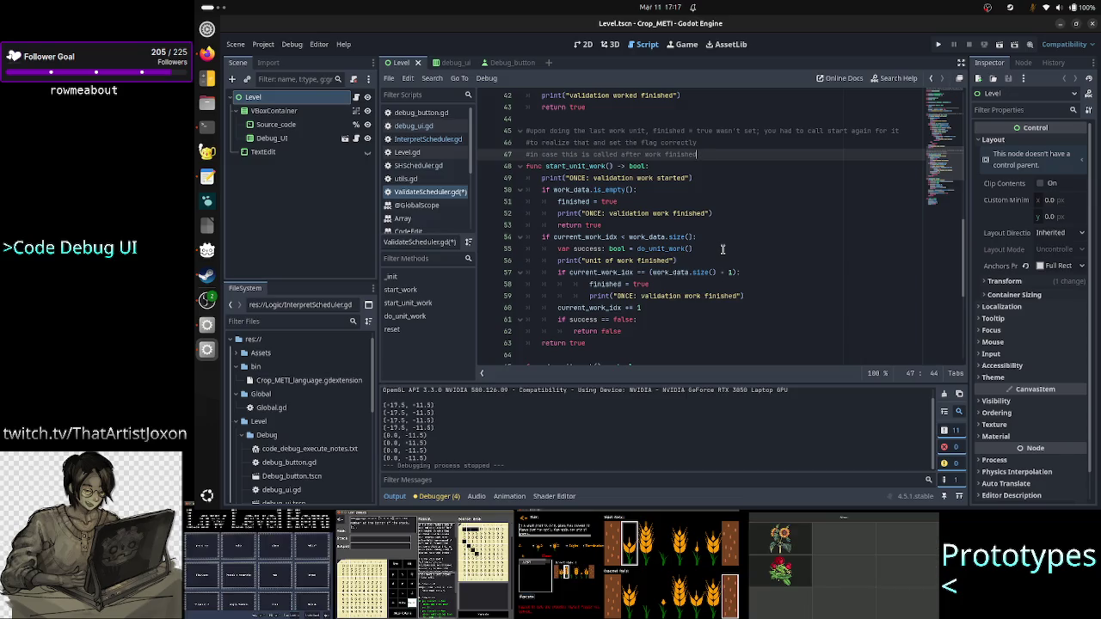
{"action": "key", "text": "Home"}
{"action": "type", "text": "returns tr"}
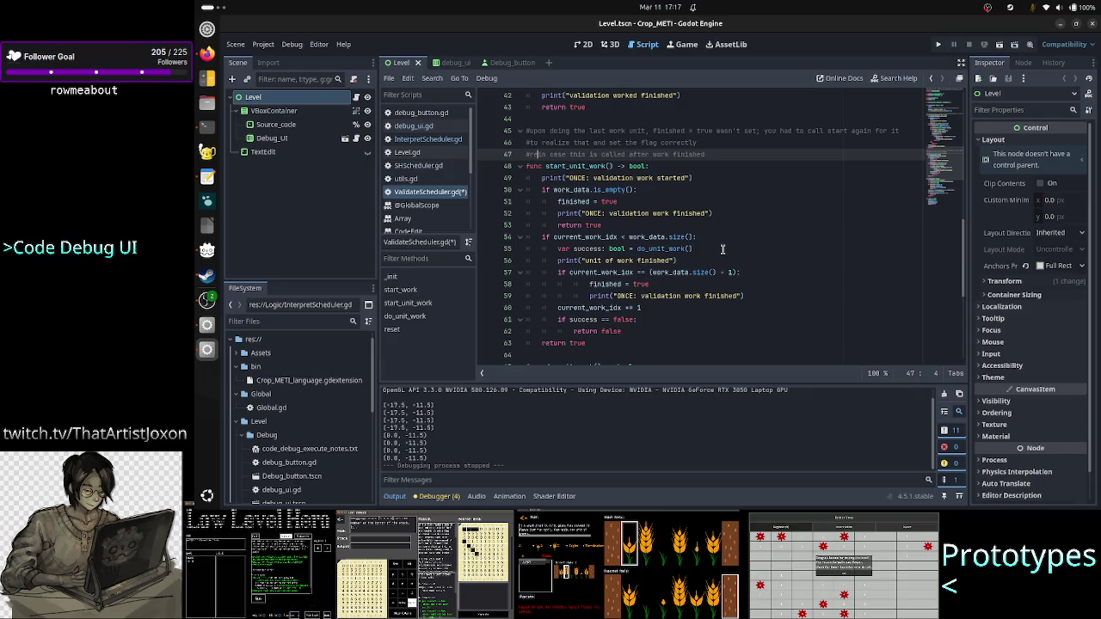
{"action": "type", "text": "ue"}
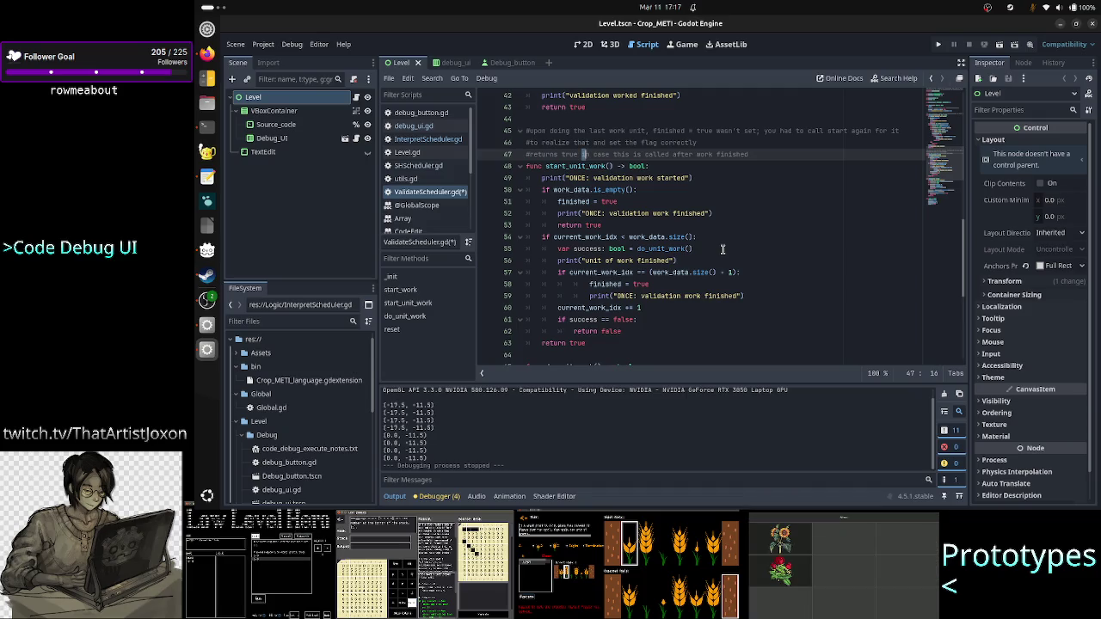
{"action": "key", "text": "ctrl+Delete"}
{"action": "key", "text": "ctrl+Delete"}
{"action": "key", "text": "ctrl+Delete"}
{"action": "type", "text": "ifen"}
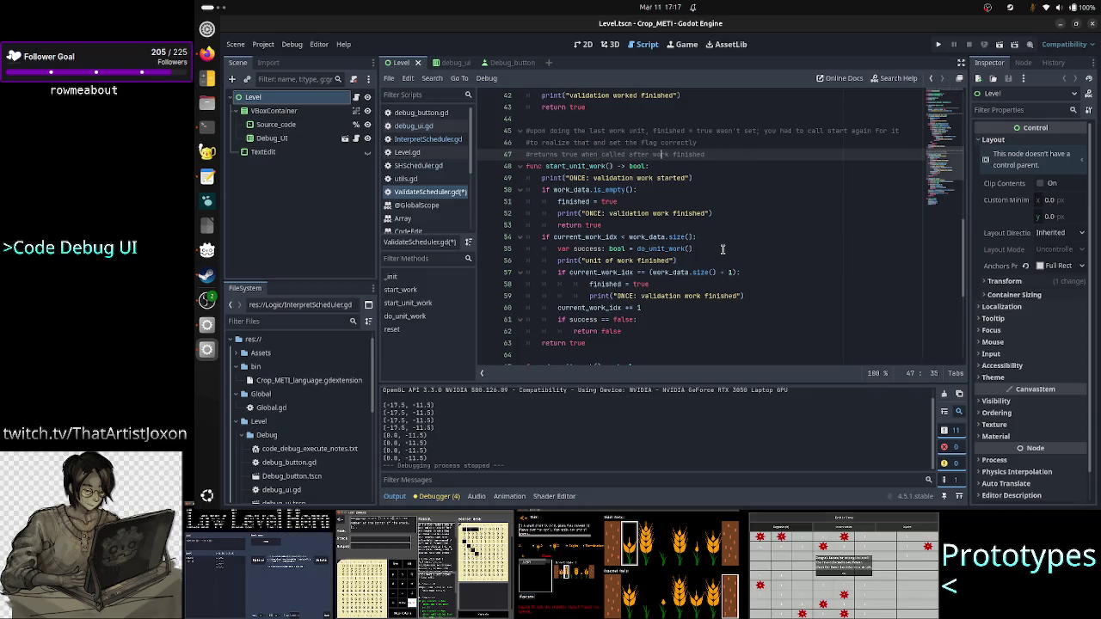
{"action": "key", "text": "Down"}
{"action": "key", "text": "Home"}
Select the old two-line comment on lines 45–46
{"action": "key", "text": "Up"}
{"action": "key", "text": "Up"}
{"action": "key", "text": "Up"}
{"action": "key", "text": "shift+Down"}
{"action": "key", "text": "shift+Down"}
{"action": "key", "text": "shift+Left"}
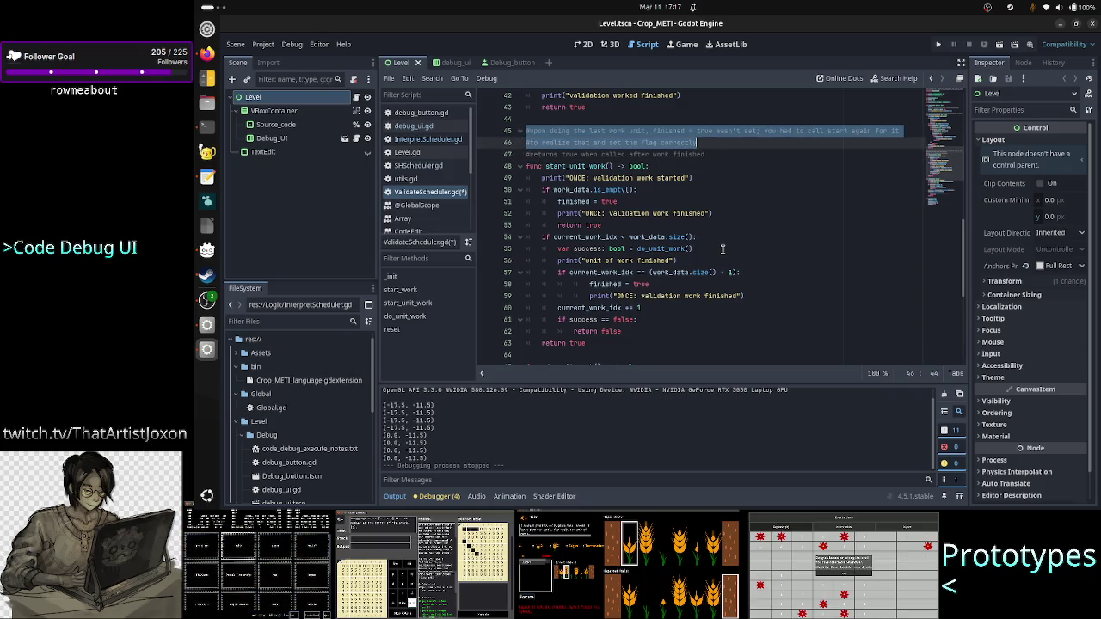
Delete the old two-line comment, keeping only the return-value comment above start_unit_work
{"action": "key", "text": "Delete"}
{"action": "key", "text": "Delete"}
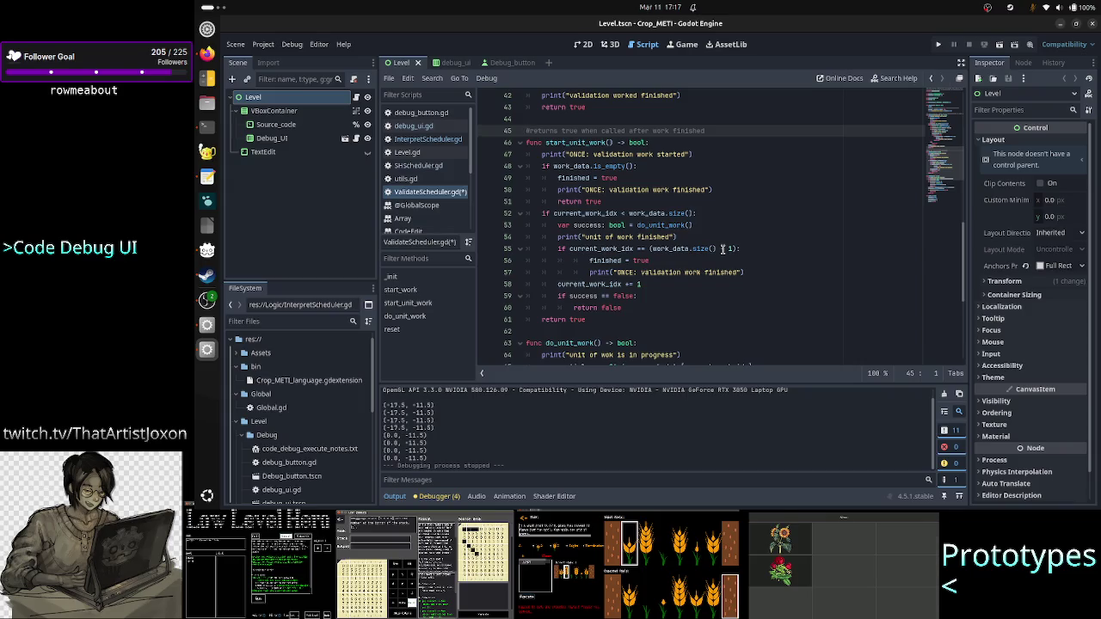
{"action": "key", "text": "Down"}
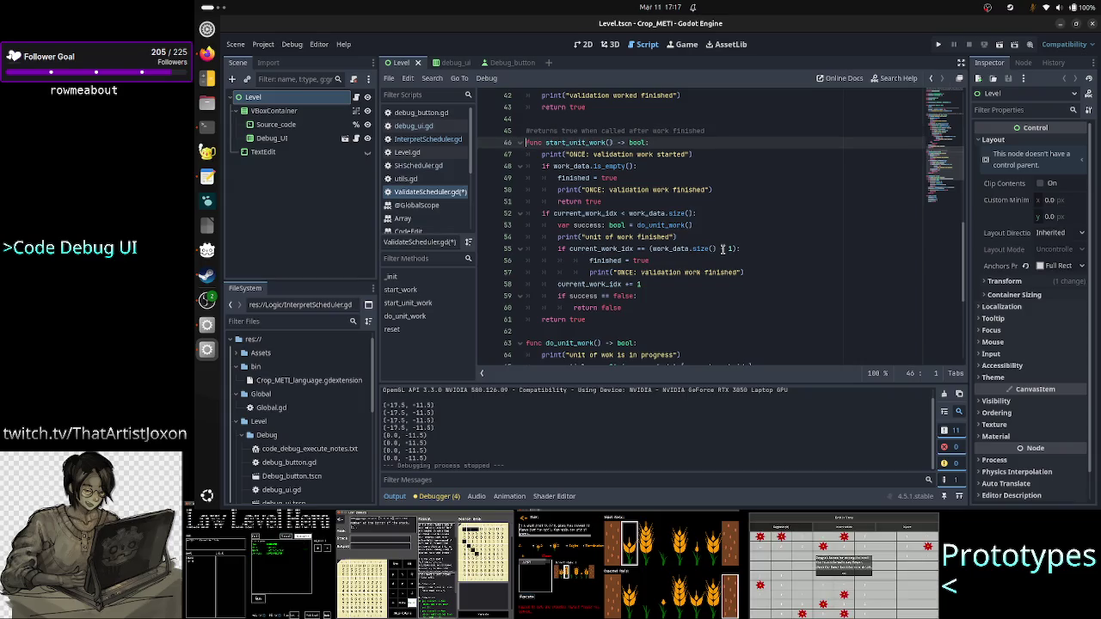
{"action": "key", "text": "Up"}
{"action": "key", "text": "End"}
{"action": "key", "text": "shift+Left"}
{"action": "key", "text": "shift+Left"}
{"action": "key", "text": "shift+Left"}
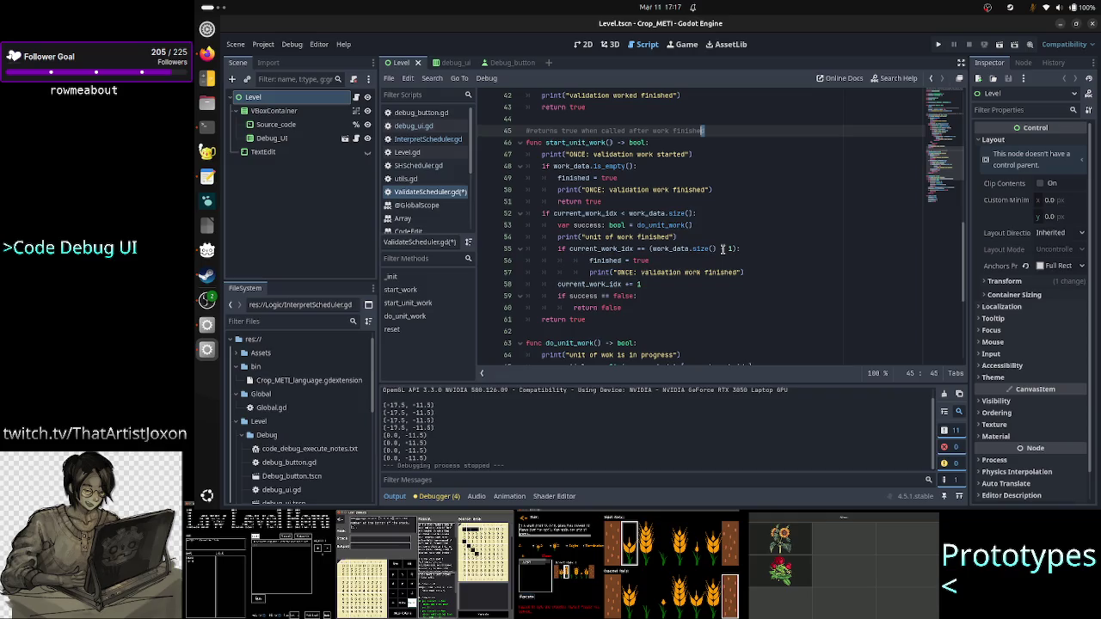
{"action": "key", "text": "shift+Left"}
{"action": "key", "text": "shift+Left"}
{"action": "key", "text": "shift+Left"}
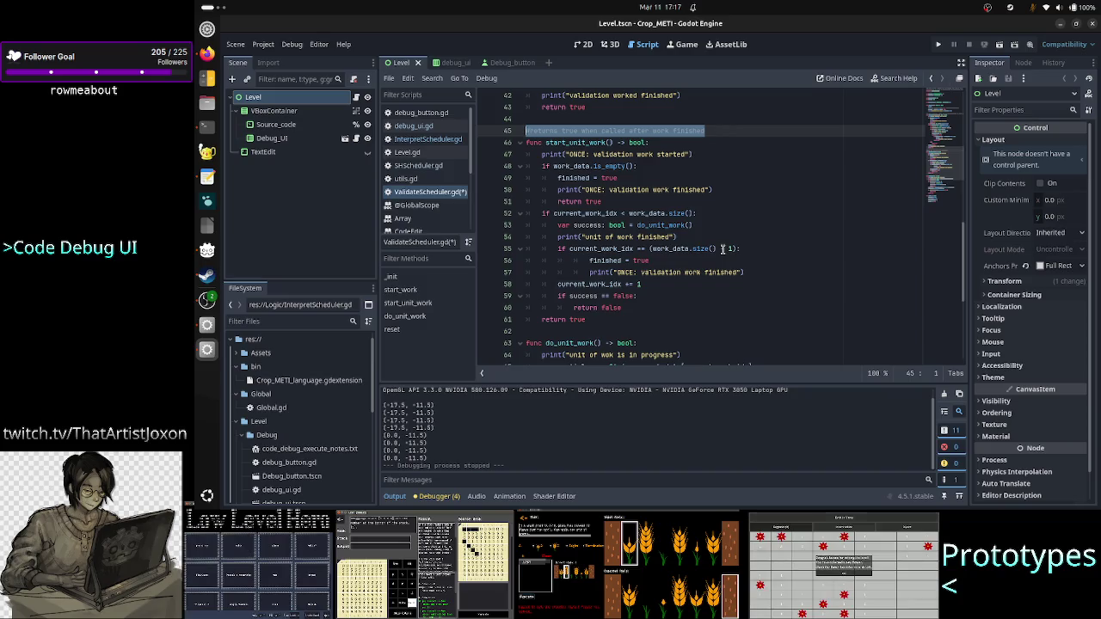
{"action": "key", "text": "Down"}
{"action": "key", "text": "Down"}
Check the start_unit_work declaration, selecting its bool return type and unit_work name
{"action": "key", "text": "Up"}
{"action": "key", "text": "End"}
{"action": "key", "text": "Left"}
{"action": "key", "text": "shift+Left"}
{"action": "key", "text": "shift+Left"}
{"action": "key", "text": "shift+Left"}
{"action": "key", "text": "Left"}
{"action": "key", "text": "Left"}
{"action": "key", "text": "Left"}
{"action": "key", "text": "shift+Right"}
{"action": "key", "text": "shift+Right"}
{"action": "key", "text": "shift+Right"}
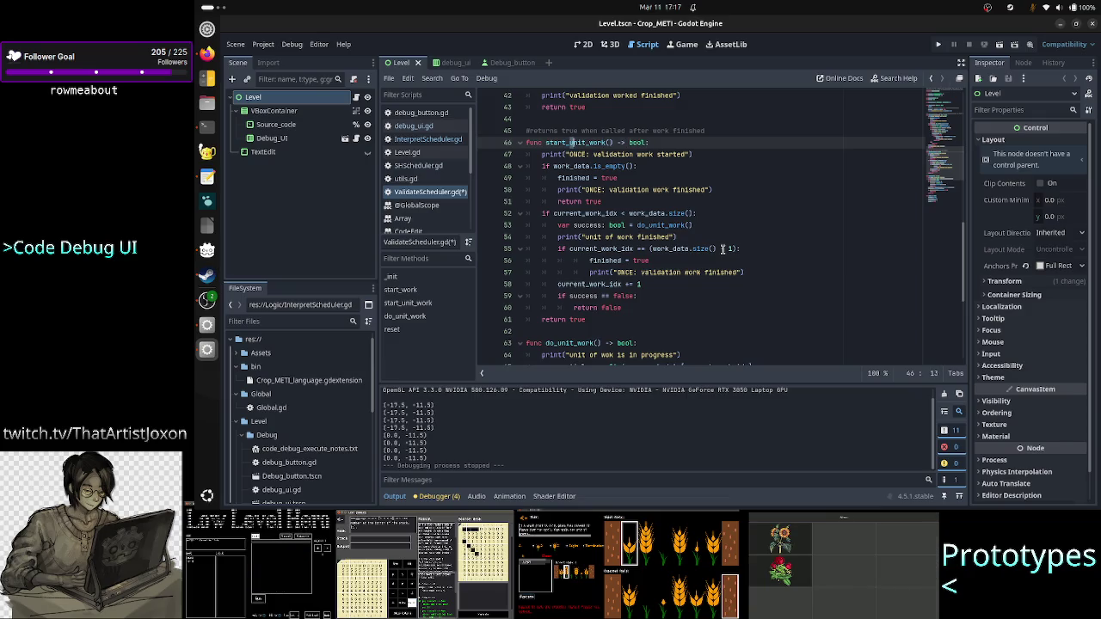
Select the whole return-value comment and review the lines around it
{"action": "key", "text": "Up"}
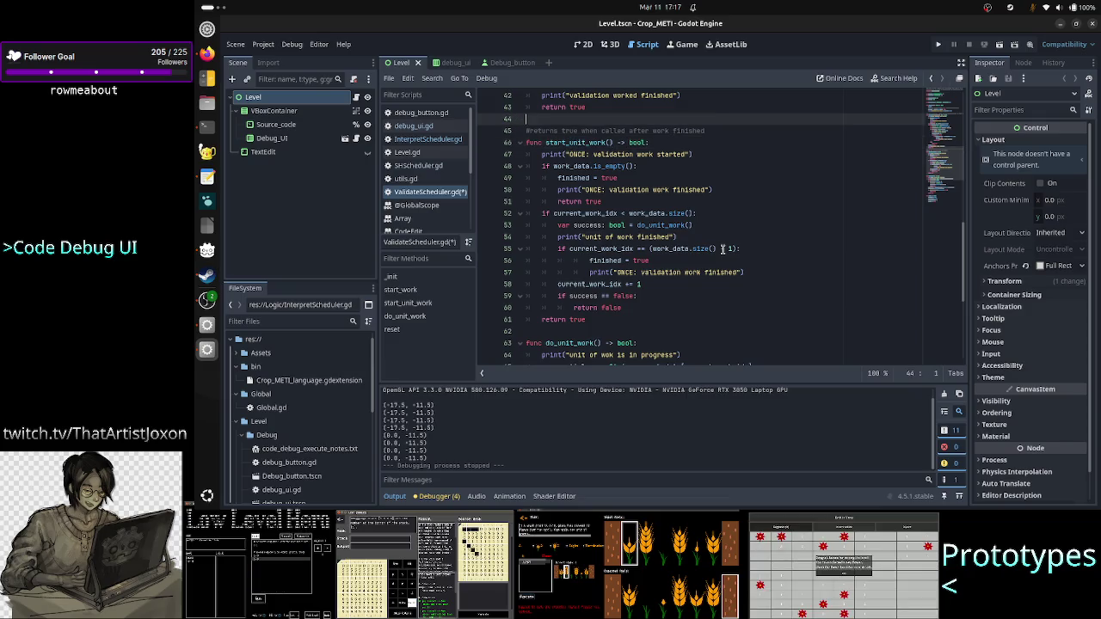
{"action": "key", "text": "Home"}
{"action": "key", "text": "shift+End"}
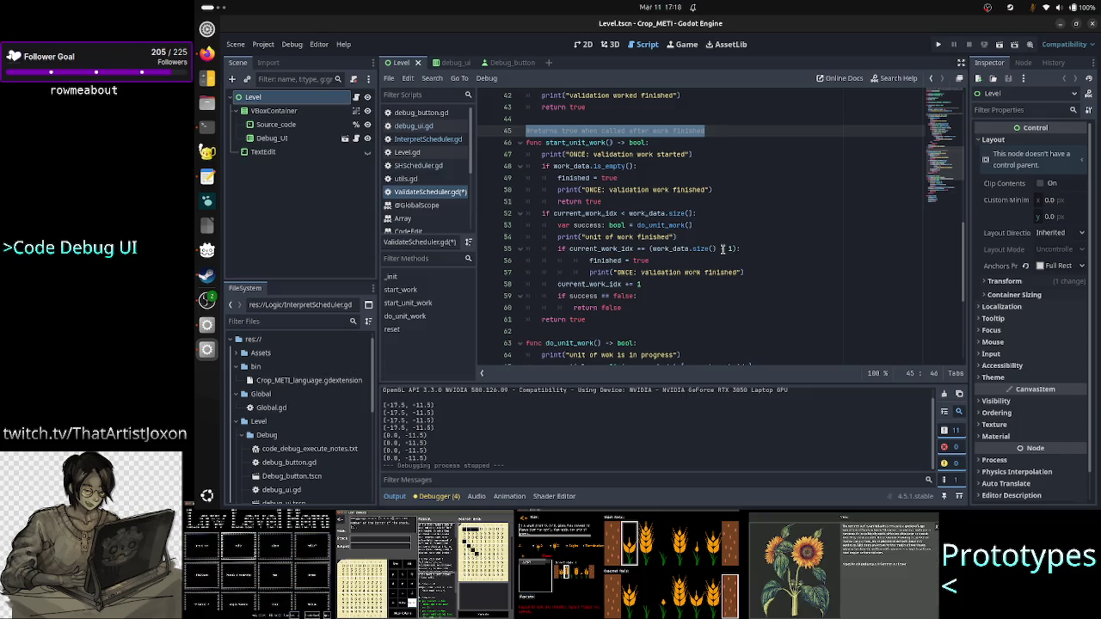
{"action": "key", "text": "Down"}
{"action": "key", "text": "Up"}
{"action": "key", "text": "Down"}
{"action": "key", "text": "Up"}
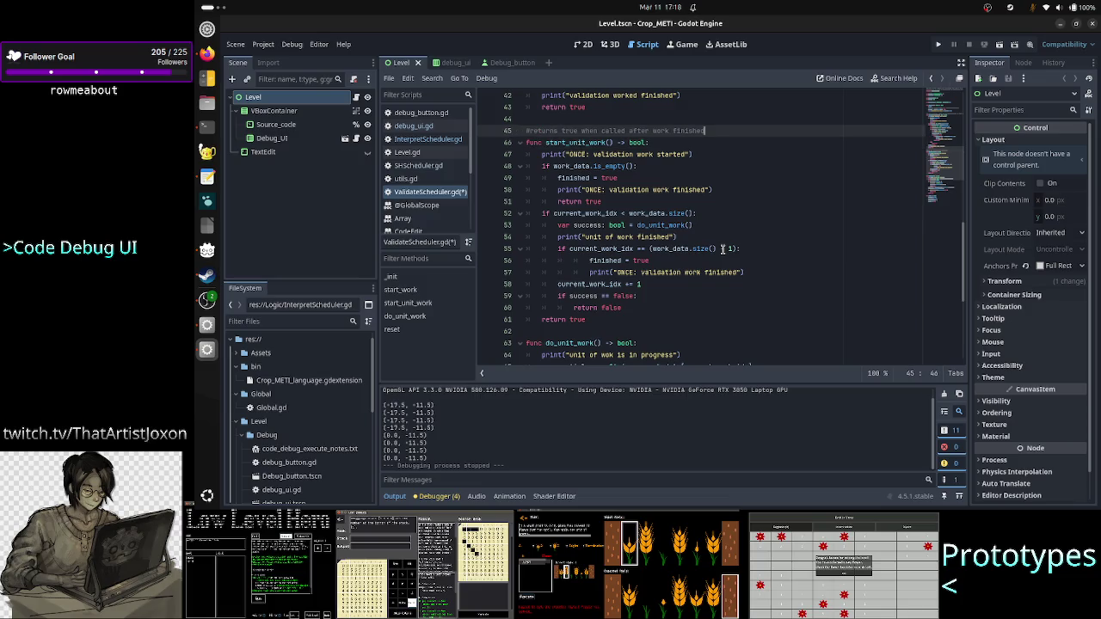
{"action": "key", "text": "Up"}
{"action": "key", "text": "Down"}
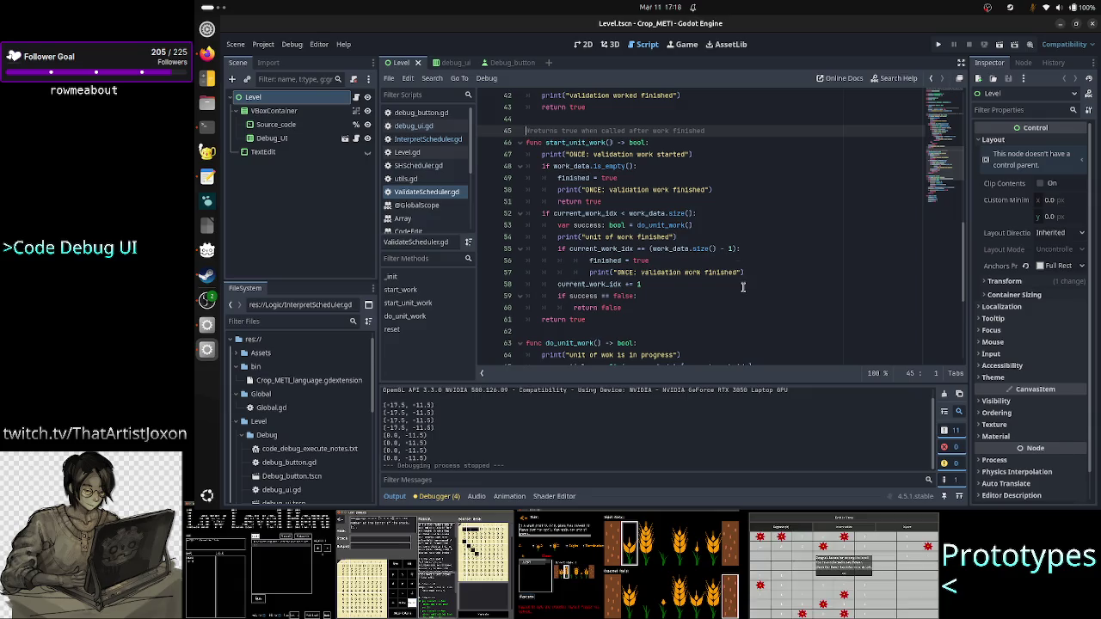
{"action": "scroll", "coordinate": [743, 287], "scroll_direction": "down", "scroll_amount": 3}
{"action": "scroll", "coordinate": [743, 288], "scroll_direction": "down", "scroll_amount": 2}
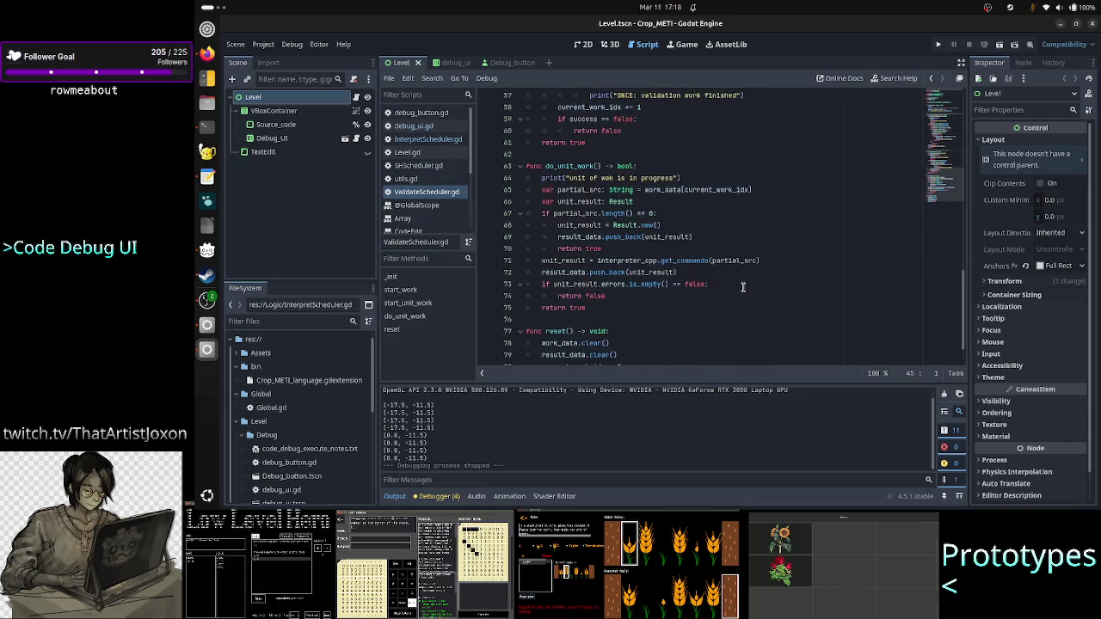
{"action": "scroll", "coordinate": [743, 287], "scroll_direction": "up", "scroll_amount": 9}
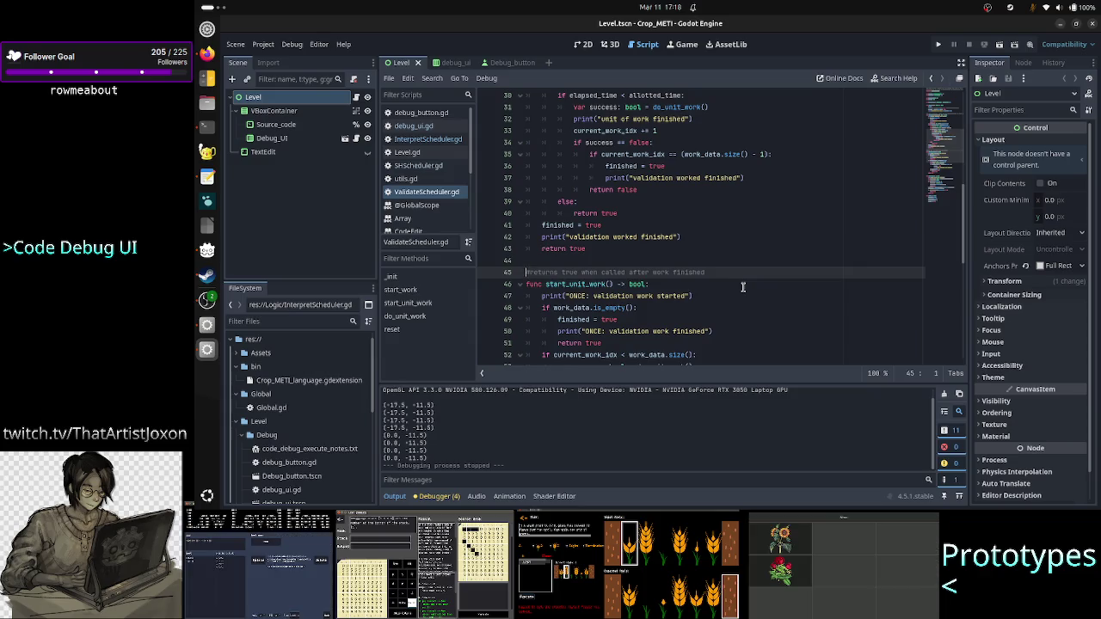
{"action": "left_click", "coordinate": [963, 65]}
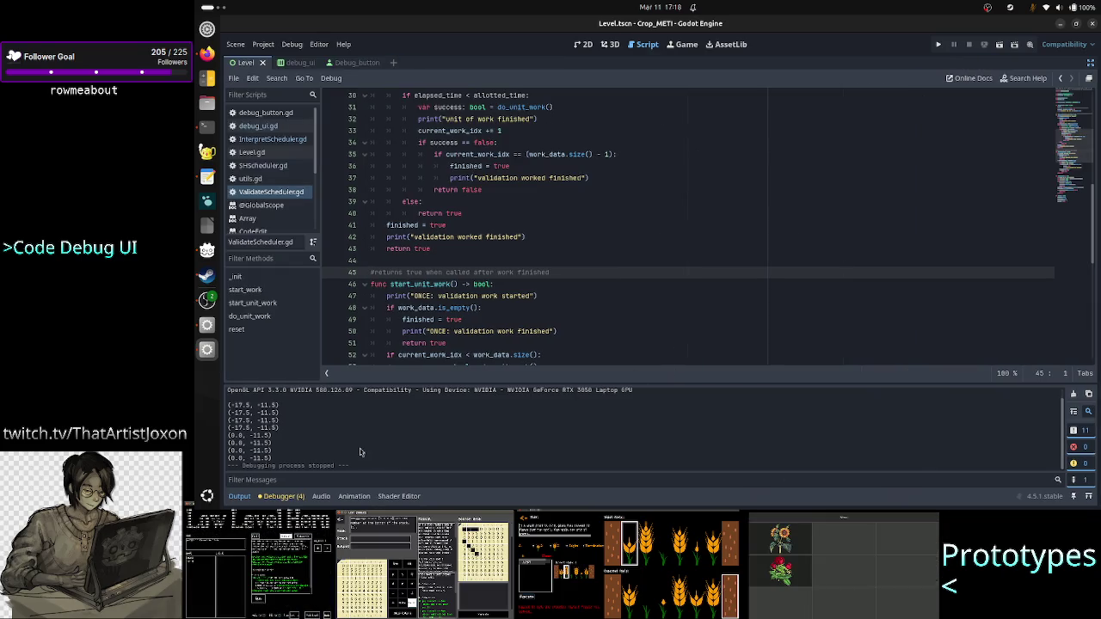
{"action": "left_click", "coordinate": [240, 497]}
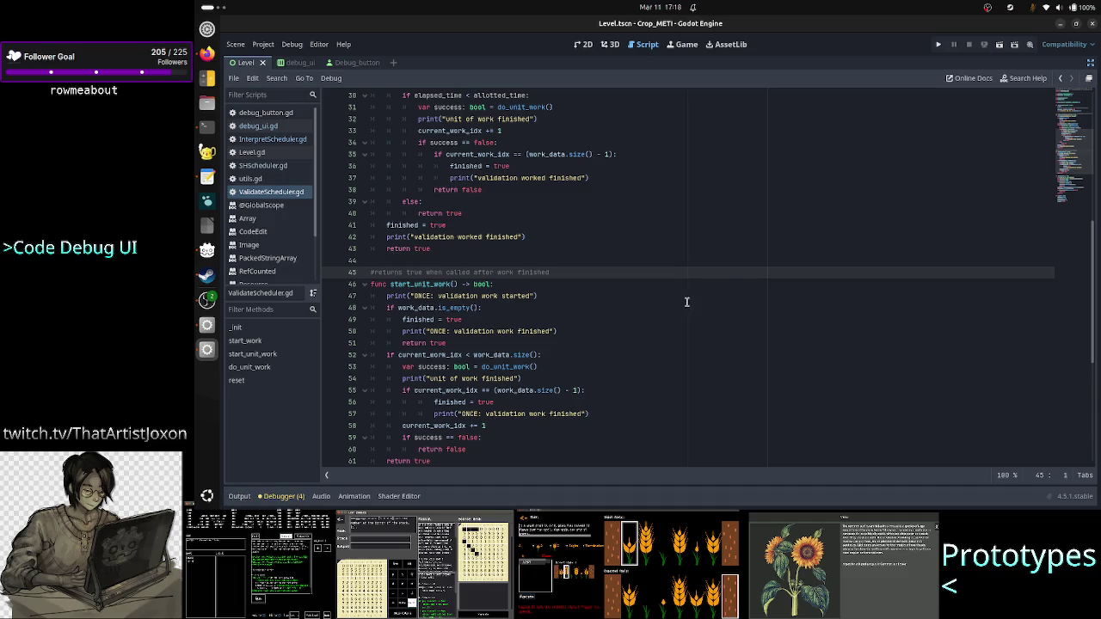
{"action": "scroll", "coordinate": [731, 290], "scroll_direction": "up", "scroll_amount": 1}
{"action": "scroll", "coordinate": [732, 291], "scroll_direction": "up", "scroll_amount": 2}
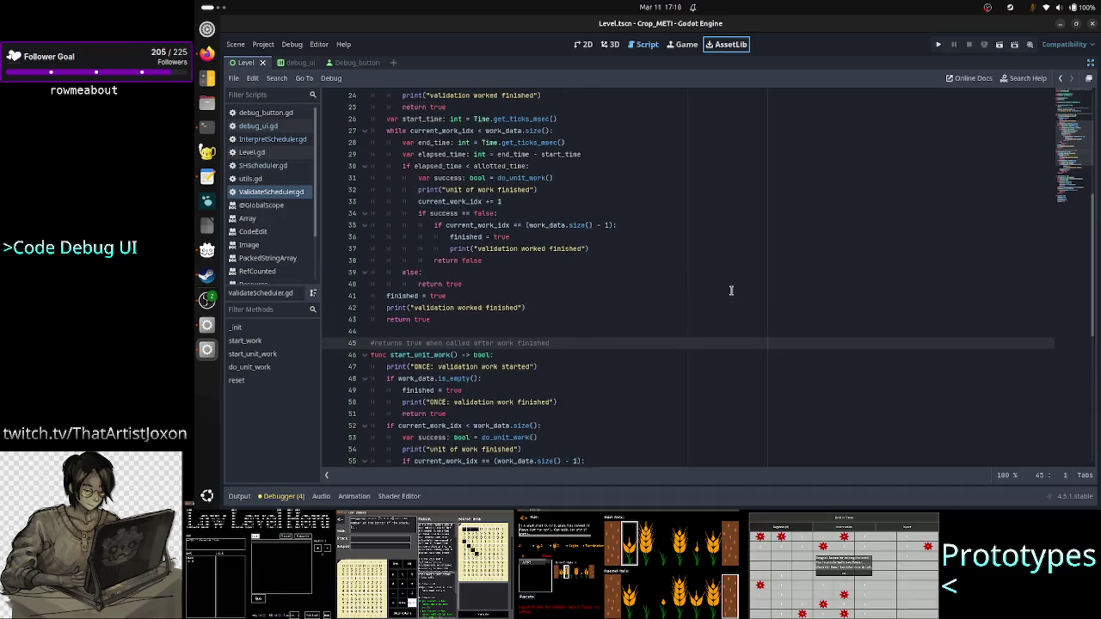
{"action": "left_click", "coordinate": [576, 303]}
{"action": "key", "text": "Up"}
{"action": "key", "text": "Up"}
{"action": "key", "text": "Up"}
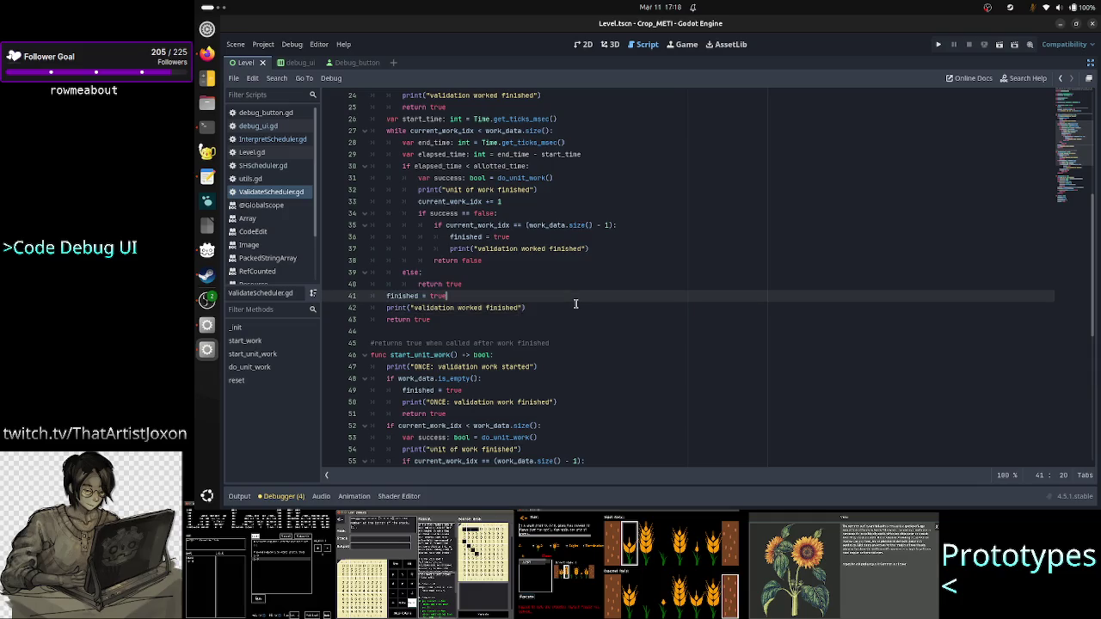
Change 'worked' to 'work' in the validation finished prints on lines 24 and 37, then save
{"action": "key", "text": "Up"}
{"action": "key", "text": "Up"}
{"action": "key", "text": "Up"}
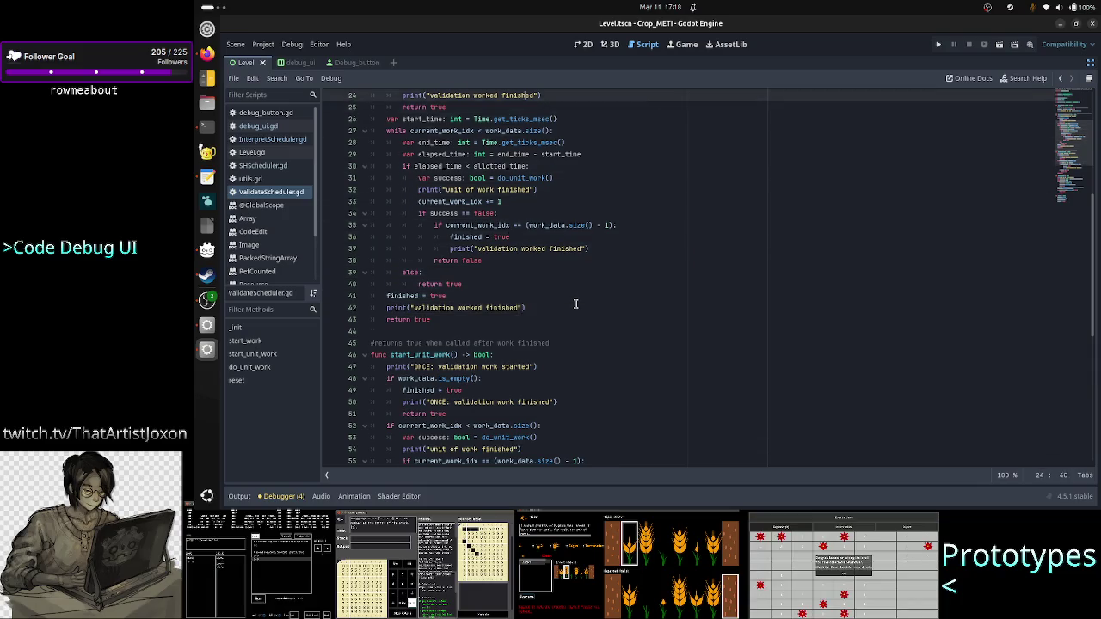
{"action": "key", "text": "Down"}
{"action": "key", "text": "Down"}
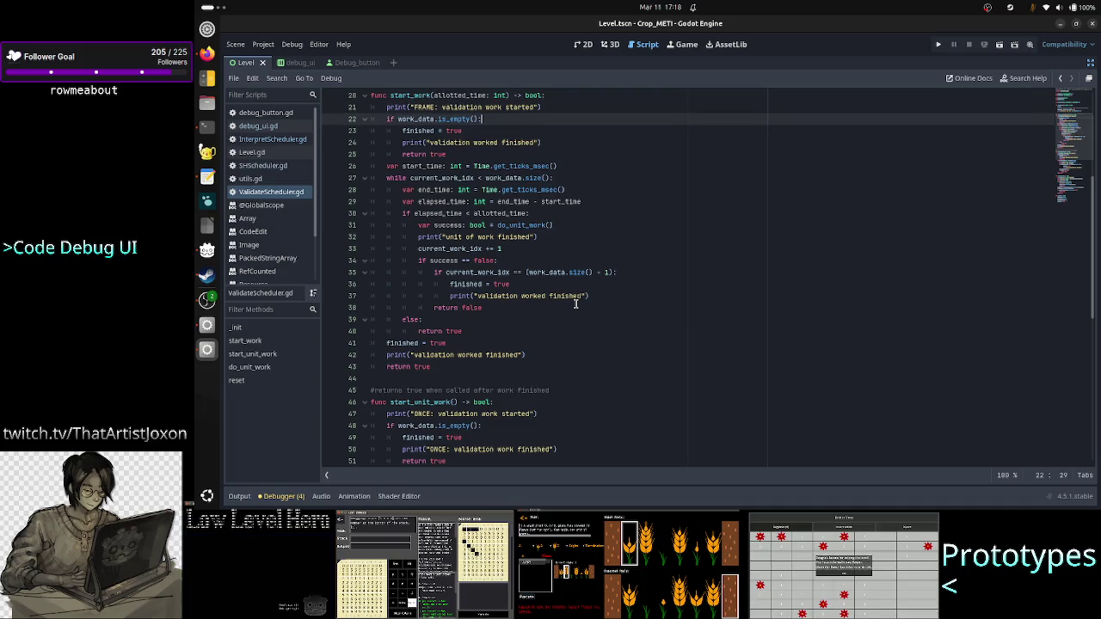
{"action": "key", "text": "Down"}
{"action": "key", "text": "Down"}
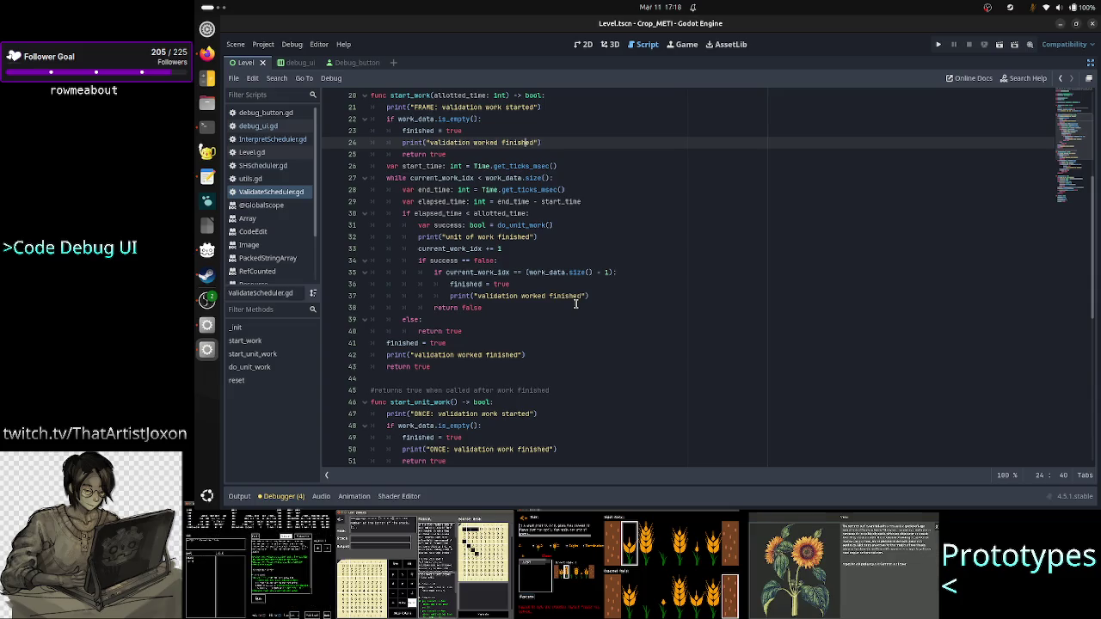
{"action": "key", "text": "Left"}
{"action": "key", "text": "Left"}
{"action": "key", "text": "Left"}
{"action": "key", "text": "Left"}
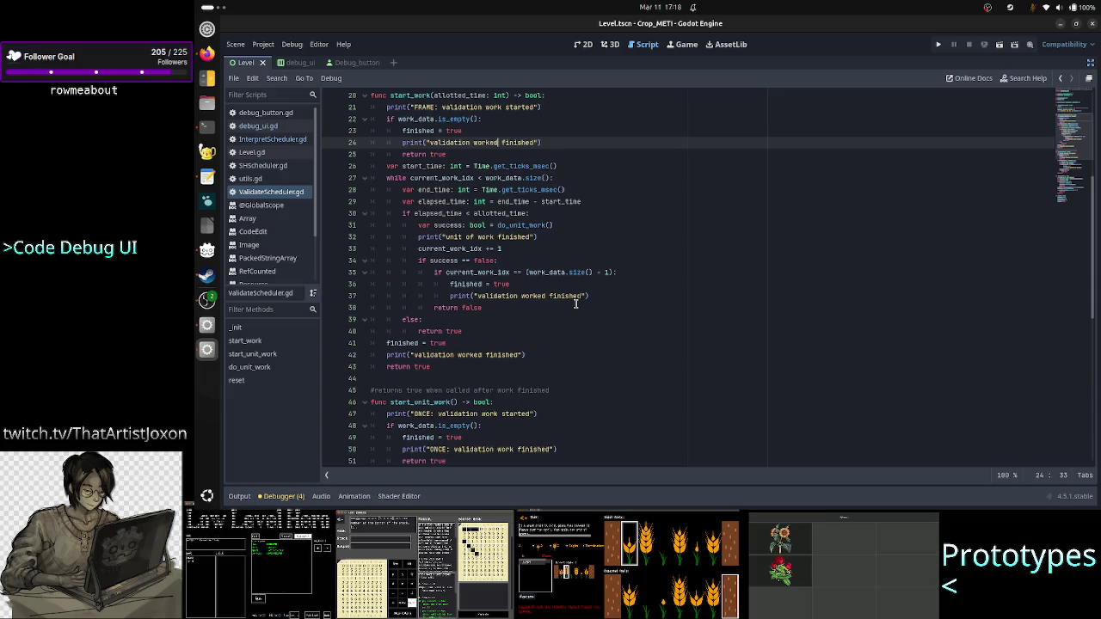
{"action": "key", "text": "BackSpace"}
{"action": "key", "text": "BackSpace"}
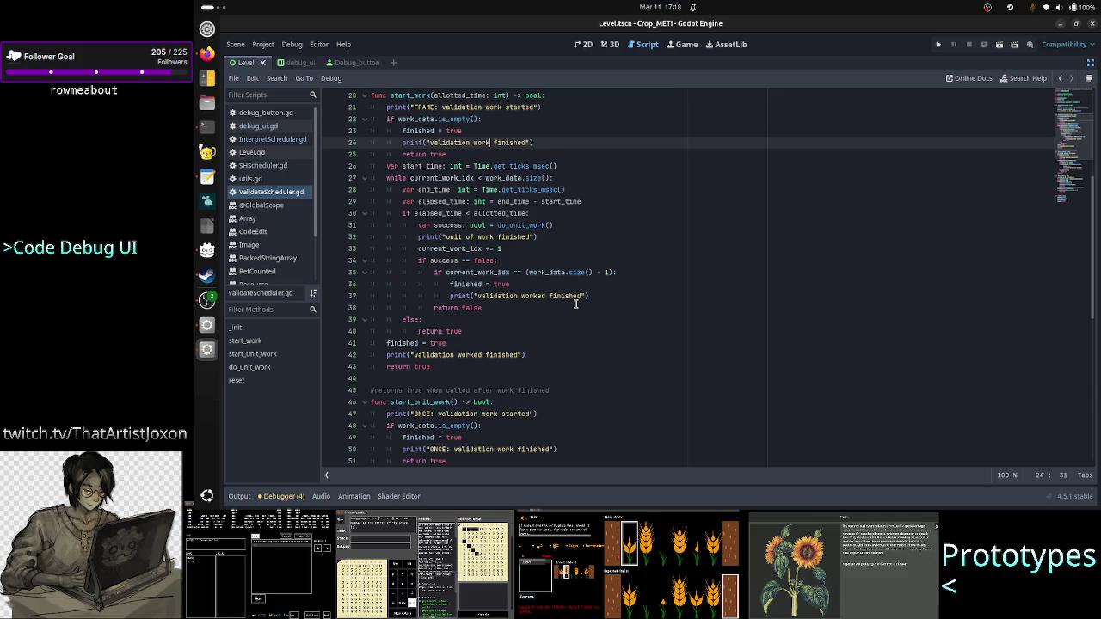
{"action": "key", "text": "Down"}
{"action": "key", "text": "Down"}
{"action": "key", "text": "Down"}
{"action": "key", "text": "Down"}
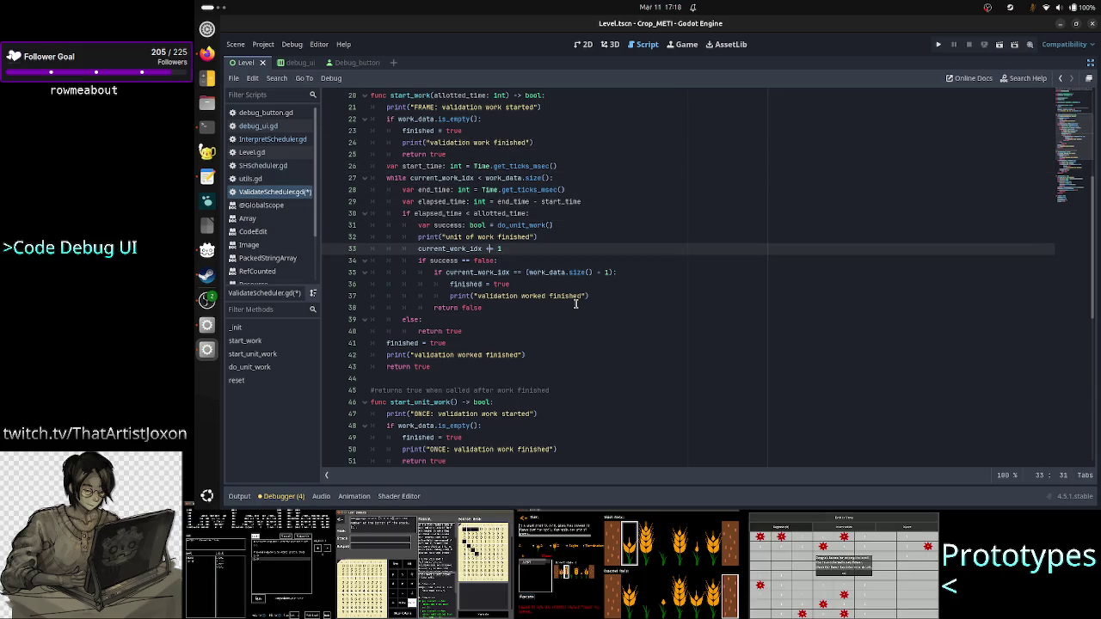
{"action": "key", "text": "Down"}
{"action": "key", "text": "Down"}
{"action": "key", "text": "Down"}
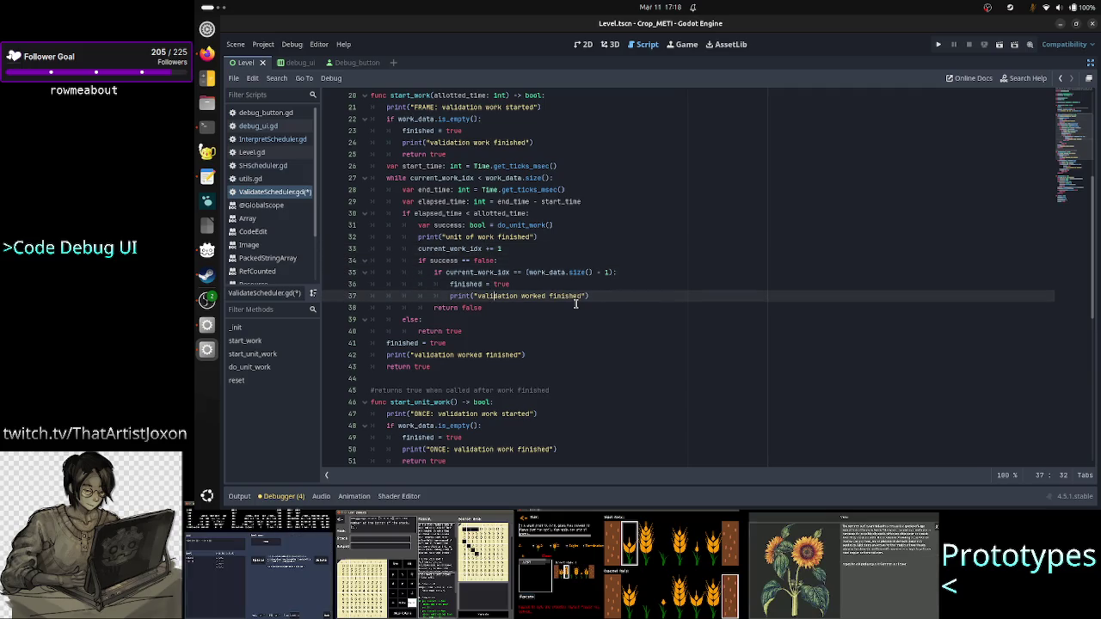
{"action": "key", "text": "Delete"}
{"action": "key", "text": "BackSpace"}
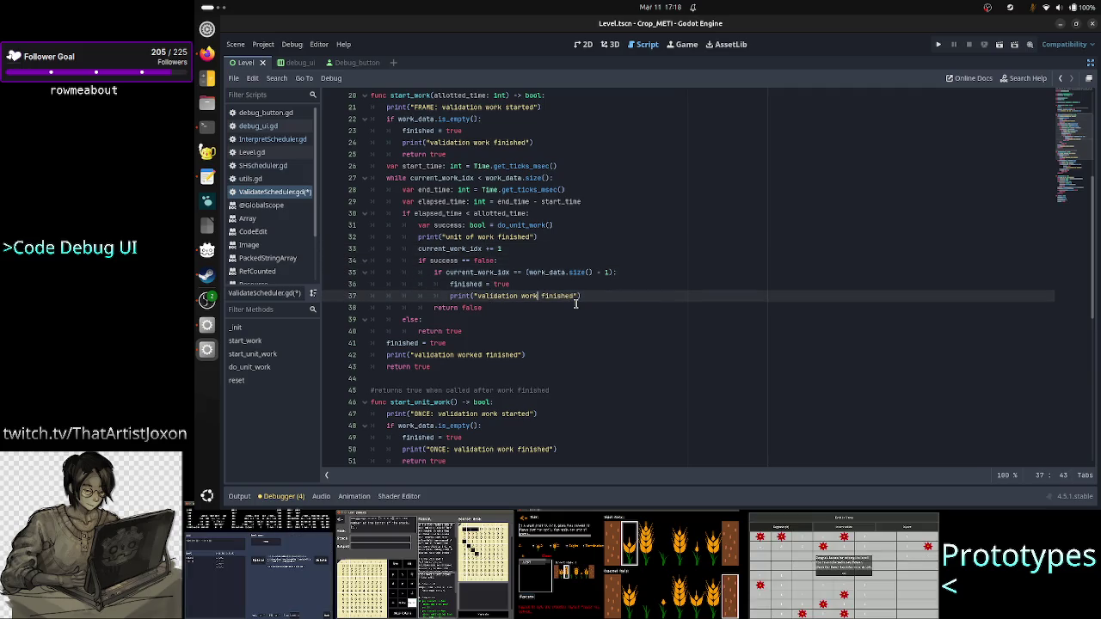
{"action": "key", "text": "ctrl+s"}
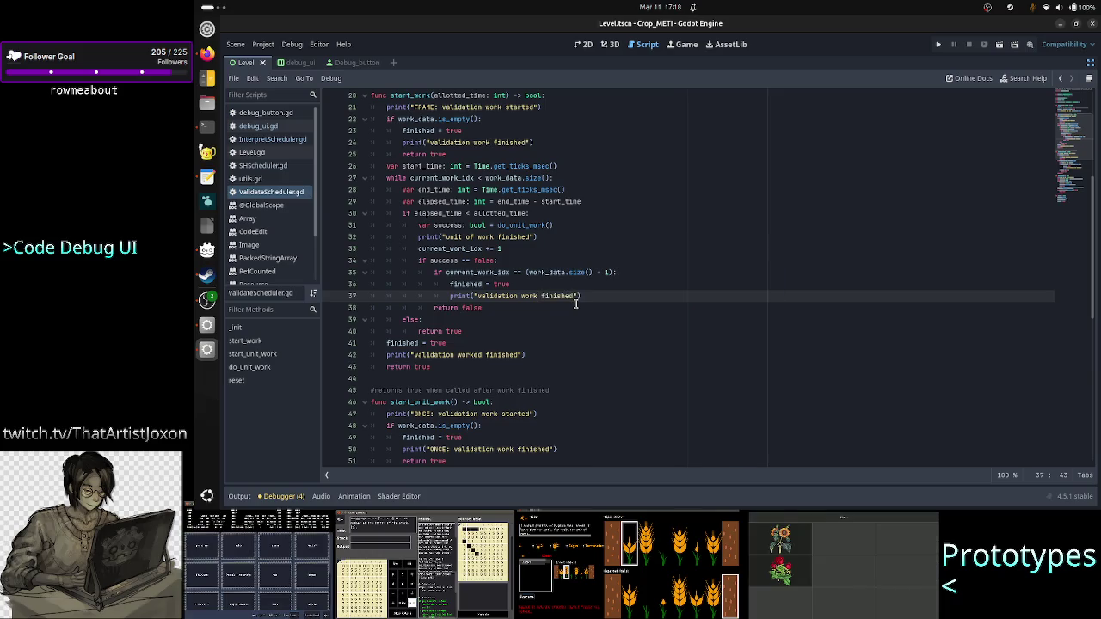
Review the start_work lines 20–25 after the fix
{"action": "key", "text": "Up"}
{"action": "key", "text": "Up"}
{"action": "key", "text": "Up"}
{"action": "key", "text": "Down"}
{"action": "key", "text": "Down"}
{"action": "key", "text": "Down"}
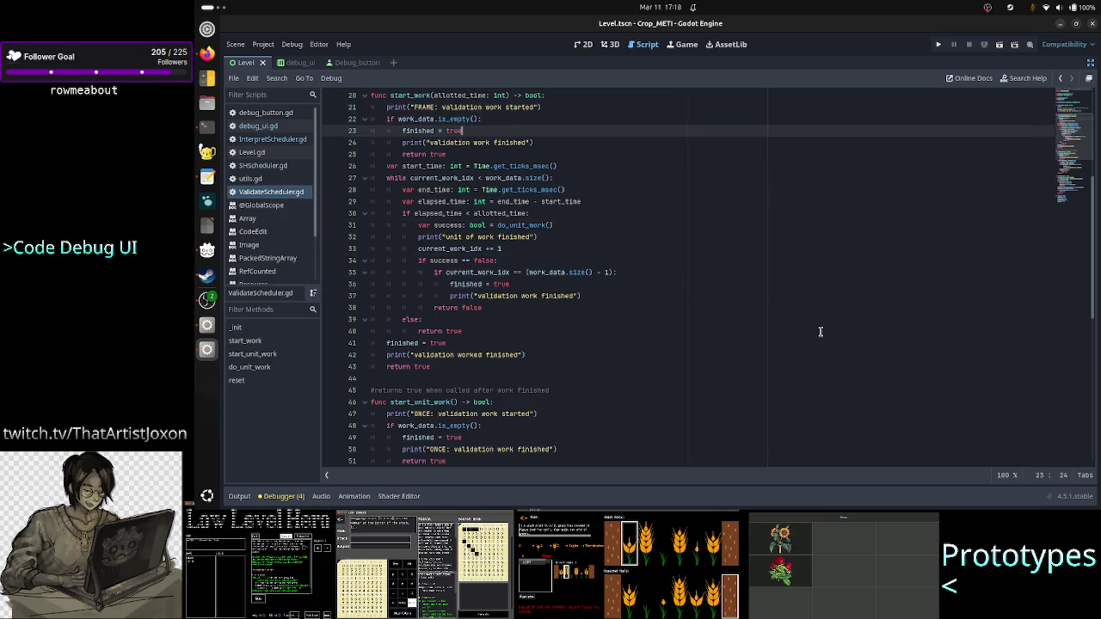
{"action": "key", "text": "Home"}
{"action": "key", "text": "Up"}
{"action": "key", "text": "Up"}
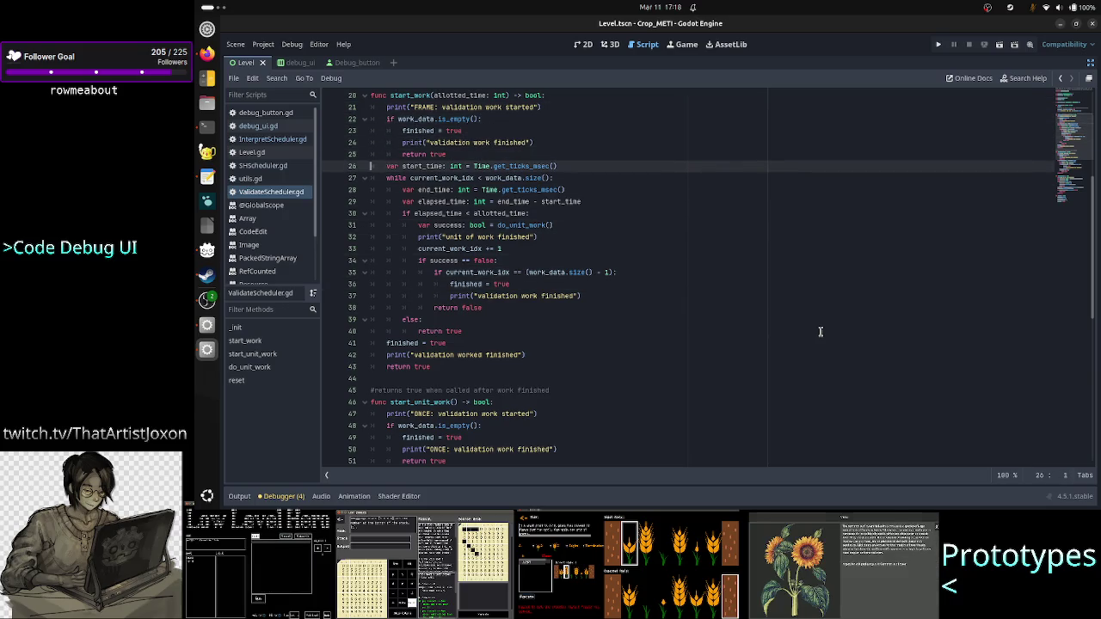
{"action": "key", "text": "Down"}
{"action": "key", "text": "Down"}
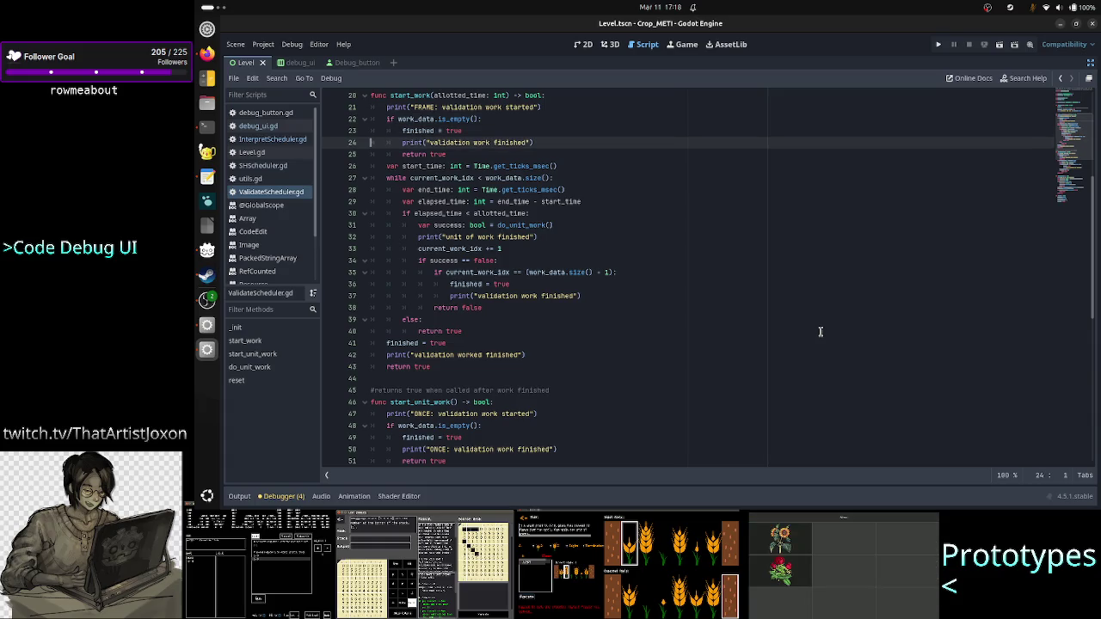
{"action": "key", "text": "Up"}
{"action": "key", "text": "Up"}
{"action": "key", "text": "Down"}
{"action": "key", "text": "Up"}
{"action": "key", "text": "Down"}
{"action": "key", "text": "Down"}
{"action": "key", "text": "Down"}
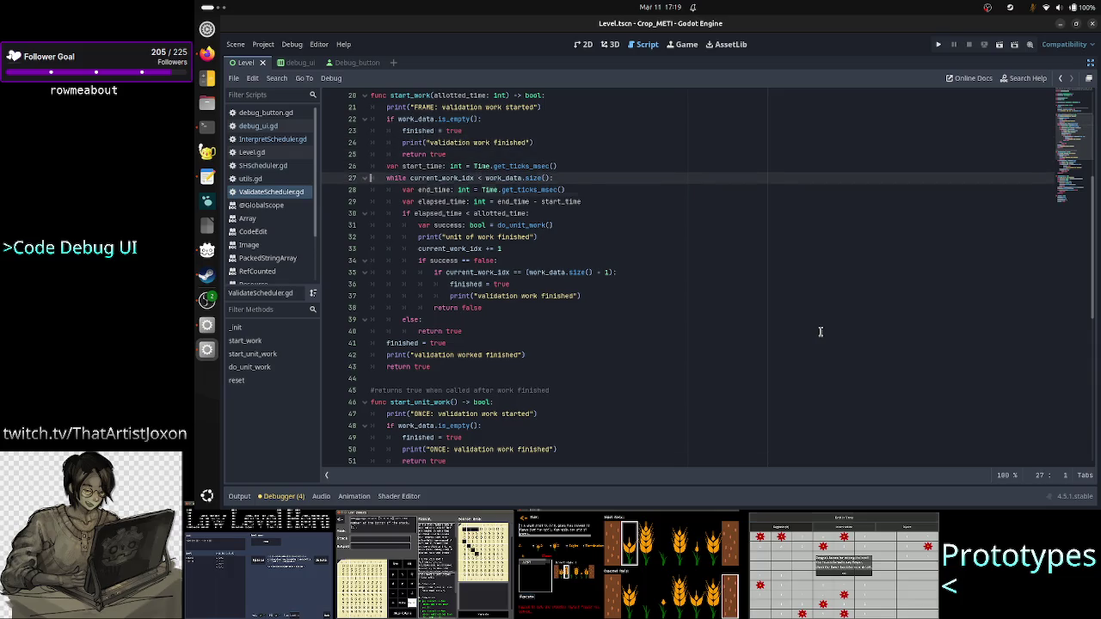
{"action": "key", "text": "Down"}
{"action": "key", "text": "Up"}
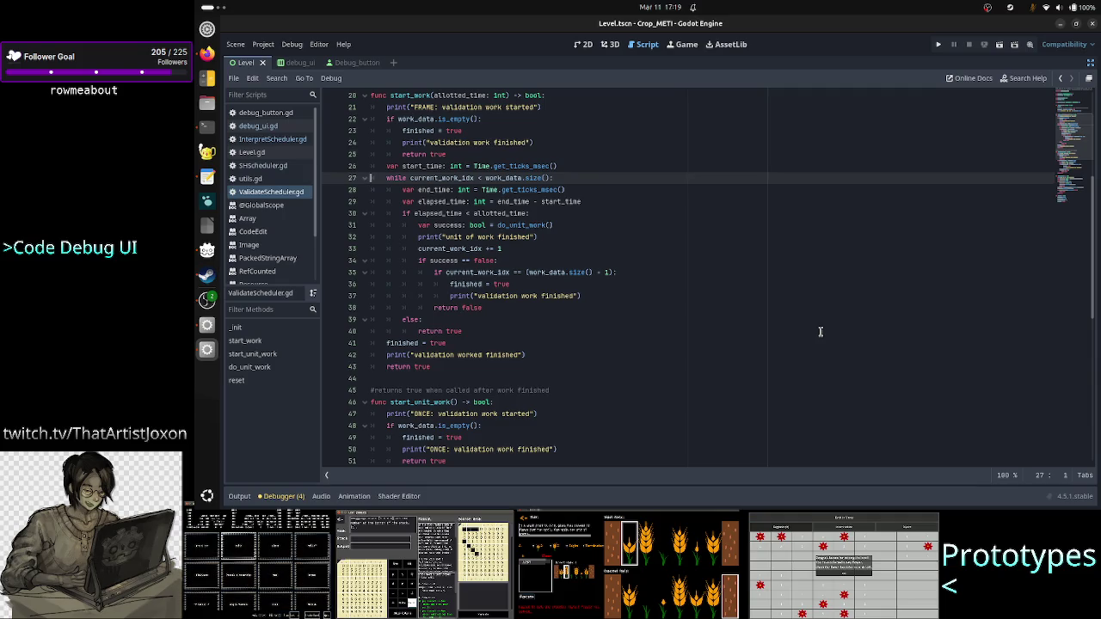
{"action": "key", "text": "Down"}
{"action": "key", "text": "Down"}
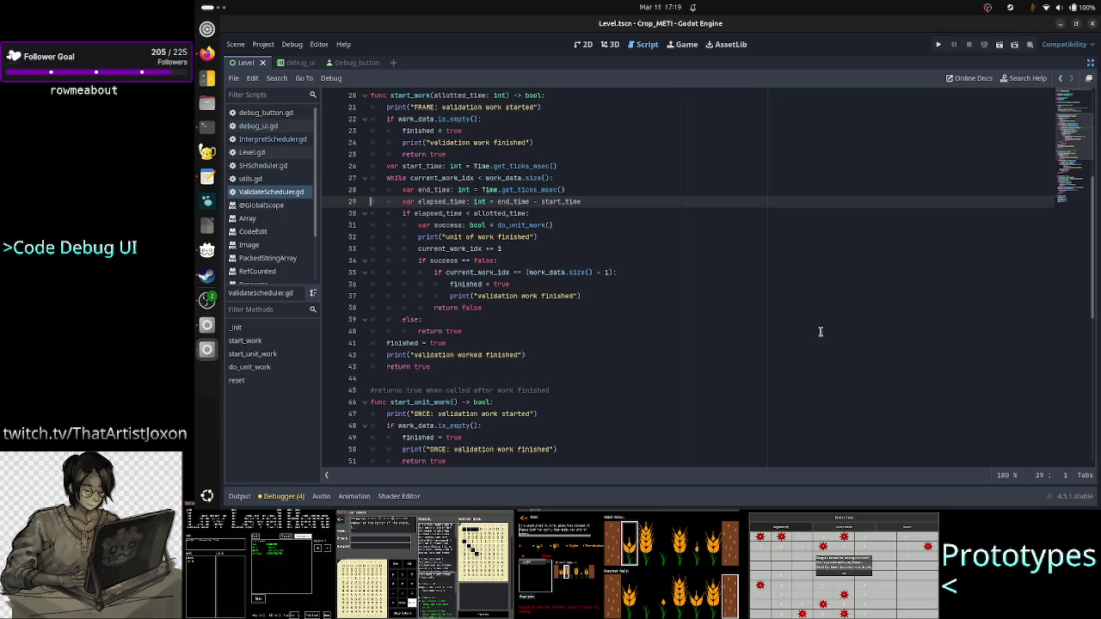
{"action": "key", "text": "Down"}
{"action": "key", "text": "Down"}
{"action": "key", "text": "shift+End"}
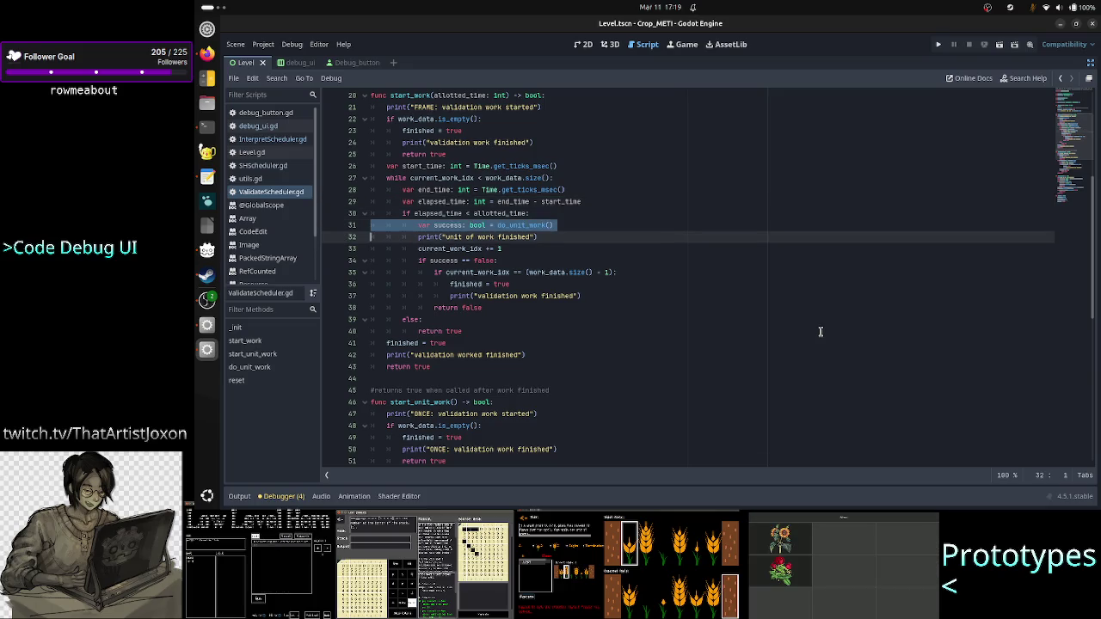
{"action": "key", "text": "Right"}
{"action": "key", "text": "Right"}
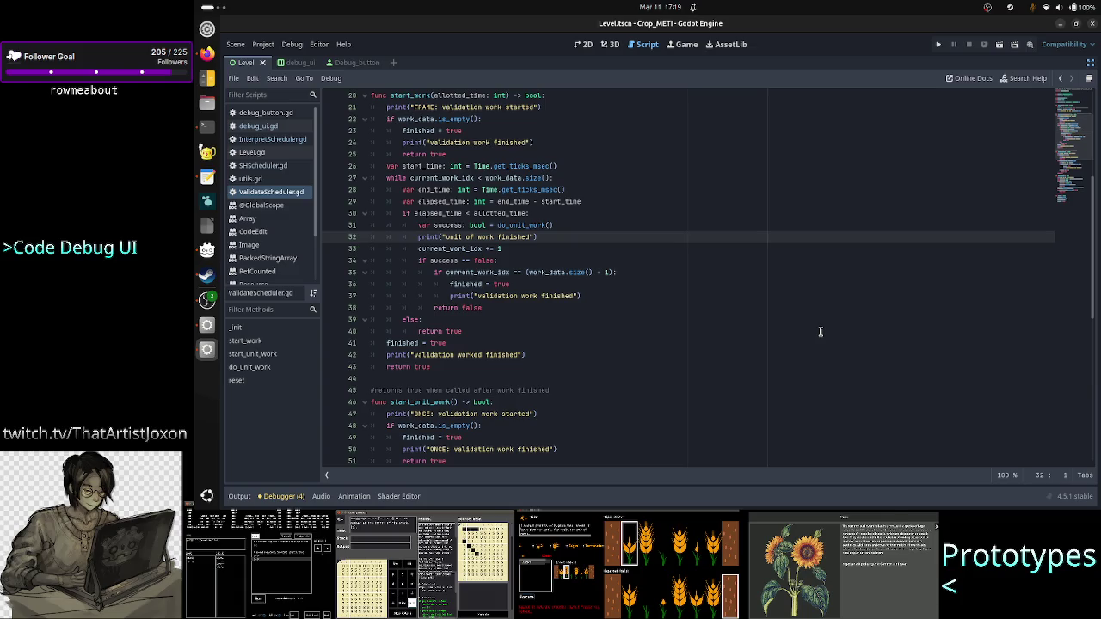
{"action": "key", "text": "Down"}
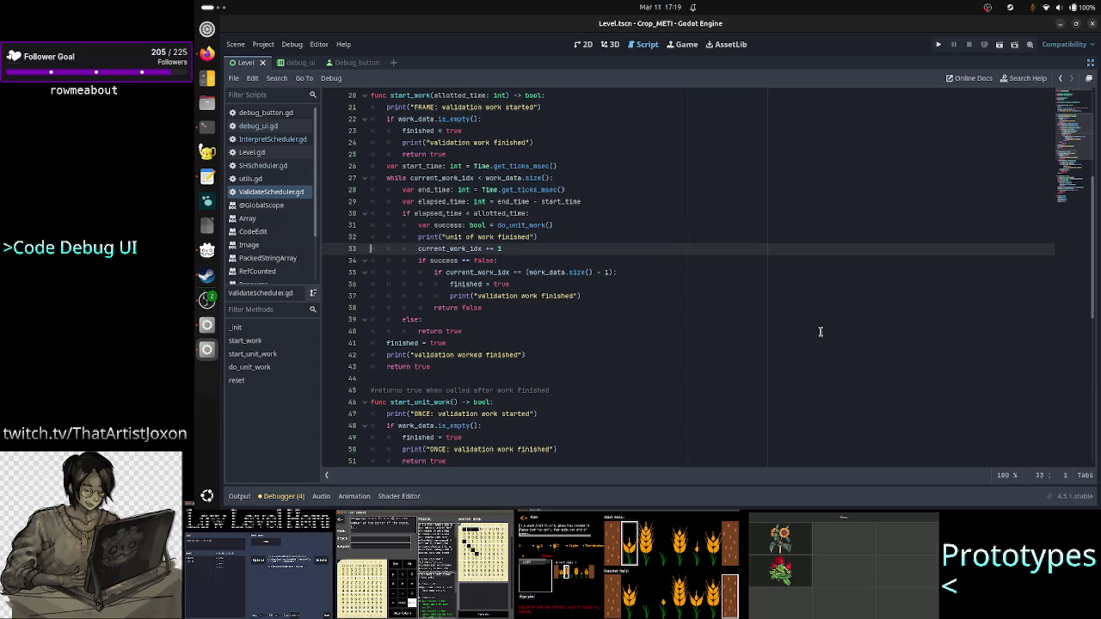
{"action": "key", "text": "shift+End"}
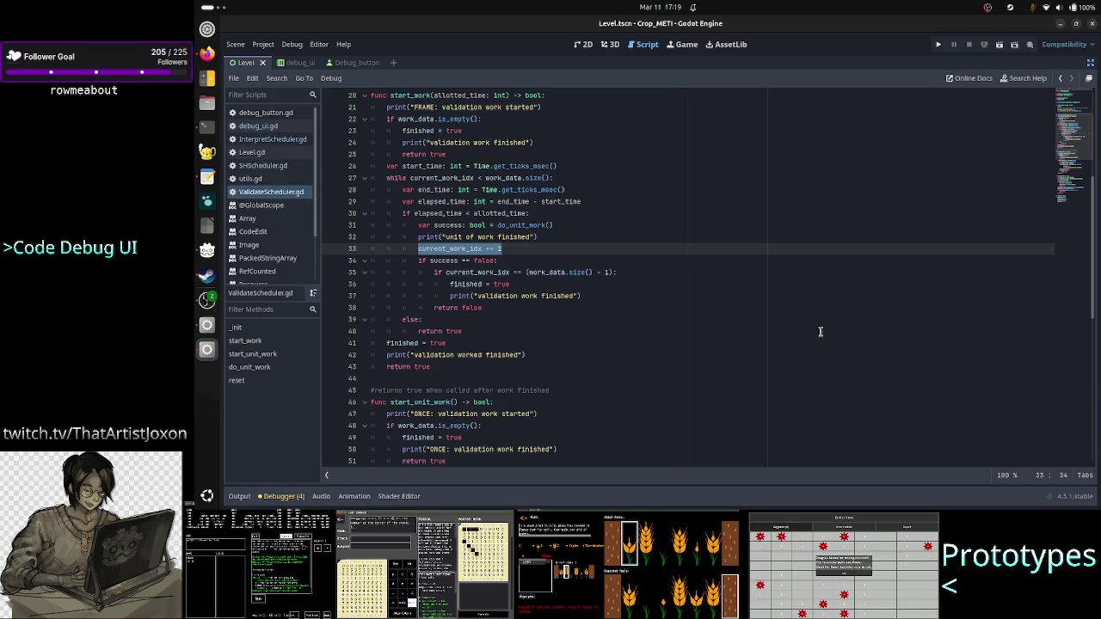
{"action": "left_click_drag", "start_coordinate": [1093, 286], "coordinate": [1095, 323]}
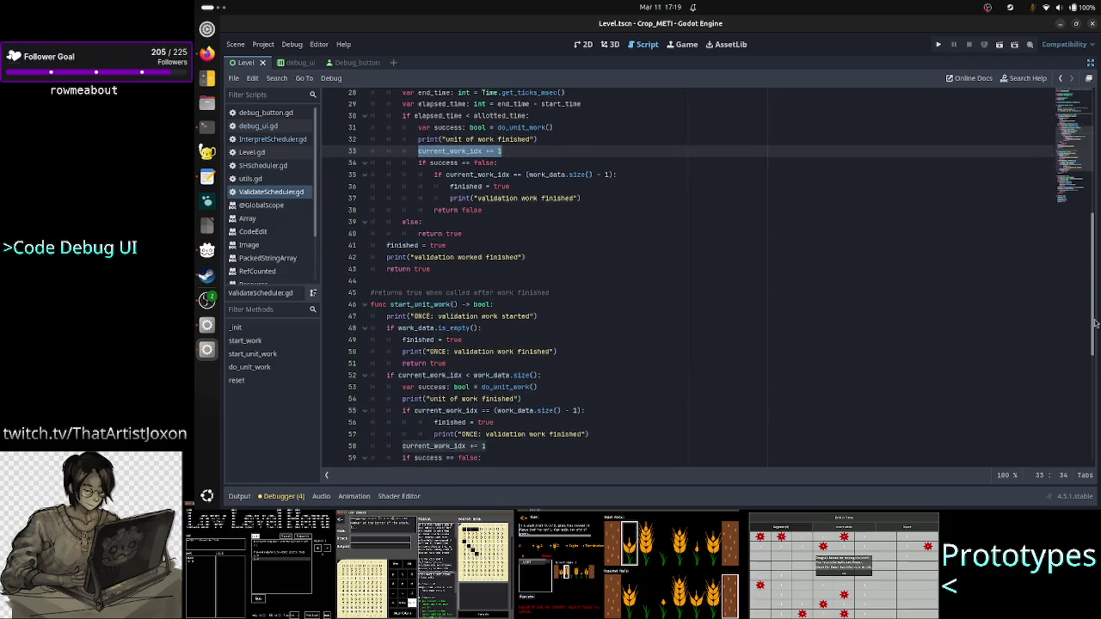
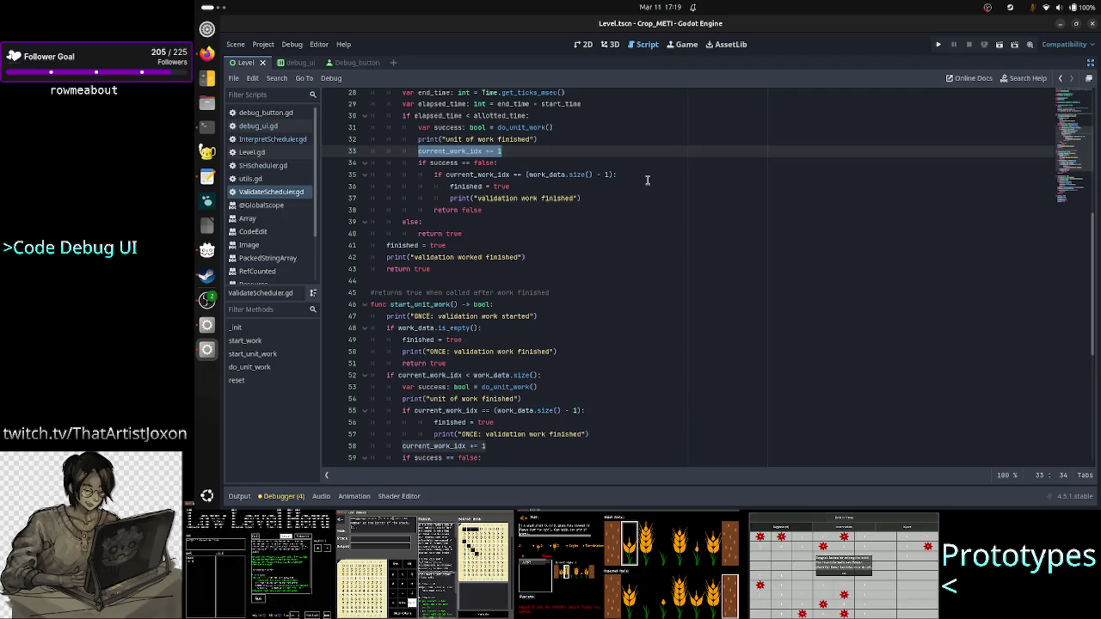
Cut the last-item finished check block out of the success == false branch, stopping before return false
{"action": "key", "text": "Down"}
{"action": "key", "text": "Down"}
{"action": "key", "text": "Left"}
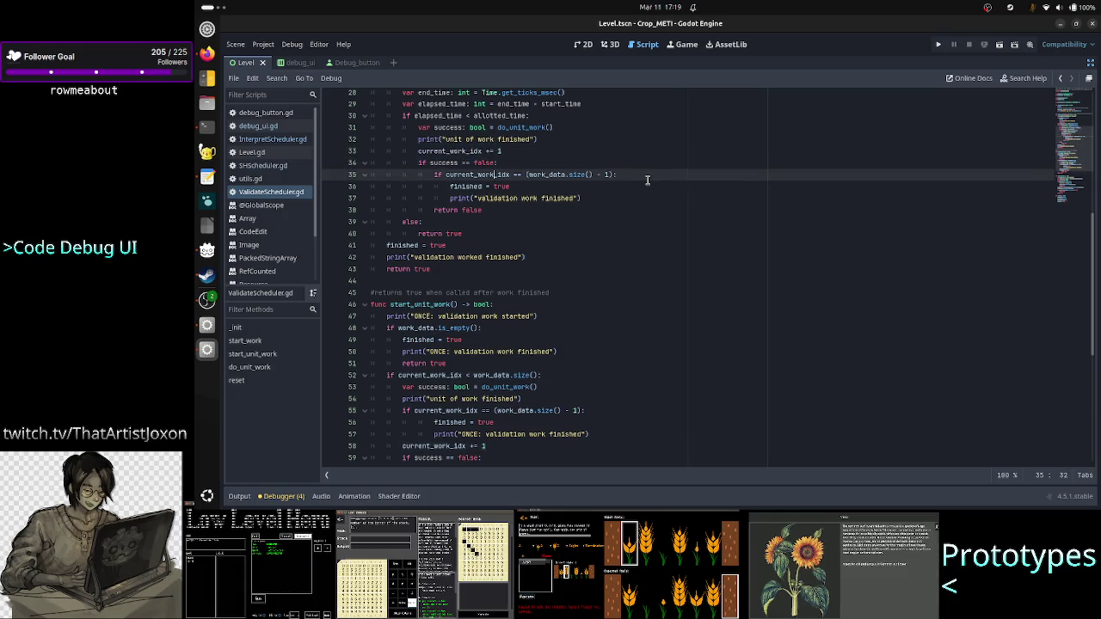
{"action": "key", "text": "Left"}
{"action": "key", "text": "Left"}
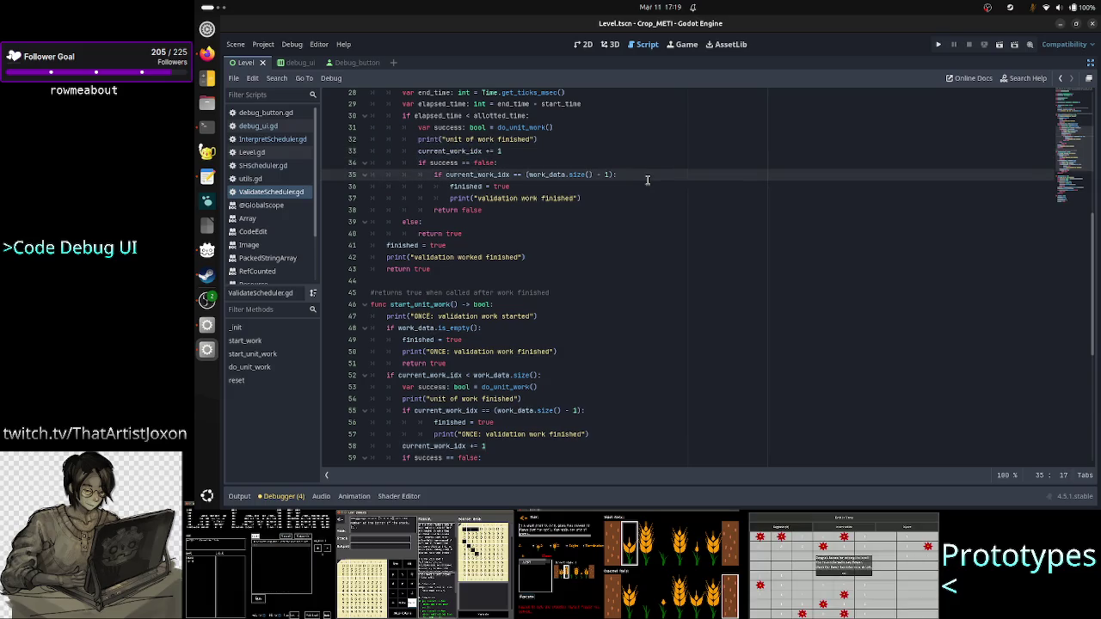
{"action": "key", "text": "Up"}
{"action": "key", "text": "shift+Right"}
{"action": "key", "text": "shift+Right"}
{"action": "key", "text": "shift+Right"}
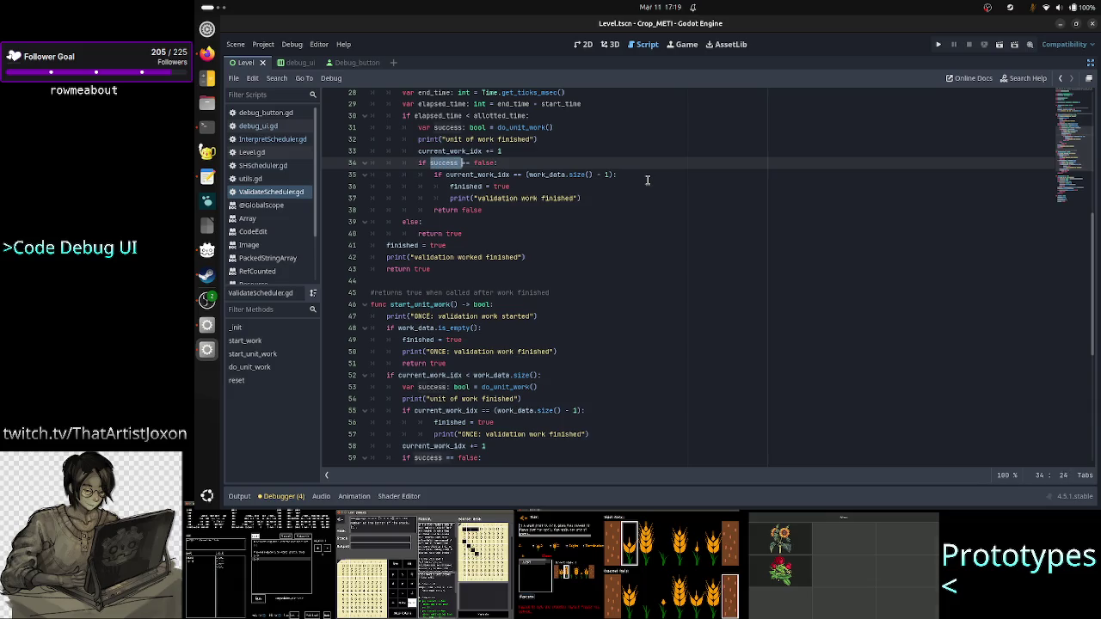
{"action": "key", "text": "Up"}
{"action": "key", "text": "Up"}
{"action": "key", "text": "Up"}
{"action": "key", "text": "Right"}
{"action": "key", "text": "Right"}
{"action": "key", "text": "Right"}
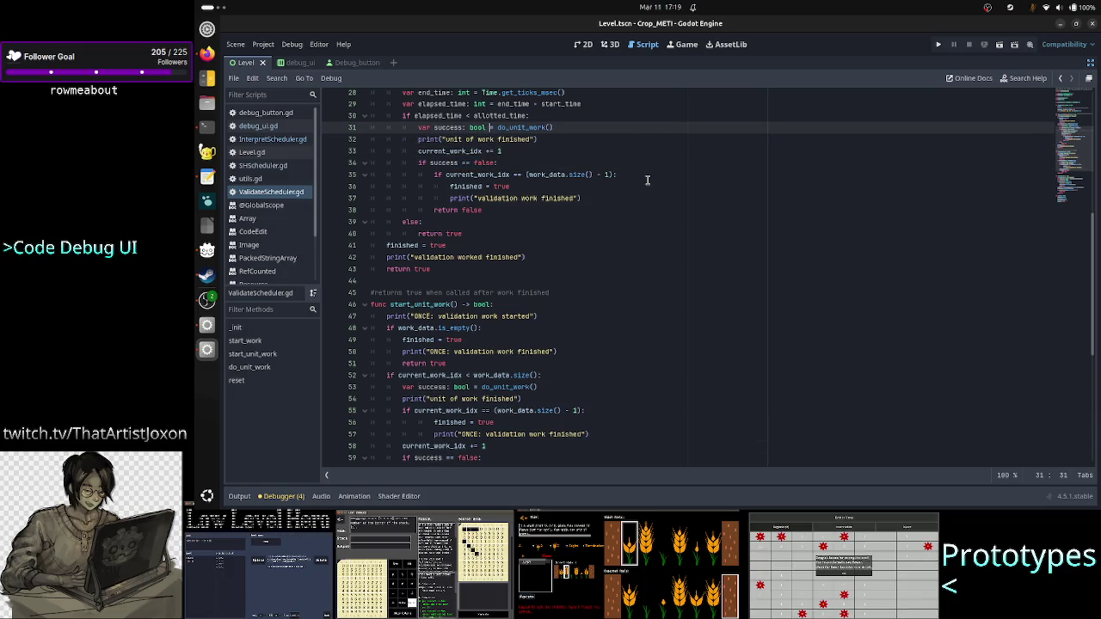
{"action": "key", "text": "Down"}
{"action": "key", "text": "Down"}
{"action": "key", "text": "Down"}
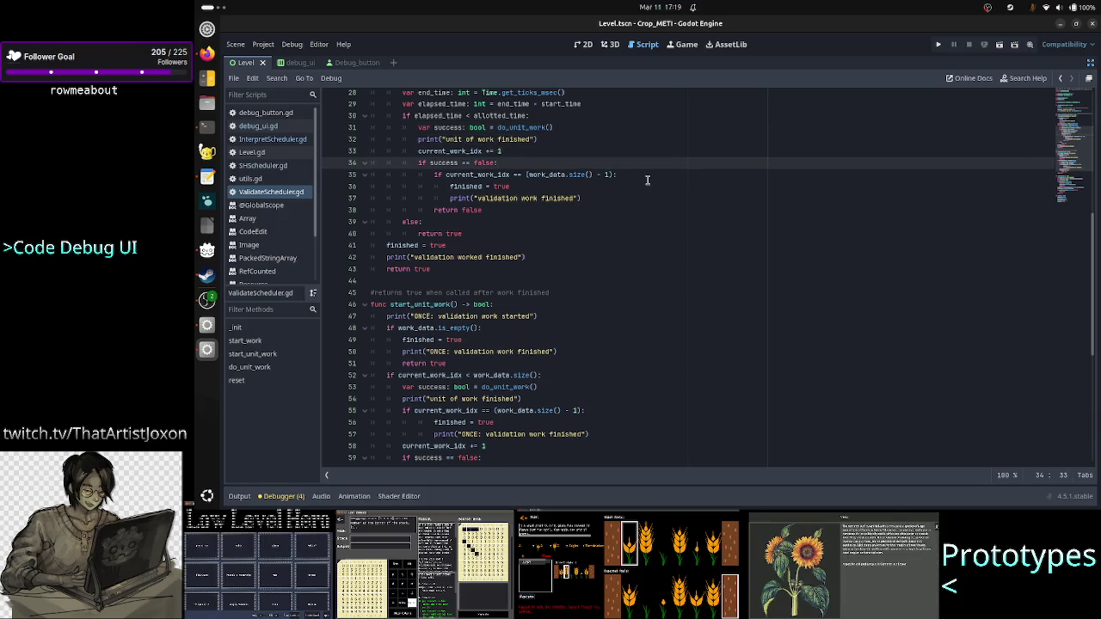
{"action": "key", "text": "shift+Left"}
{"action": "key", "text": "shift+Left"}
{"action": "key", "text": "shift+Left"}
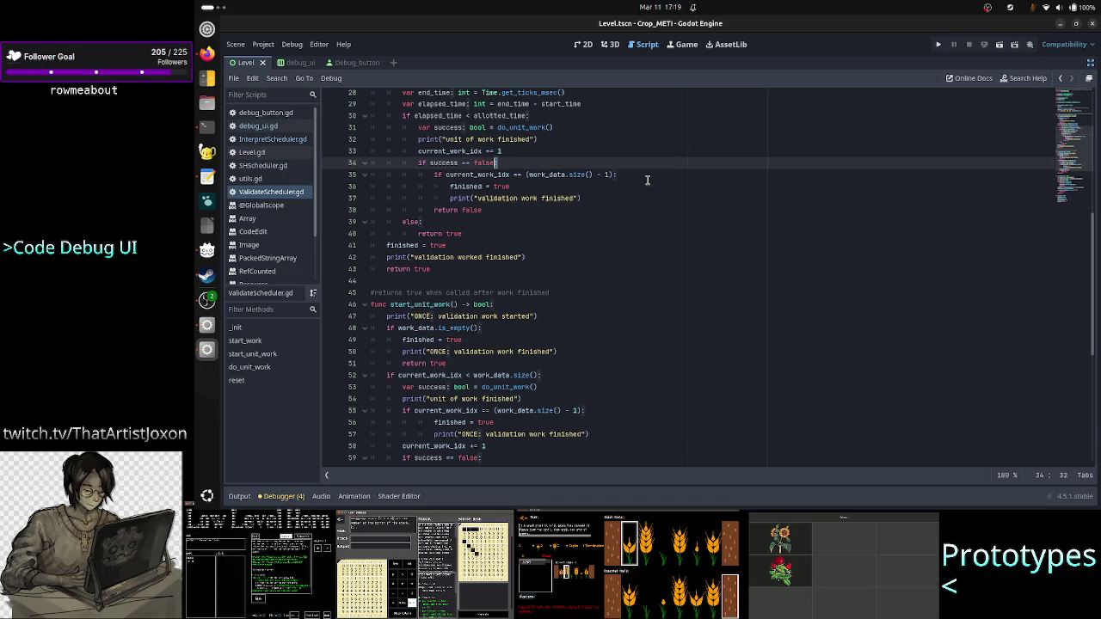
{"action": "key", "text": "Down"}
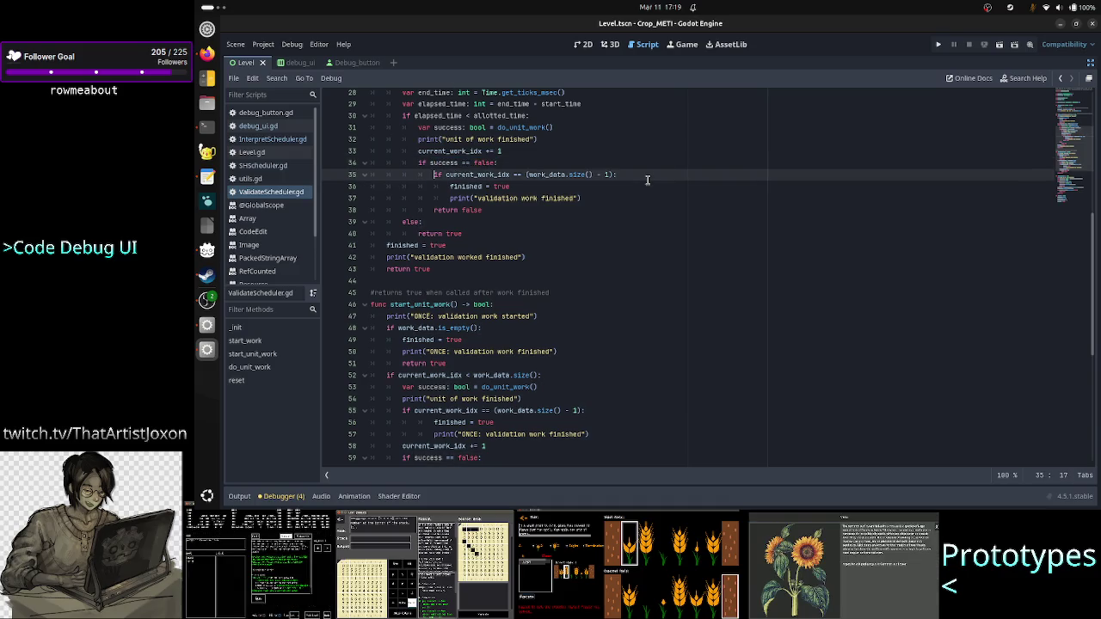
{"action": "key", "text": "shift+Down"}
{"action": "key", "text": "shift+Down"}
{"action": "key", "text": "shift+Down"}
{"action": "key", "text": "shift+Left"}
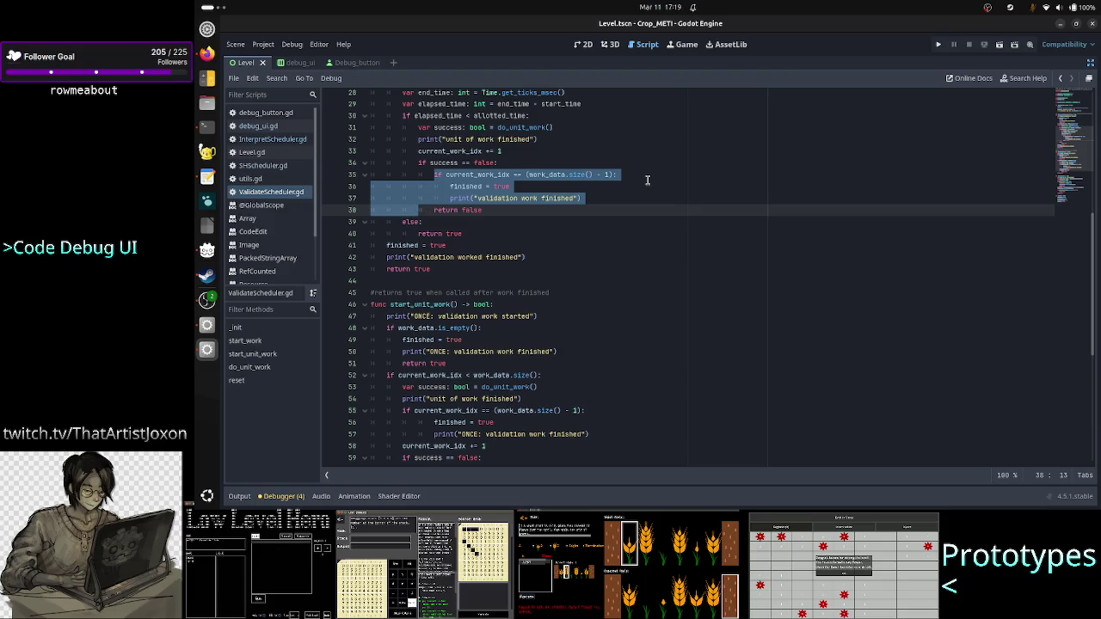
{"action": "key", "text": "shift+Left"}
{"action": "key", "text": "shift+Left"}
{"action": "key", "text": "shift+Left"}
{"action": "key", "text": "ctrl+c"}
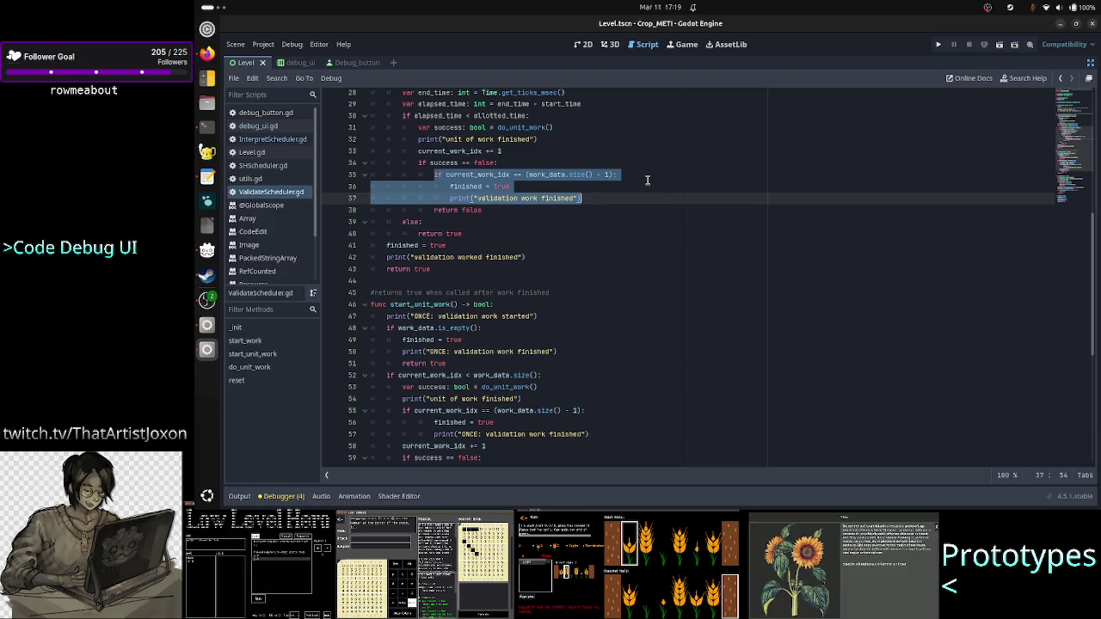
{"action": "key", "text": "Delete"}
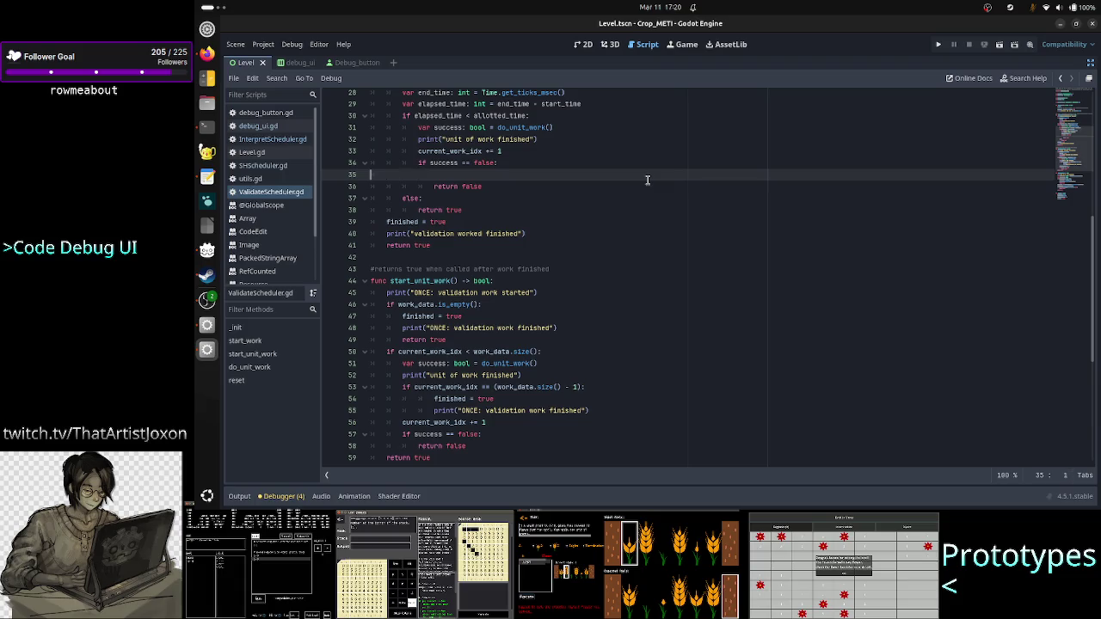
Remove the leftover empty line and paste the last-item check after the unit-of-work print, before the index increment
{"action": "key", "text": "BackSpace"}
{"action": "key", "text": "Up"}
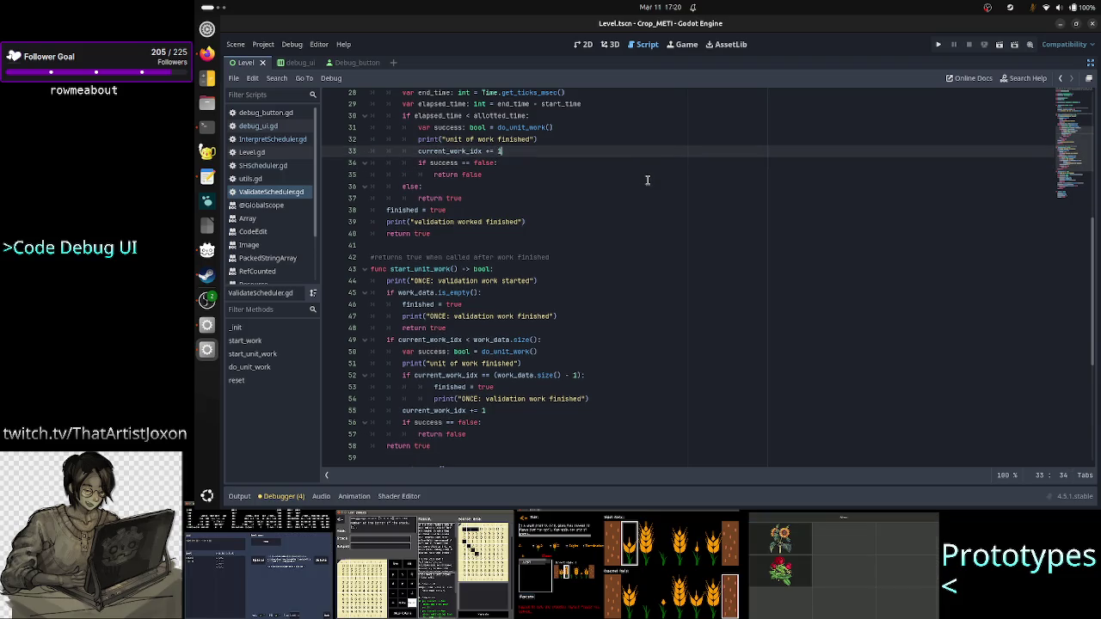
{"action": "key", "text": "Up"}
{"action": "key", "text": "Down"}
{"action": "key", "text": "Up"}
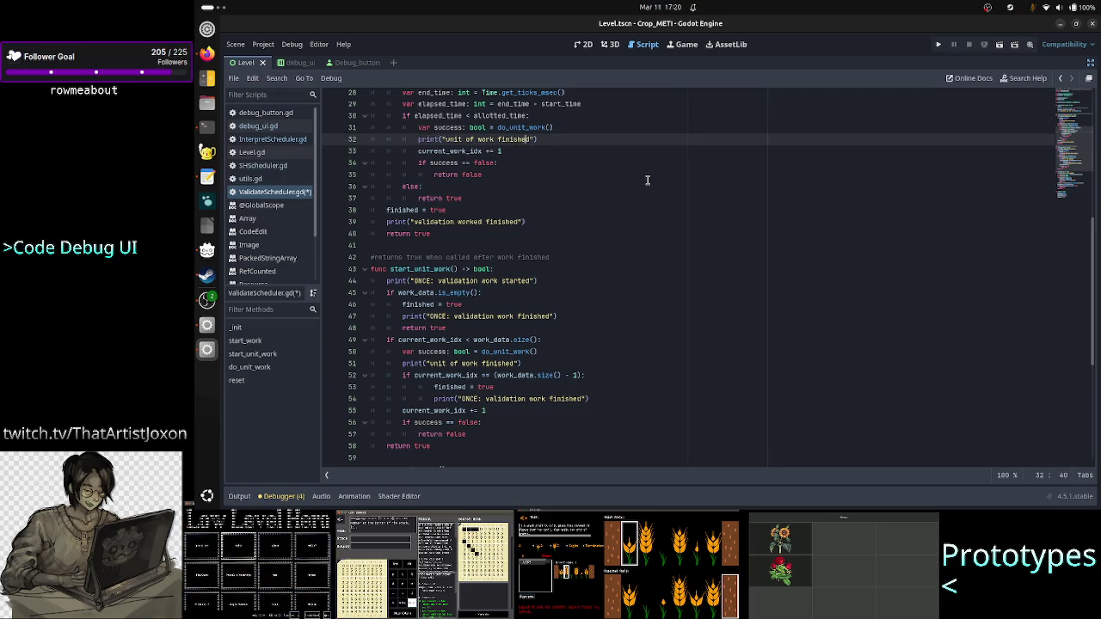
{"action": "key", "text": "Return"}
{"action": "key", "text": "ctrl+v"}
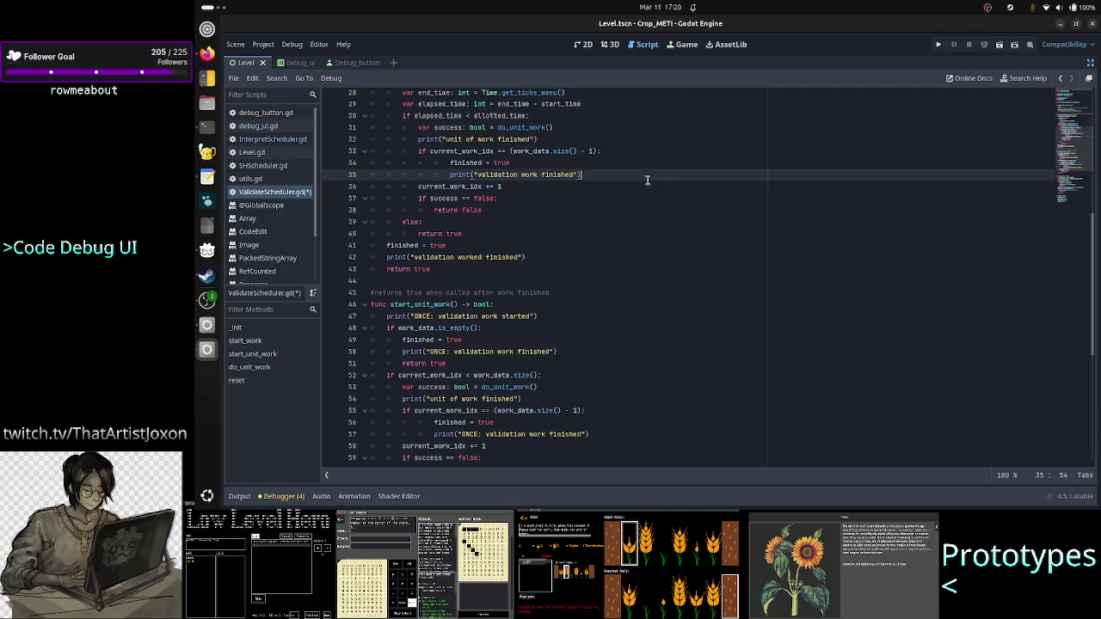
Add the colon to the pasted last-item condition and outdent the finished = true and print lines one level
{"action": "key", "text": "Up"}
{"action": "key", "text": "Up"}
{"action": "key", "text": "Up"}
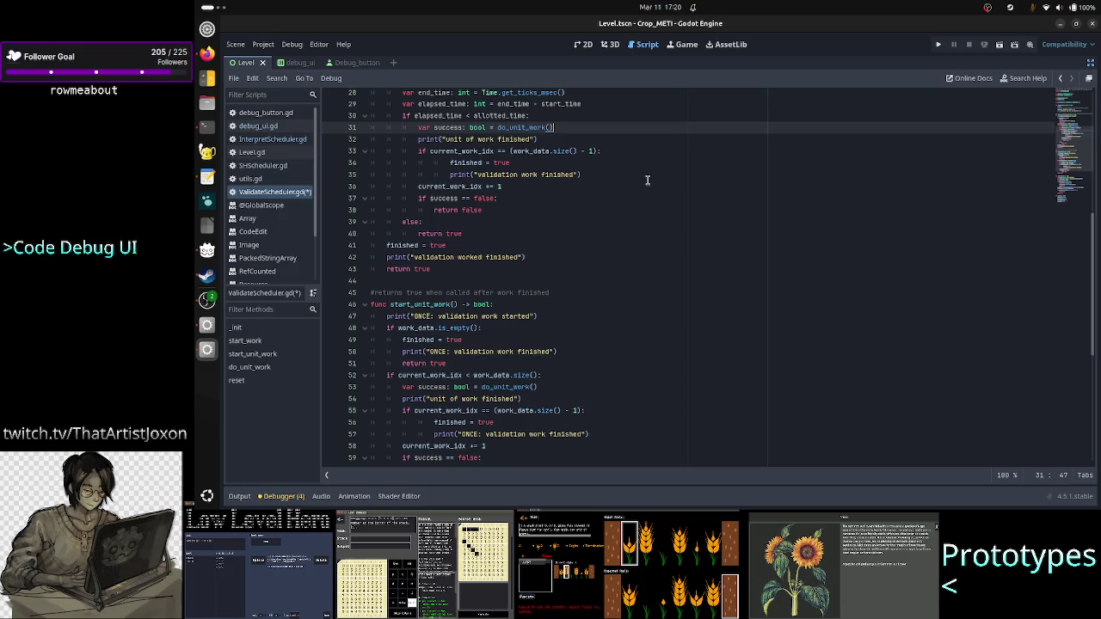
{"action": "key", "text": "Down"}
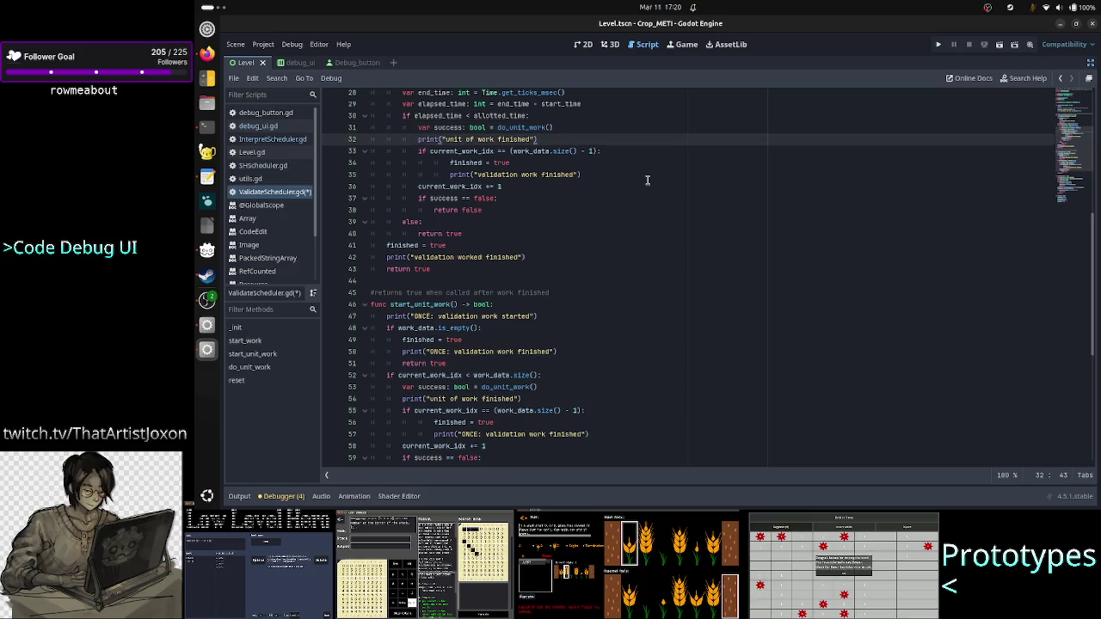
{"action": "key", "text": "Down"}
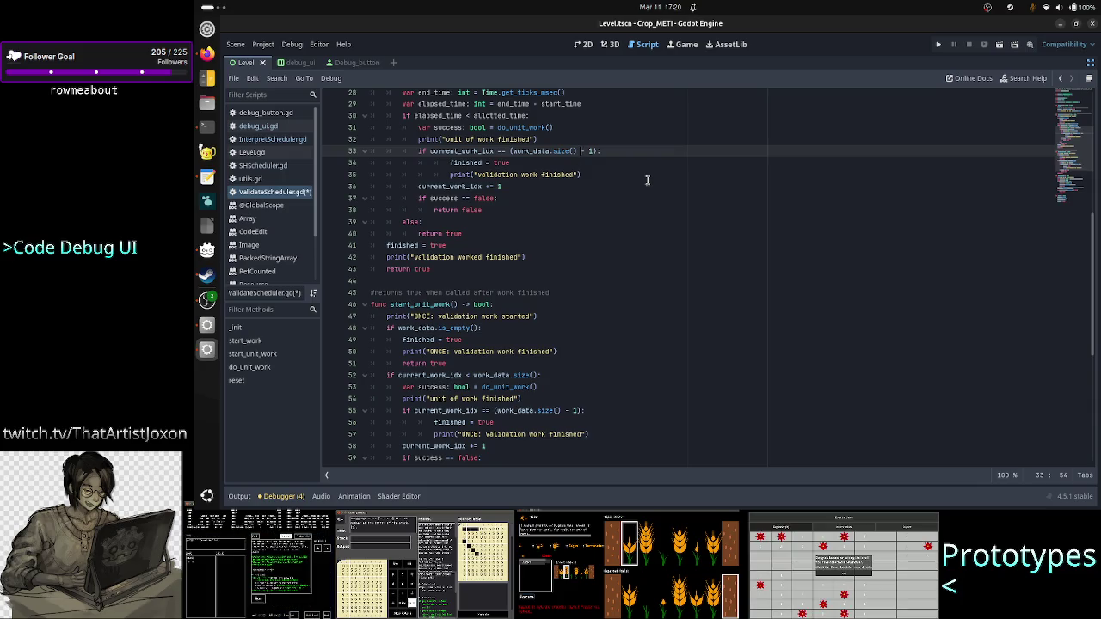
{"action": "key", "text": "Right"}
{"action": "key", "text": "Right"}
{"action": "key", "text": "Right"}
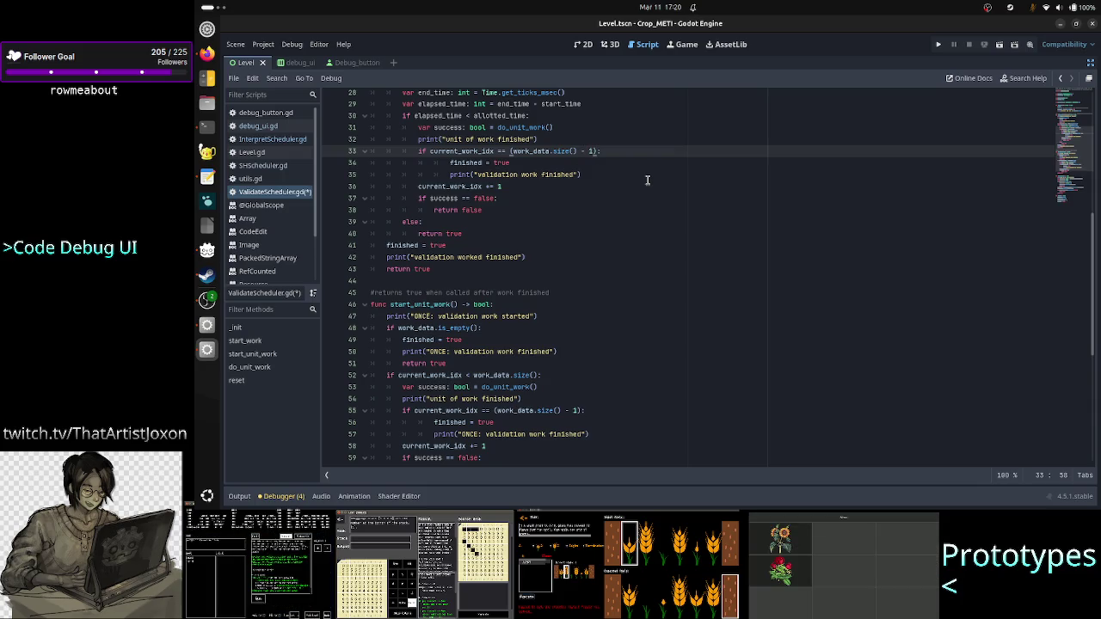
{"action": "type", "text": ":"}
{"action": "key", "text": "Down"}
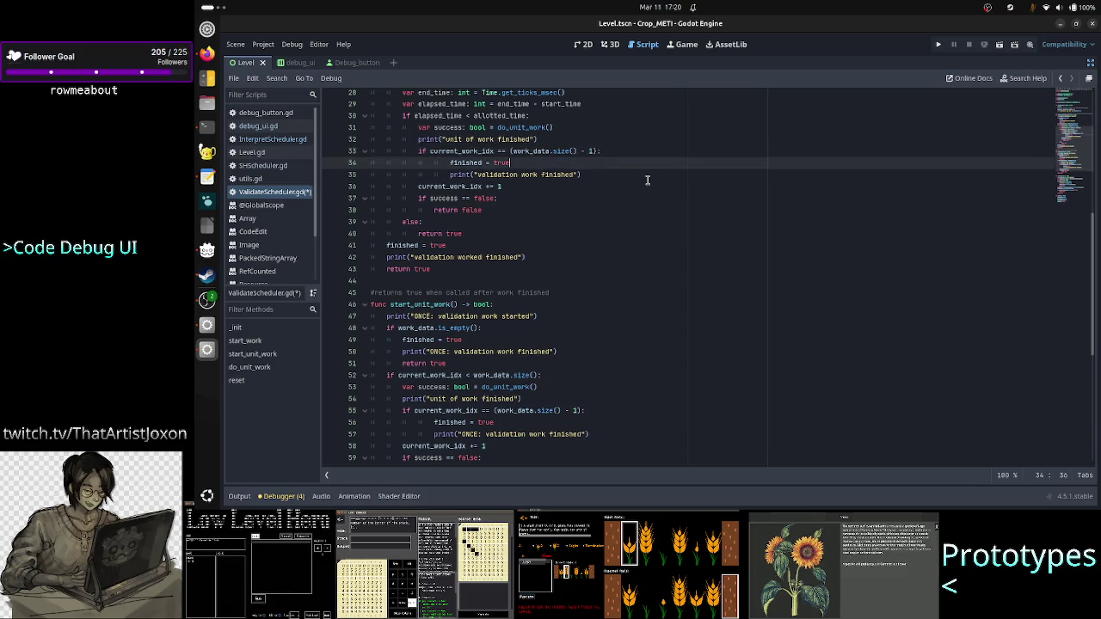
{"action": "key", "text": "BackSpace"}
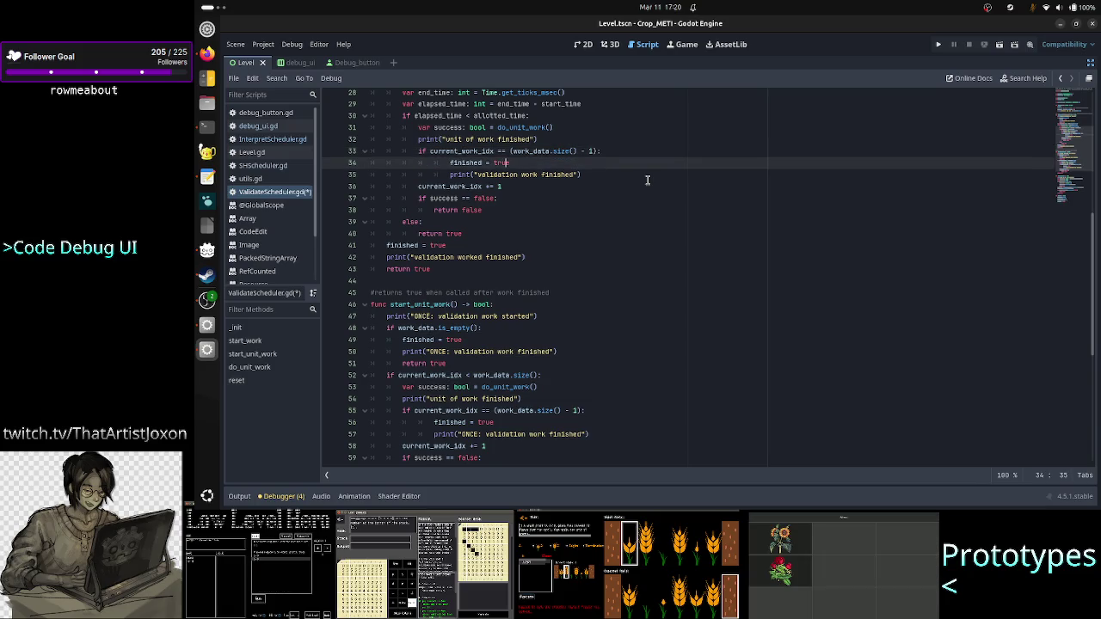
{"action": "key", "text": "shift+Tab"}
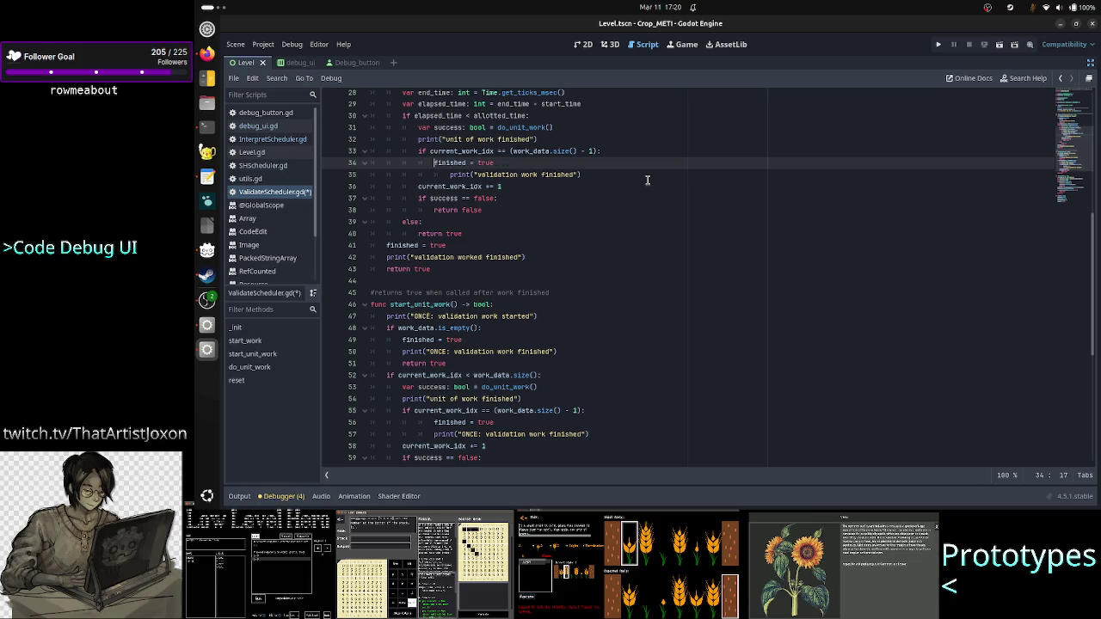
{"action": "key", "text": "Down"}
{"action": "key", "text": "shift+Tab"}
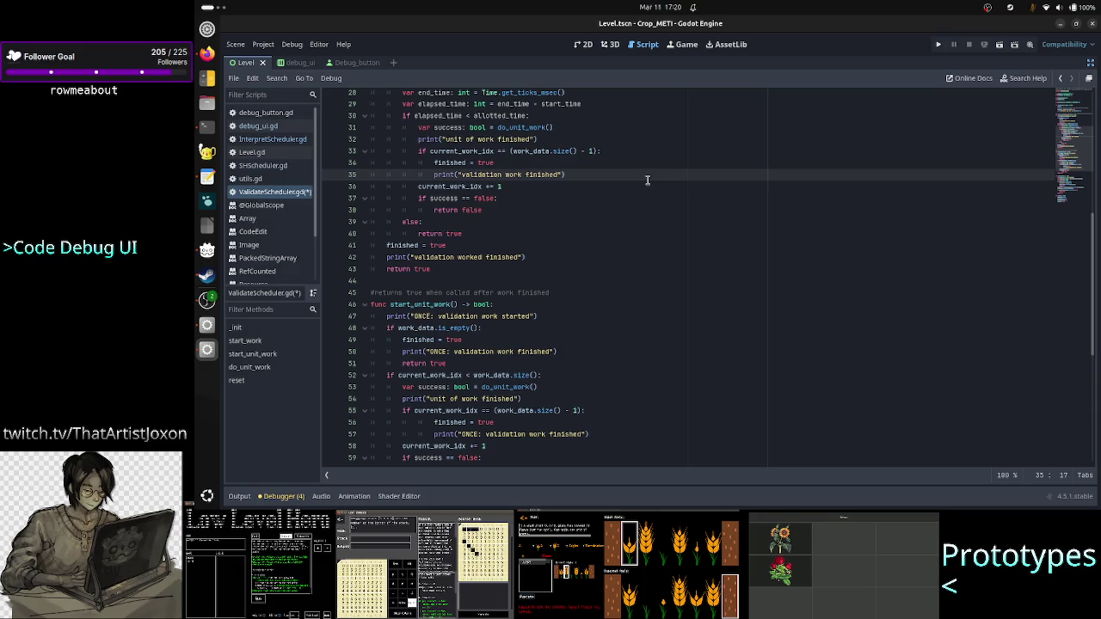
{"action": "key", "text": "Down"}
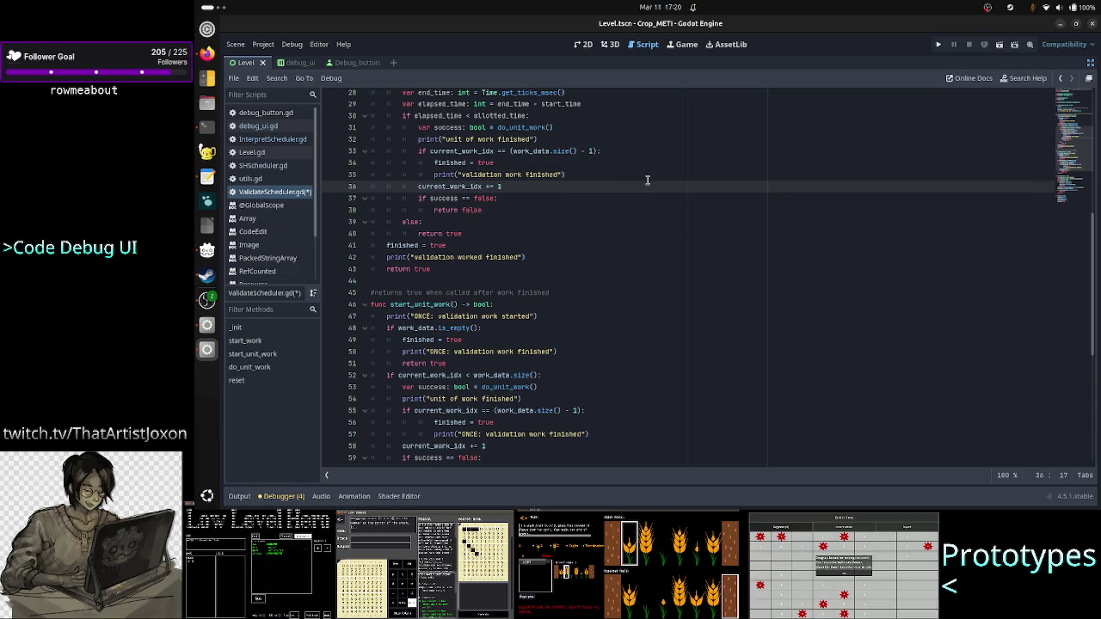
{"action": "key", "text": "Down"}
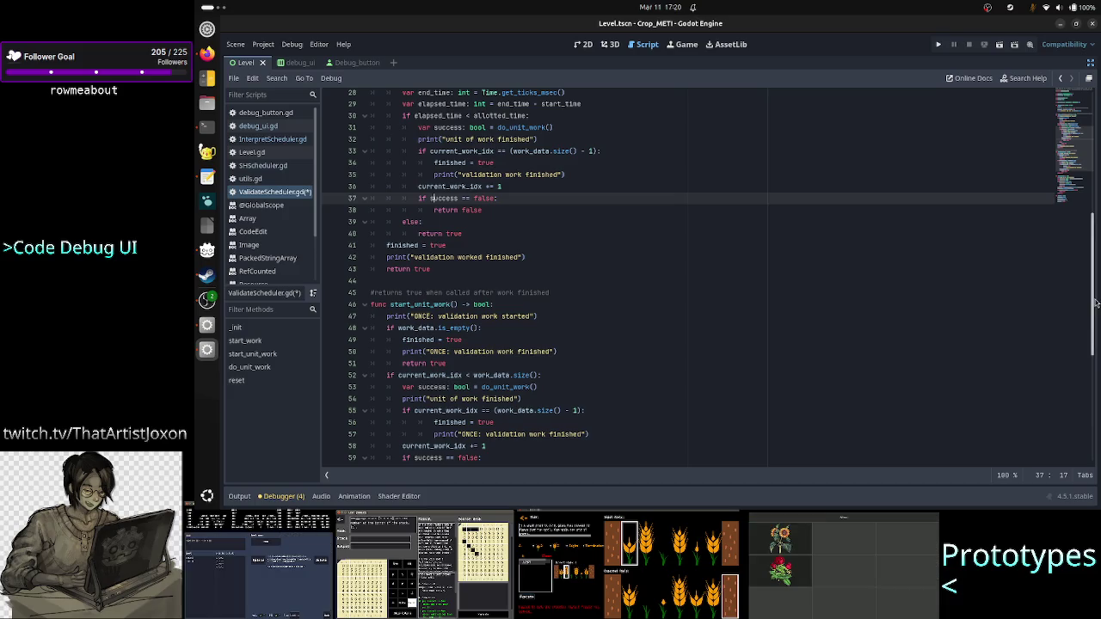
{"action": "left_click_drag", "start_coordinate": [1096, 303], "coordinate": [1094, 311]}
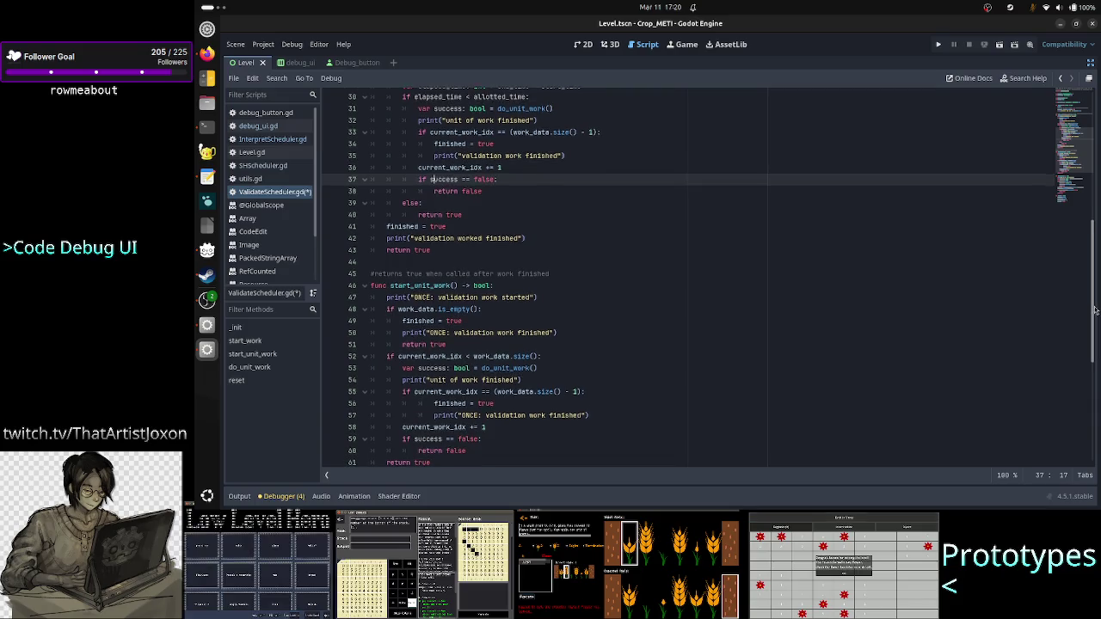
{"action": "left_click_drag", "start_coordinate": [1096, 309], "coordinate": [1094, 315]}
{"action": "scroll", "coordinate": [1095, 314], "scroll_direction": "up", "scroll_amount": 3}
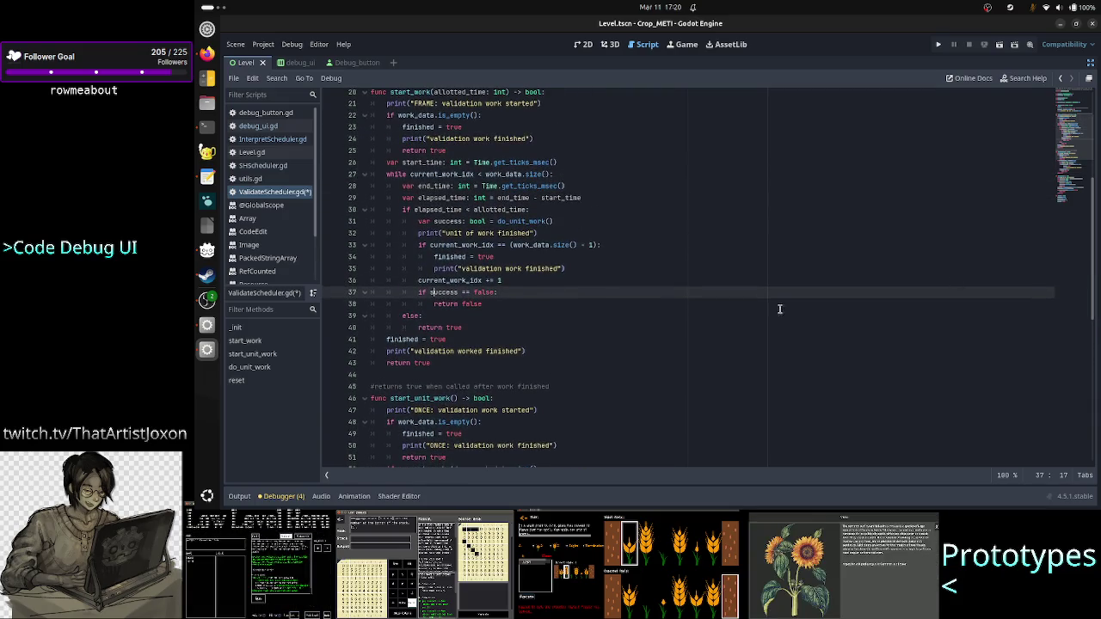
{"action": "key", "text": "Down"}
{"action": "key", "text": "Down"}
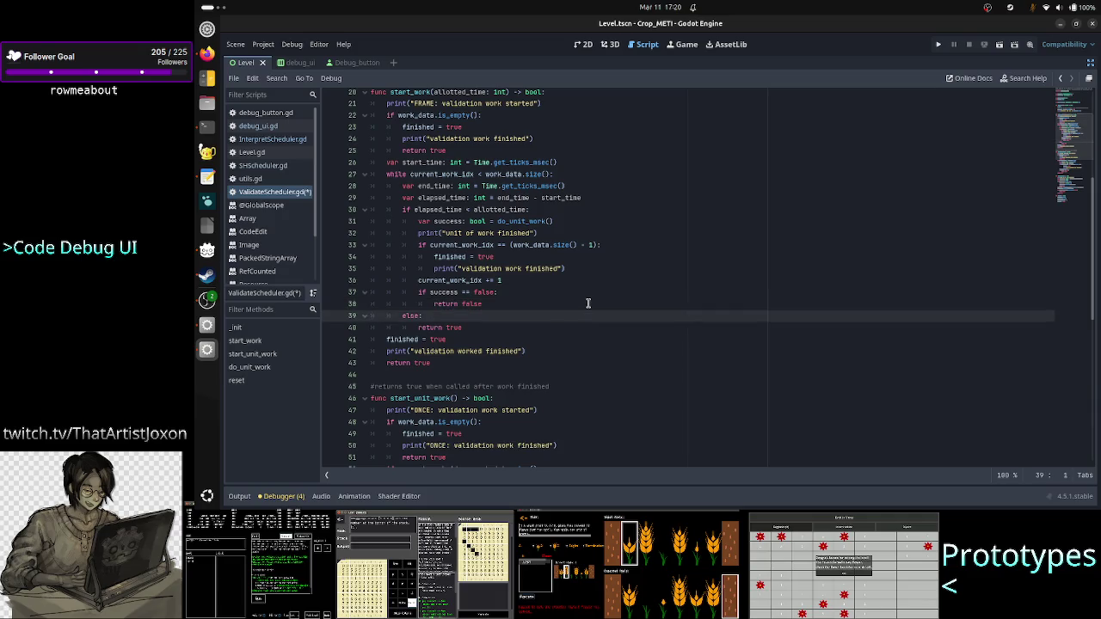
{"action": "key", "text": "shift+Down"}
{"action": "key", "text": "shift+End"}
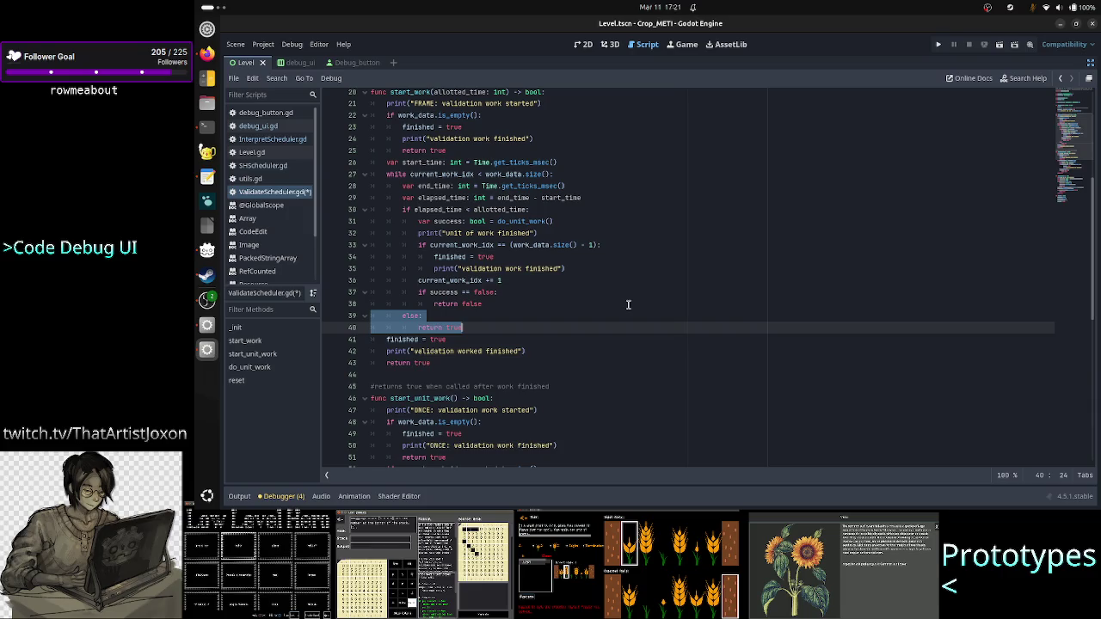
{"action": "scroll", "coordinate": [628, 305], "scroll_direction": "down", "scroll_amount": 6}
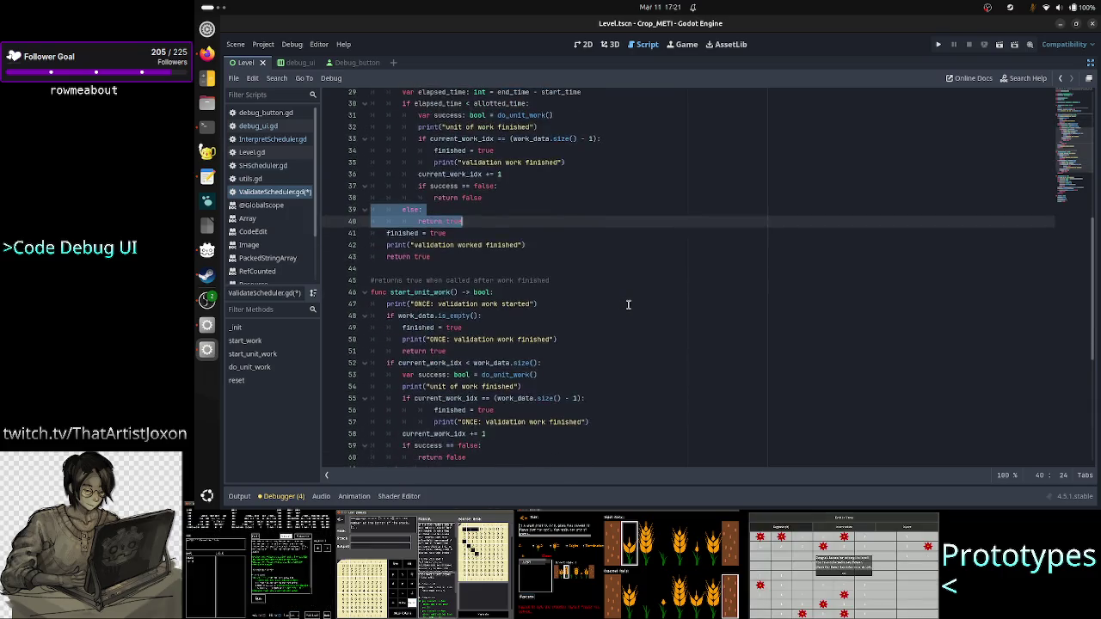
{"action": "scroll", "coordinate": [628, 304], "scroll_direction": "up", "scroll_amount": 7}
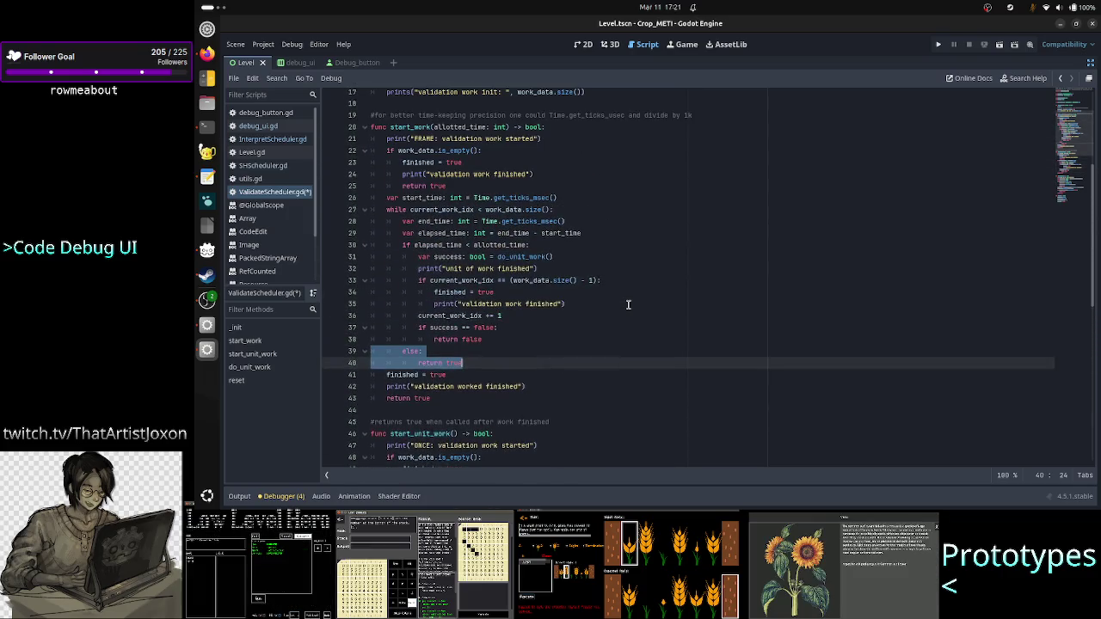
{"action": "key", "text": "shift+Down"}
{"action": "key", "text": "shift+Down"}
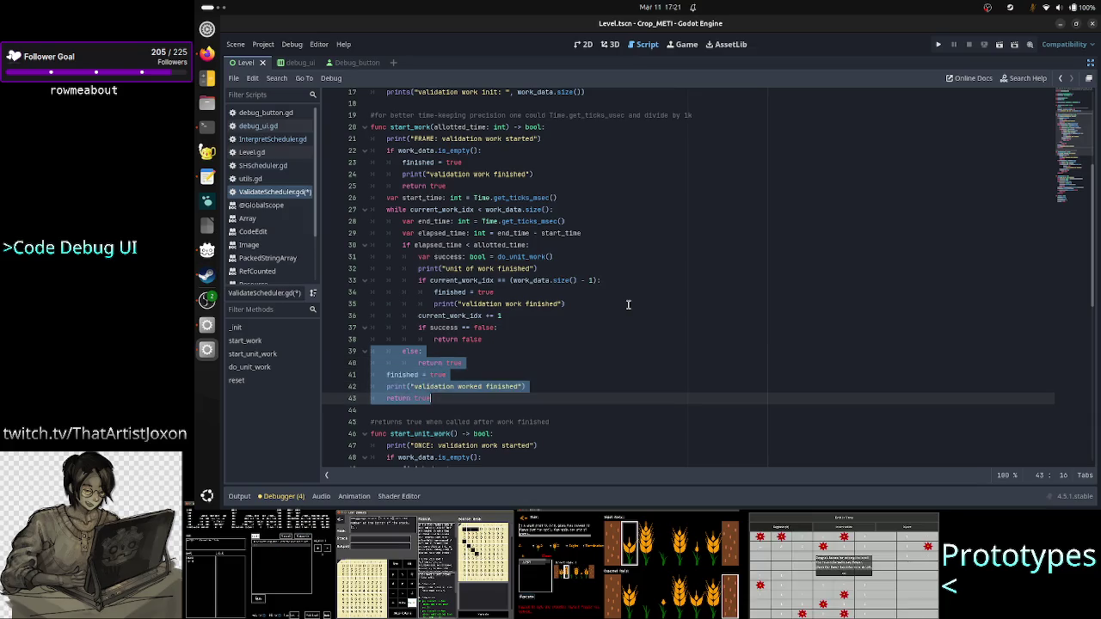
{"action": "key", "text": "shift+Right"}
{"action": "key", "text": "shift+Right"}
{"action": "key", "text": "shift+Right"}
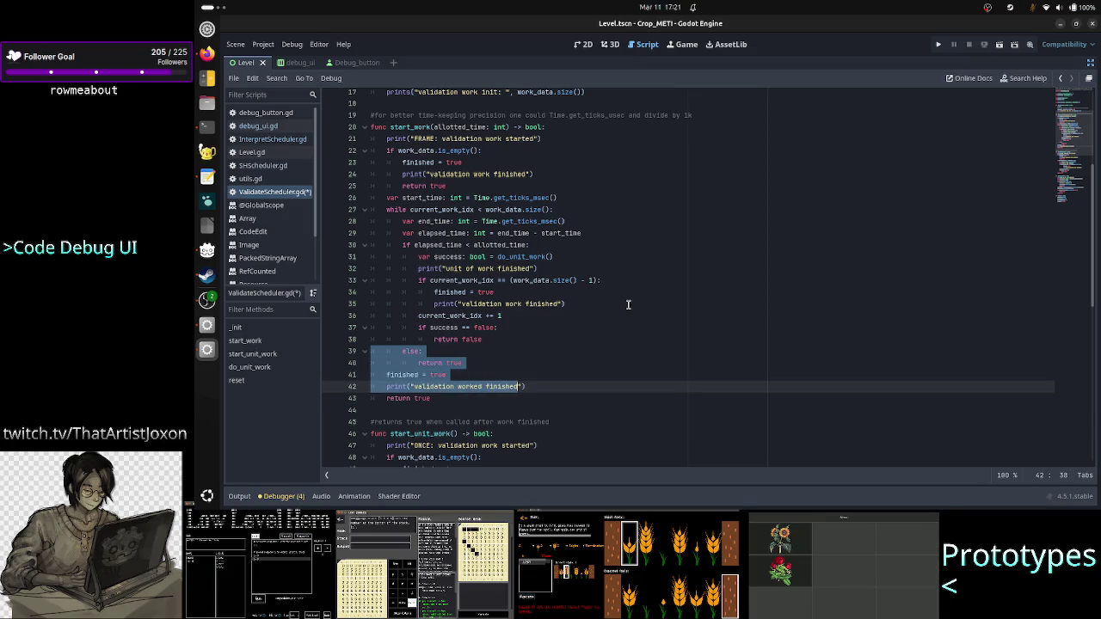
{"action": "key", "text": "shift+Right"}
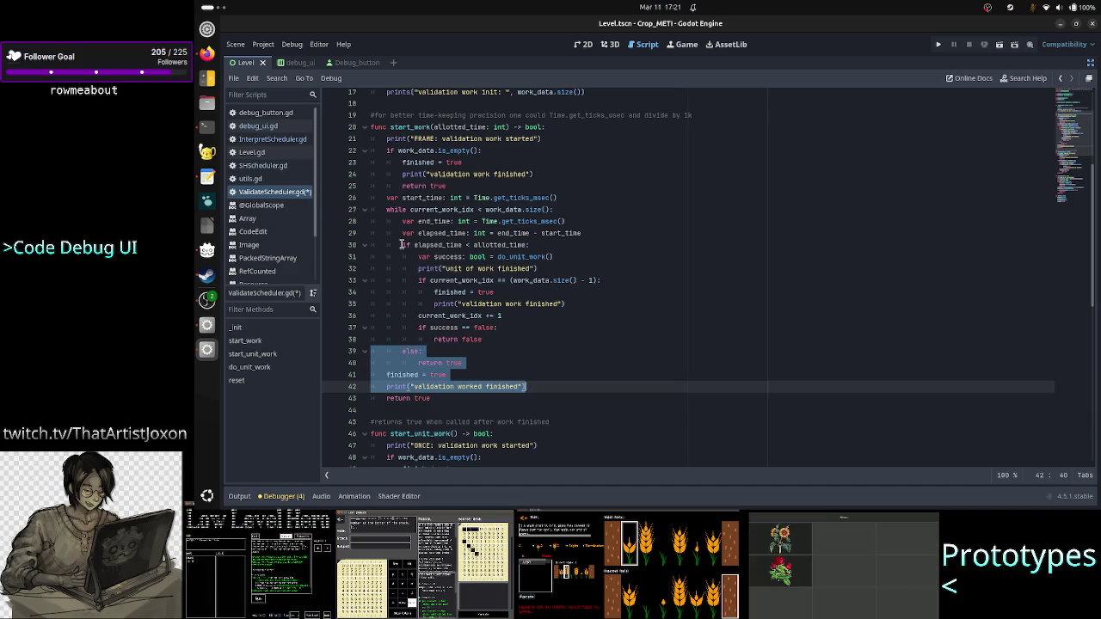
{"action": "left_click", "coordinate": [402, 244]}
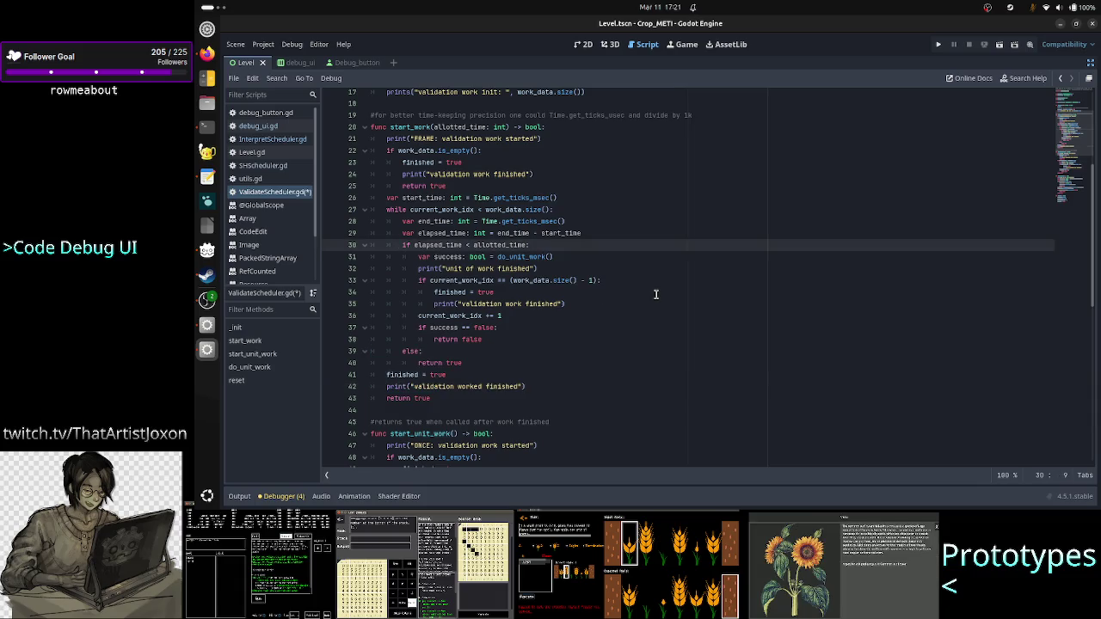
{"action": "key", "text": "ctrl+shift+Right"}
{"action": "key", "text": "ctrl+shift+Right"}
{"action": "key", "text": "ctrl+shift+Right"}
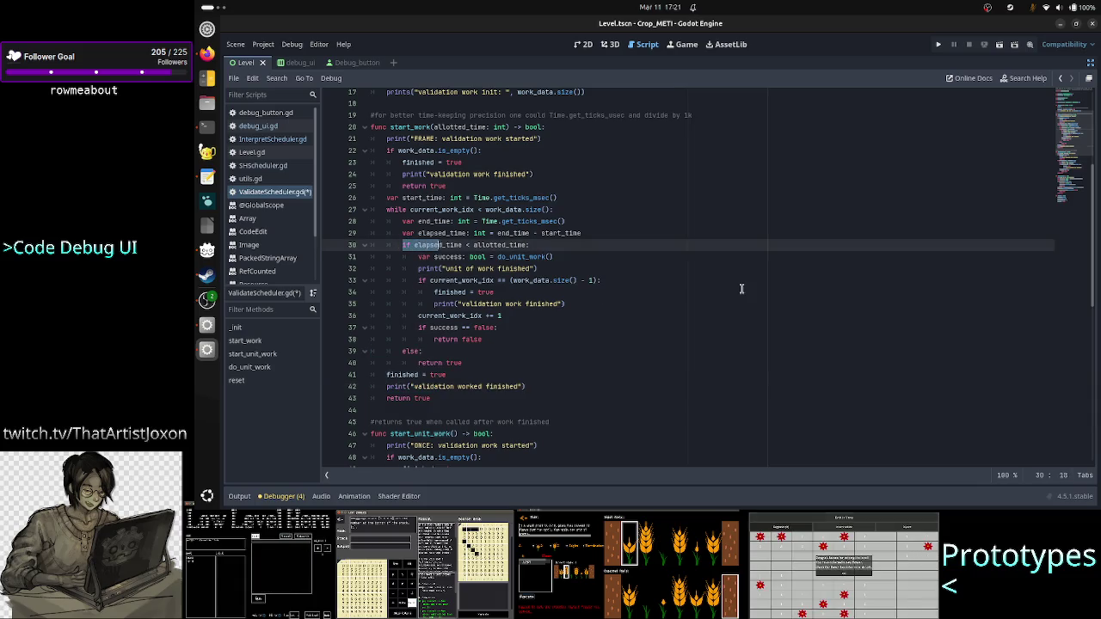
{"action": "key", "text": "shift+Right"}
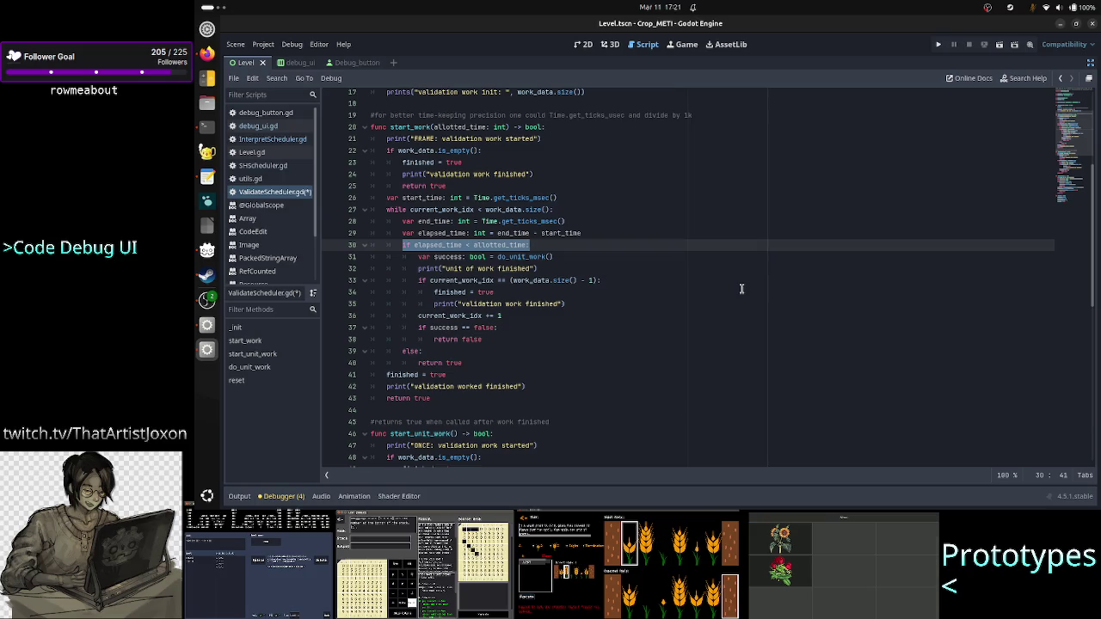
{"action": "key", "text": "Left"}
{"action": "key", "text": "Down"}
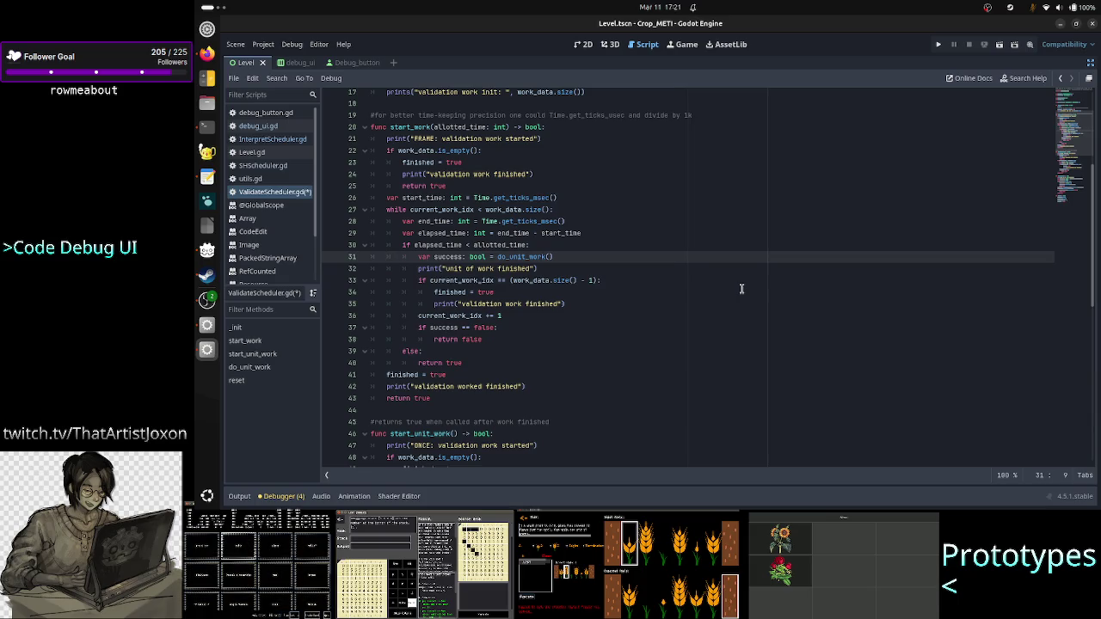
{"action": "key", "text": "Down"}
{"action": "key", "text": "Down"}
{"action": "key", "text": "Down"}
{"action": "key", "text": "Down"}
{"action": "key", "text": "Down"}
{"action": "key", "text": "Down"}
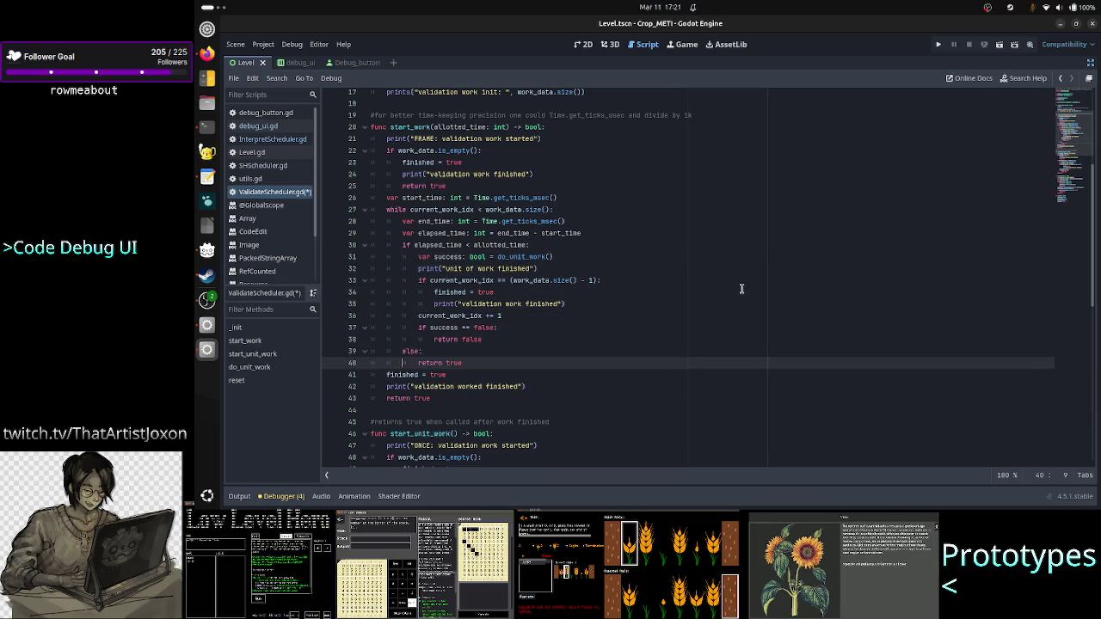
{"action": "key", "text": "Right"}
{"action": "key", "text": "shift+Right"}
{"action": "key", "text": "shift+Right"}
{"action": "key", "text": "shift+Right"}
{"action": "key", "text": "shift+Right"}
{"action": "key", "text": "shift+Right"}
{"action": "key", "text": "shift+Right"}
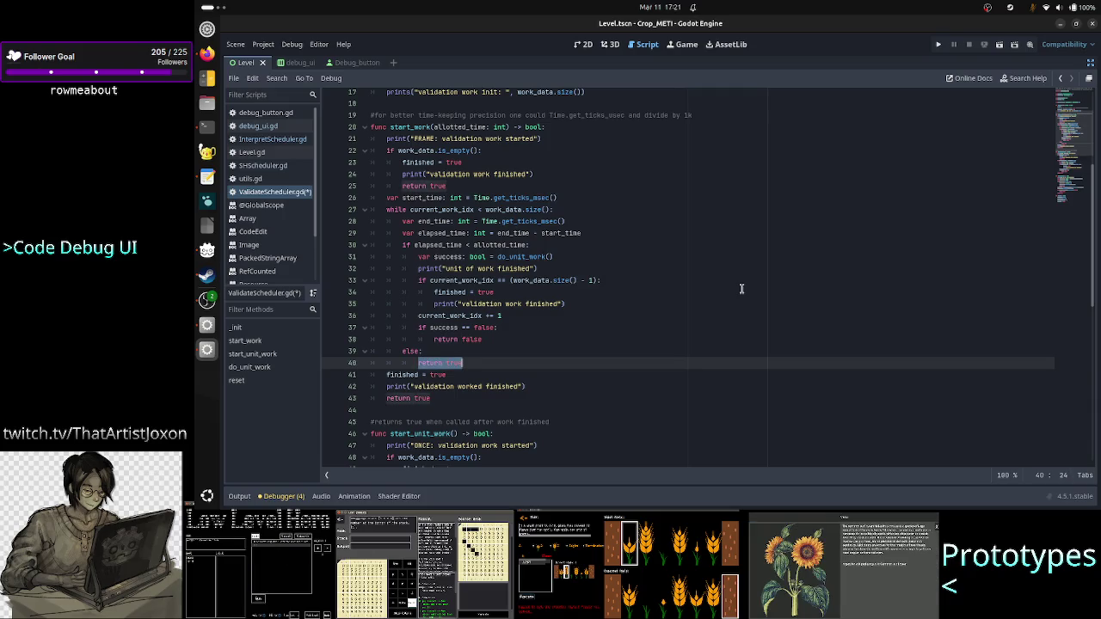
{"action": "key", "text": "Up"}
{"action": "key", "text": "Up"}
{"action": "key", "text": "Up"}
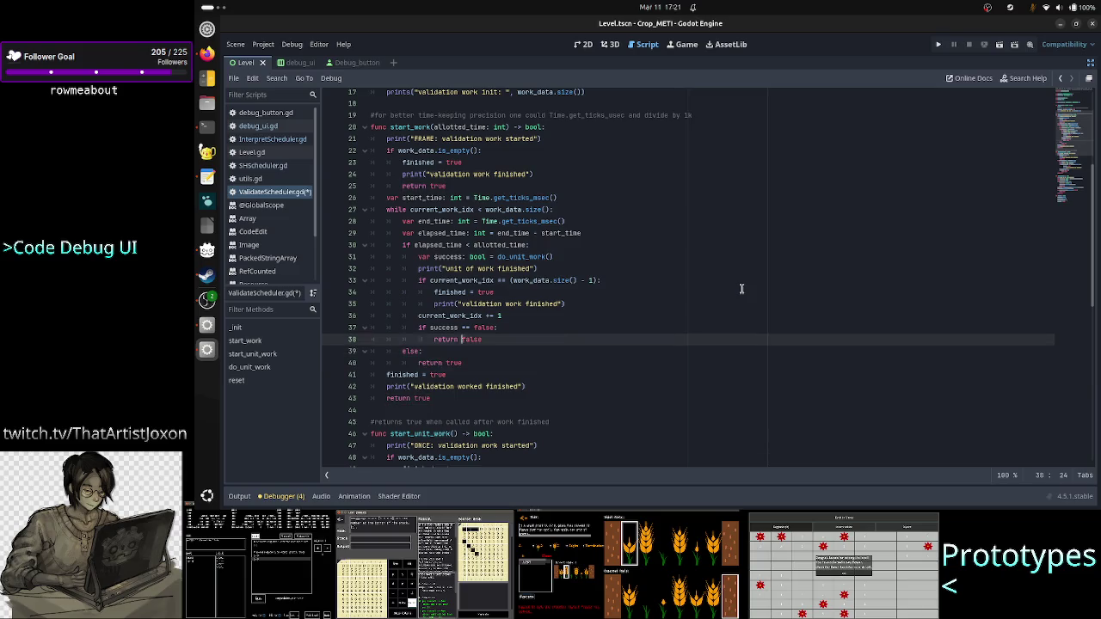